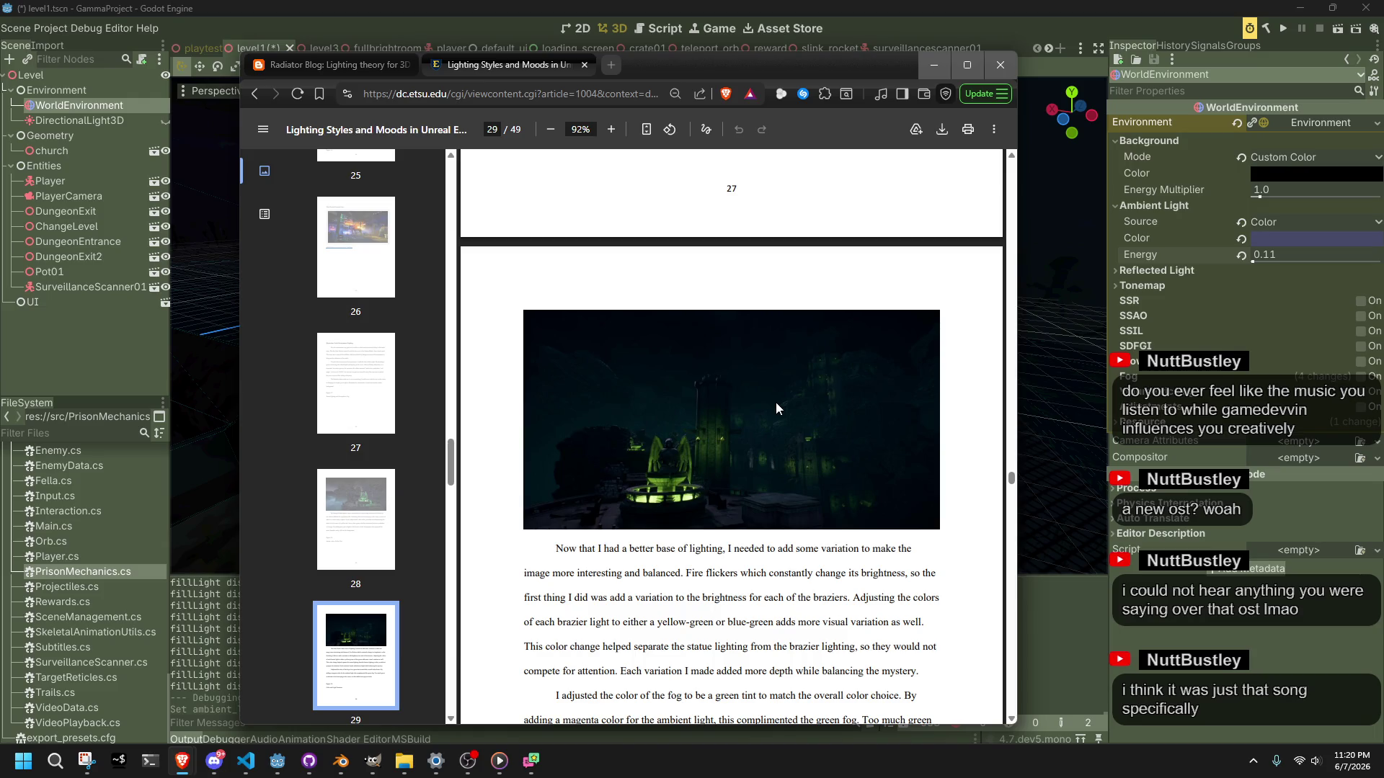
Step: Read through the Lighting Styles PDF from the page-29 fountain figures to the subway-car lighting pages
scroll(776, 405, down, 10)
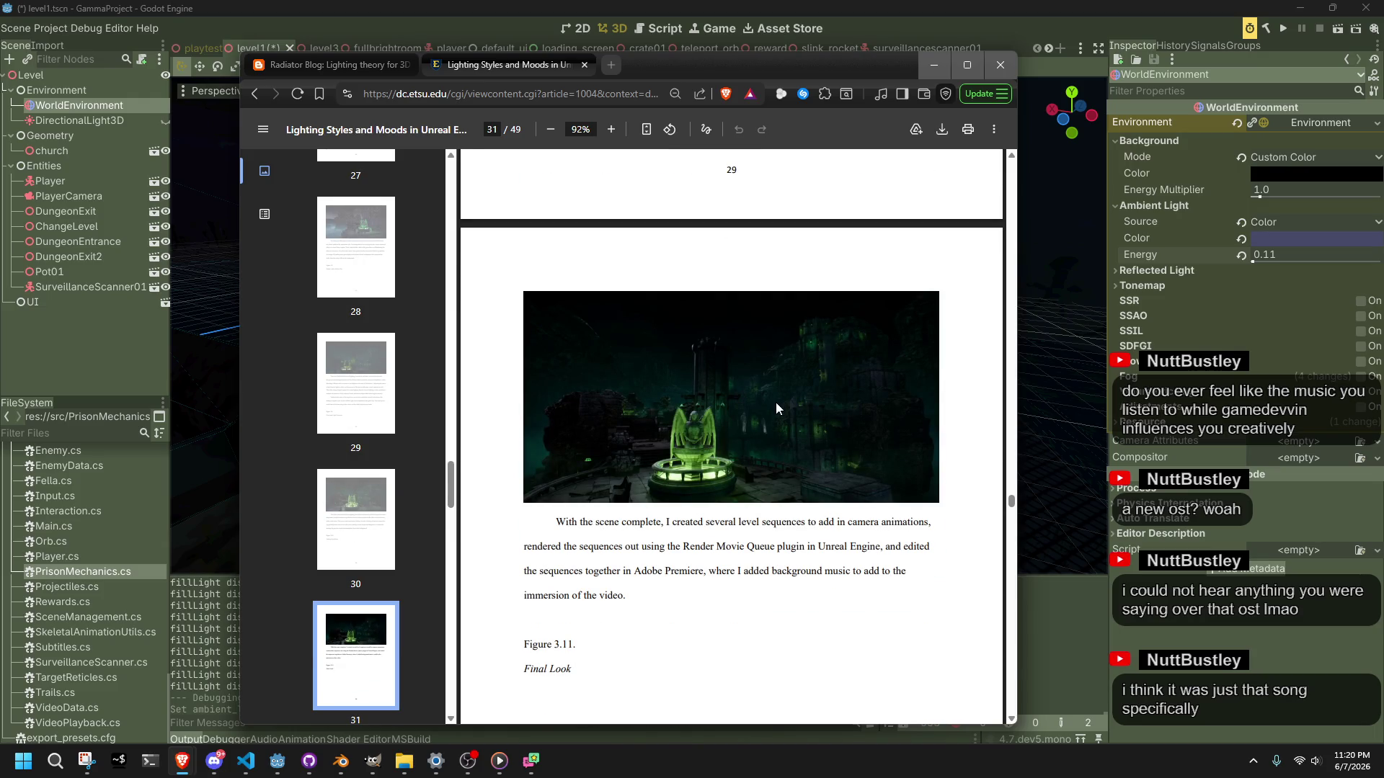
scroll(776, 404, down, 10)
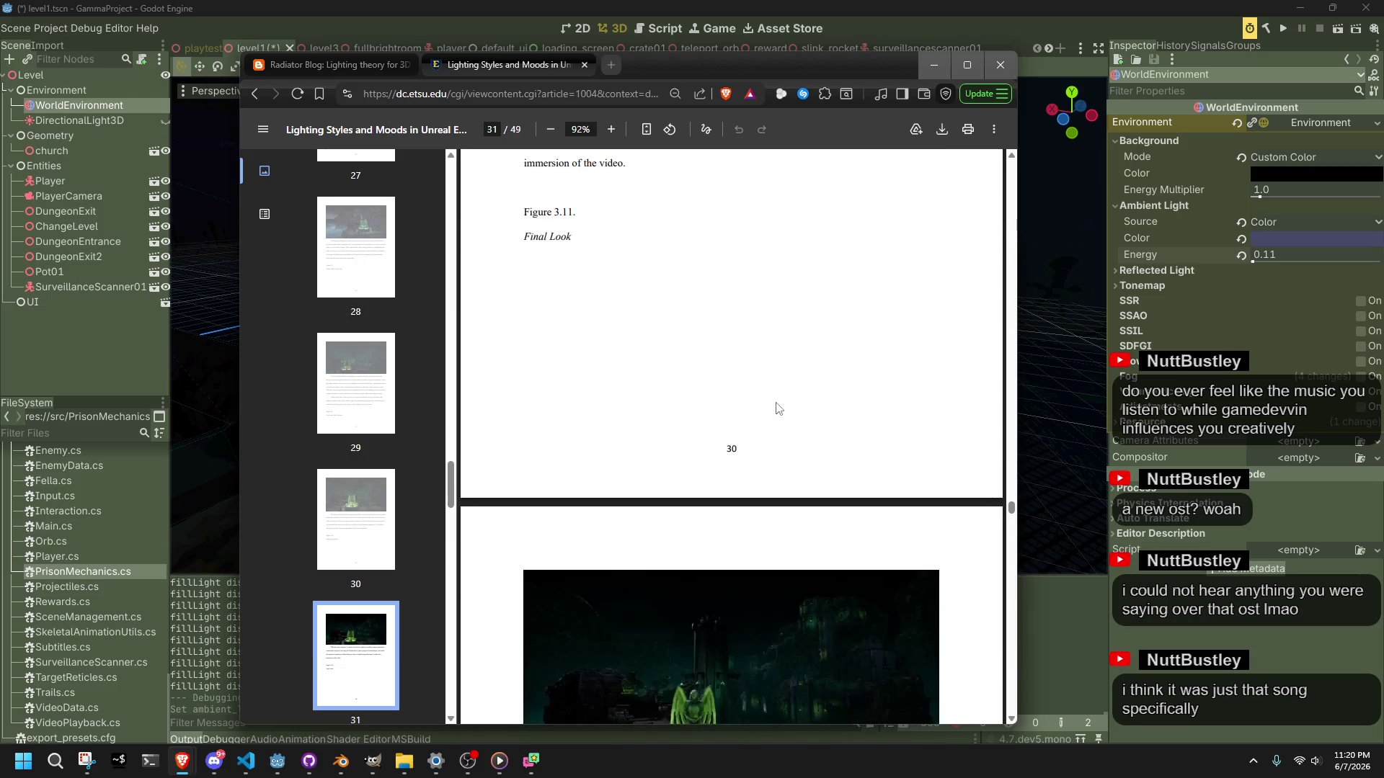
scroll(776, 403, down, 10)
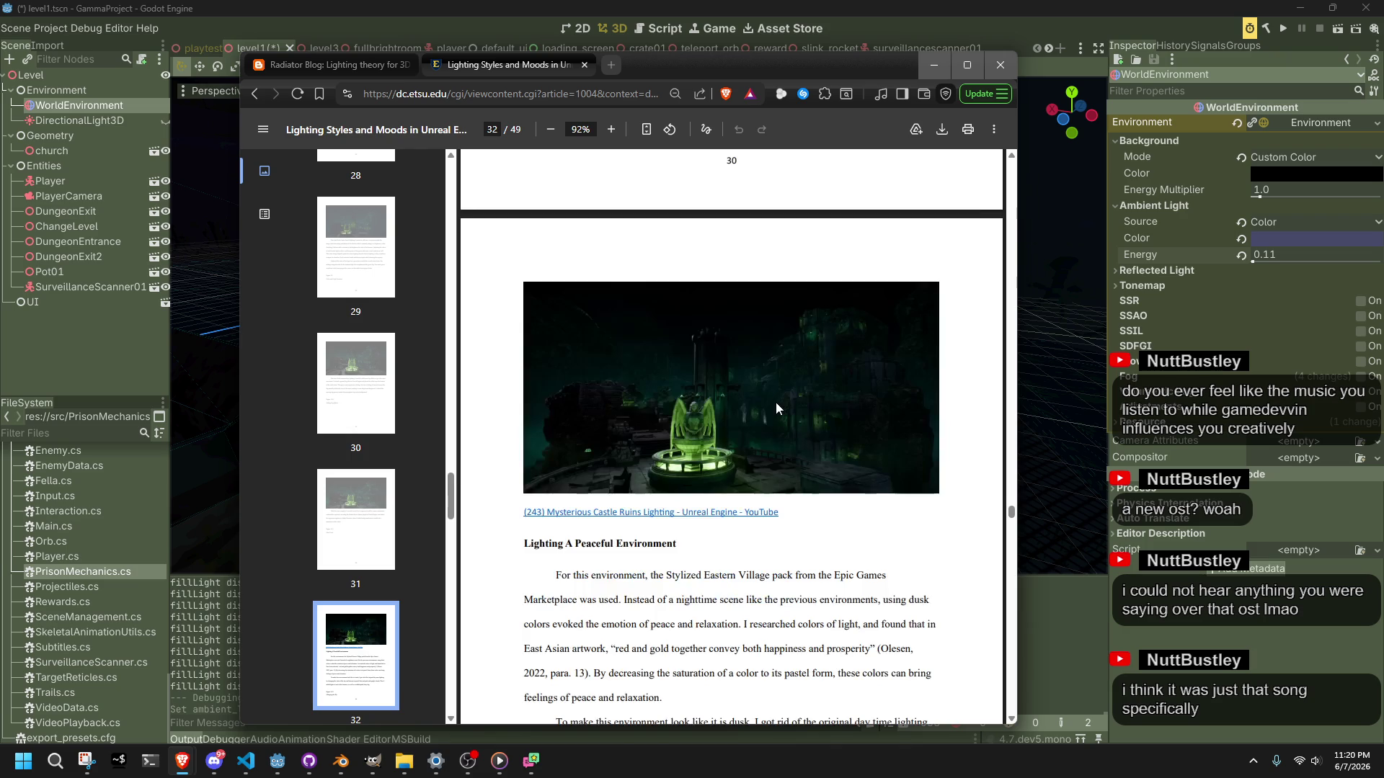
scroll(777, 407, down, 3)
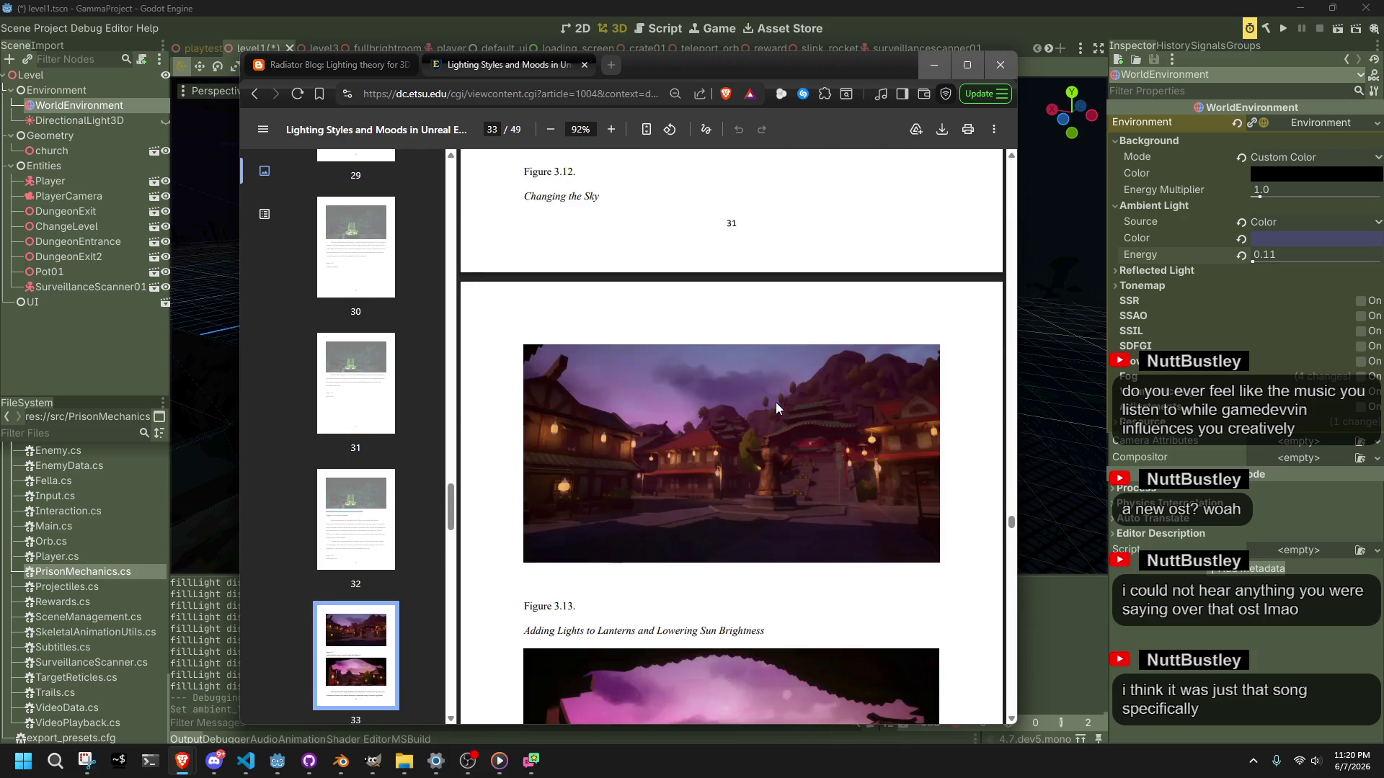
scroll(776, 407, down, 6)
scroll(776, 408, down, 3)
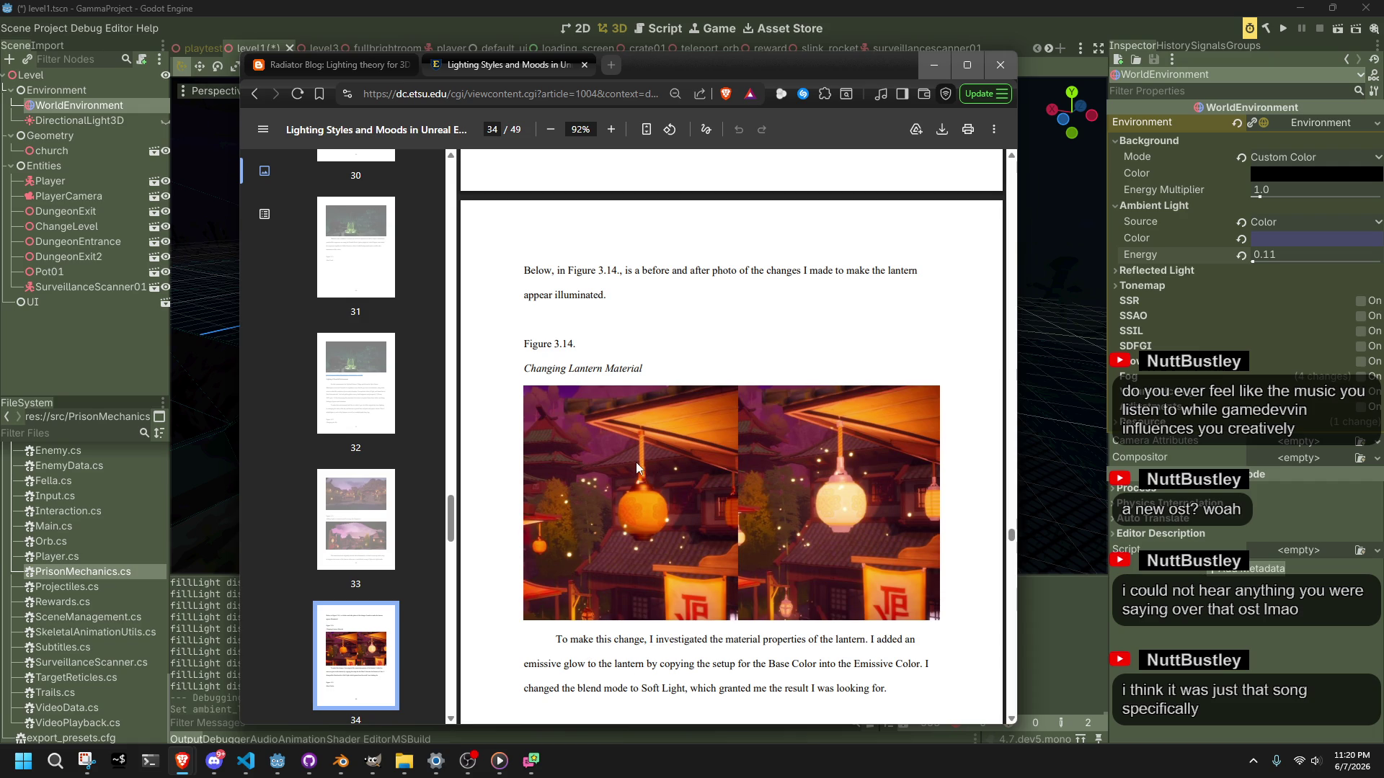
scroll(637, 464, down, 2)
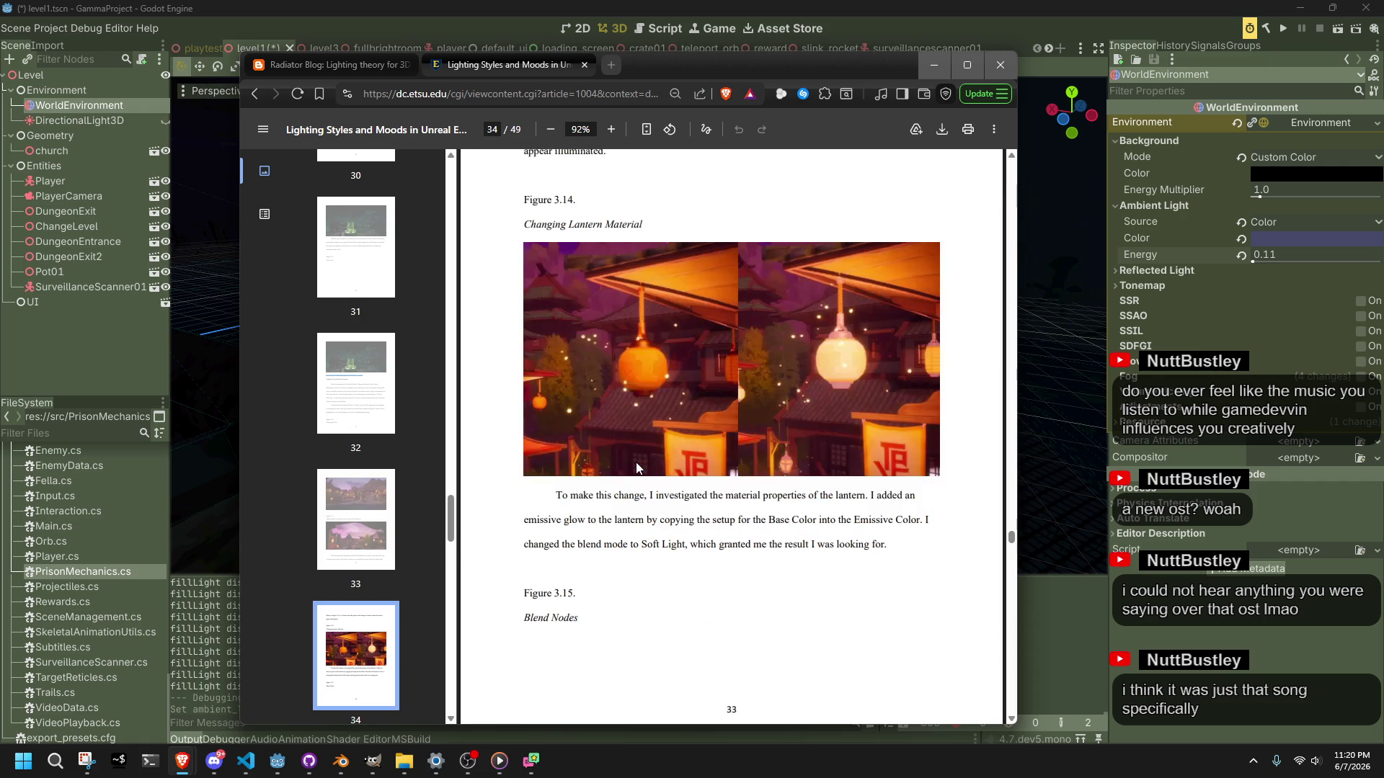
scroll(637, 466, down, 20)
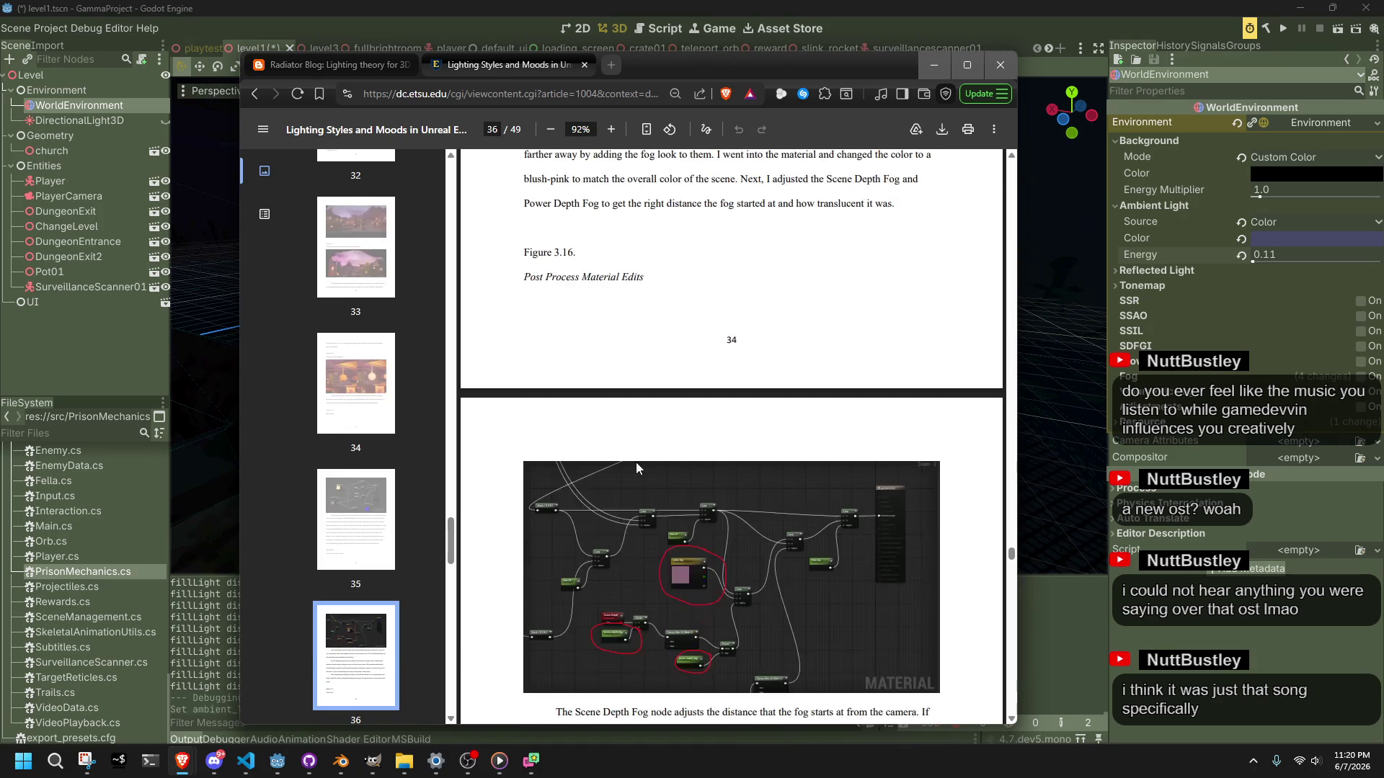
scroll(636, 467, down, 6)
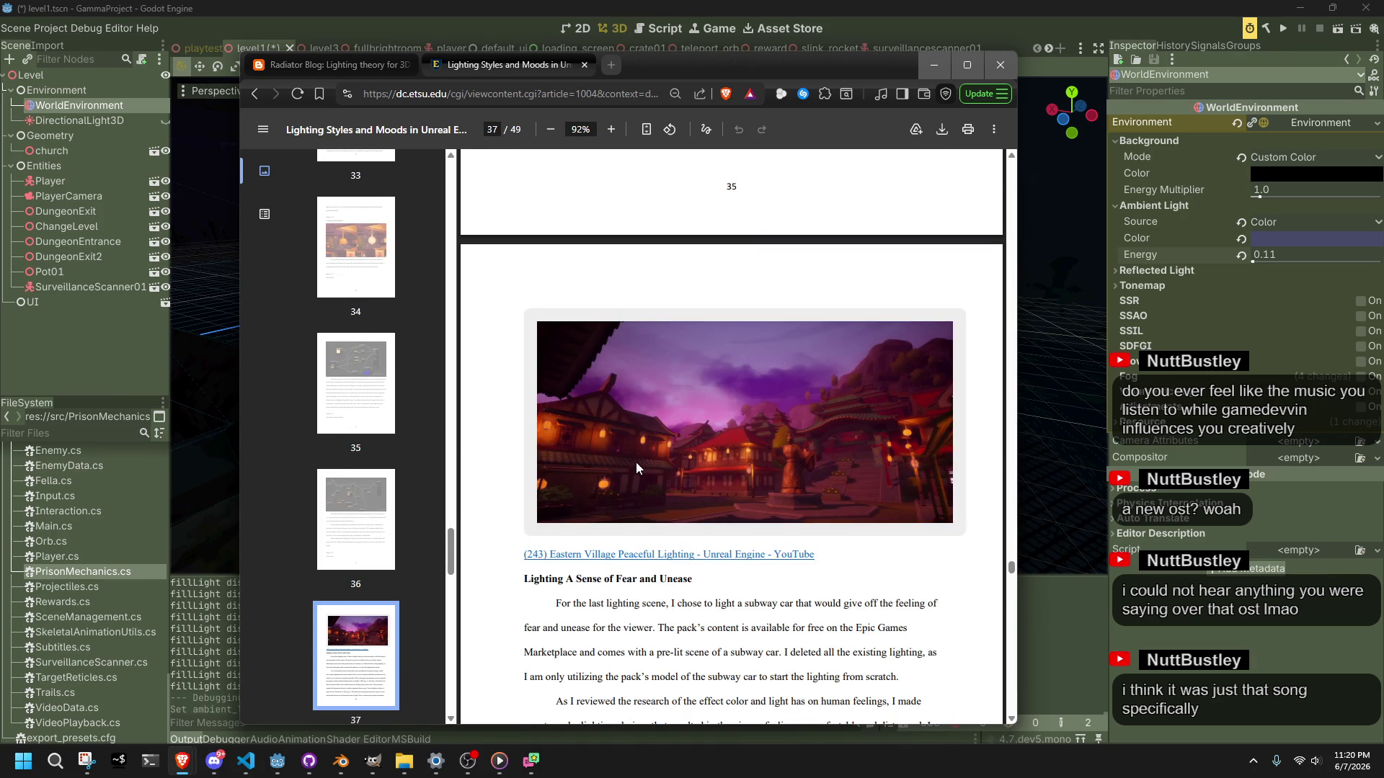
scroll(636, 467, down, 10)
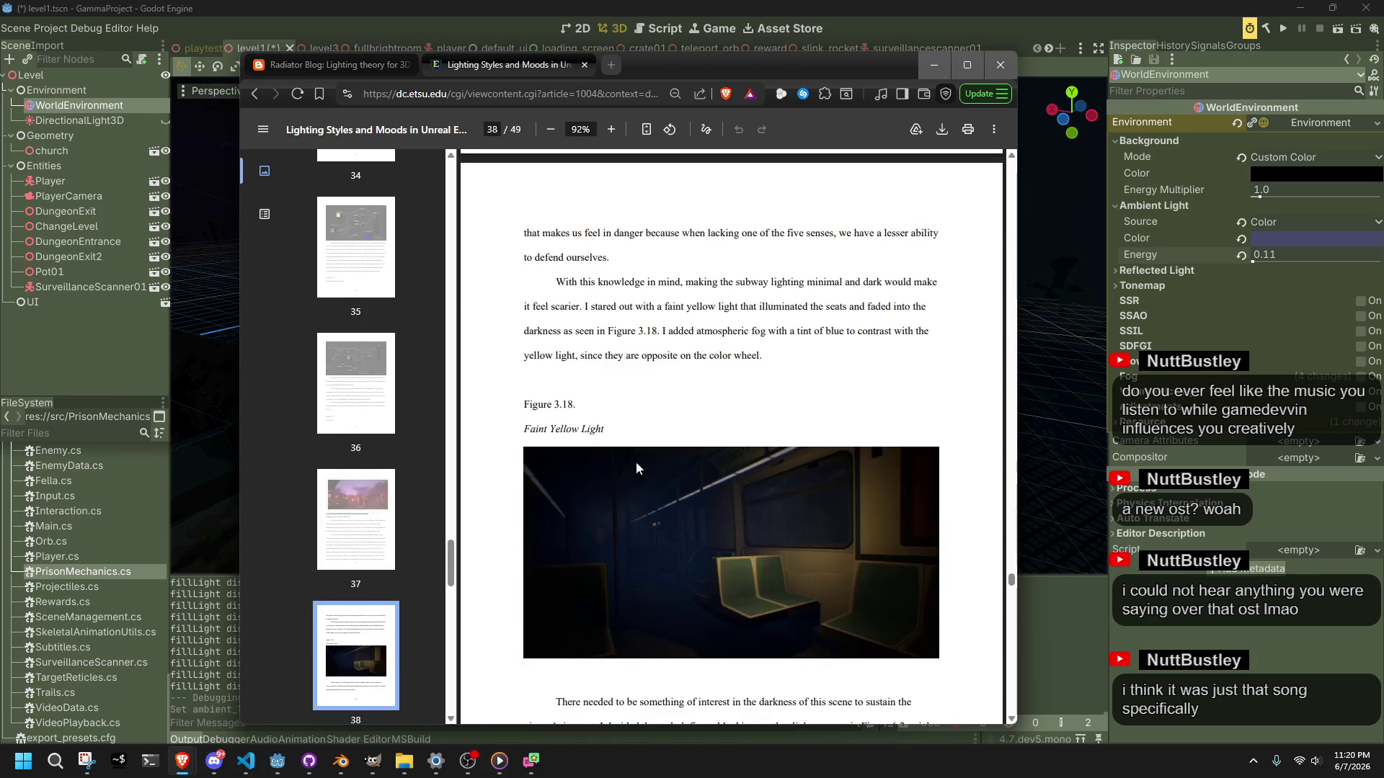
scroll(492, 361, down, 3)
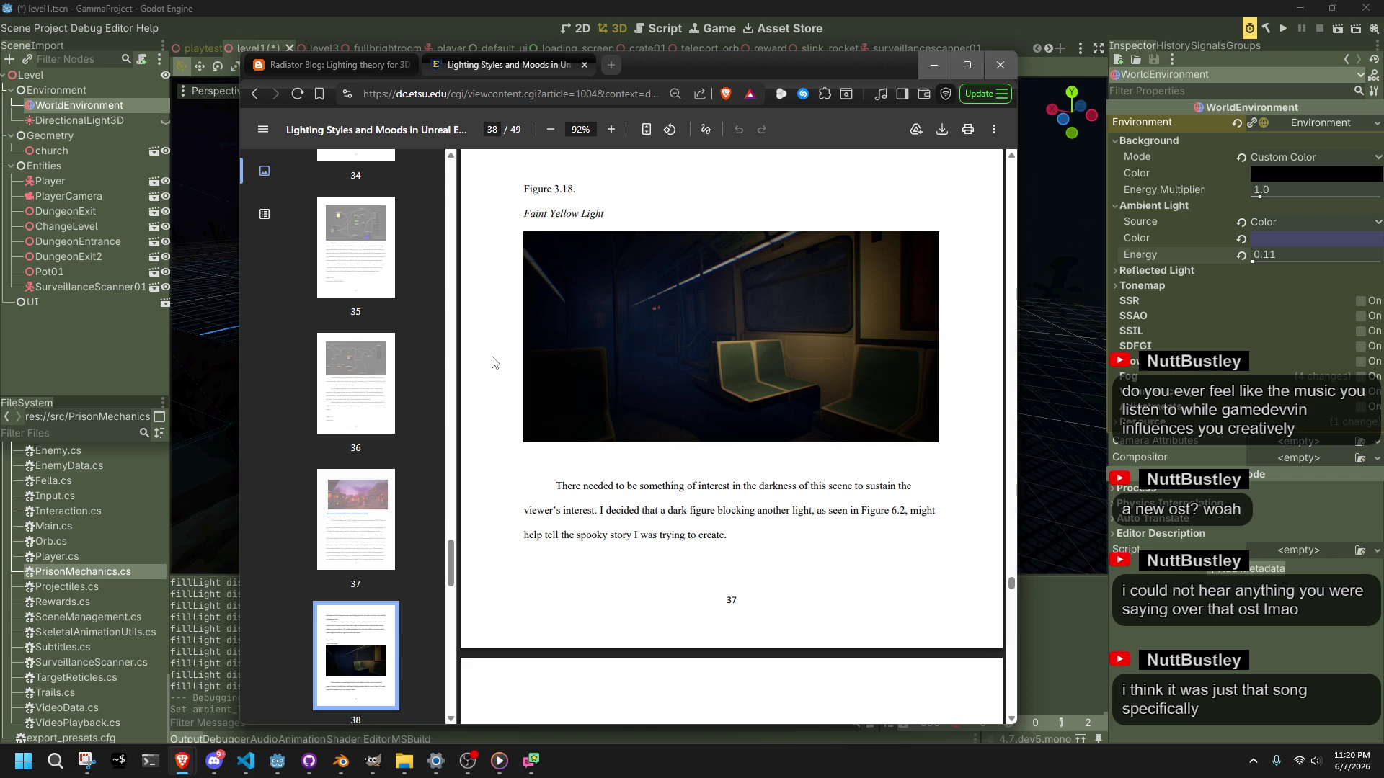
scroll(492, 362, down, 5)
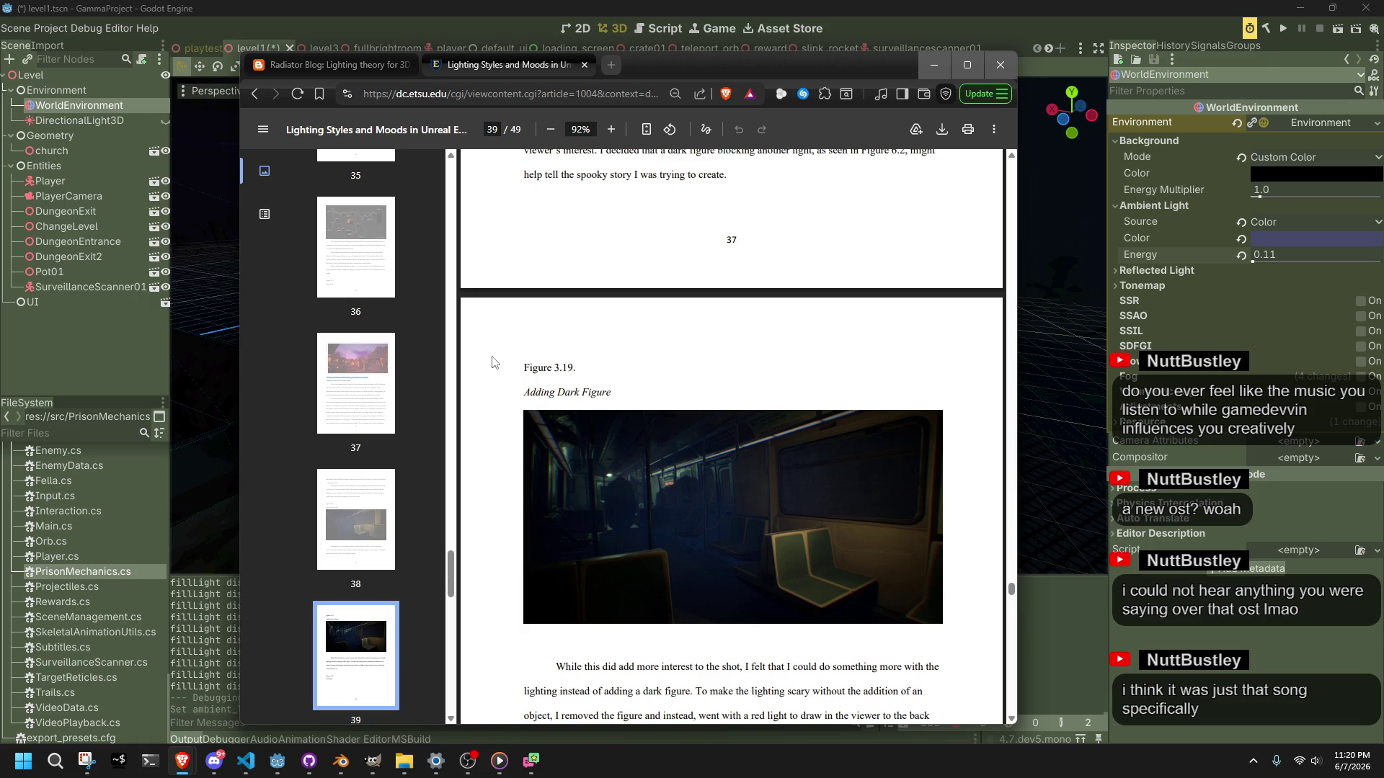
scroll(492, 362, down, 10)
scroll(492, 361, down, 4)
scroll(493, 361, up, 13)
scroll(492, 361, down, 5)
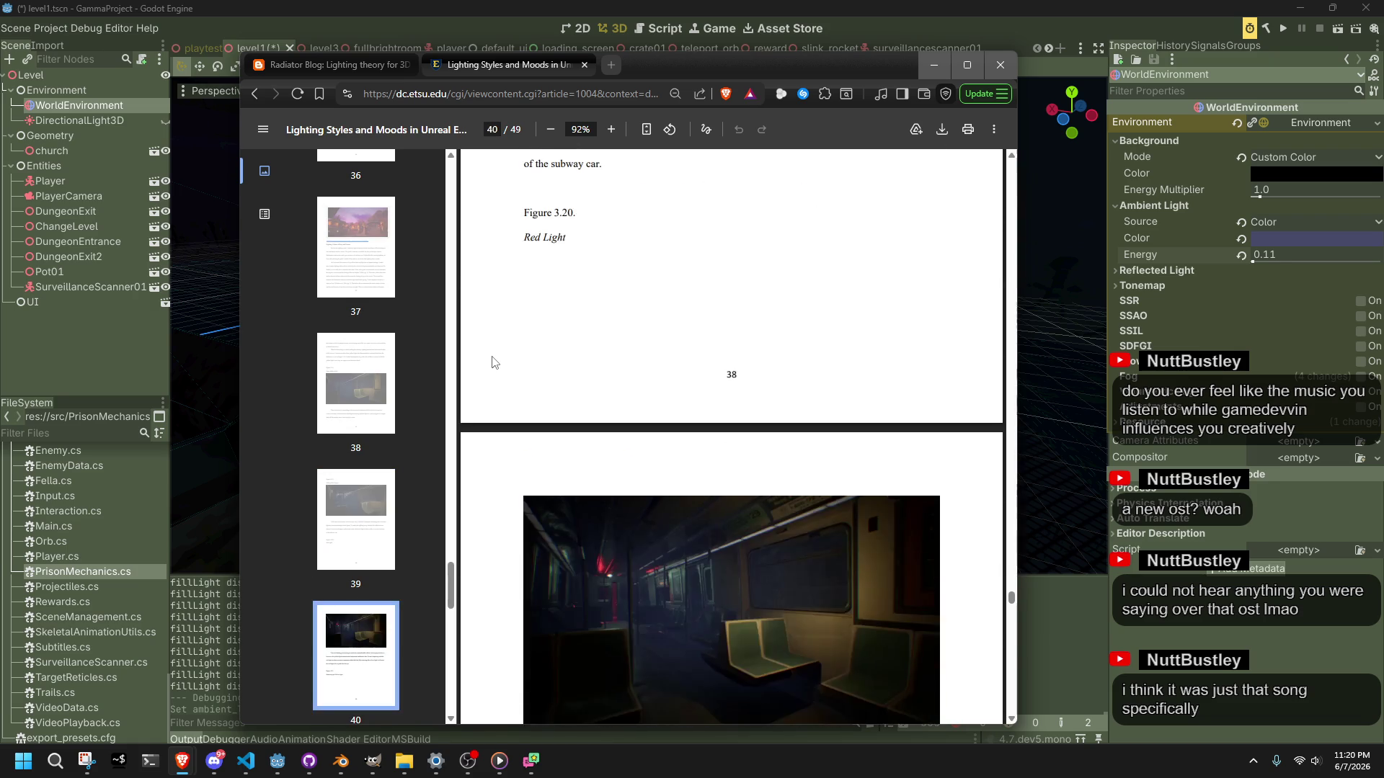
scroll(493, 362, down, 3)
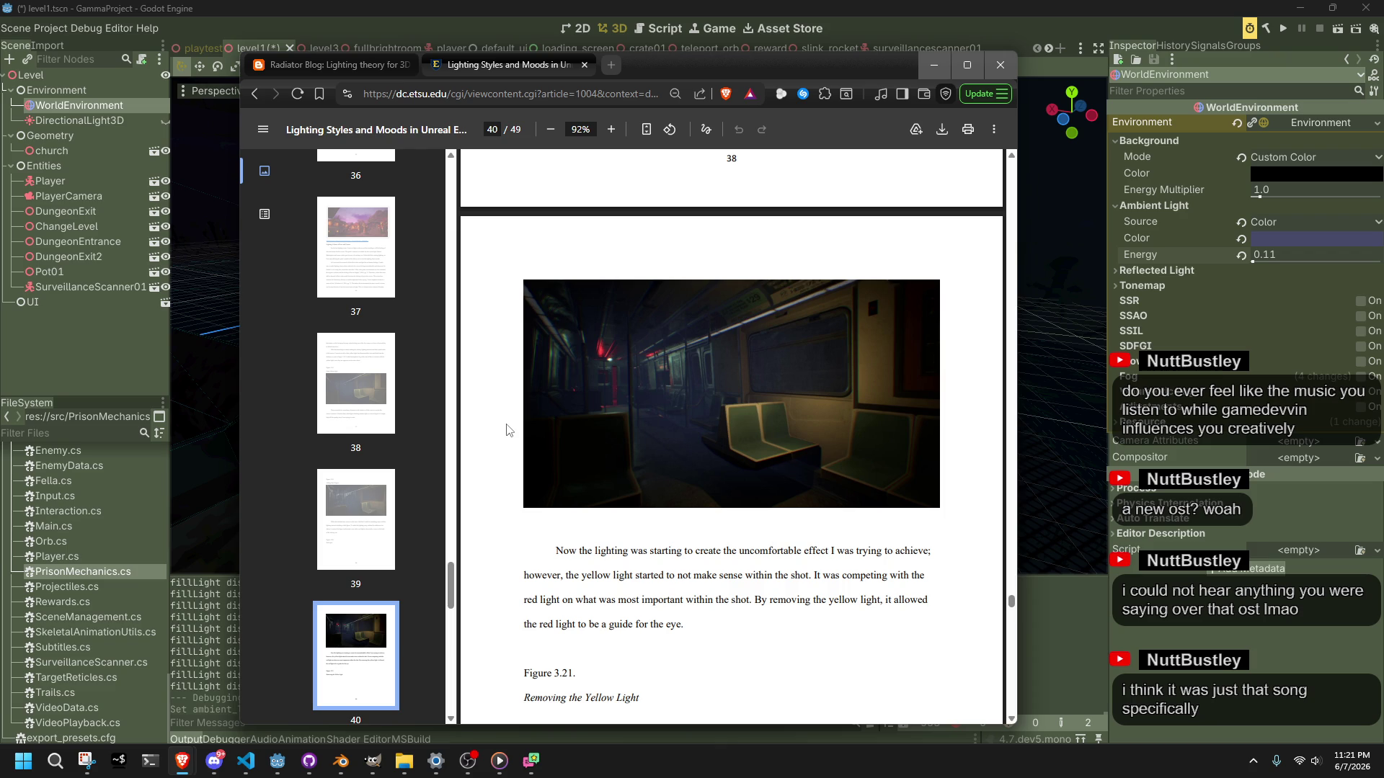
scroll(507, 430, down, 6)
scroll(507, 430, down, 1)
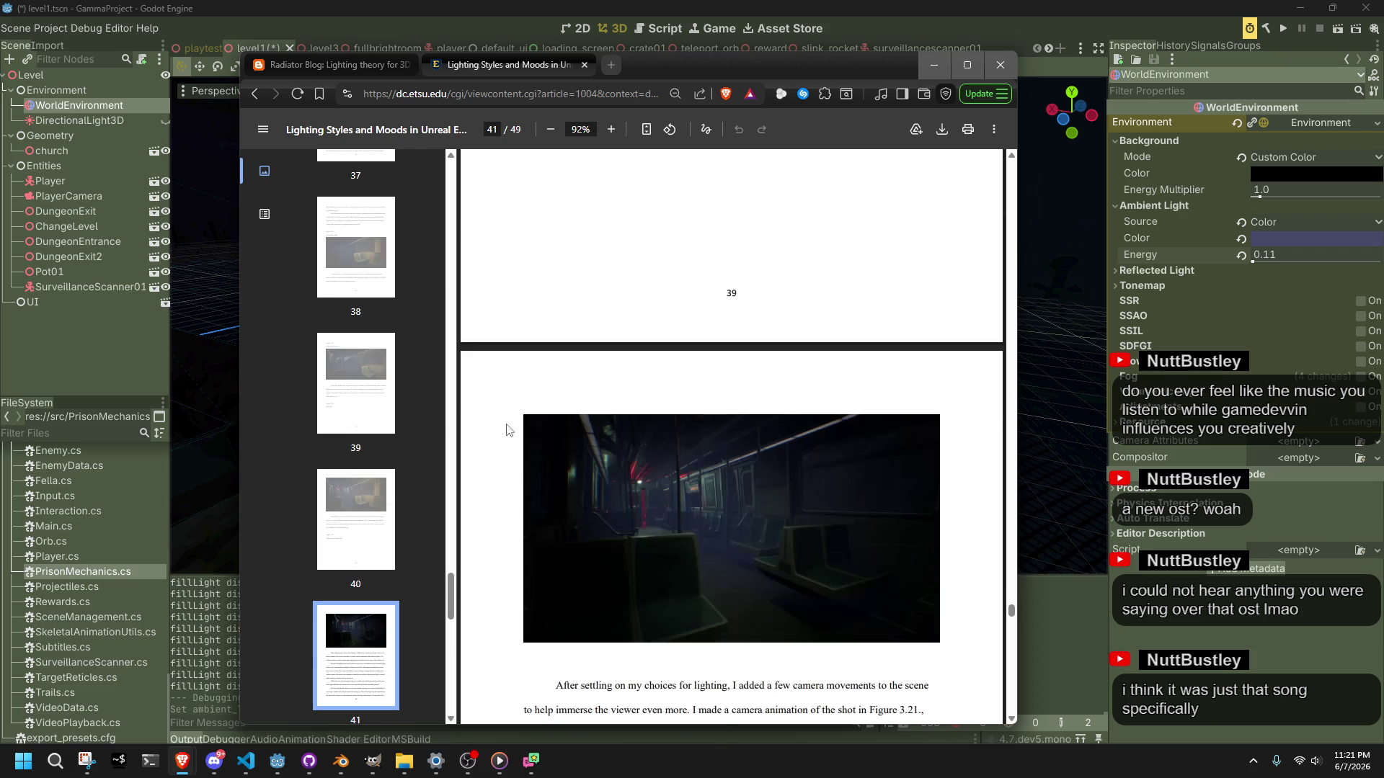
scroll(507, 431, down, 14)
scroll(544, 429, up, 12)
scroll(544, 430, up, 8)
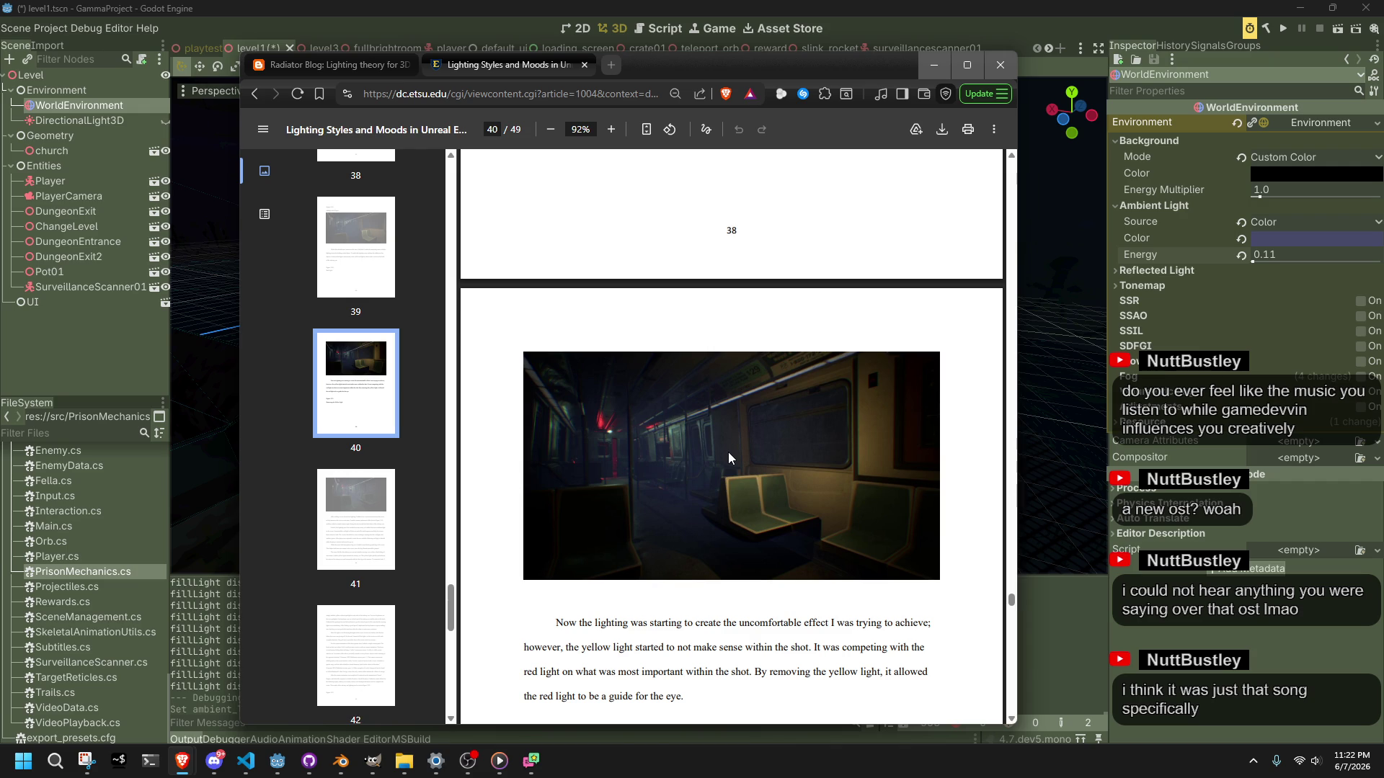
Step: Finish the PDF at page 49, then switch to the Radiator Blog lighting-theory article
scroll(754, 466, down, 8)
scroll(759, 473, down, 15)
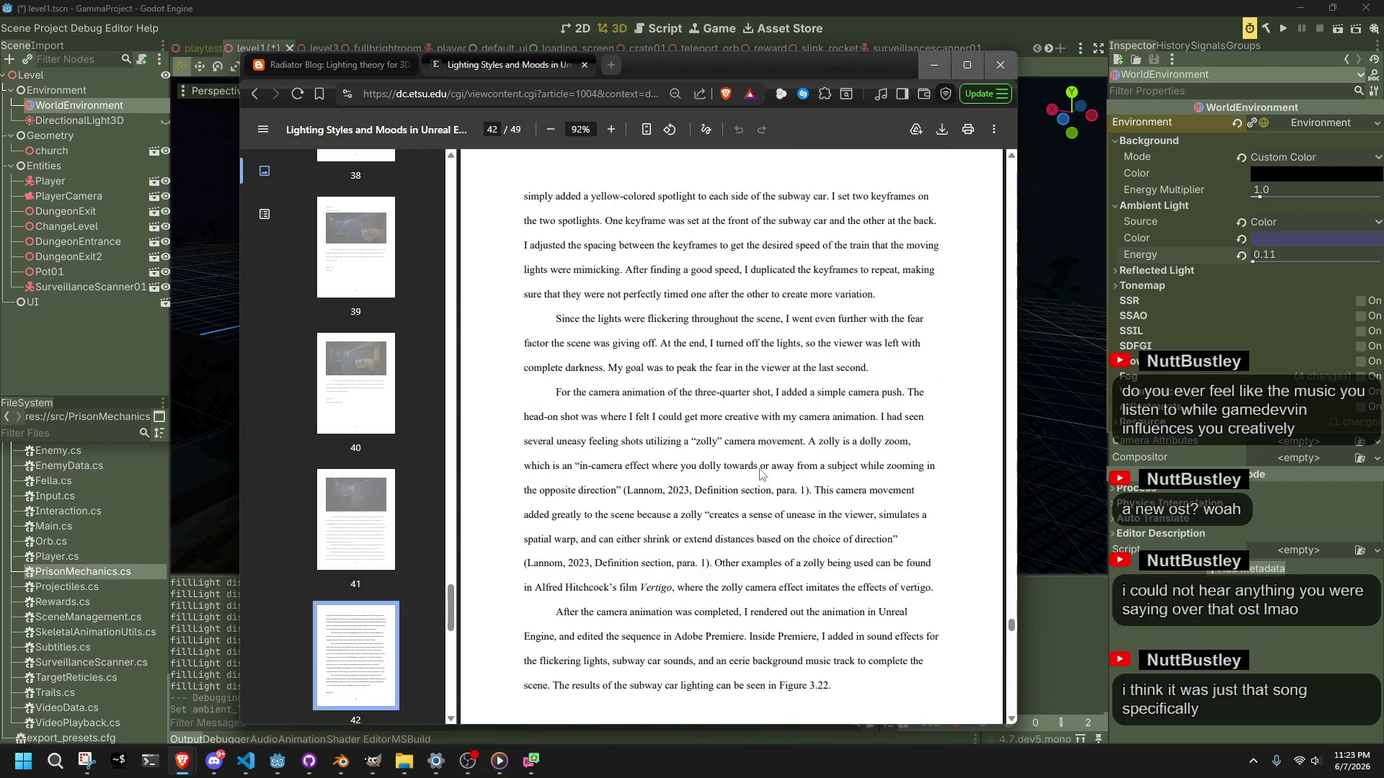
scroll(759, 474, down, 15)
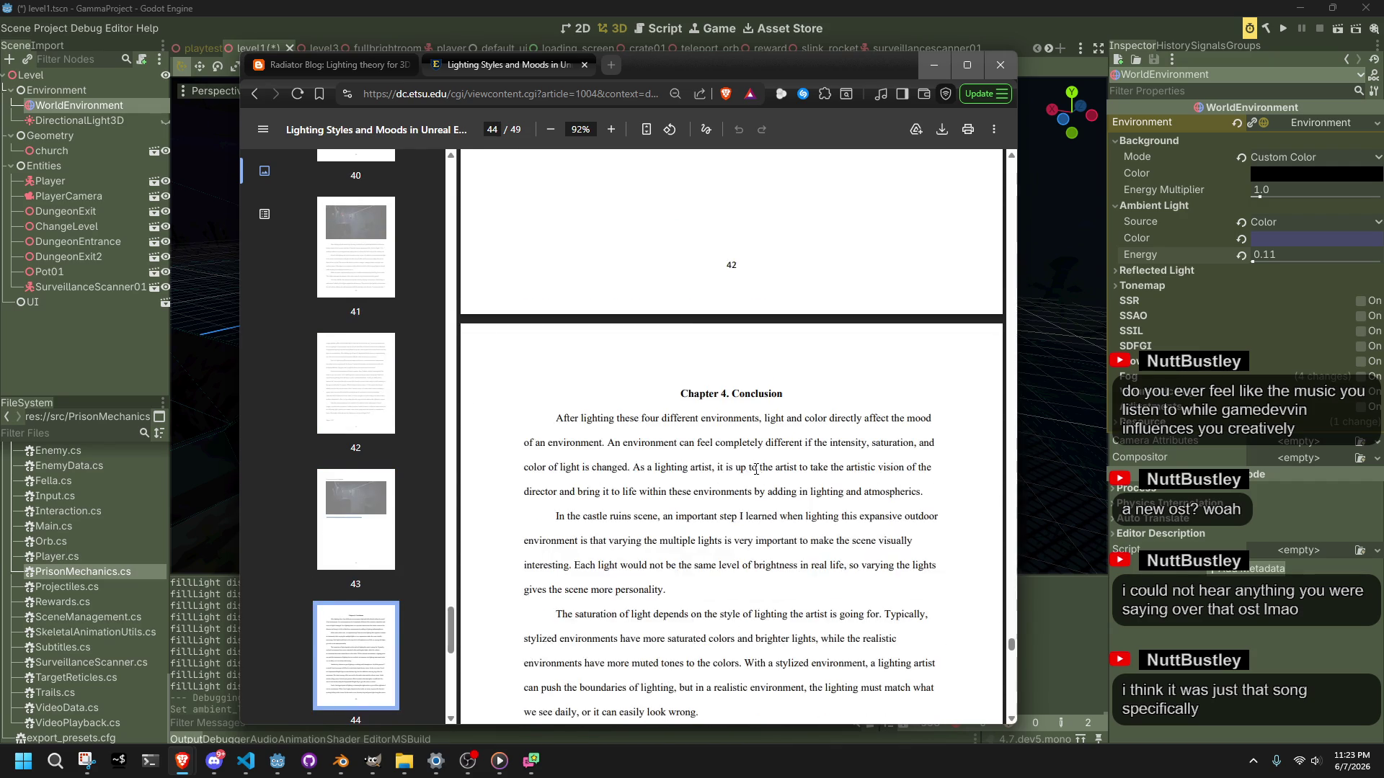
key(alt+Tab)
key(alt+Tab)
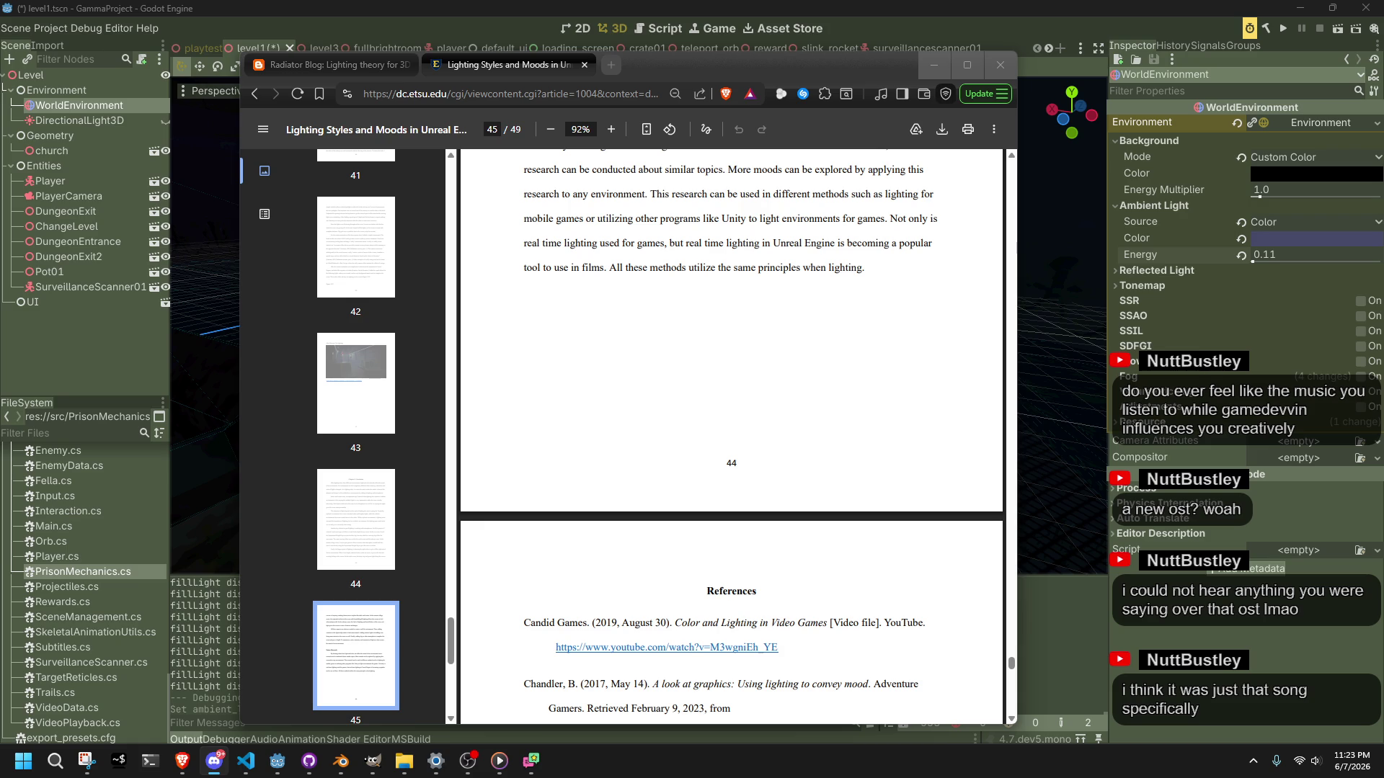
scroll(778, 380, down, 4)
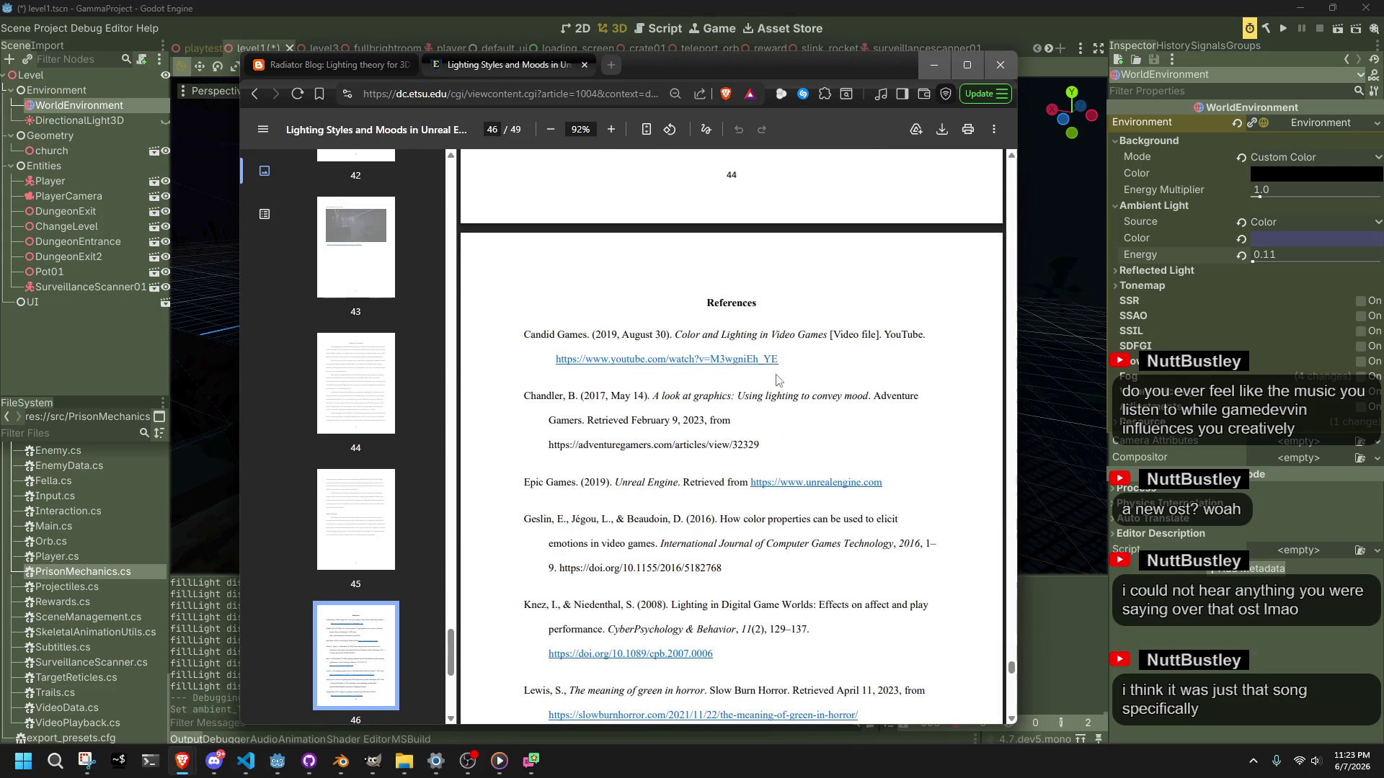
scroll(777, 380, down, 3)
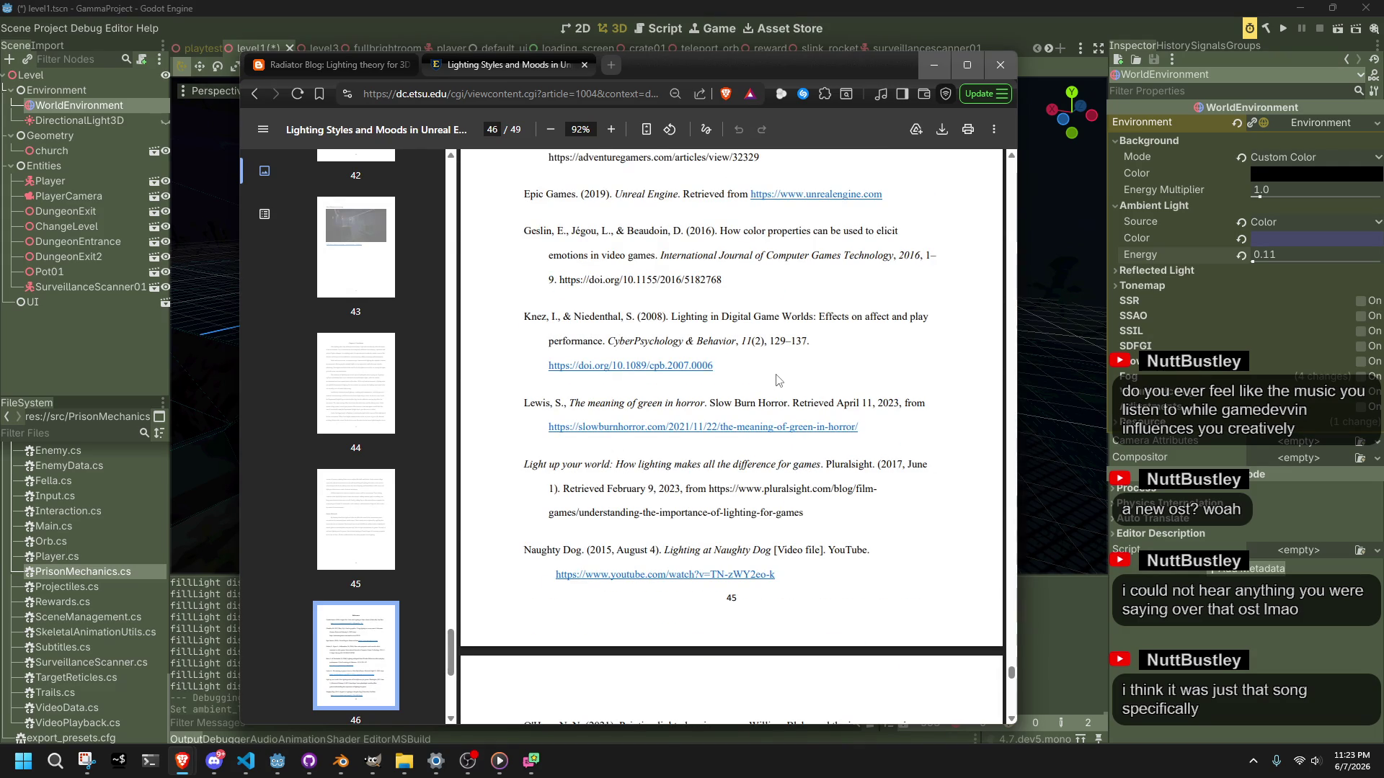
scroll(777, 380, down, 4)
scroll(778, 380, down, 7)
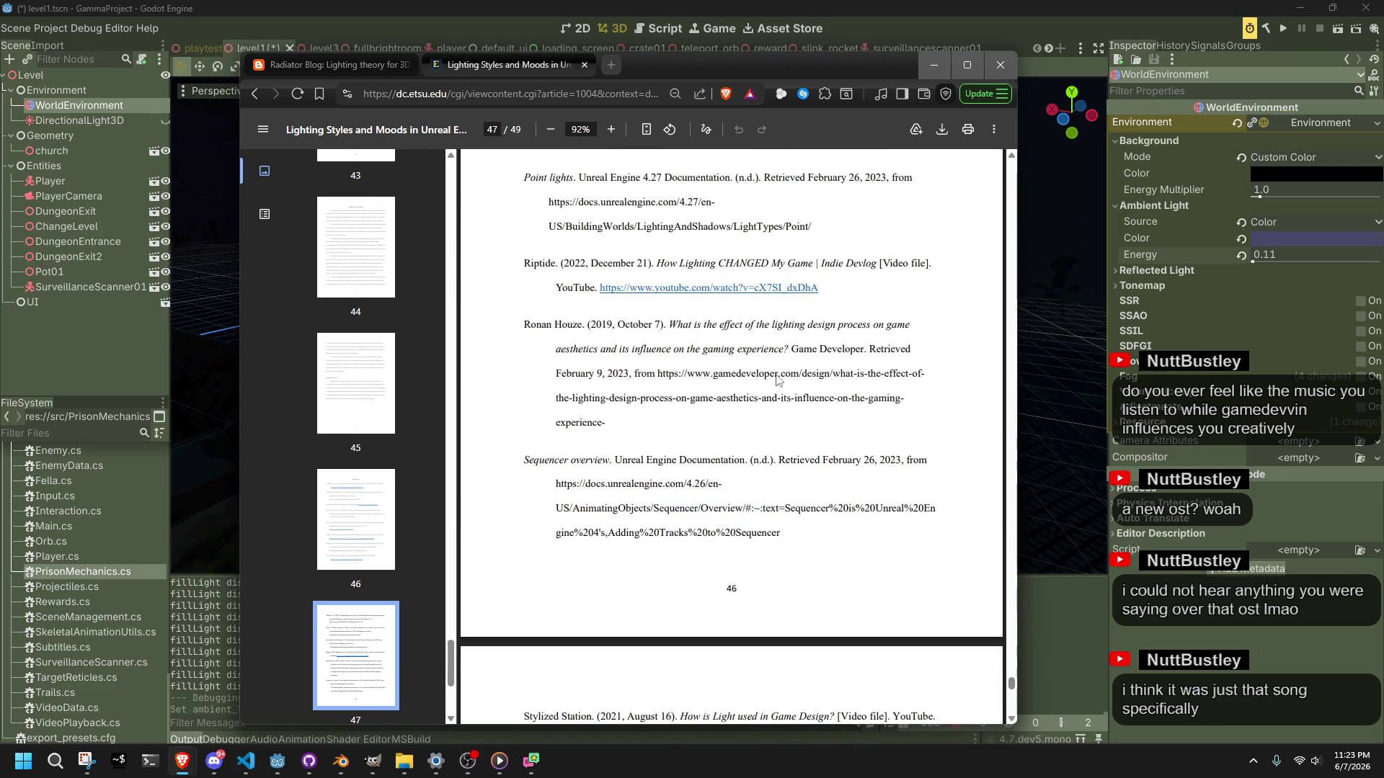
scroll(778, 379, down, 5)
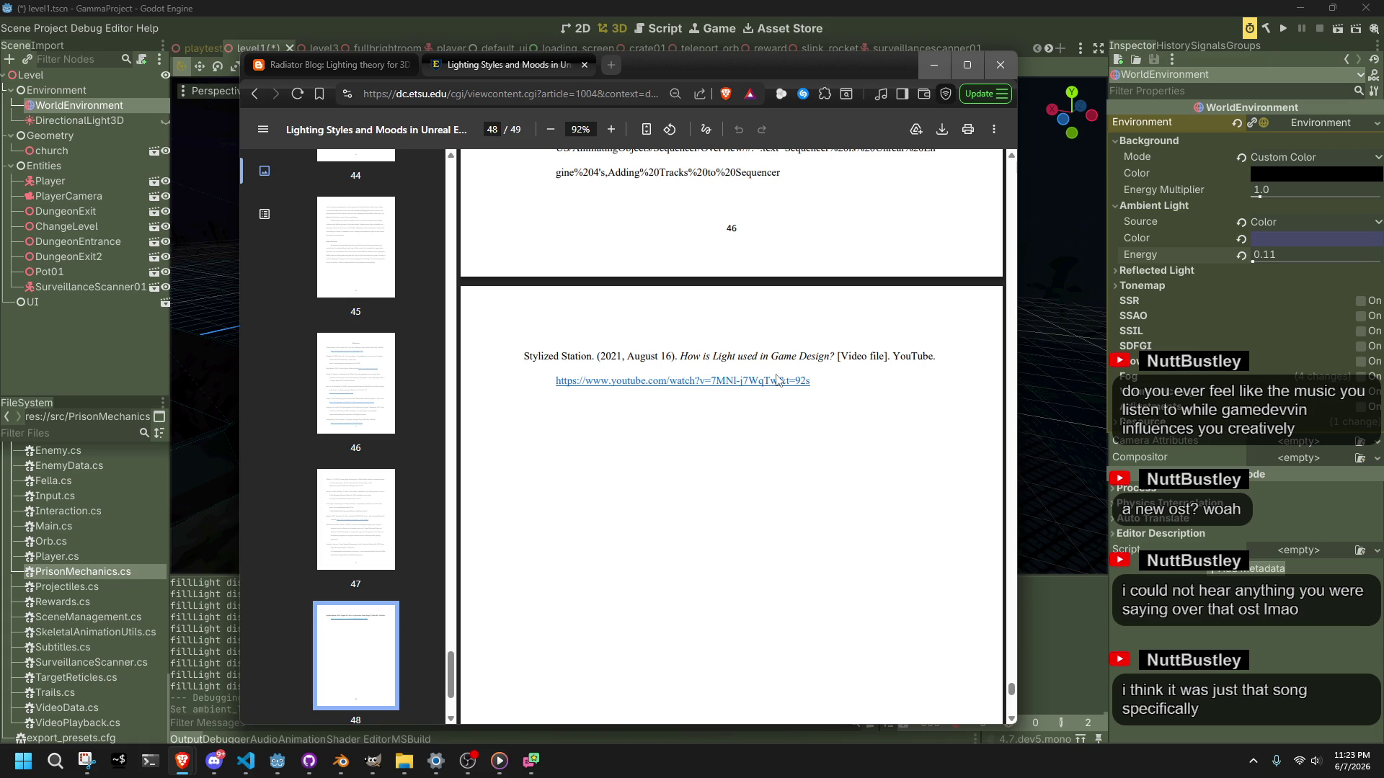
scroll(772, 451, down, 4)
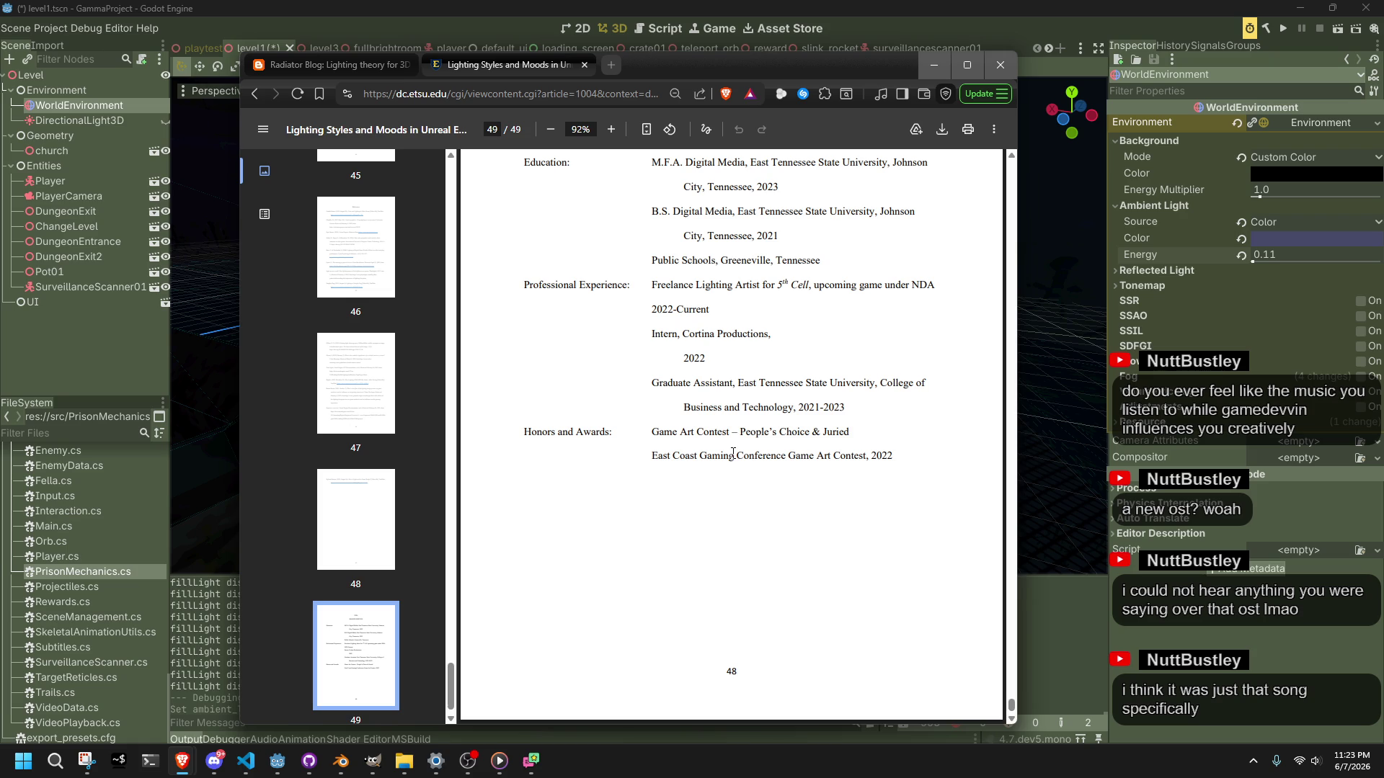
click(329, 70)
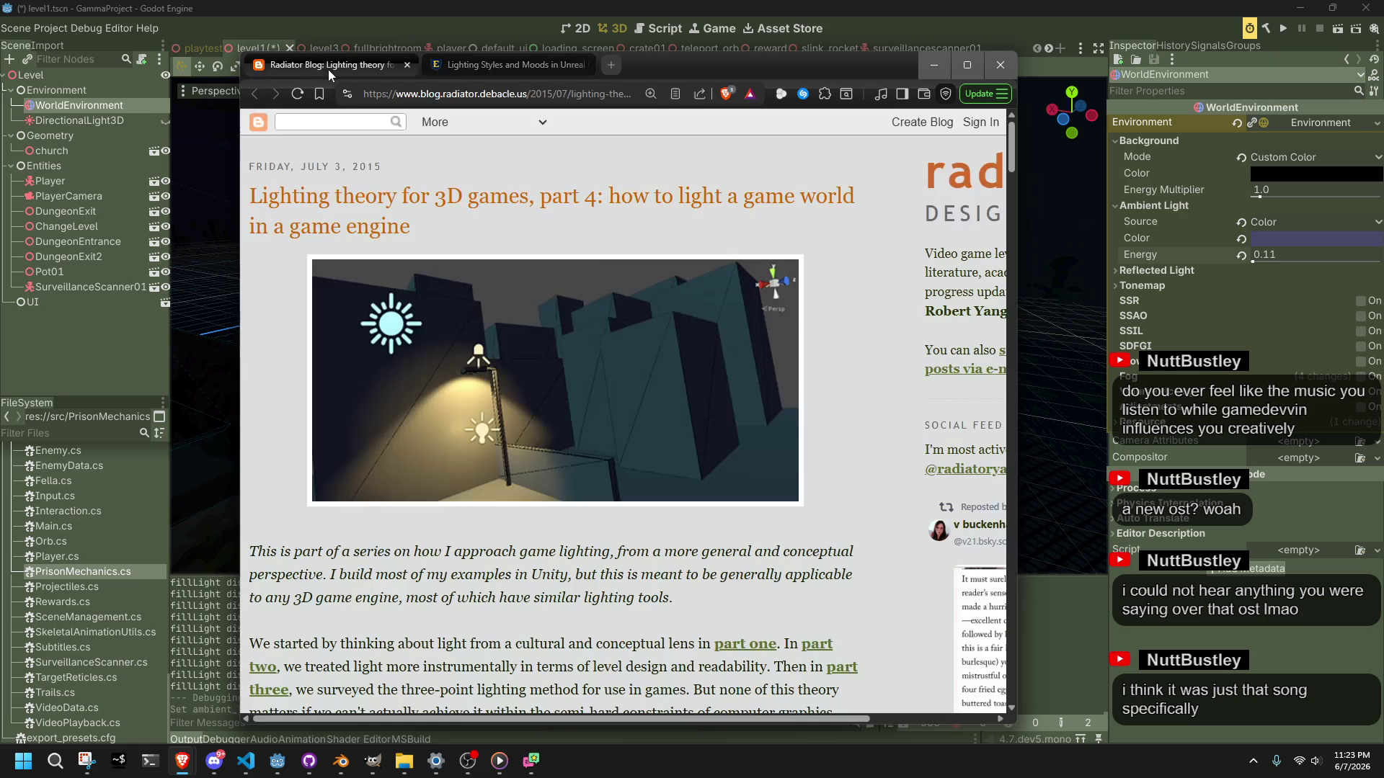
Step: Go back to the Lighting Styles PDF tab at page 49, then leave the browser
click(515, 65)
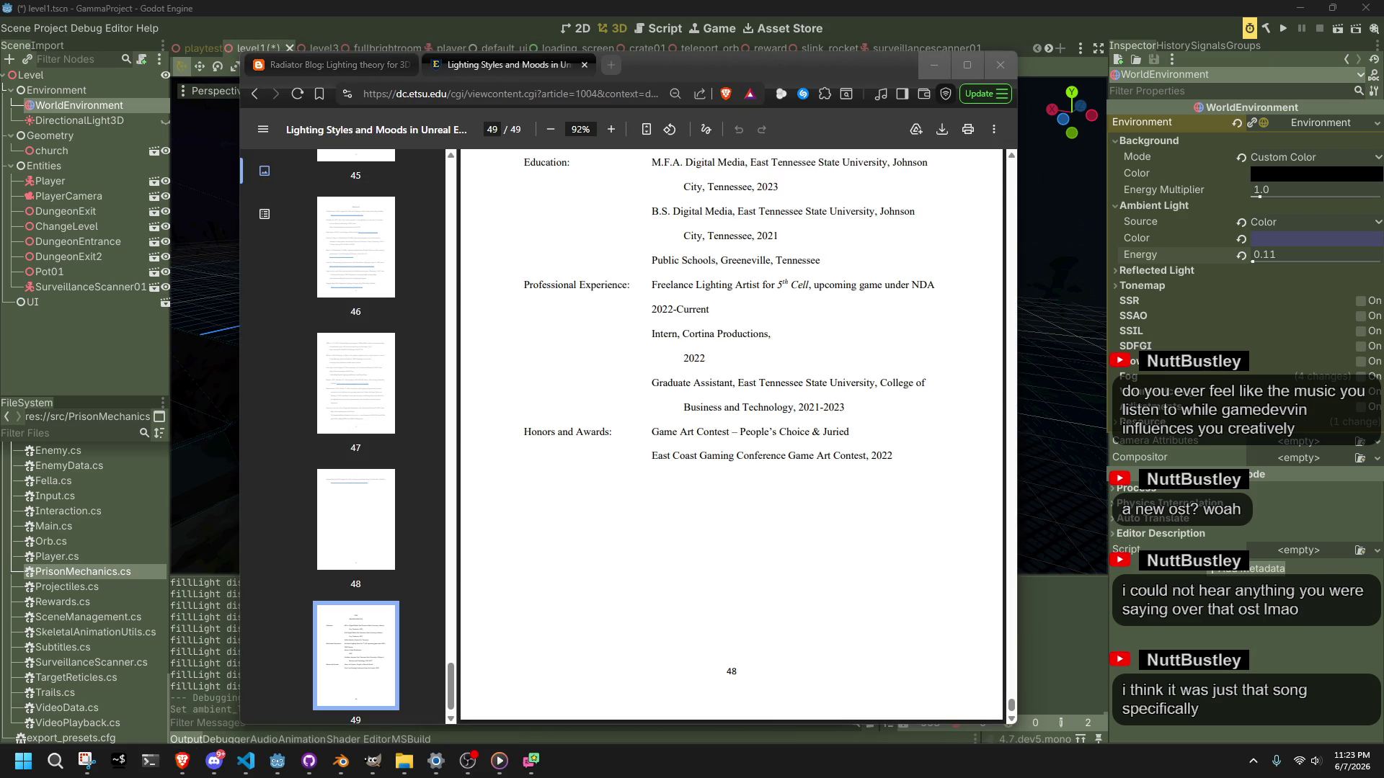
key(alt+Tab)
Step: Set the WorldEnvironment ambient light energy to 0.2, save level1, and run the current scene
click(49, 369)
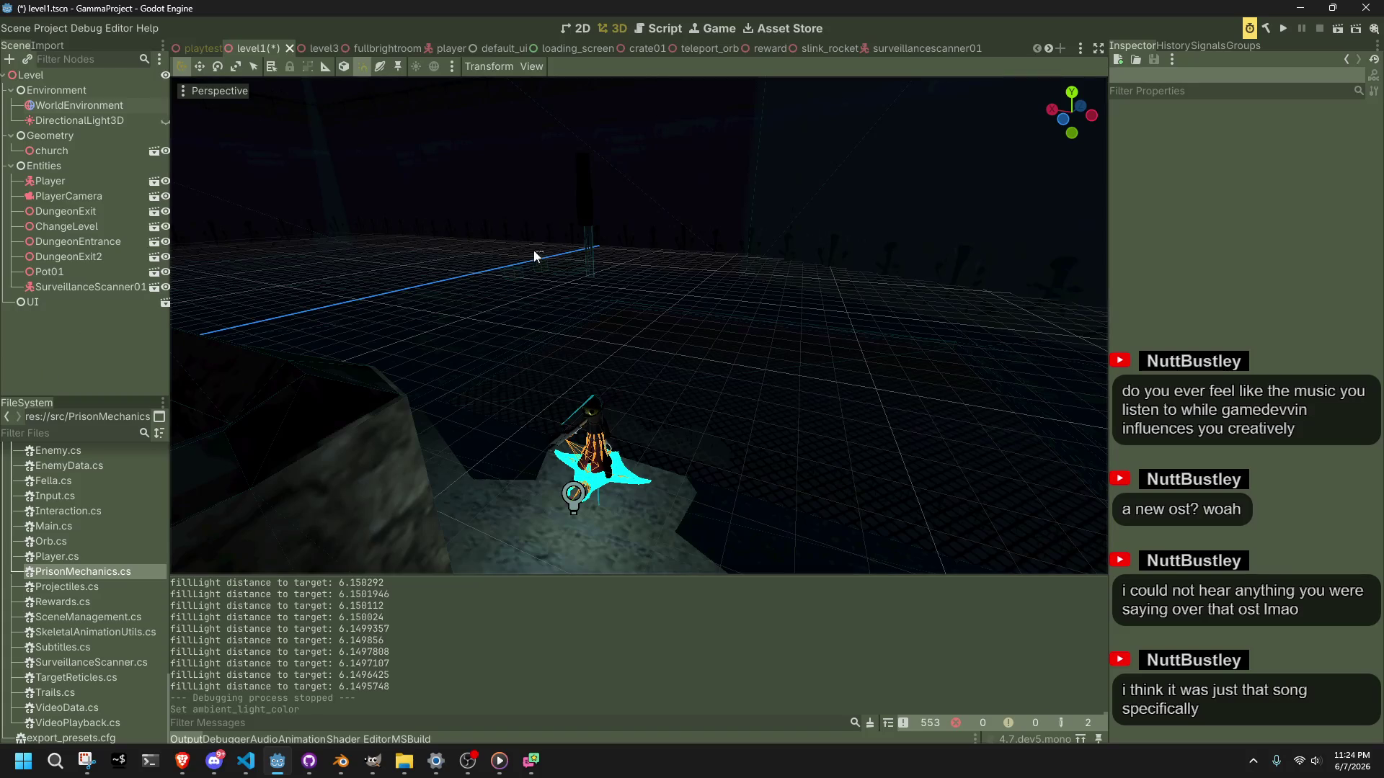
click(105, 108)
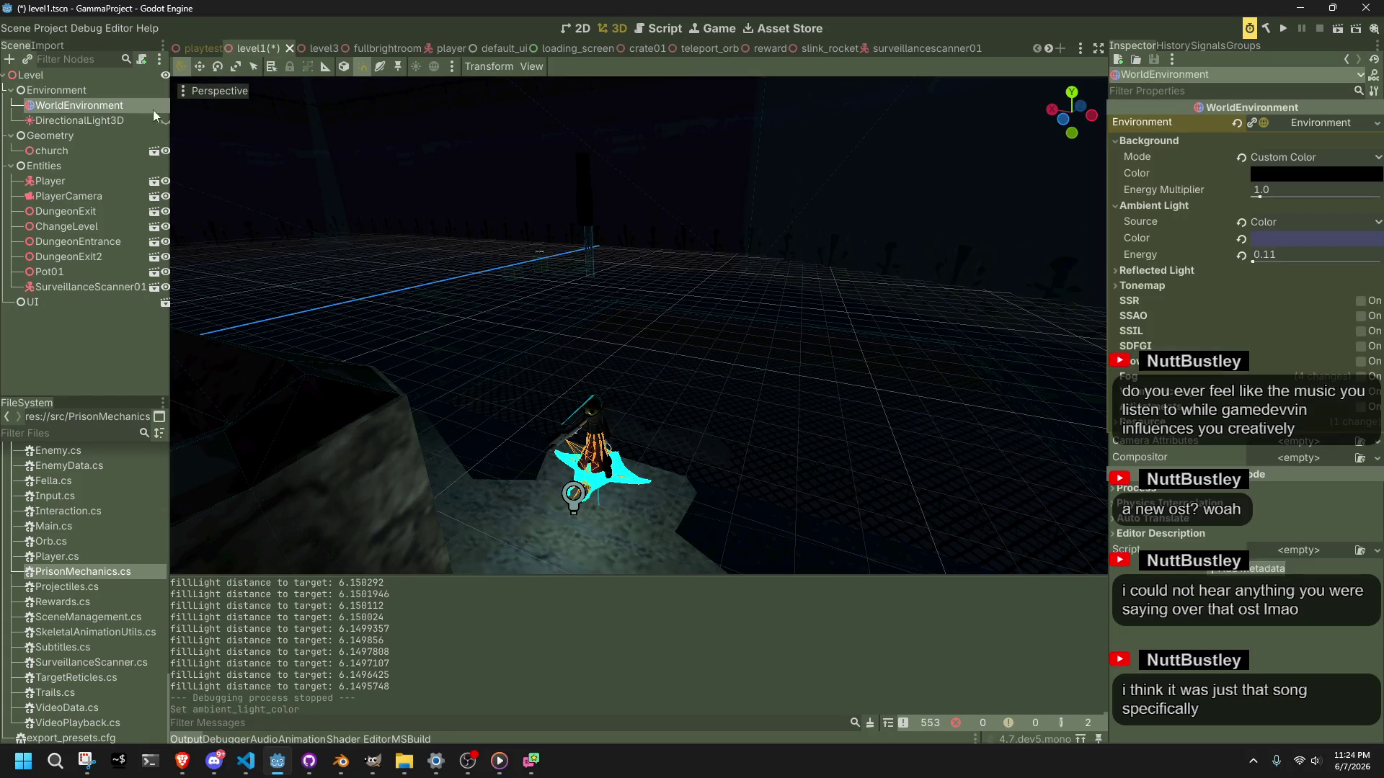
click(1269, 256)
text(0.2)
key(Return)
key(ctrl+s)
click(1339, 28)
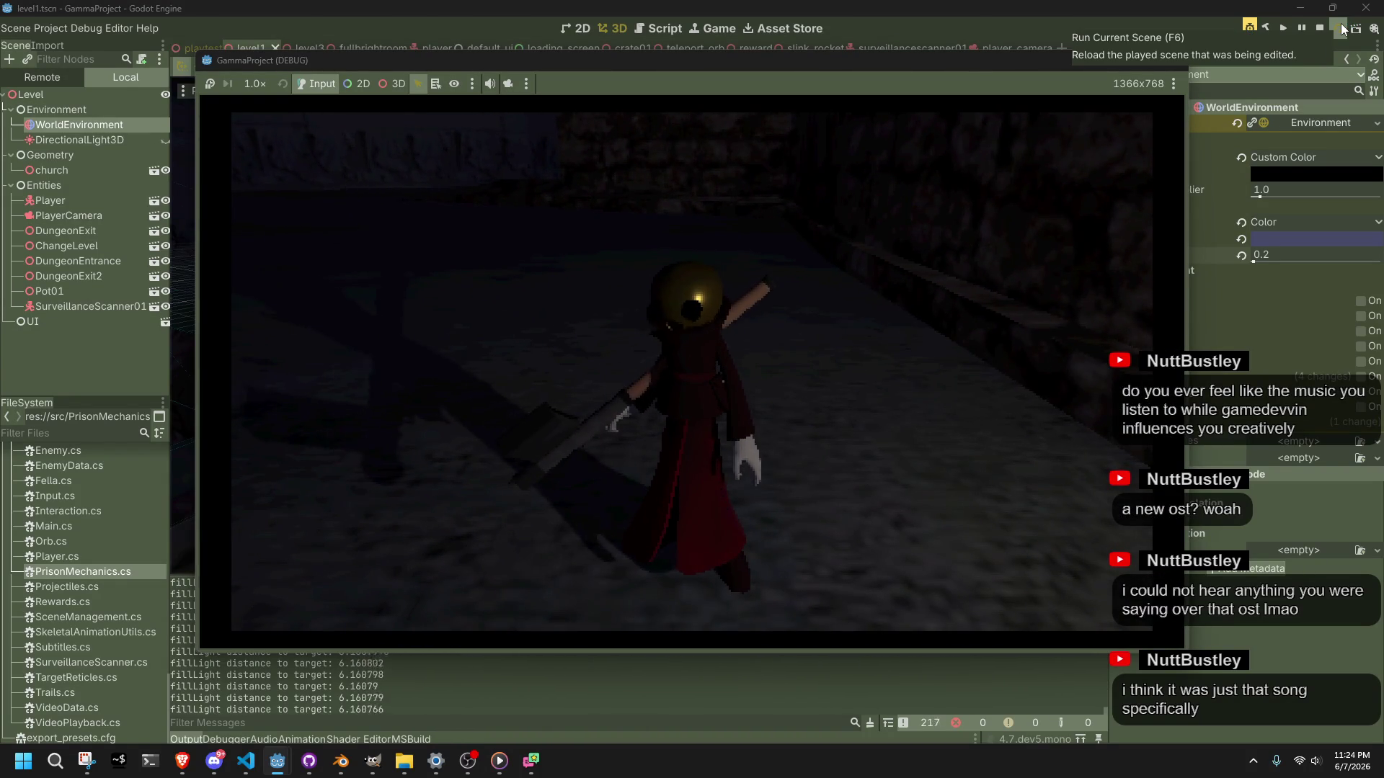
Step: Raise ambient light energy to 1.0, make its colour deep dark blue, and play-test the level
click(1318, 28)
drag(1283, 256, 1280, 257)
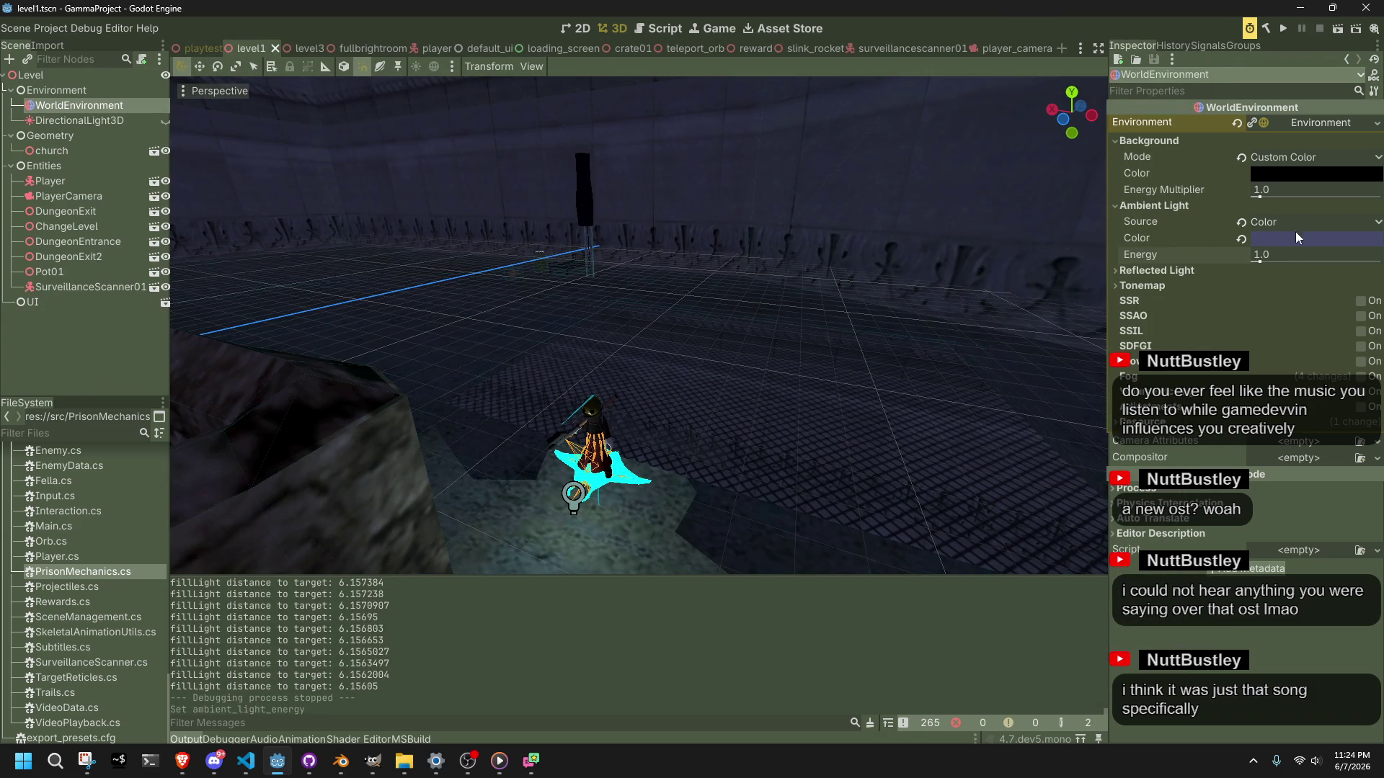
click(1297, 238)
mouse_move(1229, 490)
mouse_down()
mouse_move(1342, 495)
mouse_move(1274, 499)
mouse_move(1288, 500)
mouse_up()
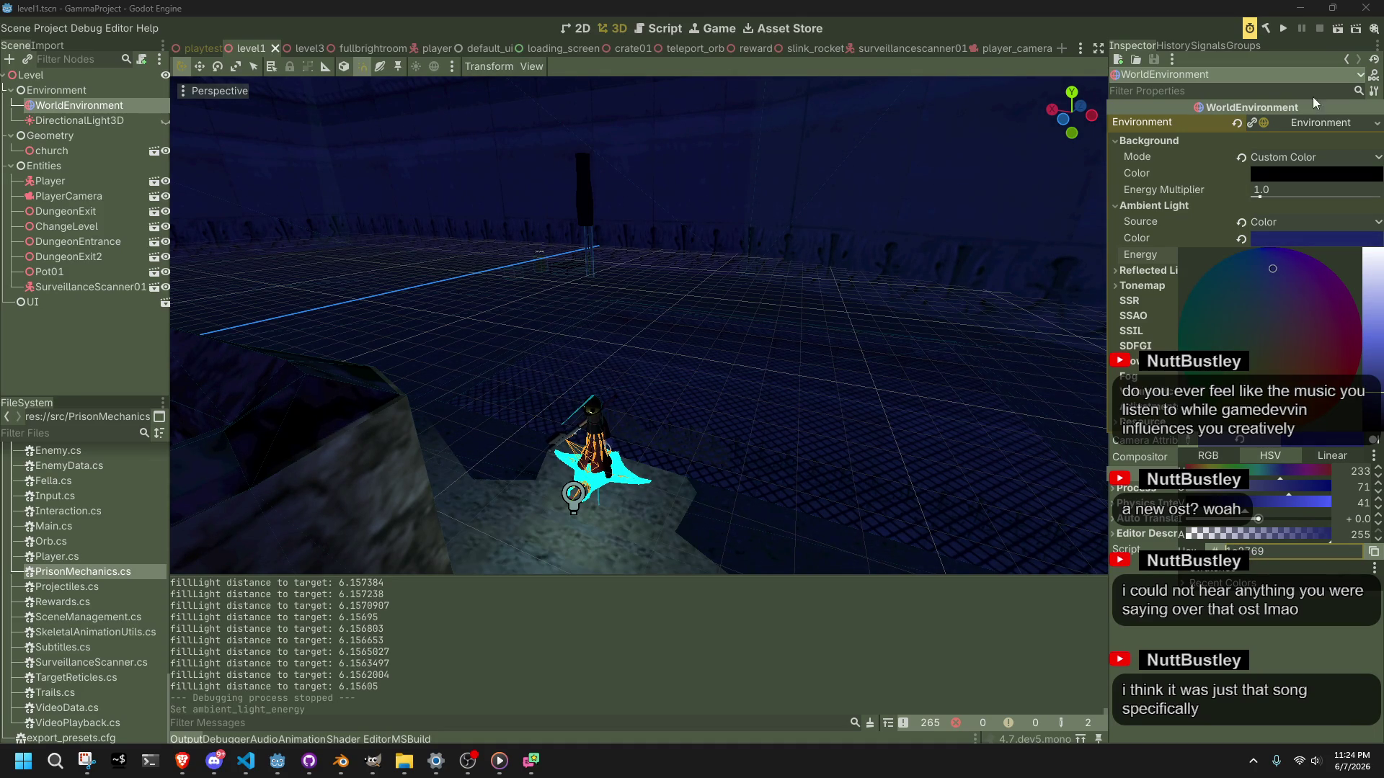
click(1333, 33)
click(1336, 33)
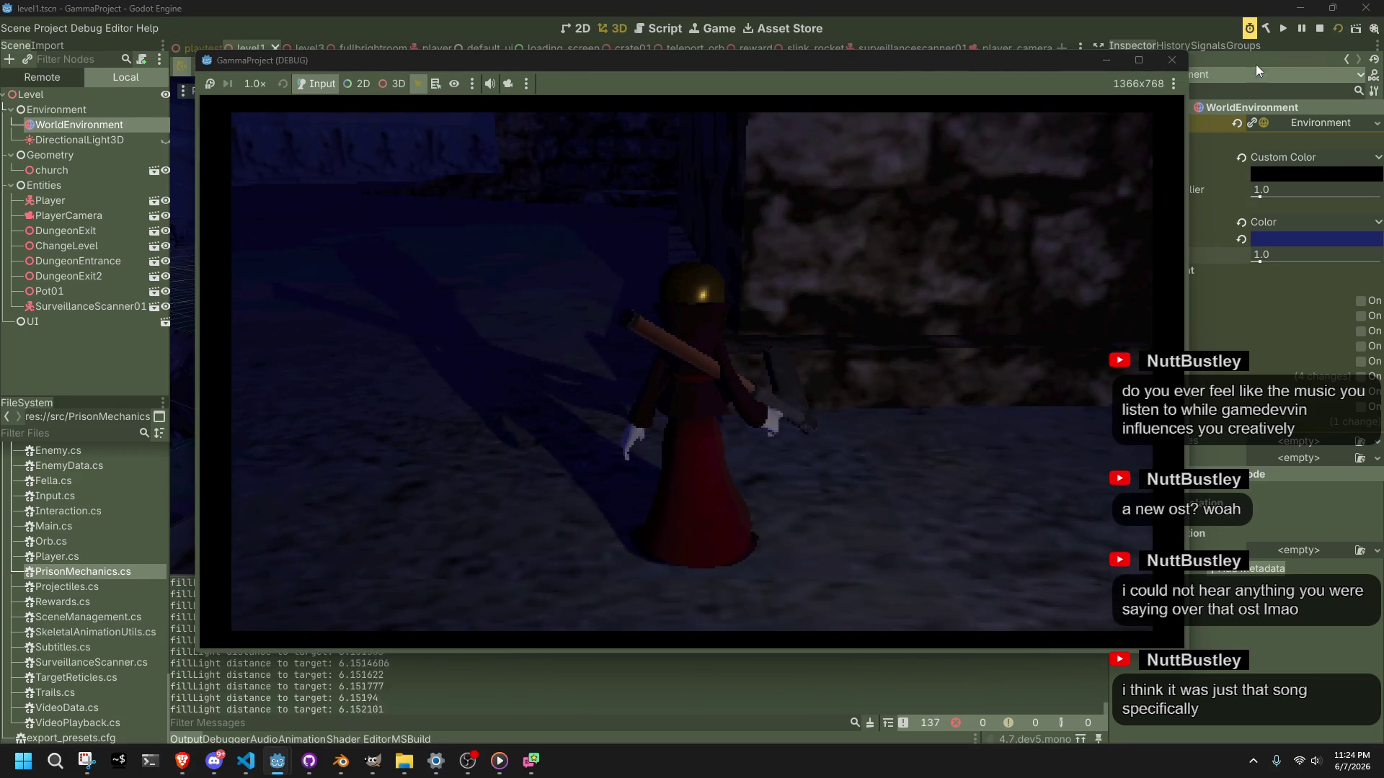
click(1169, 63)
Step: Lower the ambient light energy to 0.5 and play-test the darker level again
text(0.5)
key(Return)
click(1344, 29)
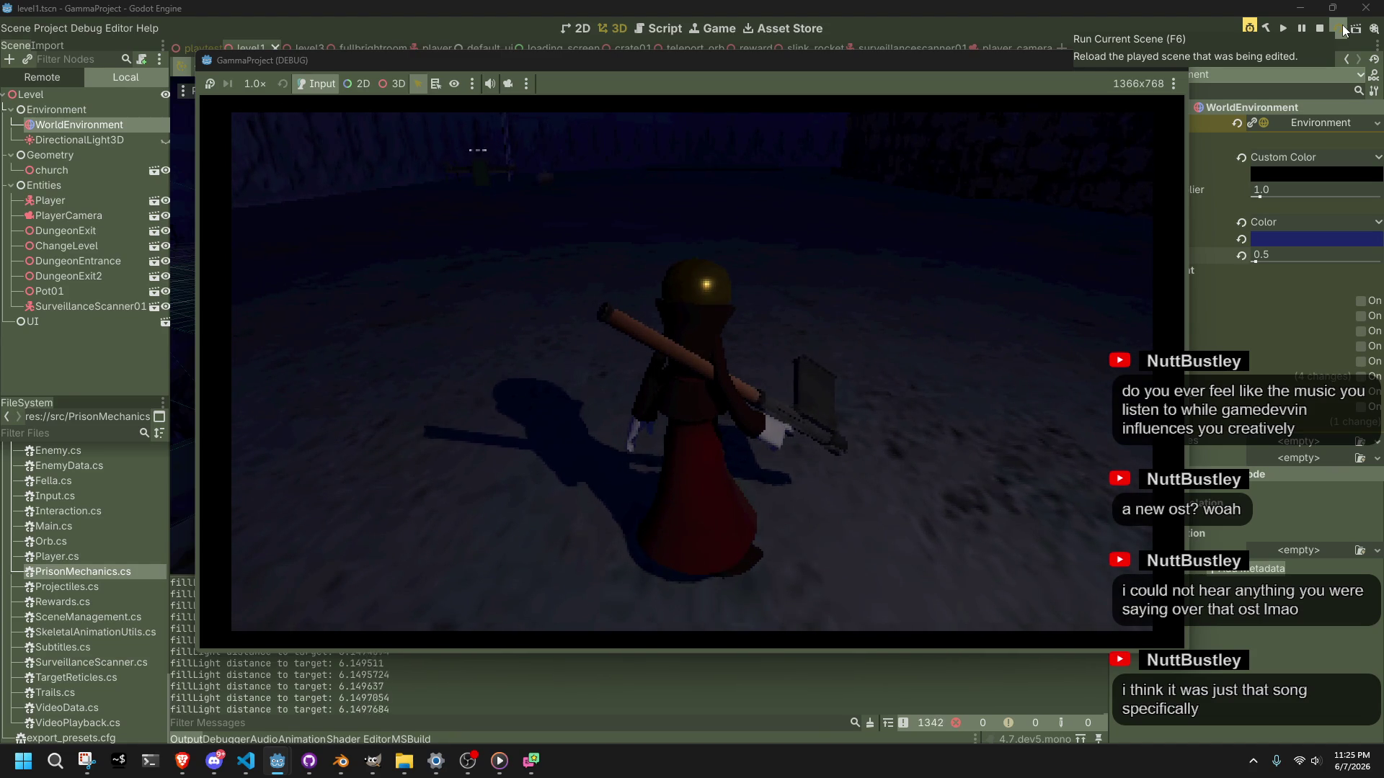
Step: End the play-test and return to the level1 3D editor after checking the browser
click(1342, 25)
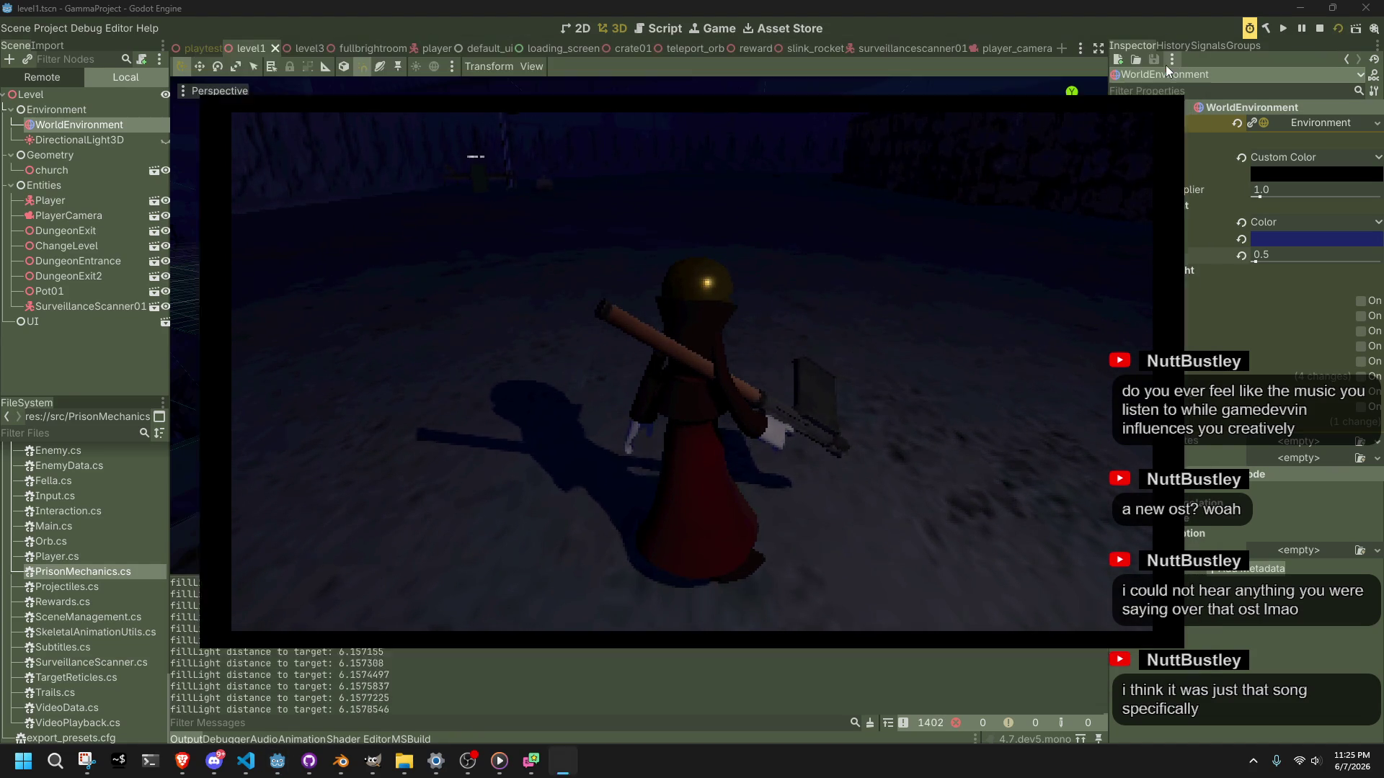
scroll(776, 257, down, 5)
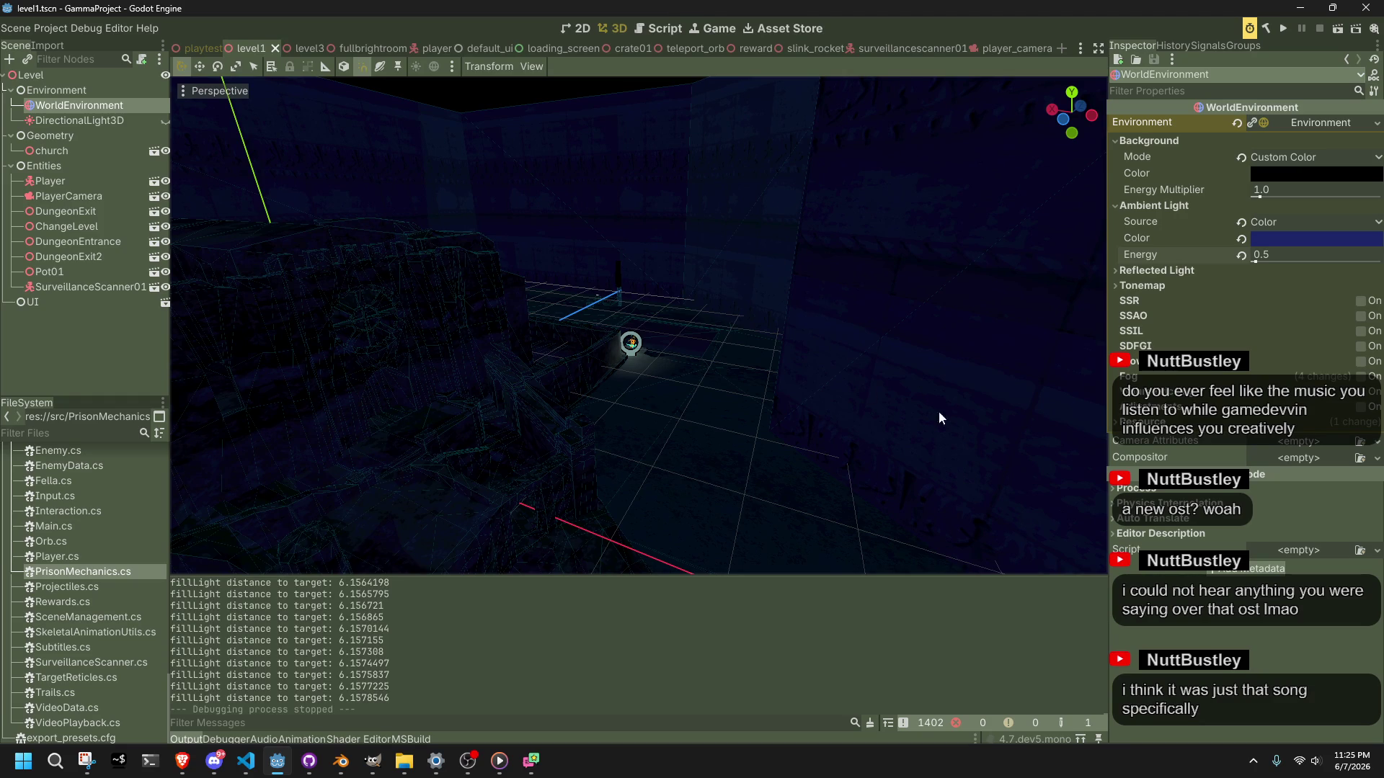
key(alt+Tab)
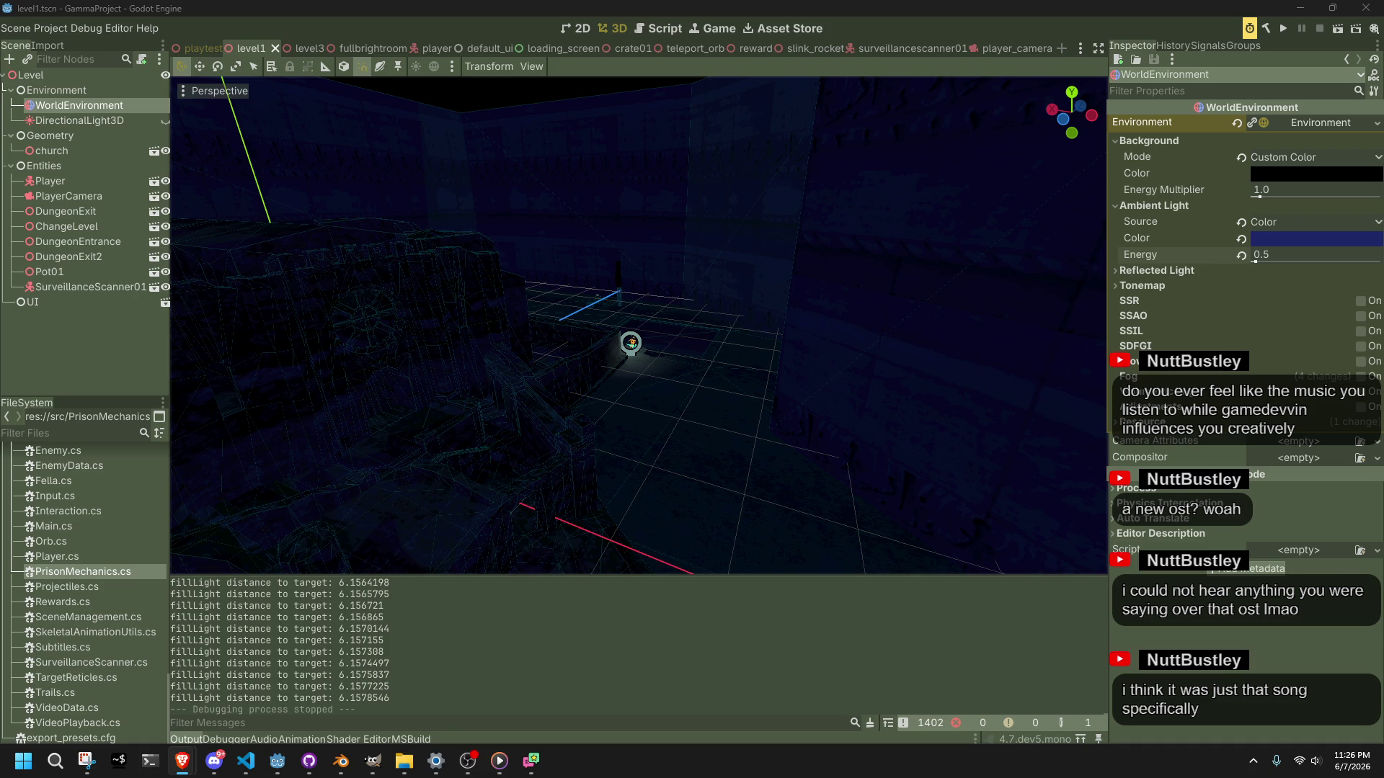
click(49, 27)
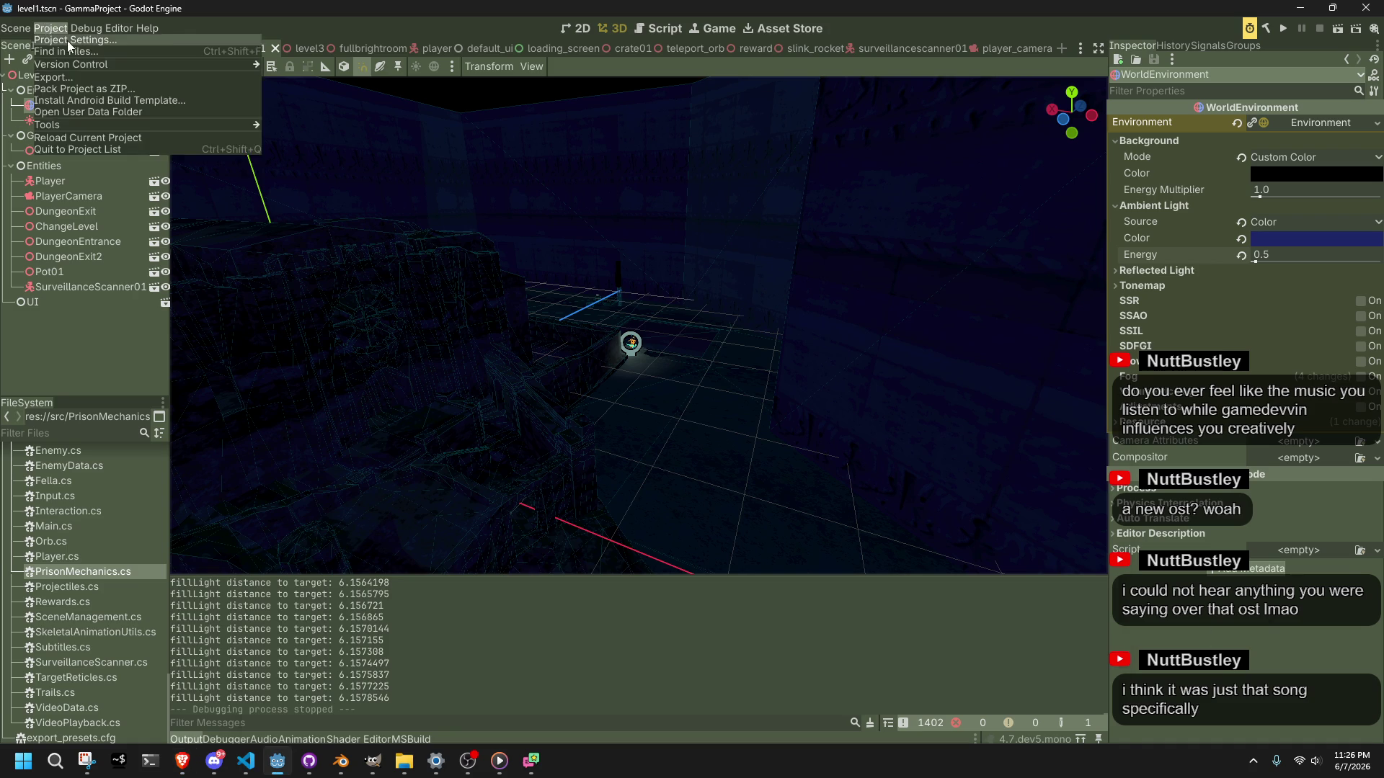
Step: In Project Settings, filter for 'rend' and reach the Rendering > Anti Aliasing section
click(67, 40)
click(307, 103)
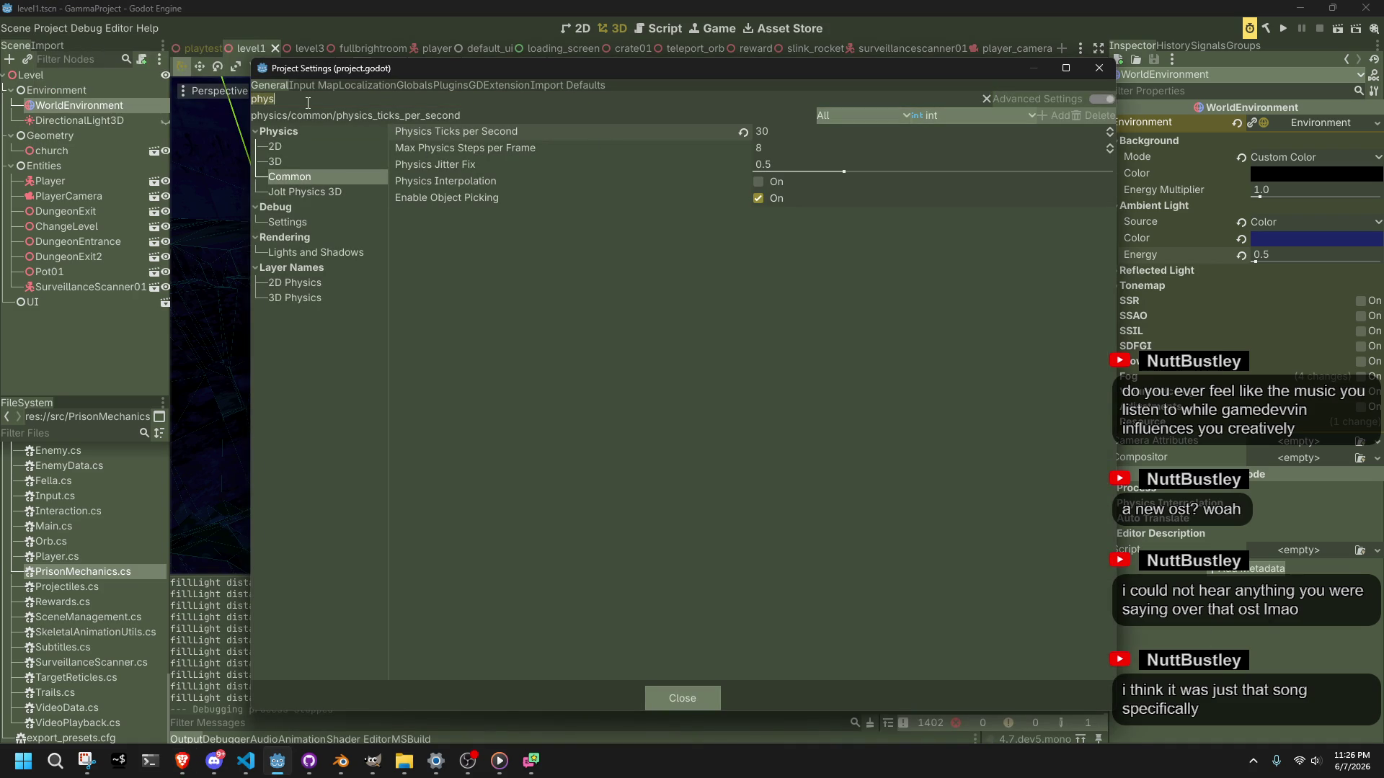
click(306, 253)
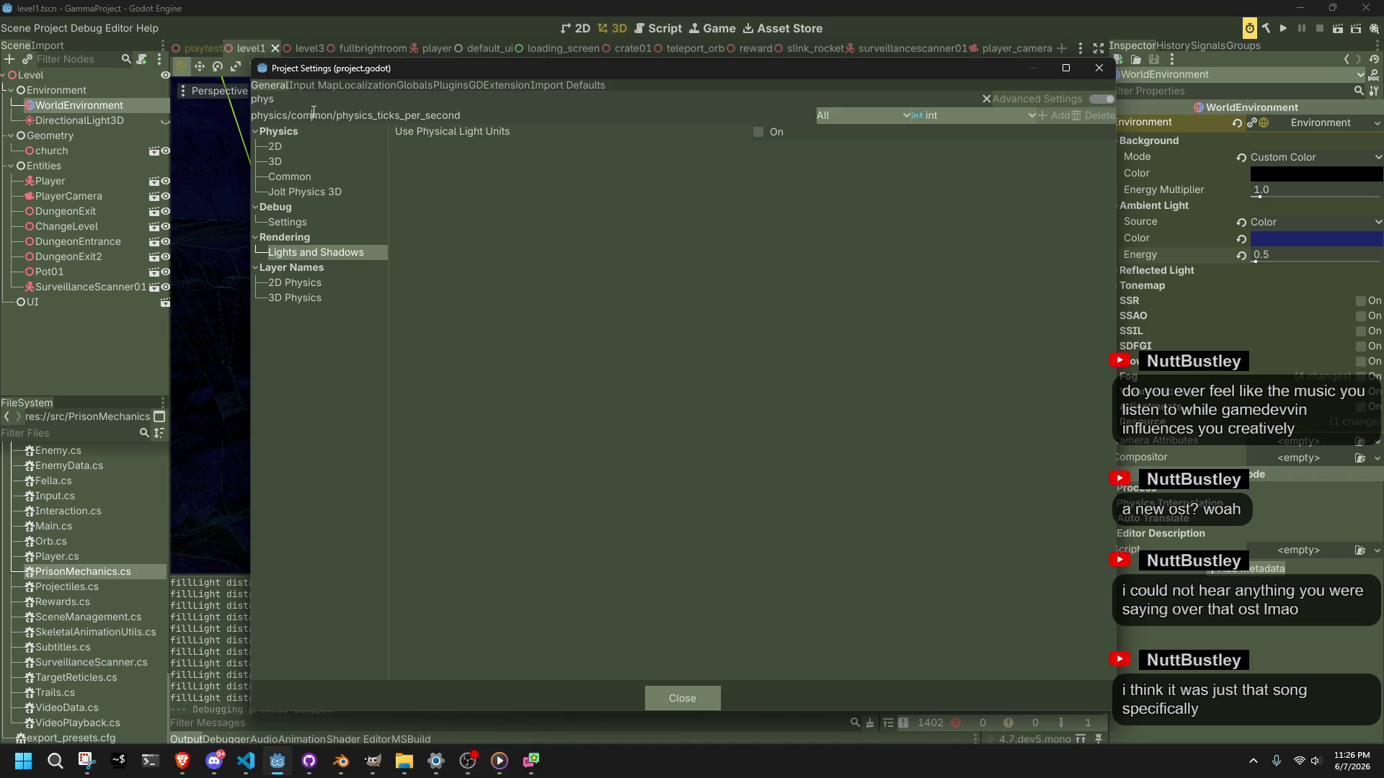
key(BackSpace)
key(BackSpace)
key(BackSpace)
text(rend)
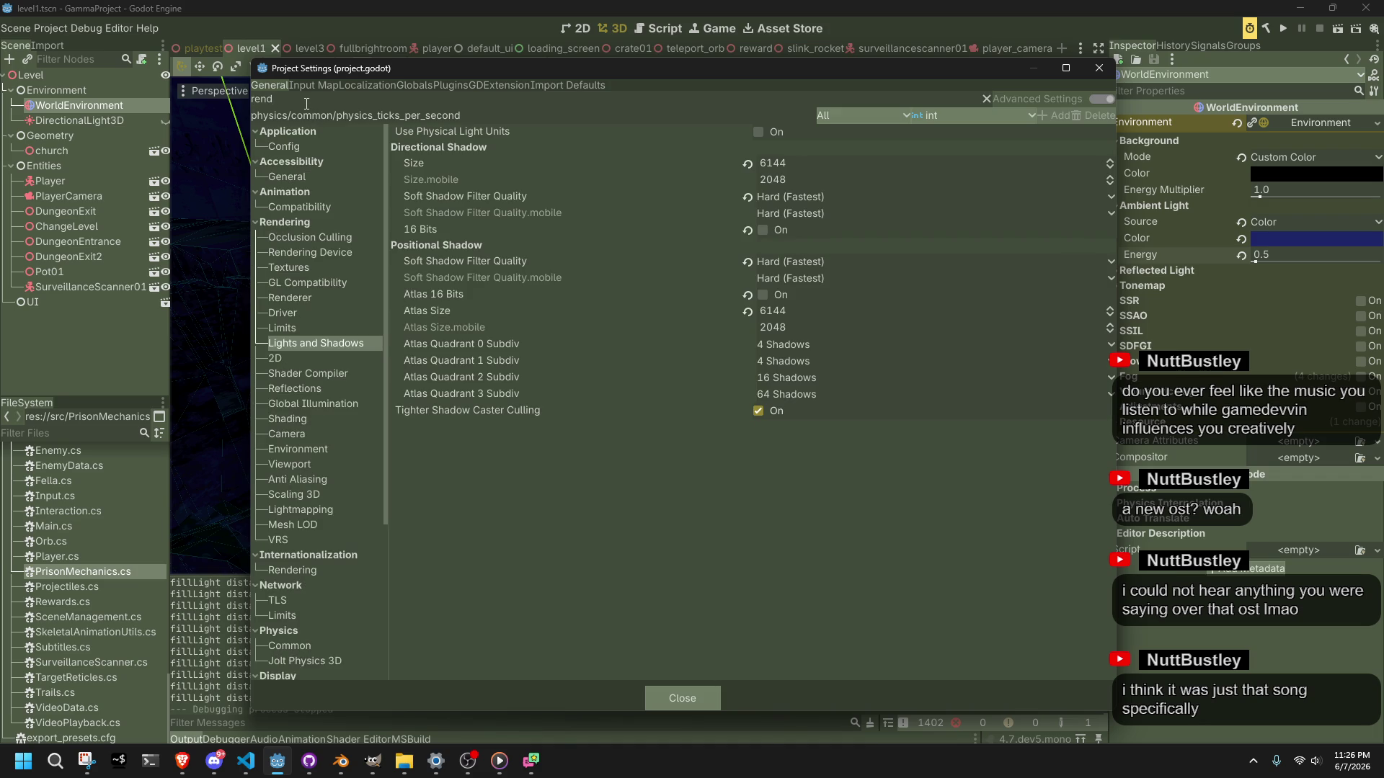
click(304, 237)
click(306, 356)
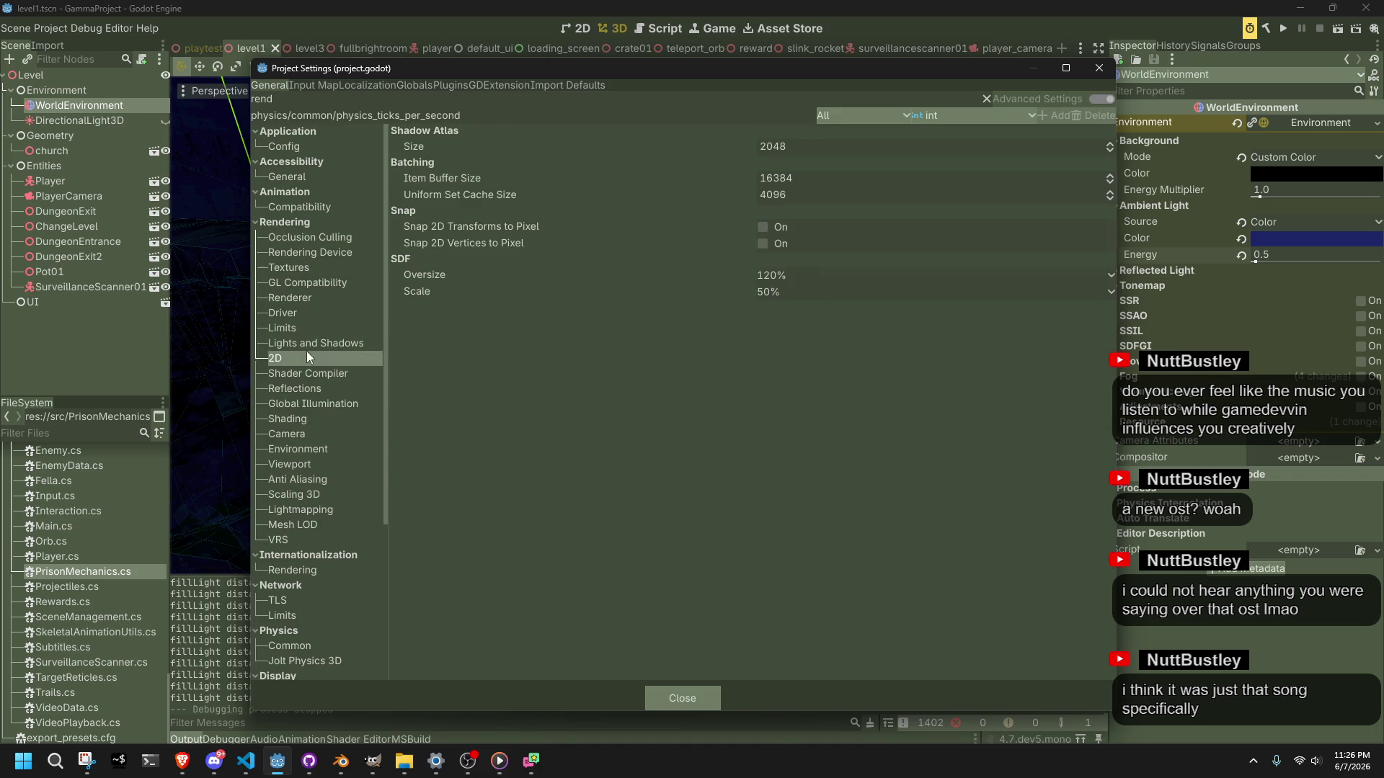
click(296, 343)
click(305, 358)
click(315, 493)
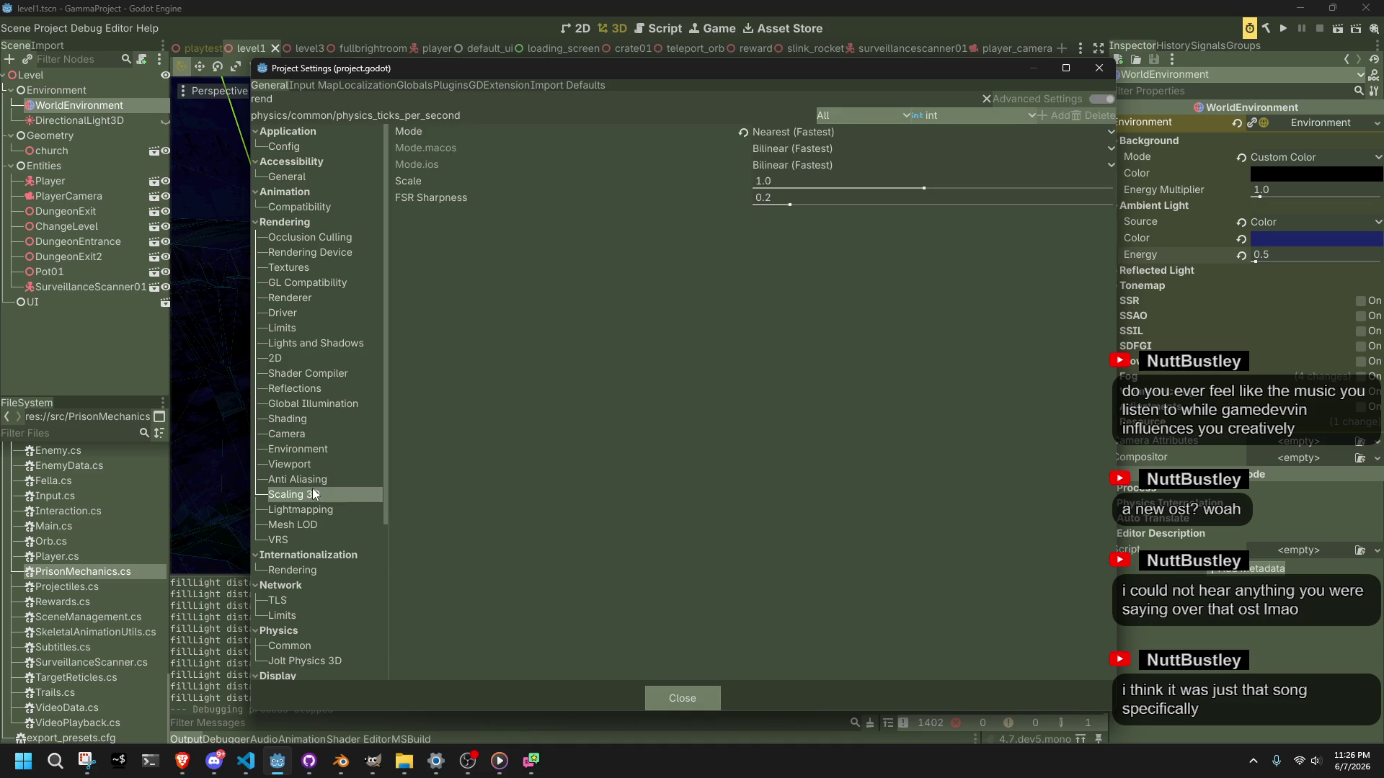
click(318, 478)
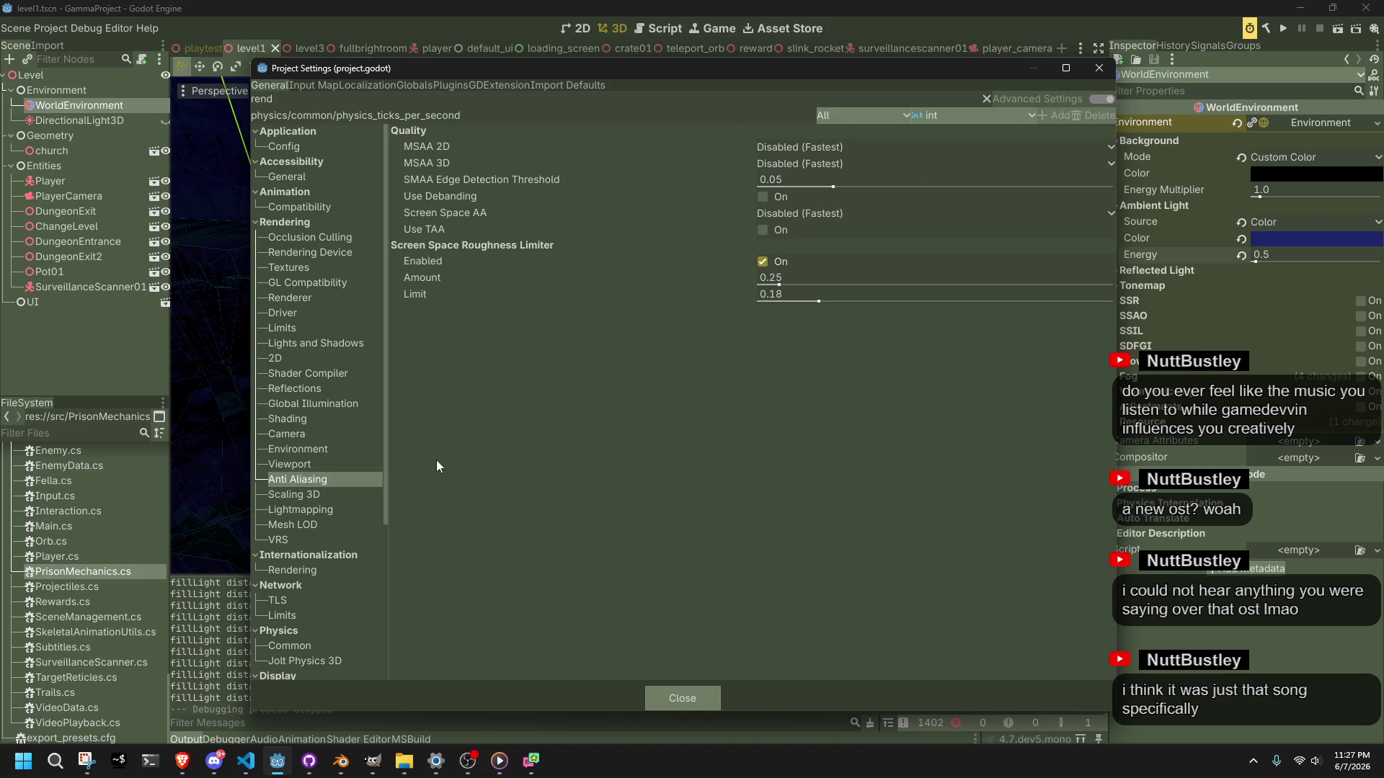
Step: Set MSAA 3D to 2× (Average), turn on Use TAA, and close Project Settings
click(805, 214)
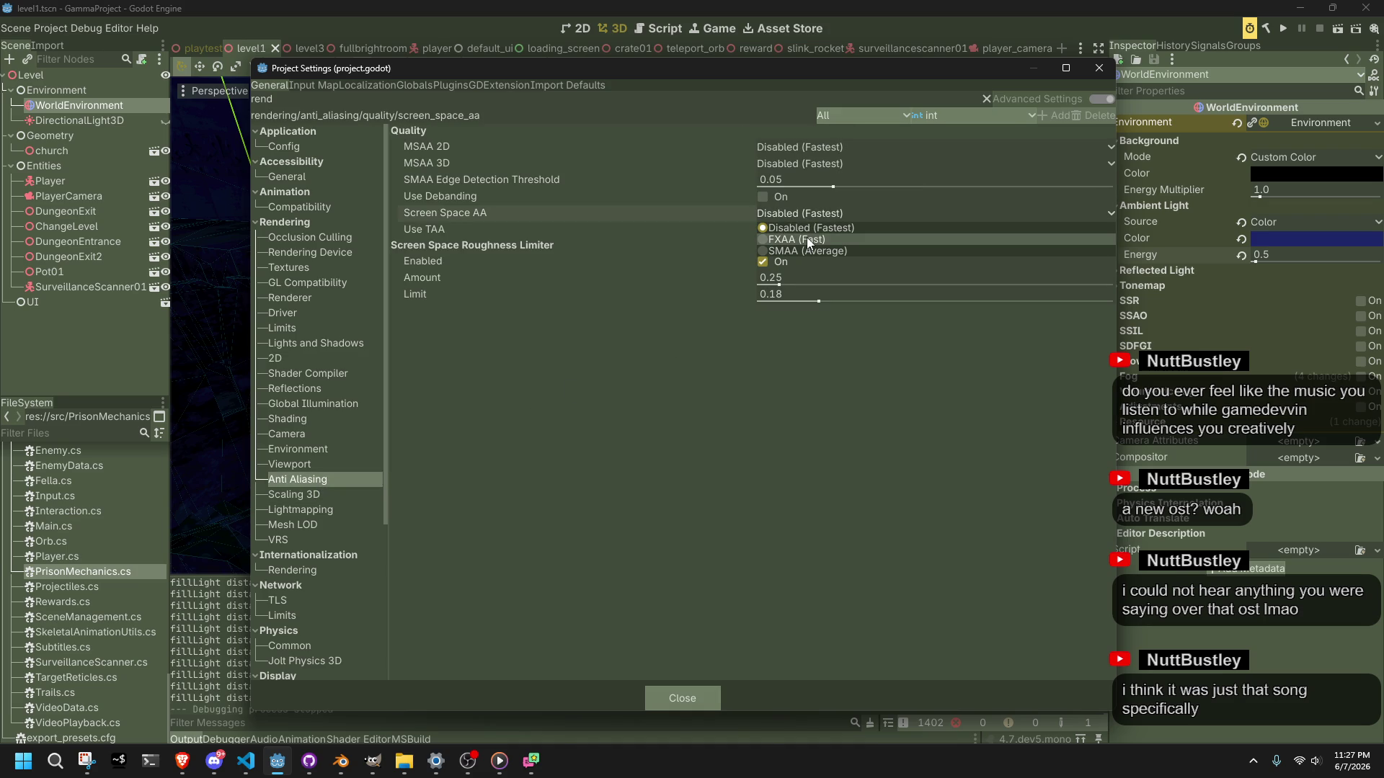
click(678, 341)
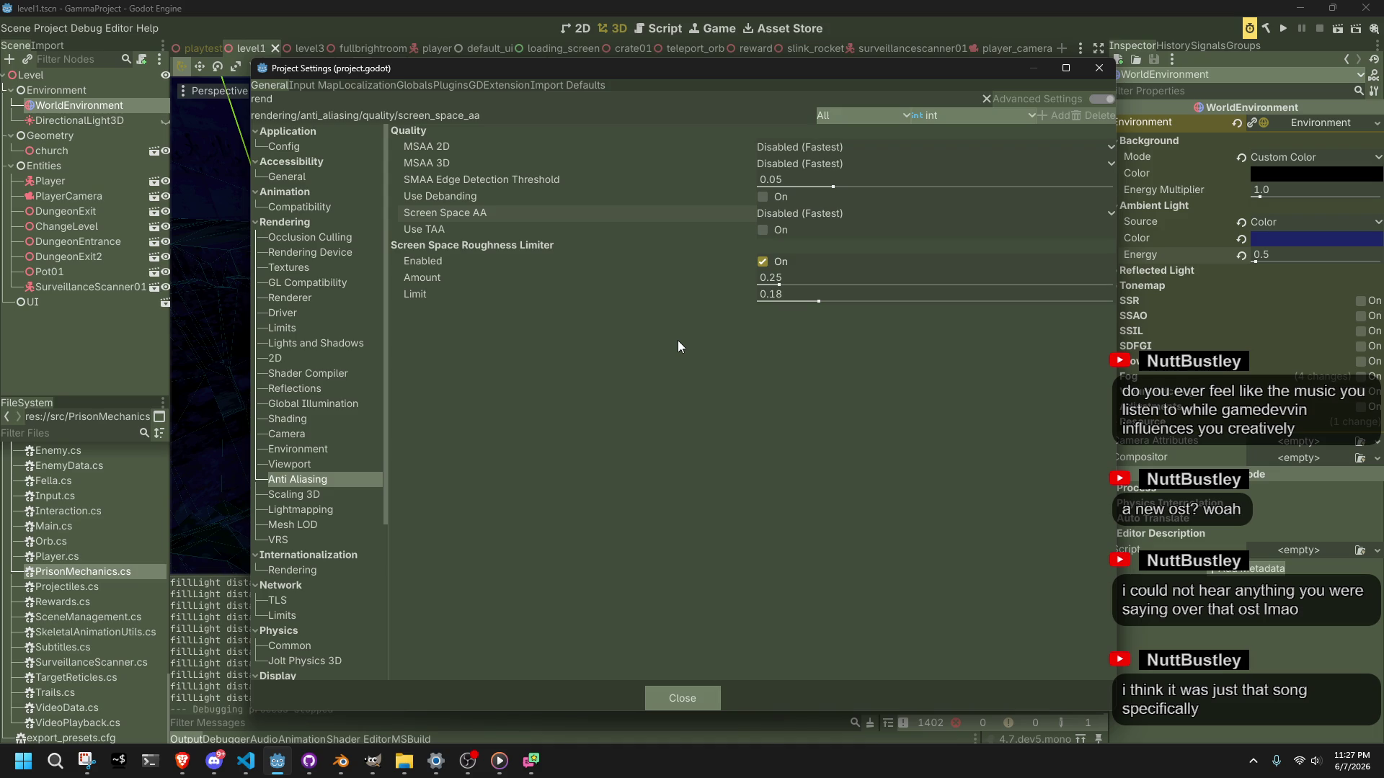
click(781, 166)
click(779, 136)
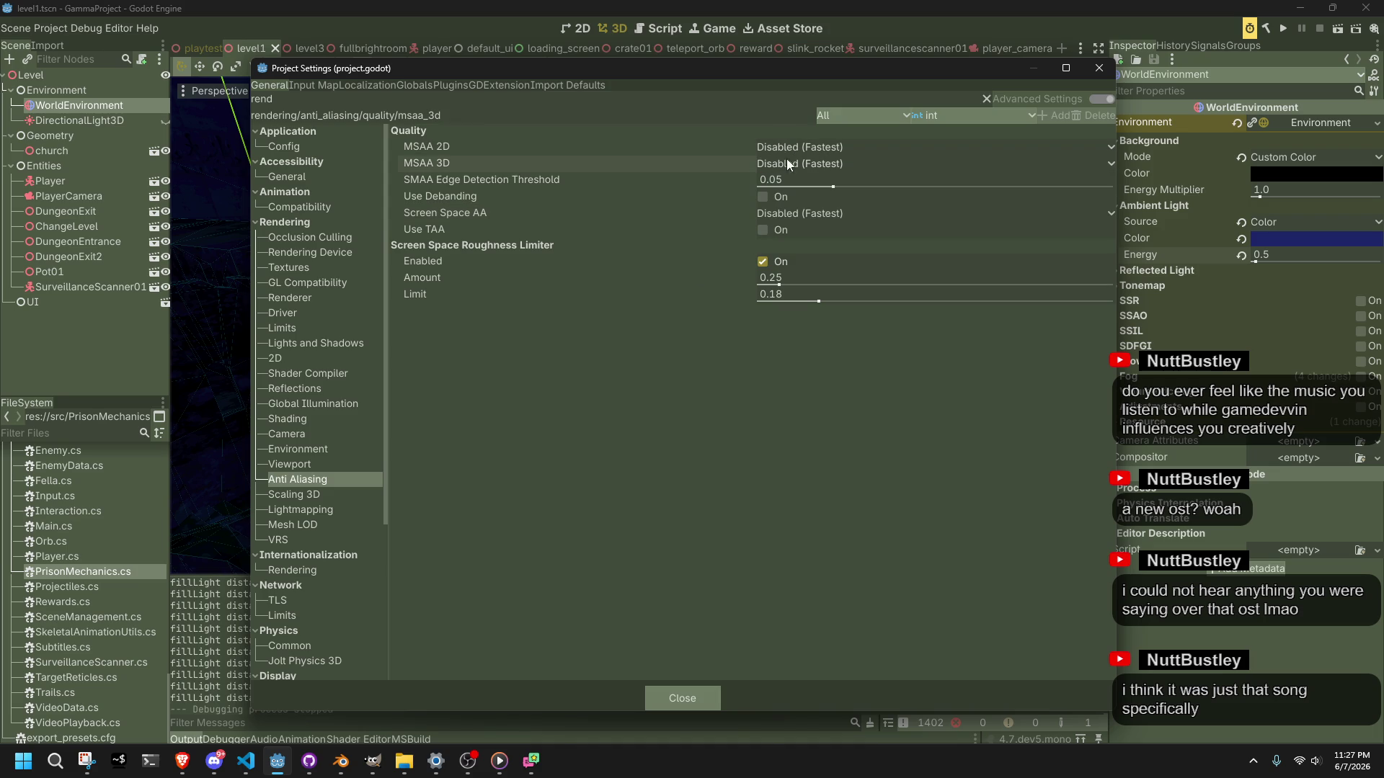
mouse_move(741, 166)
mouse_move(473, 268)
click(793, 164)
key(Escape)
click(764, 229)
click(764, 230)
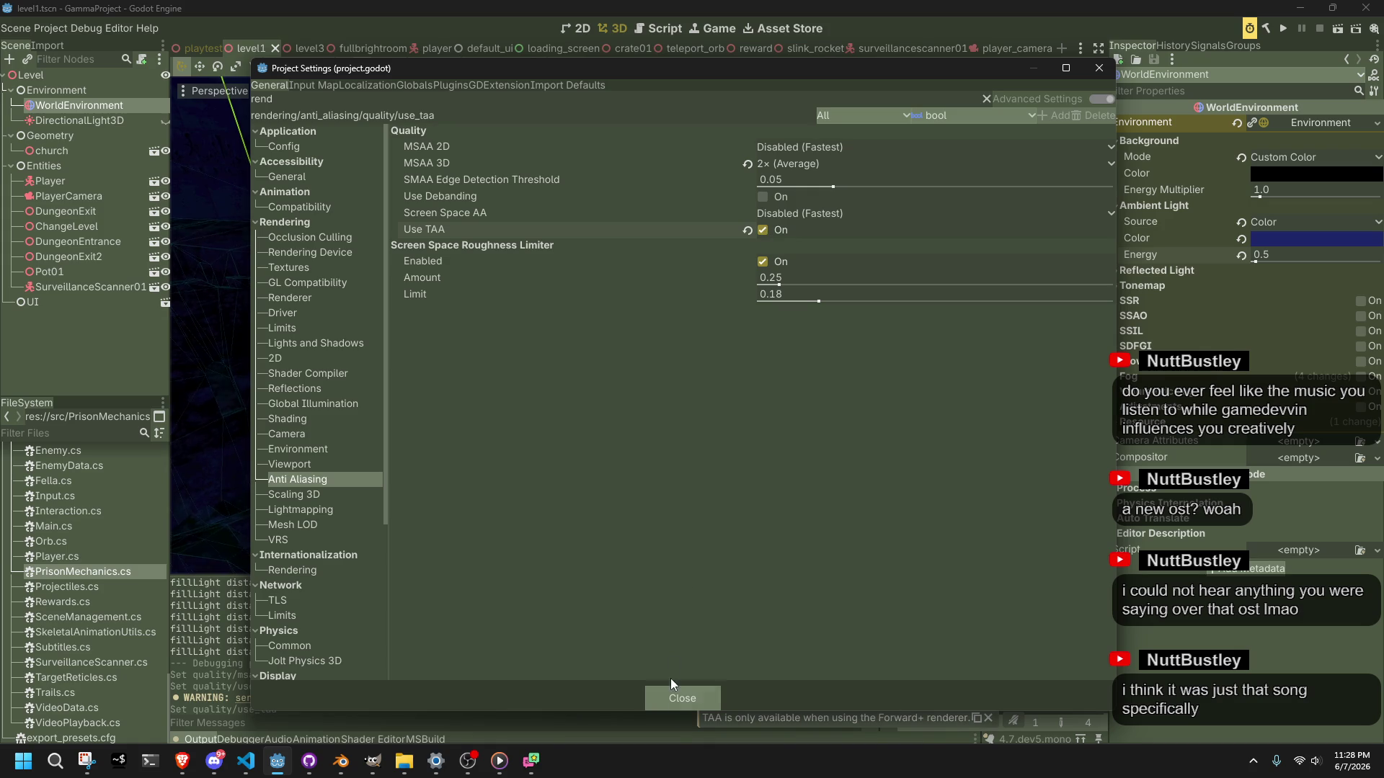
click(673, 695)
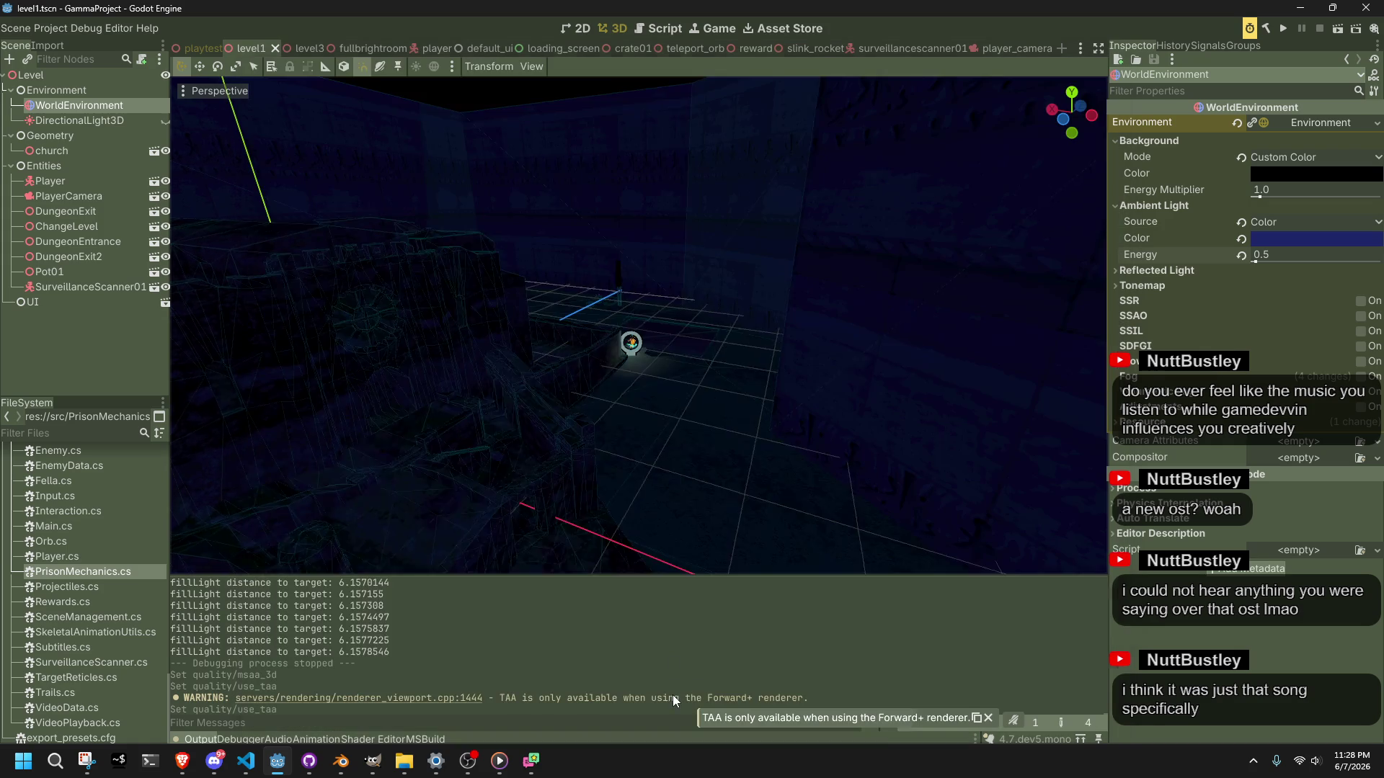
Step: After a quick anti-aliased play-test, change the ambient light colour to white
click(1339, 29)
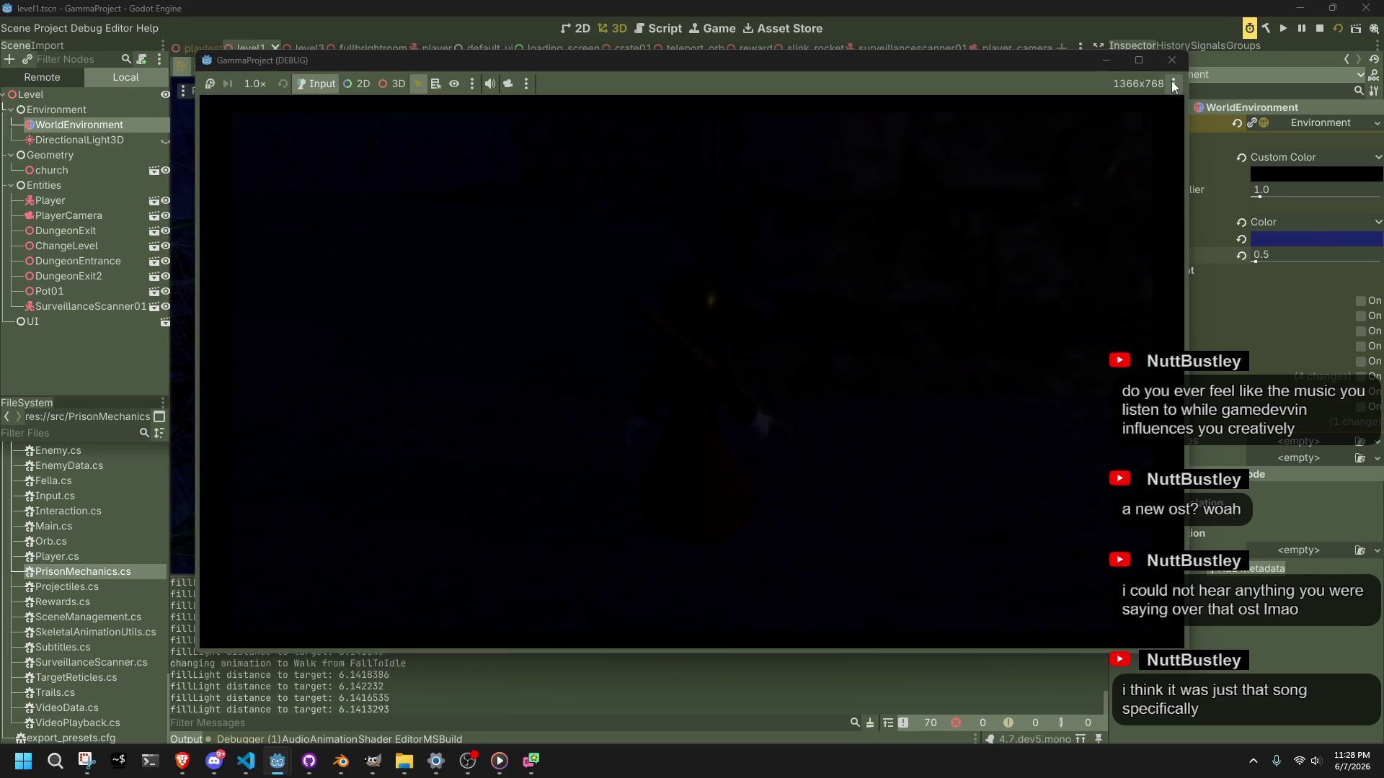
click(1174, 62)
click(1306, 231)
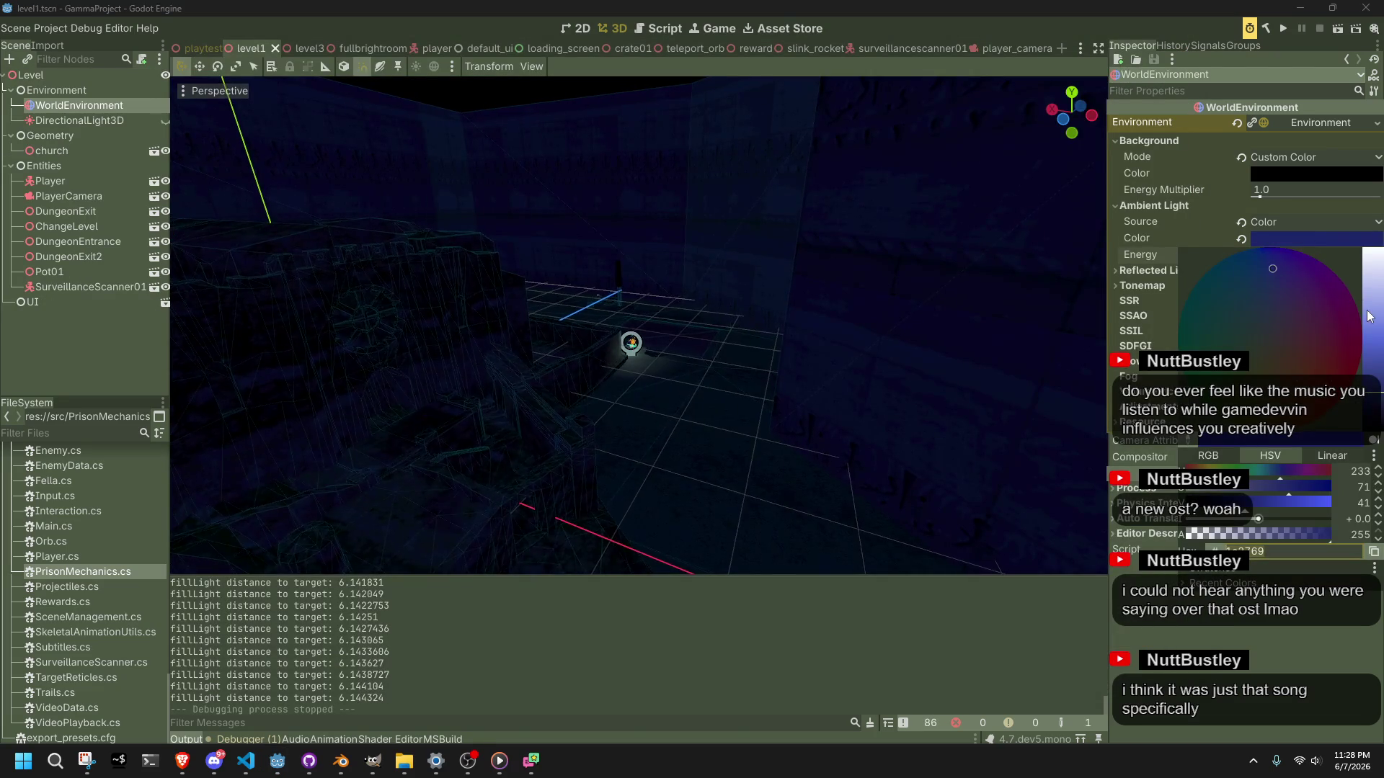
drag(1374, 314, 1374, 234)
click(1339, 33)
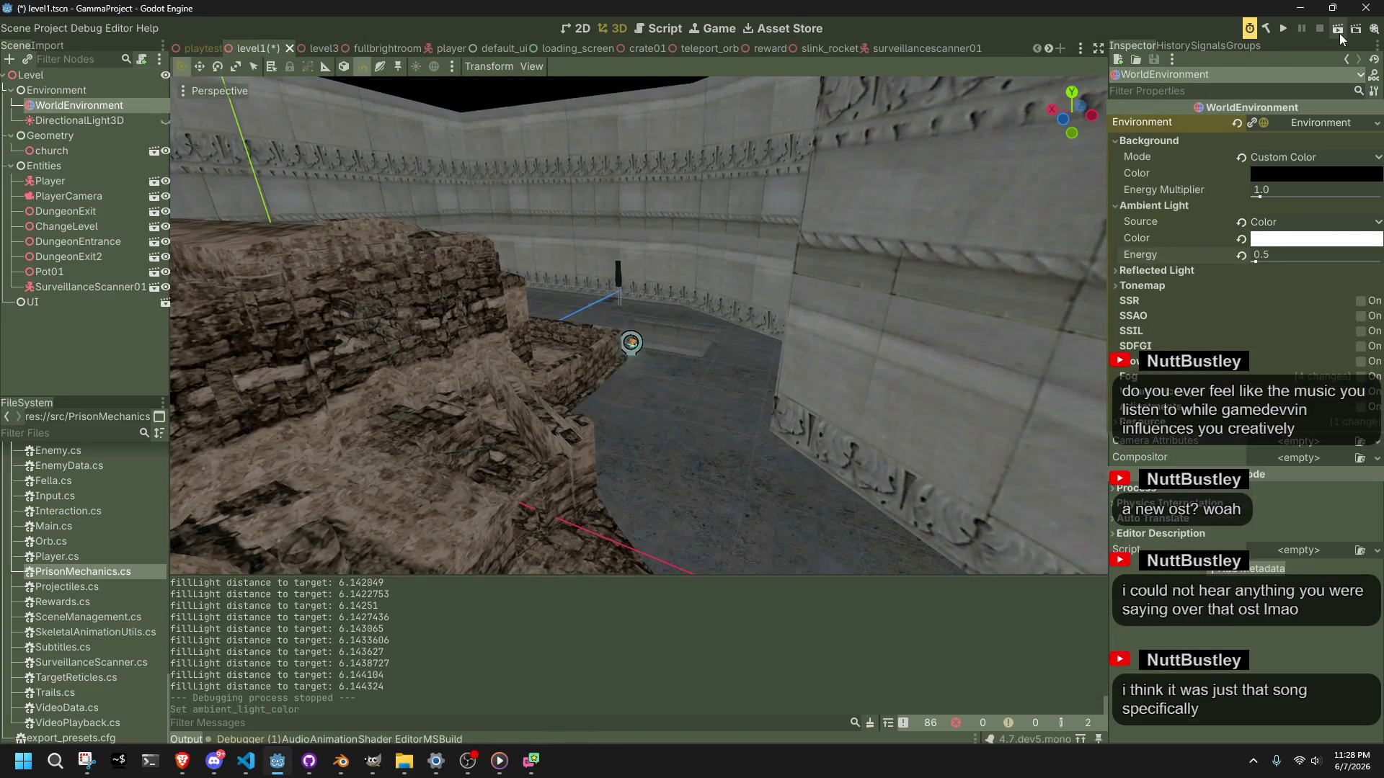
Step: Play-test the level under the white ambient light
click(1339, 33)
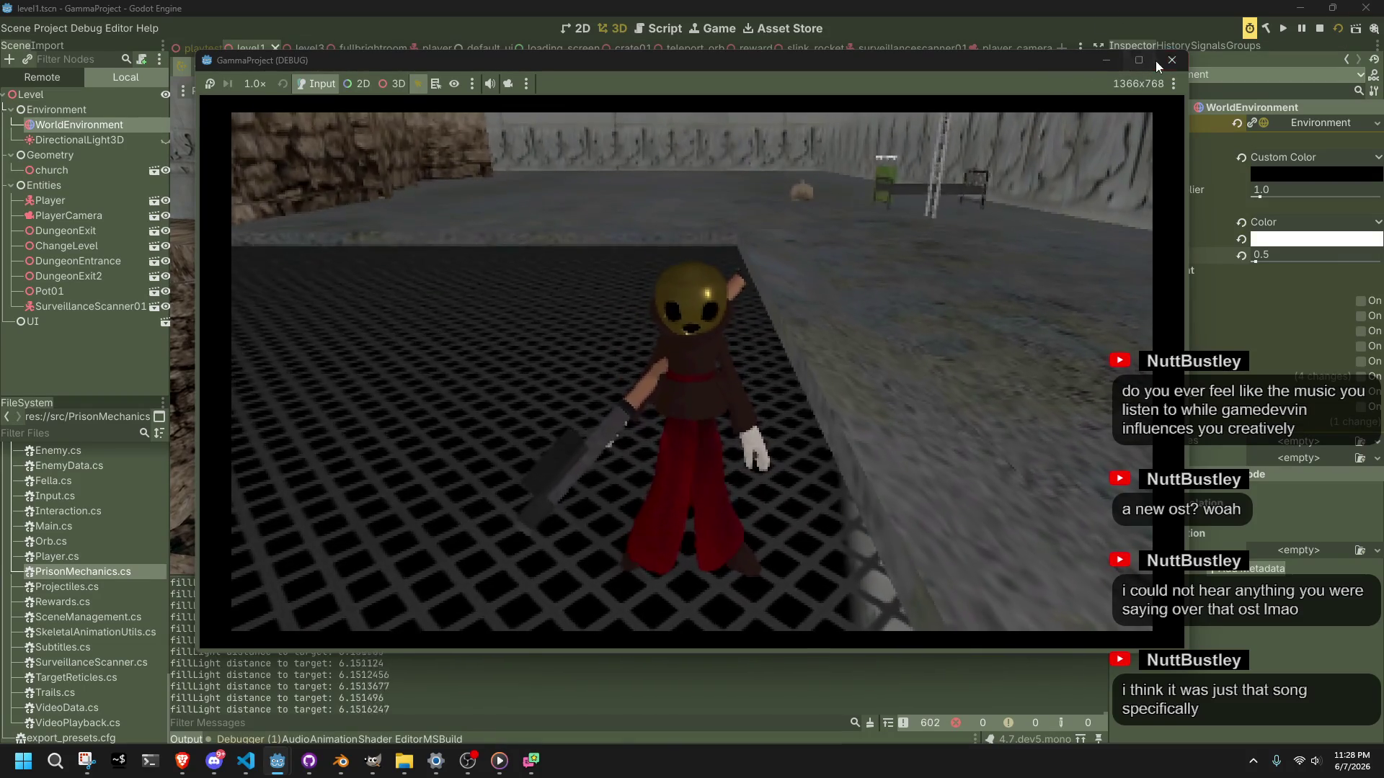
click(1167, 65)
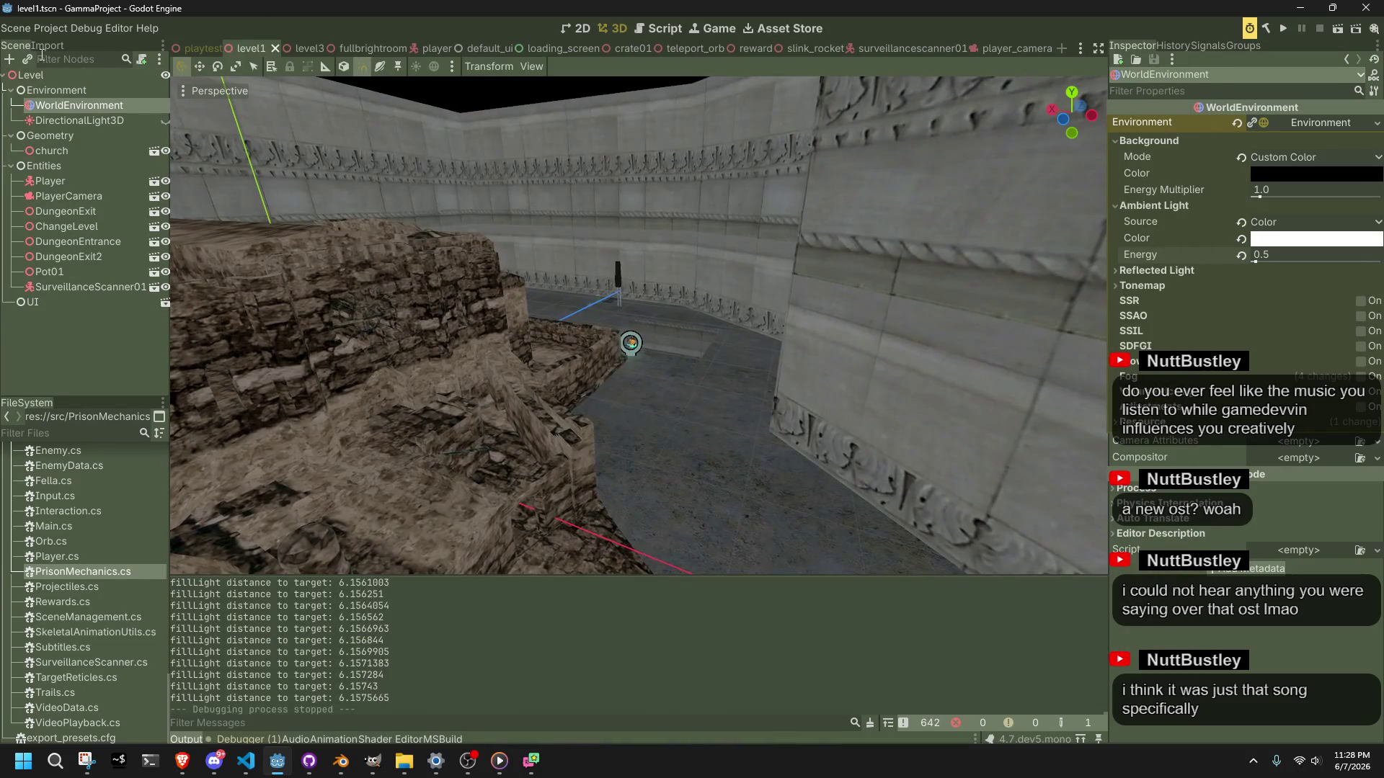
click(52, 33)
Step: Turn off Use TAA, reset MSAA 3D to Disabled (Fastest), and play-test without anti-aliasing
click(65, 40)
click(763, 230)
click(786, 165)
click(793, 178)
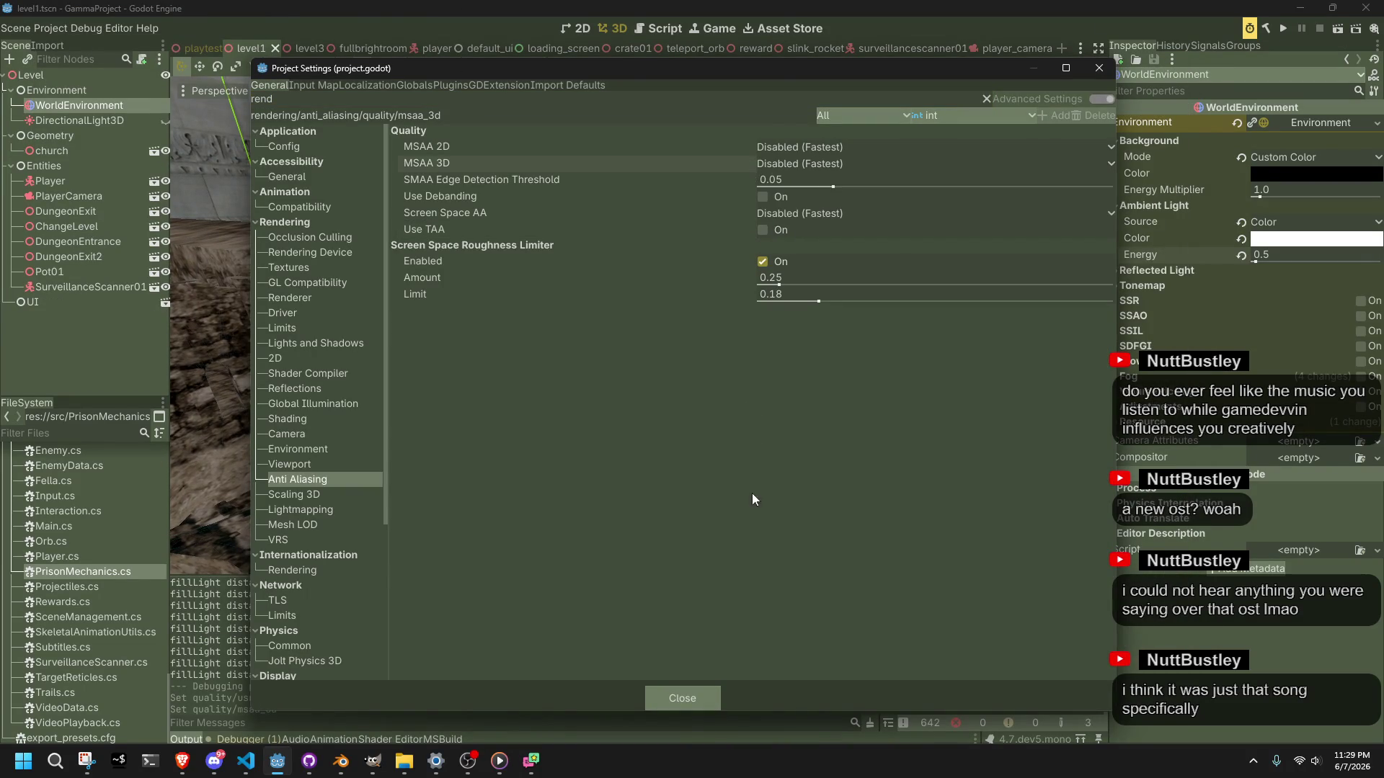
click(682, 697)
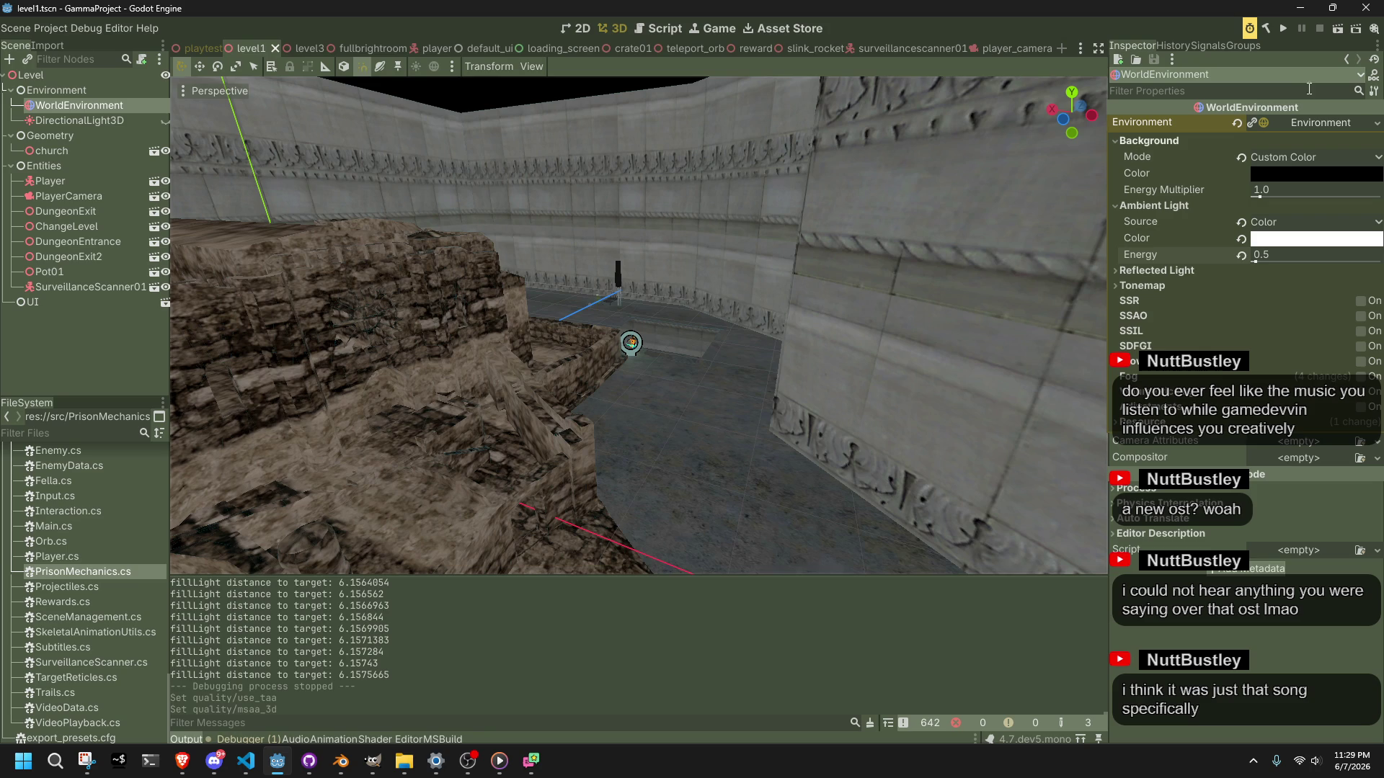
click(1337, 31)
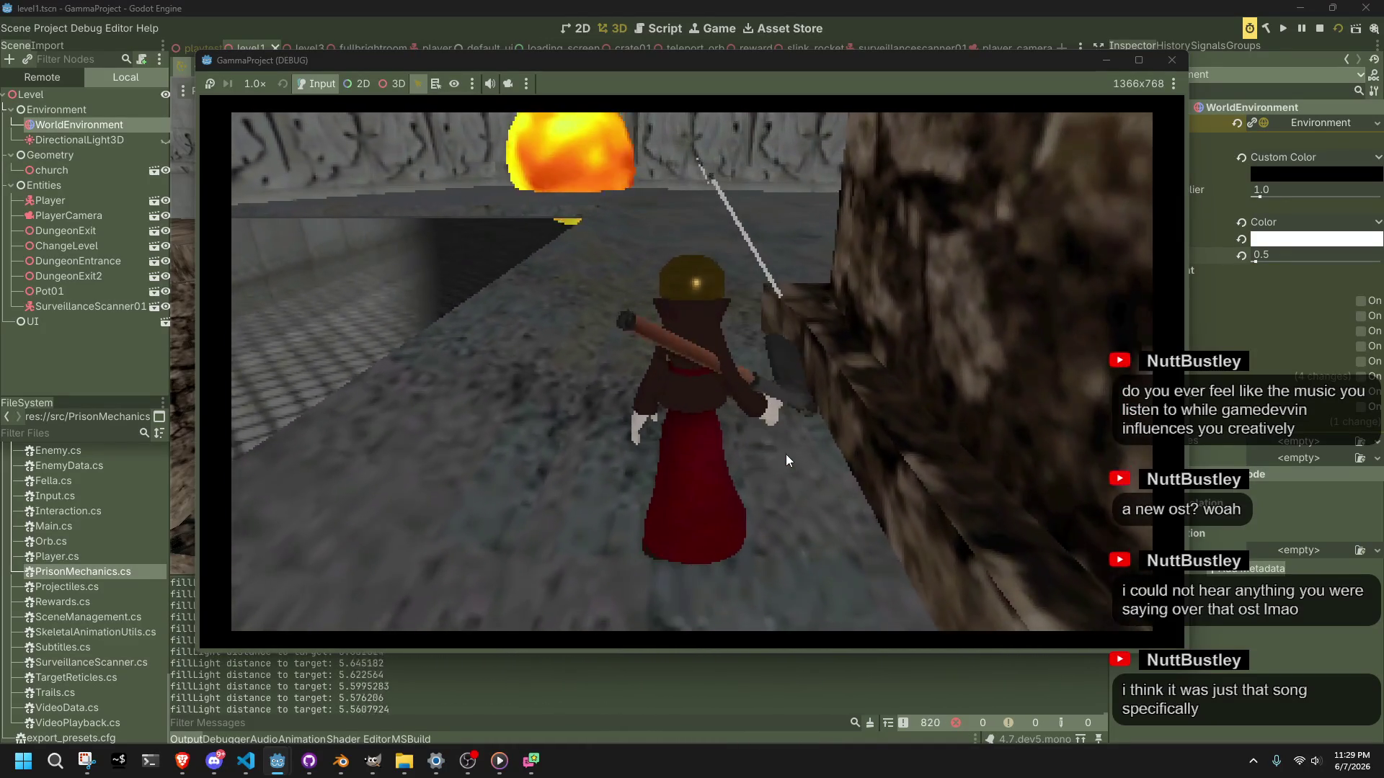
click(1169, 61)
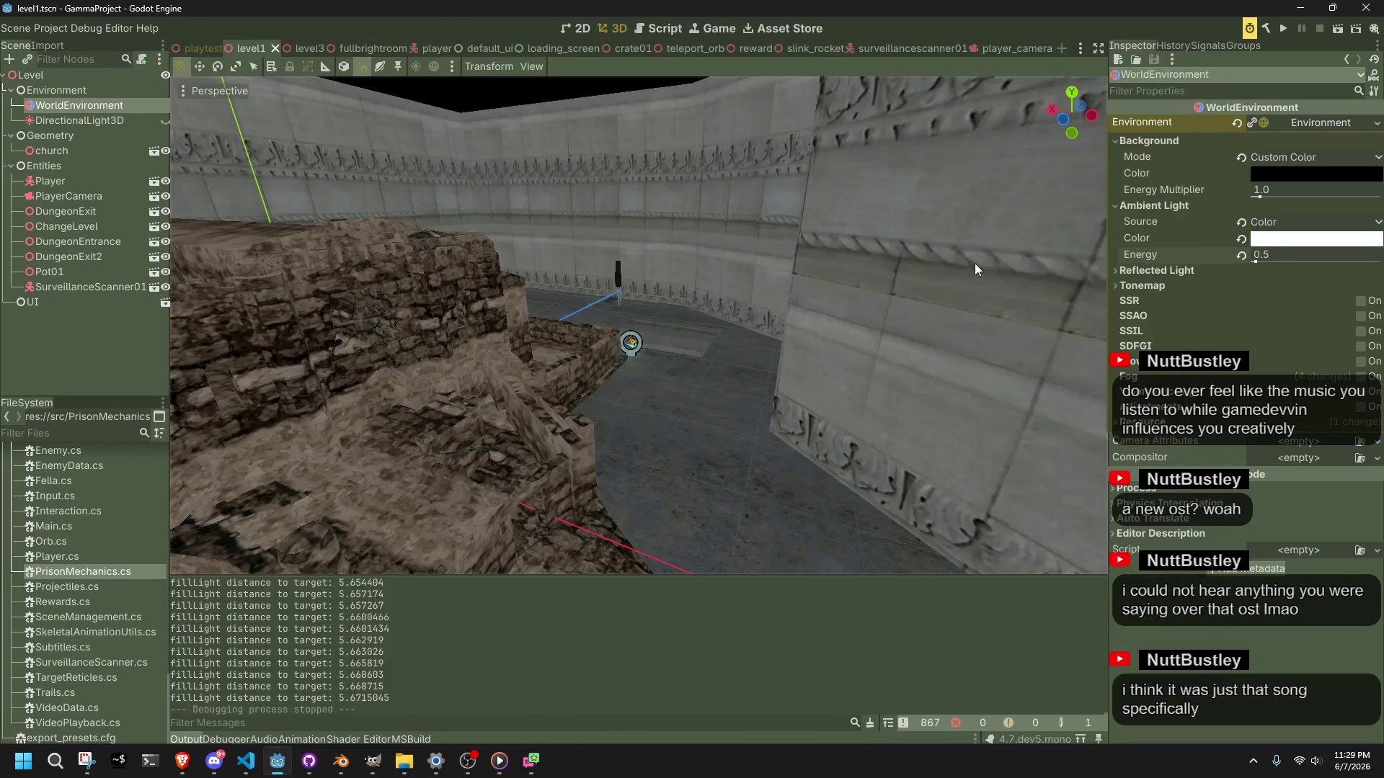
Step: Deselect all nodes, zoom the 3D view in on the player near the scanner post, then reopen Project Settings
click(545, 86)
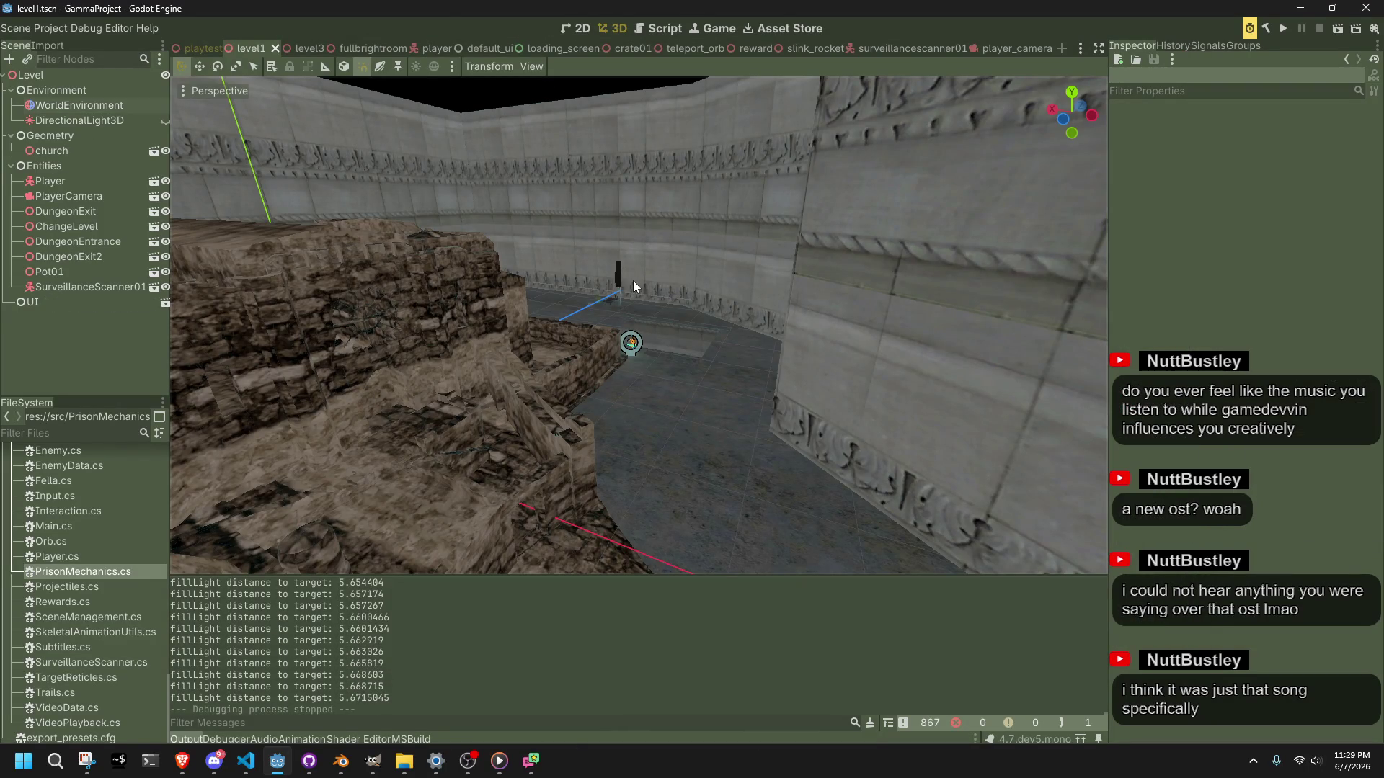
scroll(635, 288, up, 5)
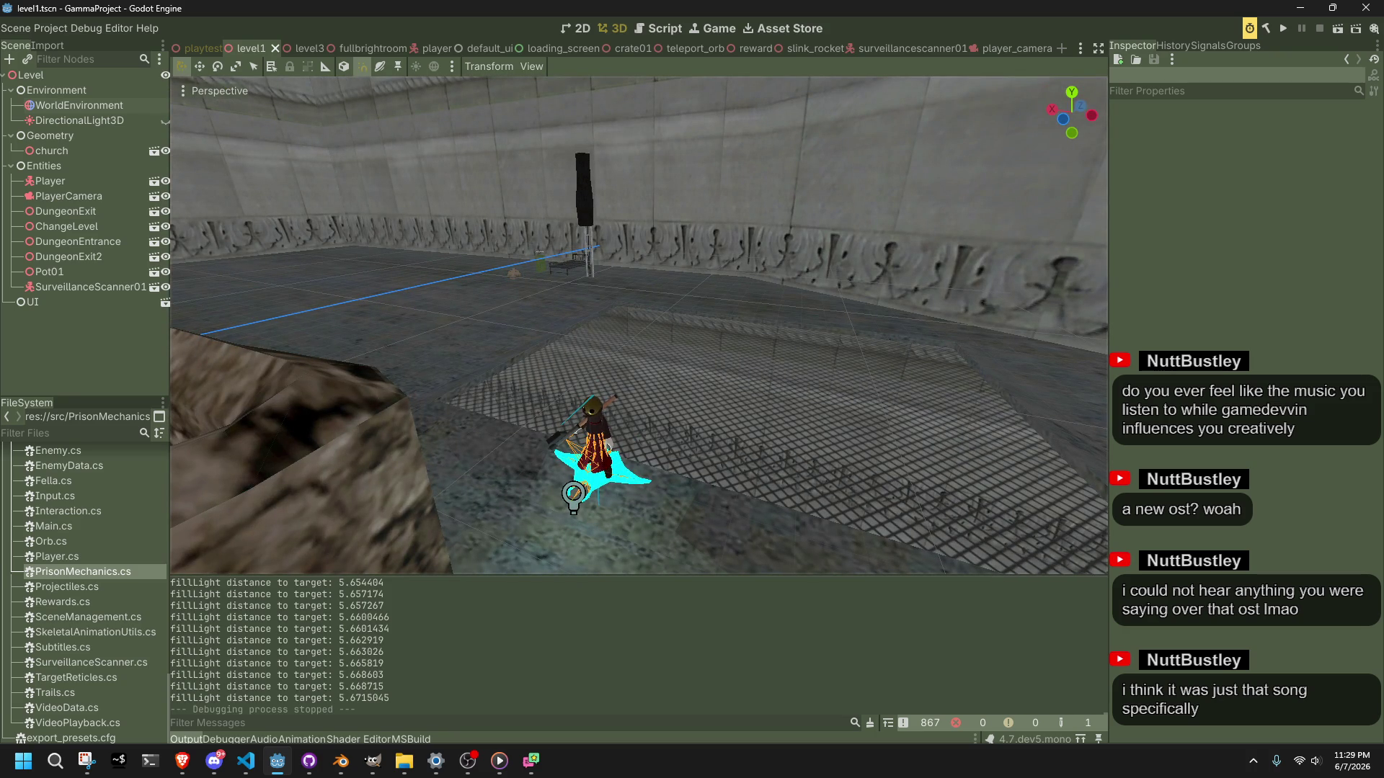
key(alt+Tab)
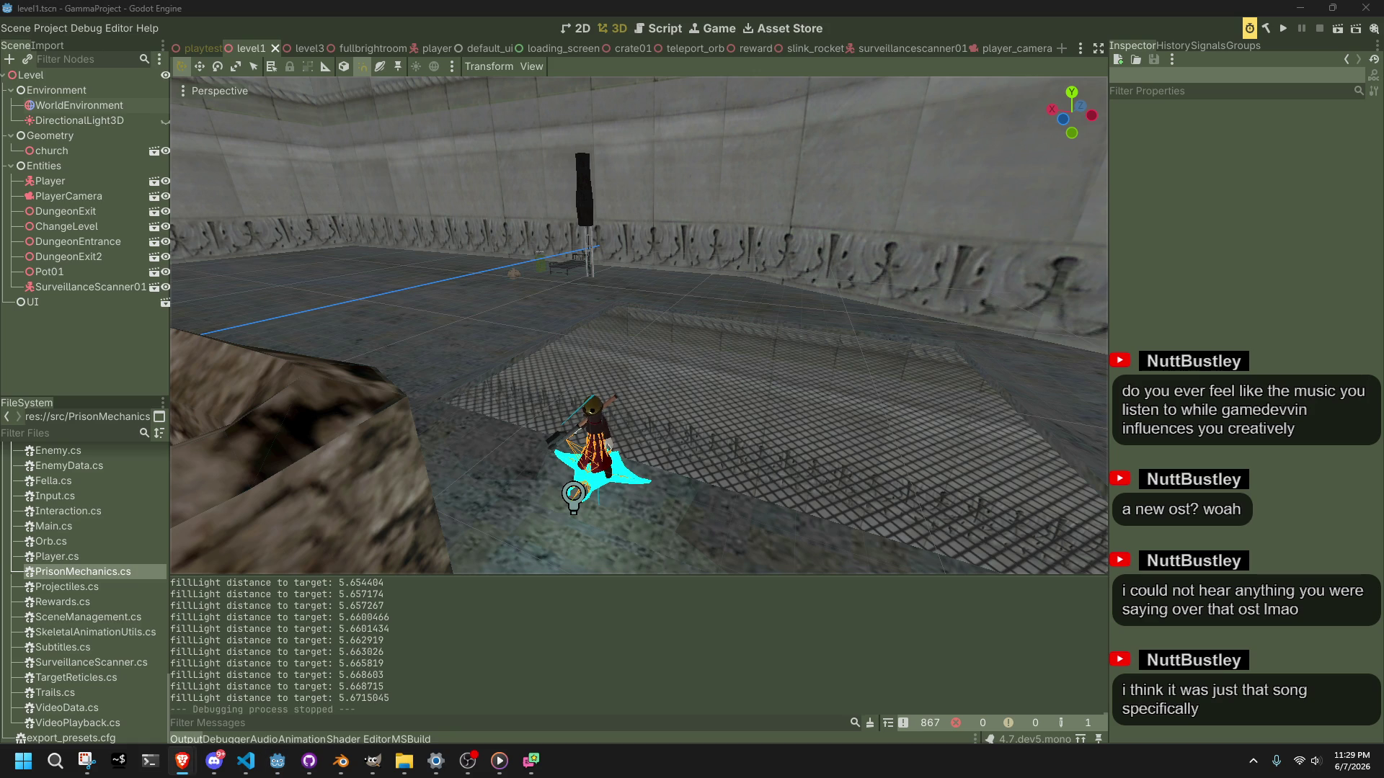
click(47, 28)
click(66, 45)
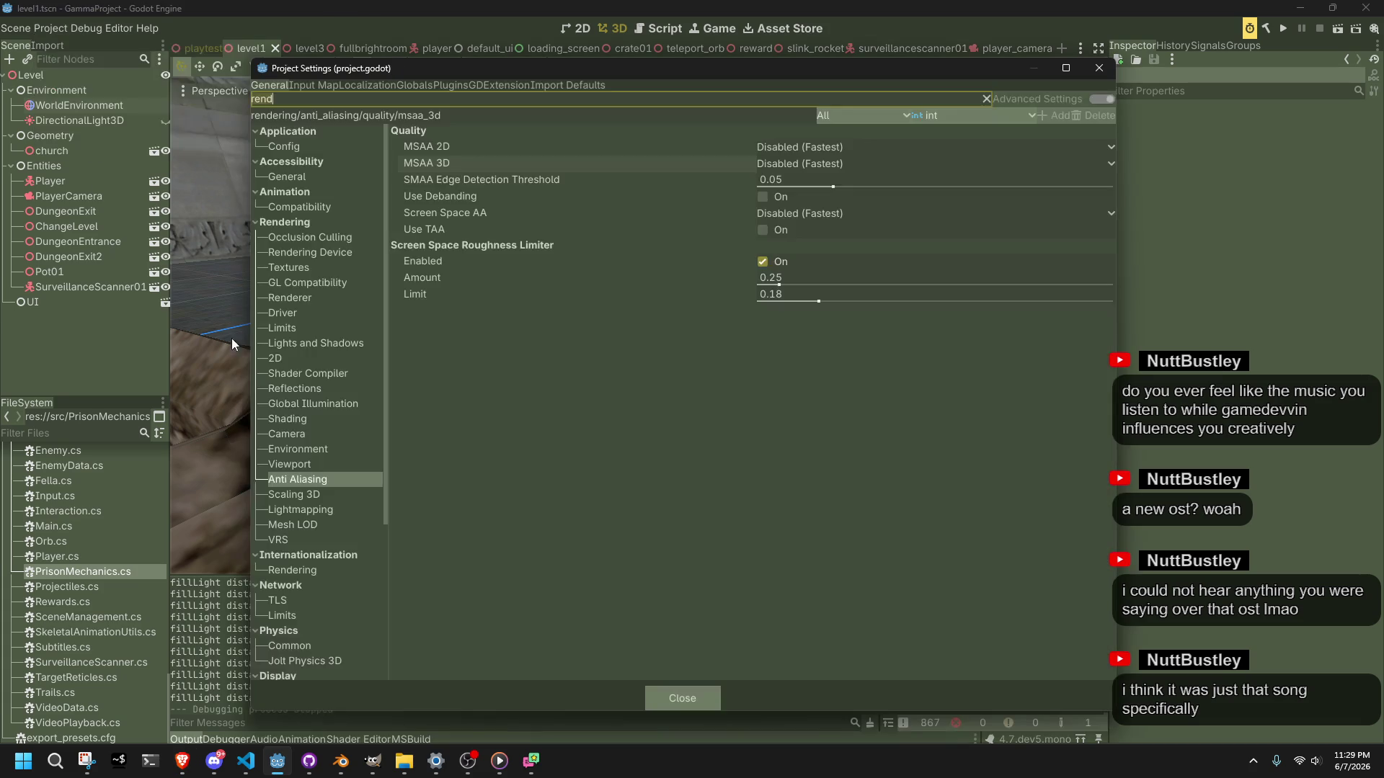
Step: Clear the settings filter and set the Display > Window viewport size to 640×480
text(rend)
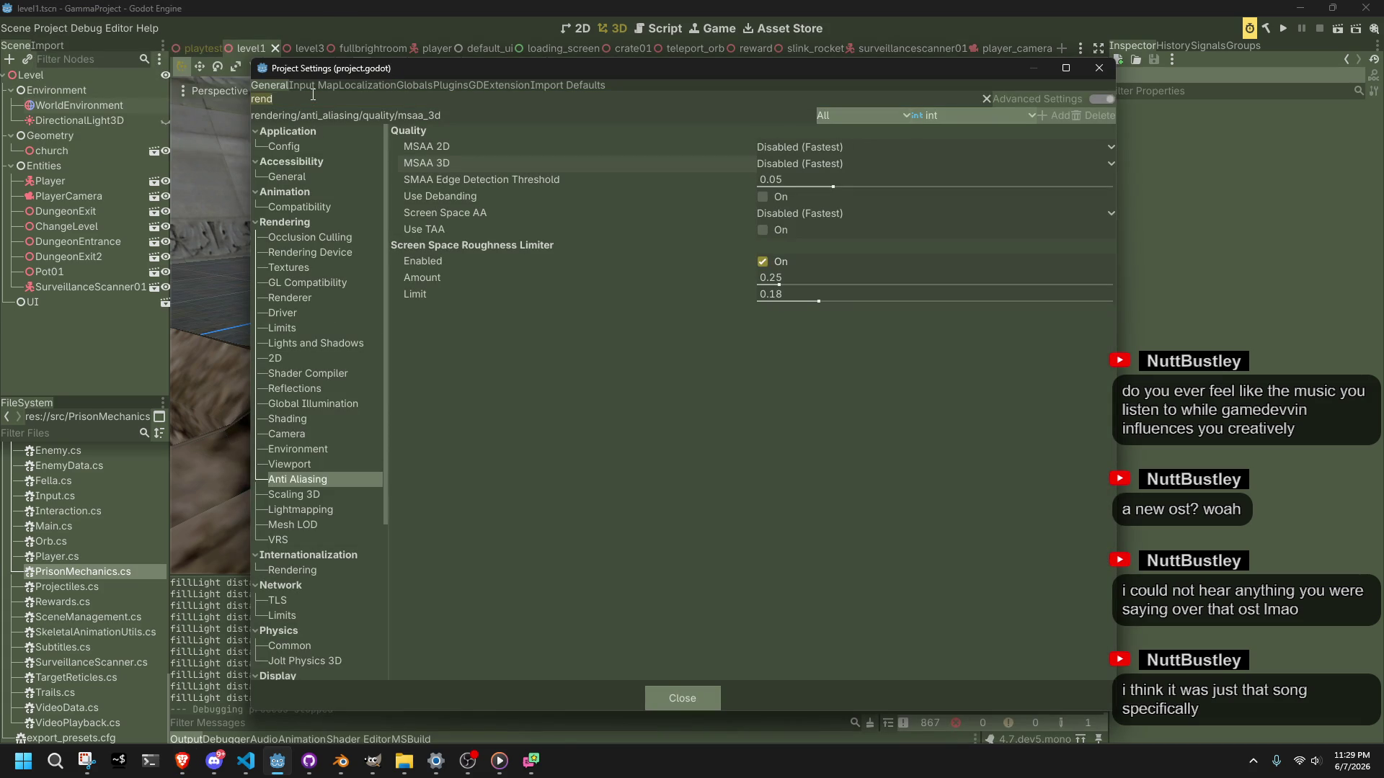
key(ctrl+BackSpace)
key(ctrl+BackSpace)
key(ctrl+BackSpace)
key(BackSpace)
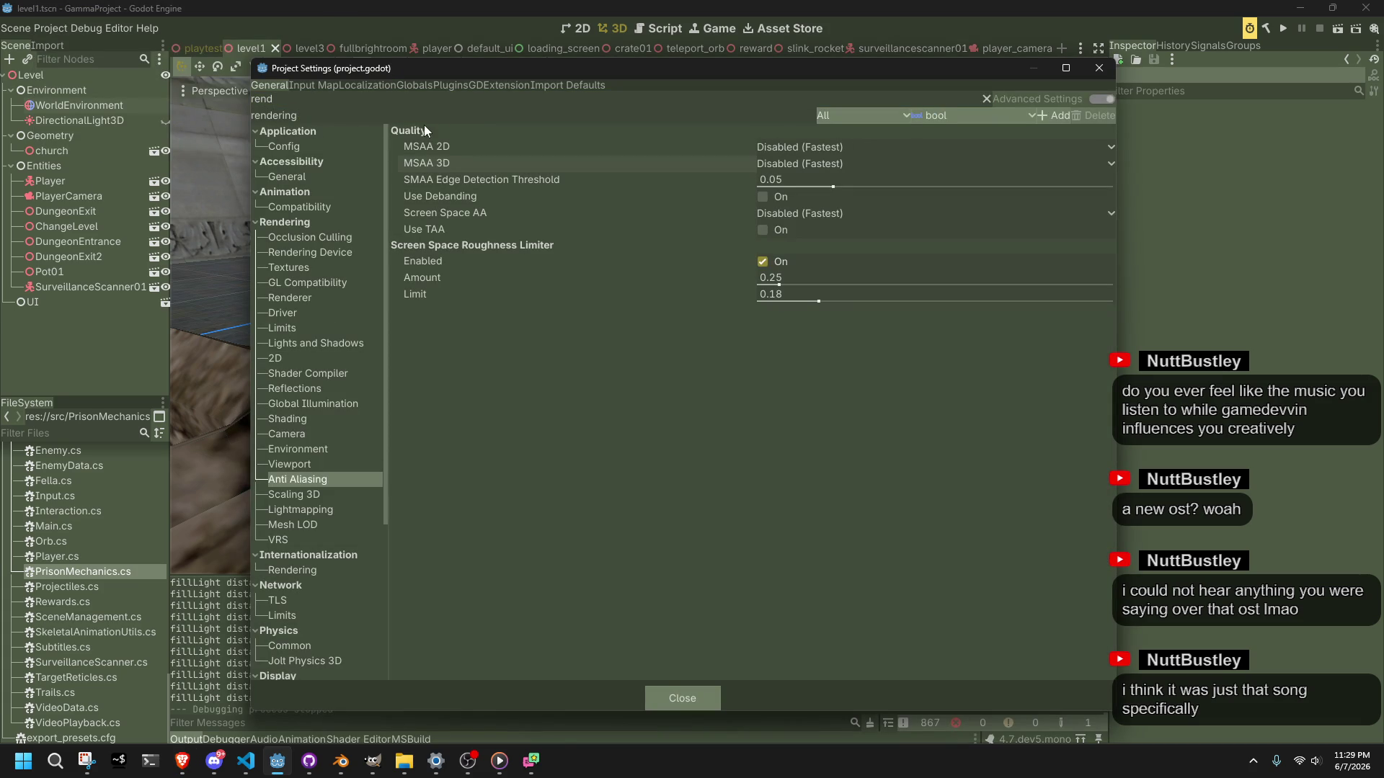
key(BackSpace)
key(BackSpace)
key(BackSpace)
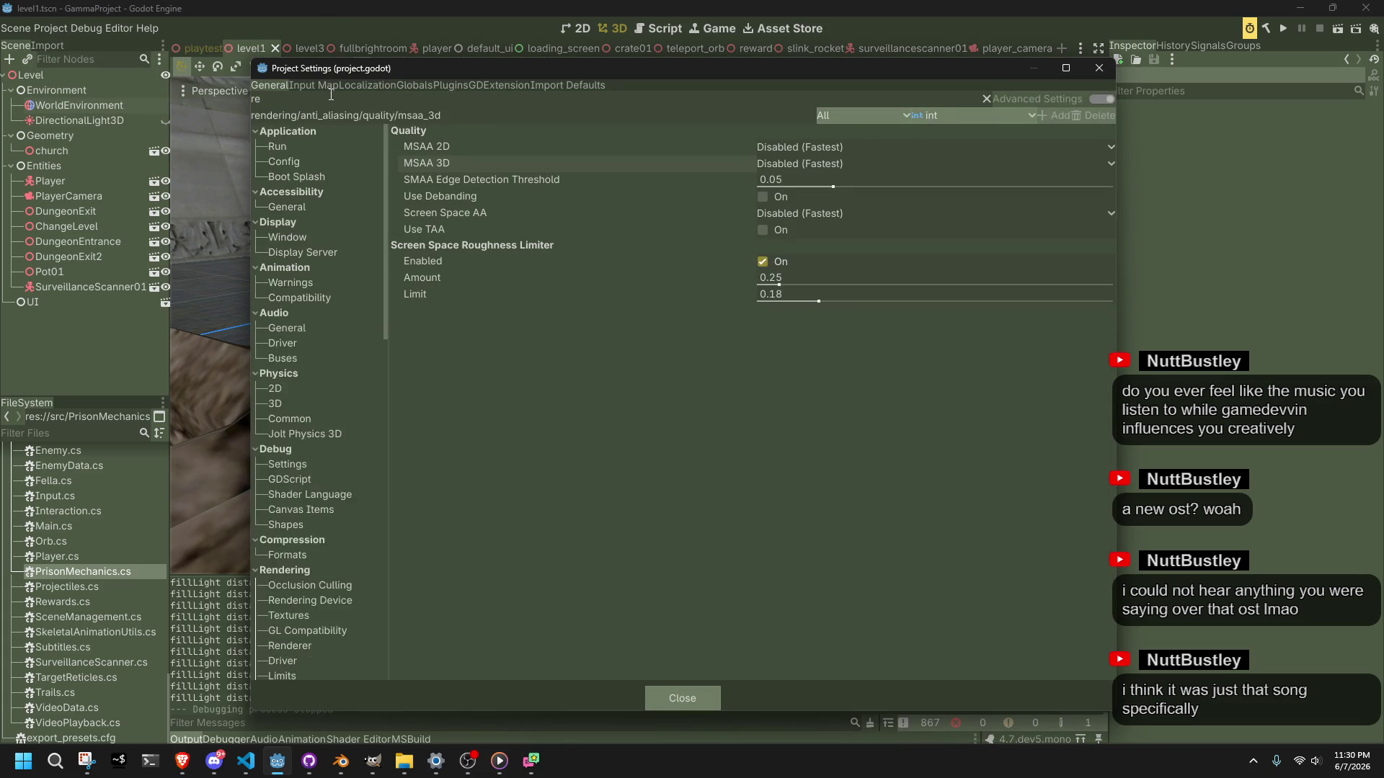
click(320, 431)
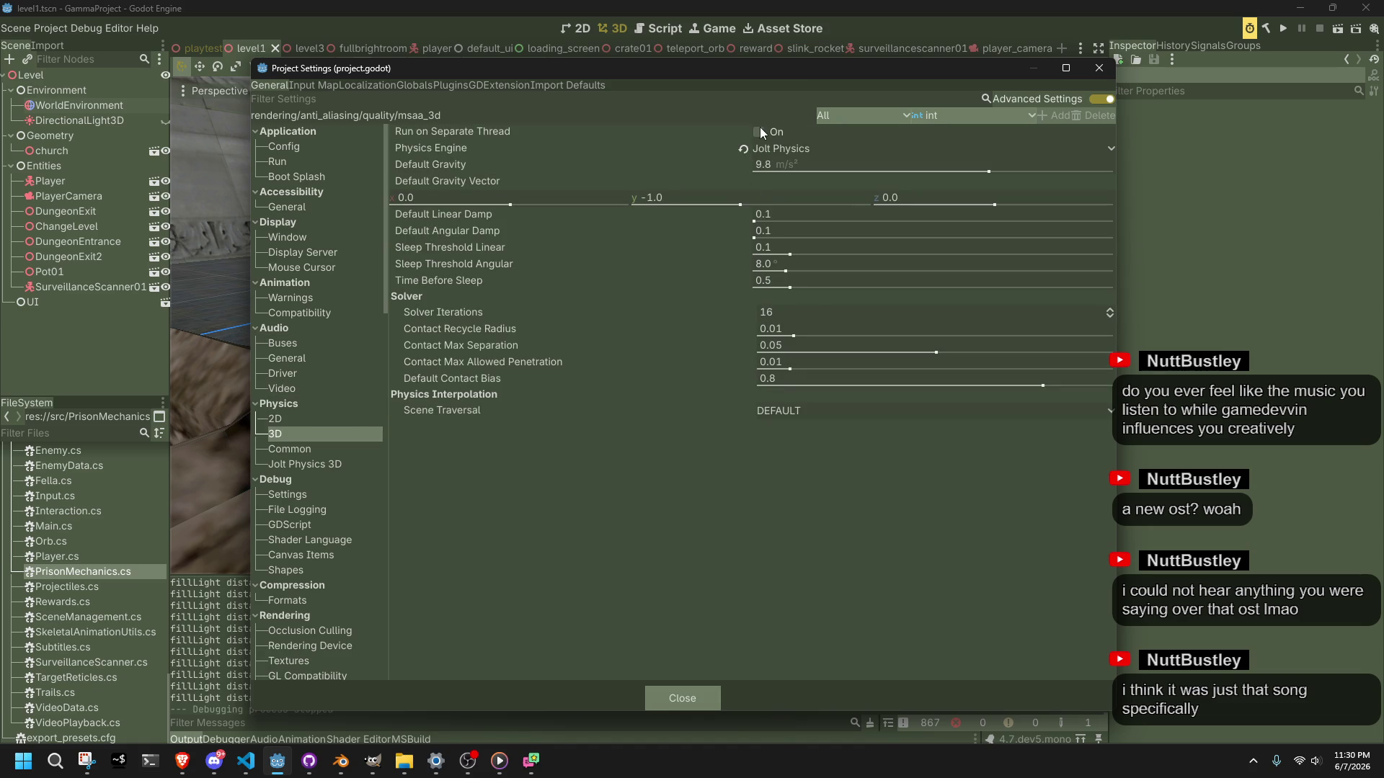
click(296, 239)
scroll(513, 420, down, 4)
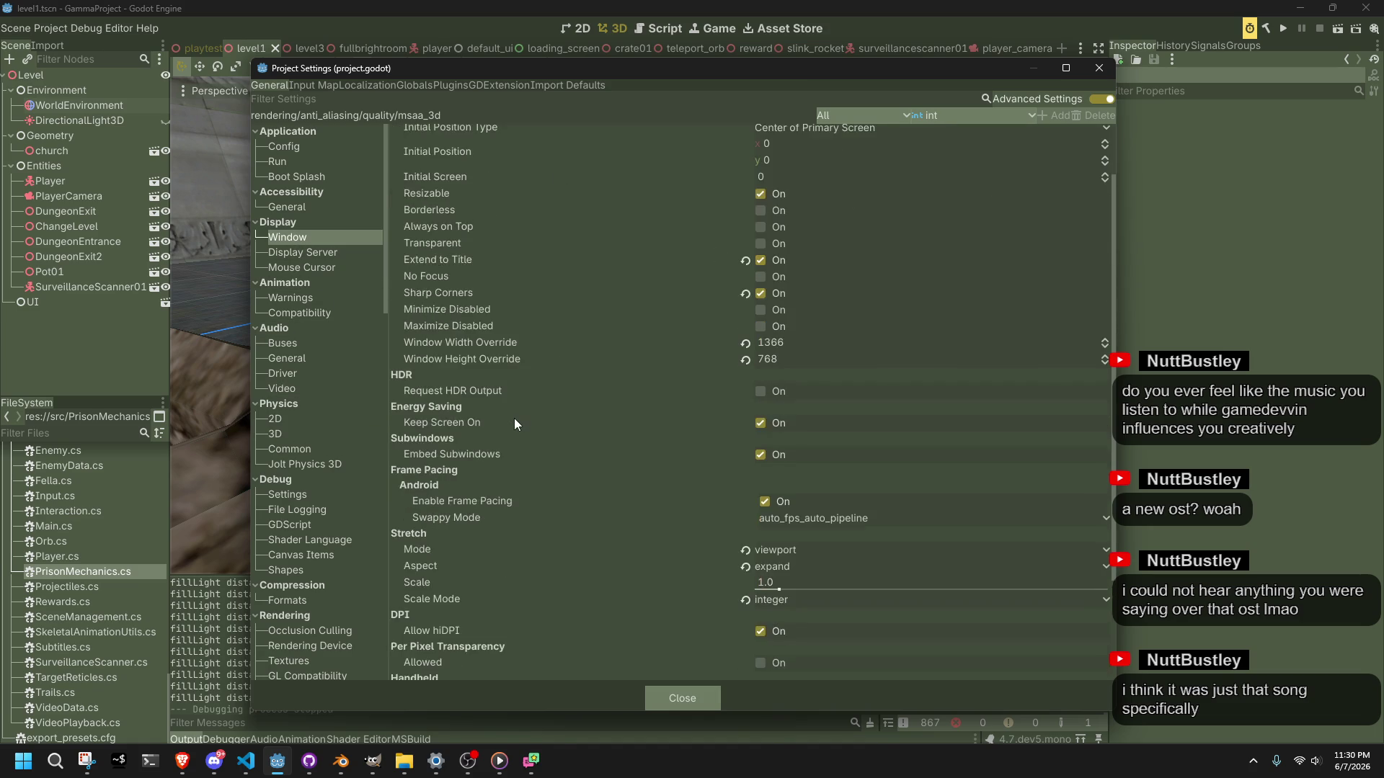
click(796, 144)
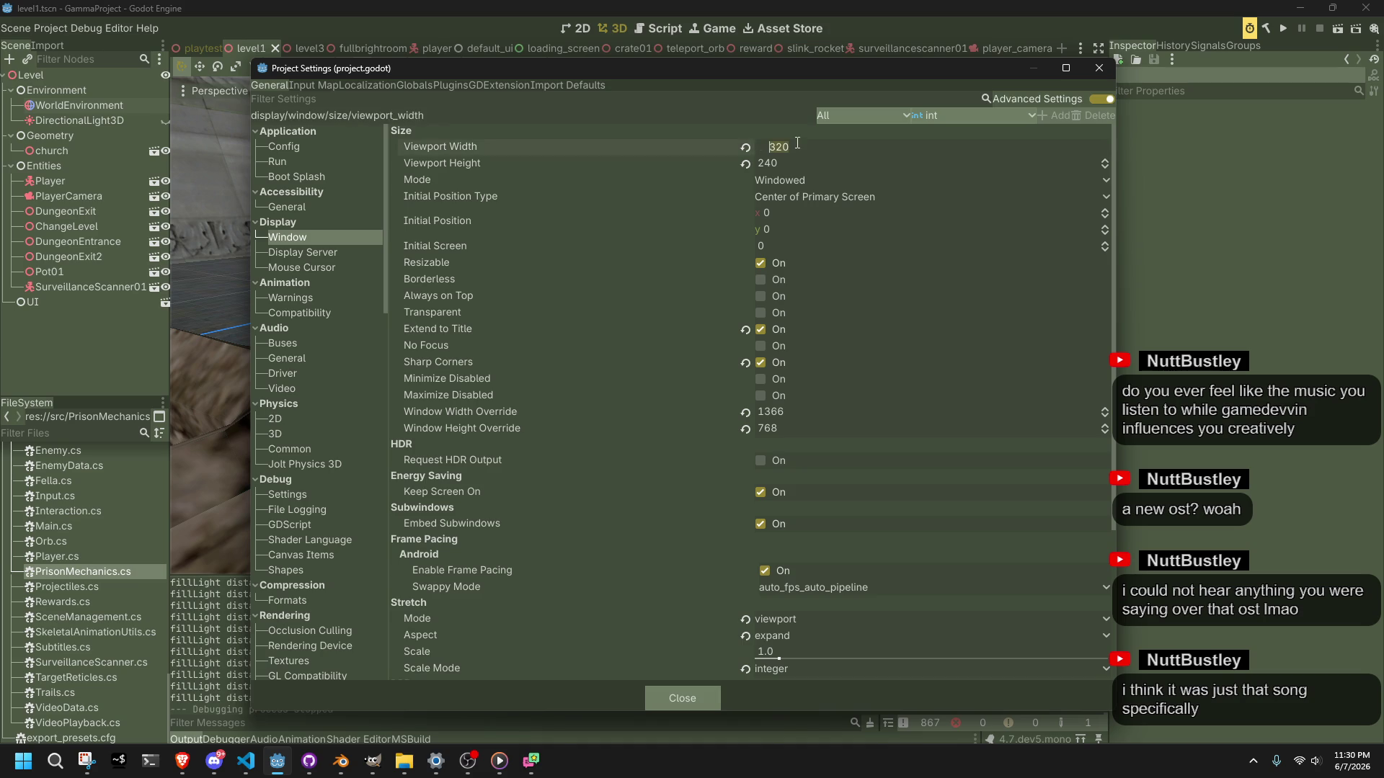
key(Tab)
text(480)
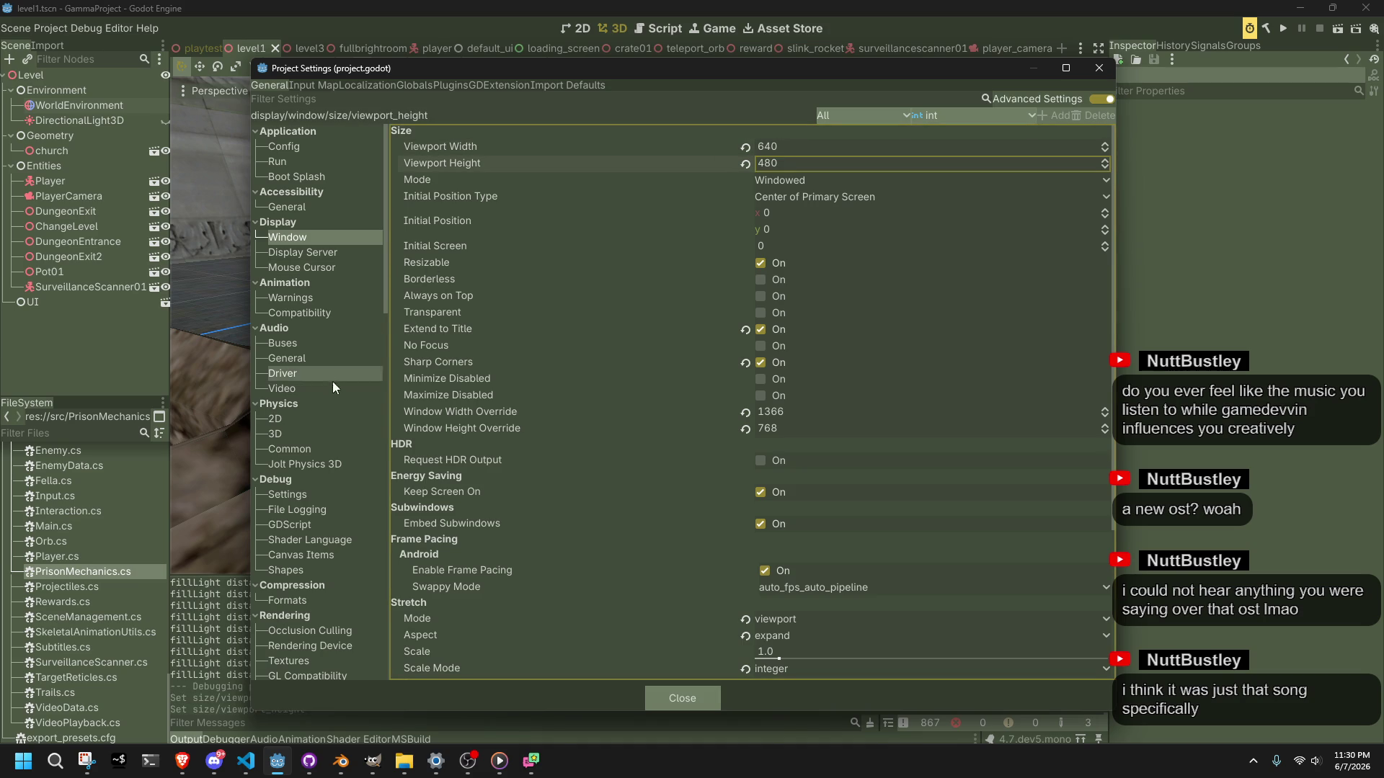
Step: Review the rendering device driver, macOS driver and Fallback to Vulkan settings
scroll(317, 450, down, 2)
click(302, 395)
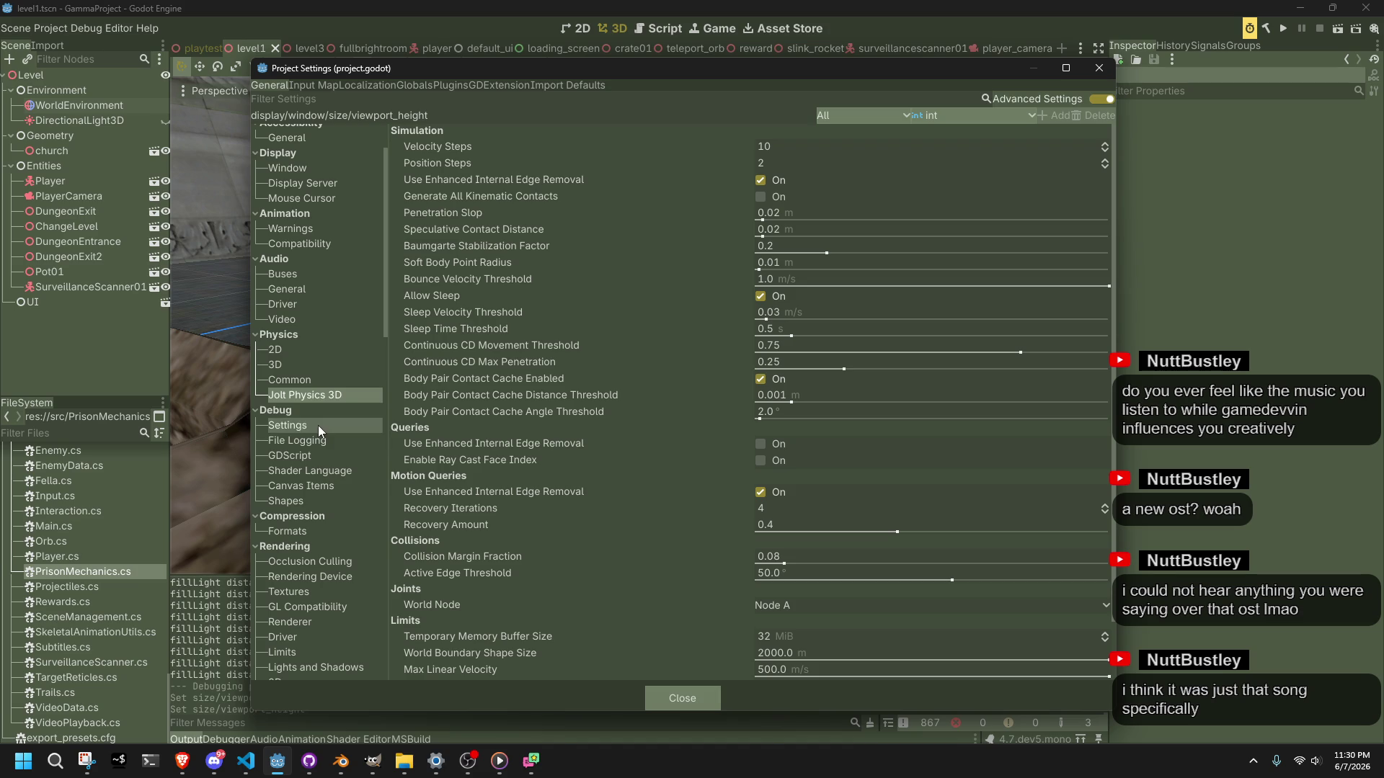
click(317, 561)
click(319, 578)
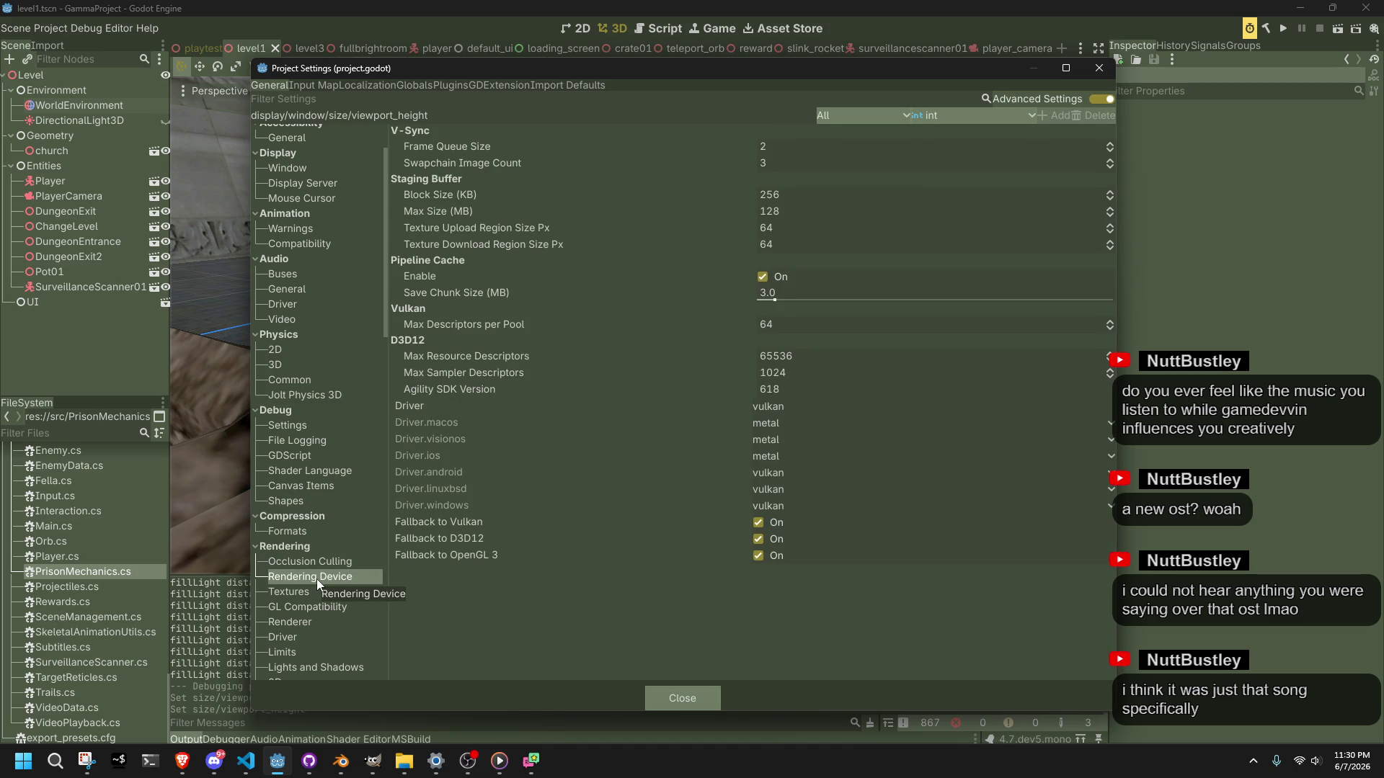
click(768, 410)
click(802, 430)
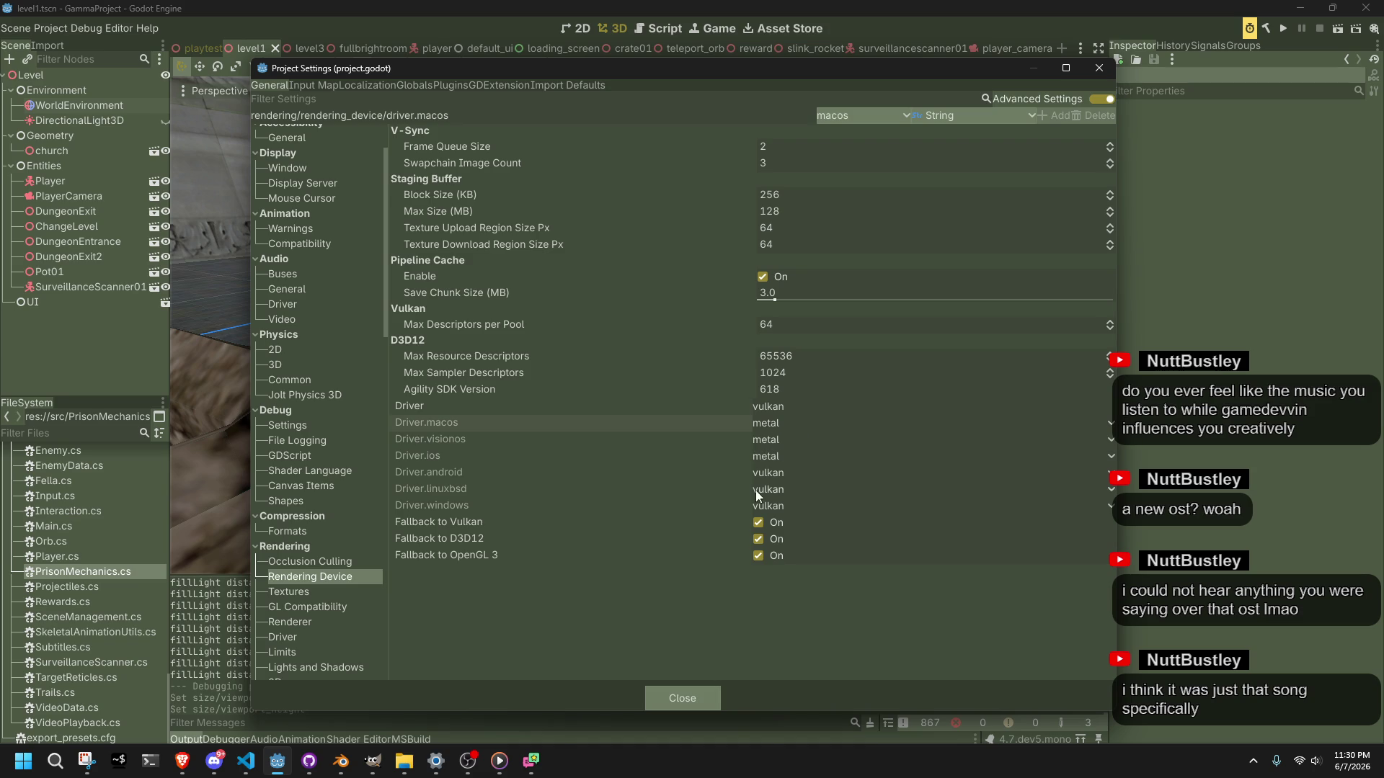
click(729, 521)
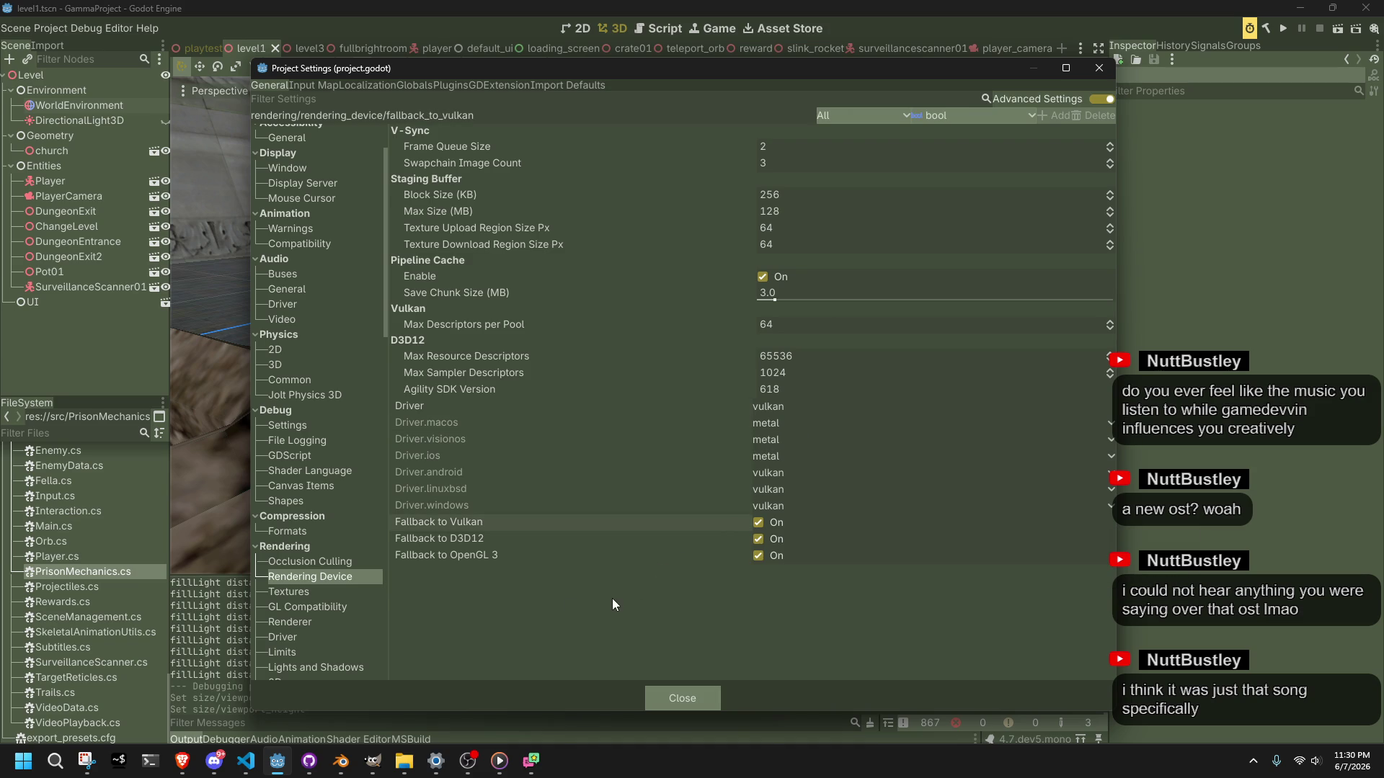
Step: Set Rendering > Renderer > Rendering Method to gl_compatibility and save and restart the editor
click(348, 598)
click(348, 609)
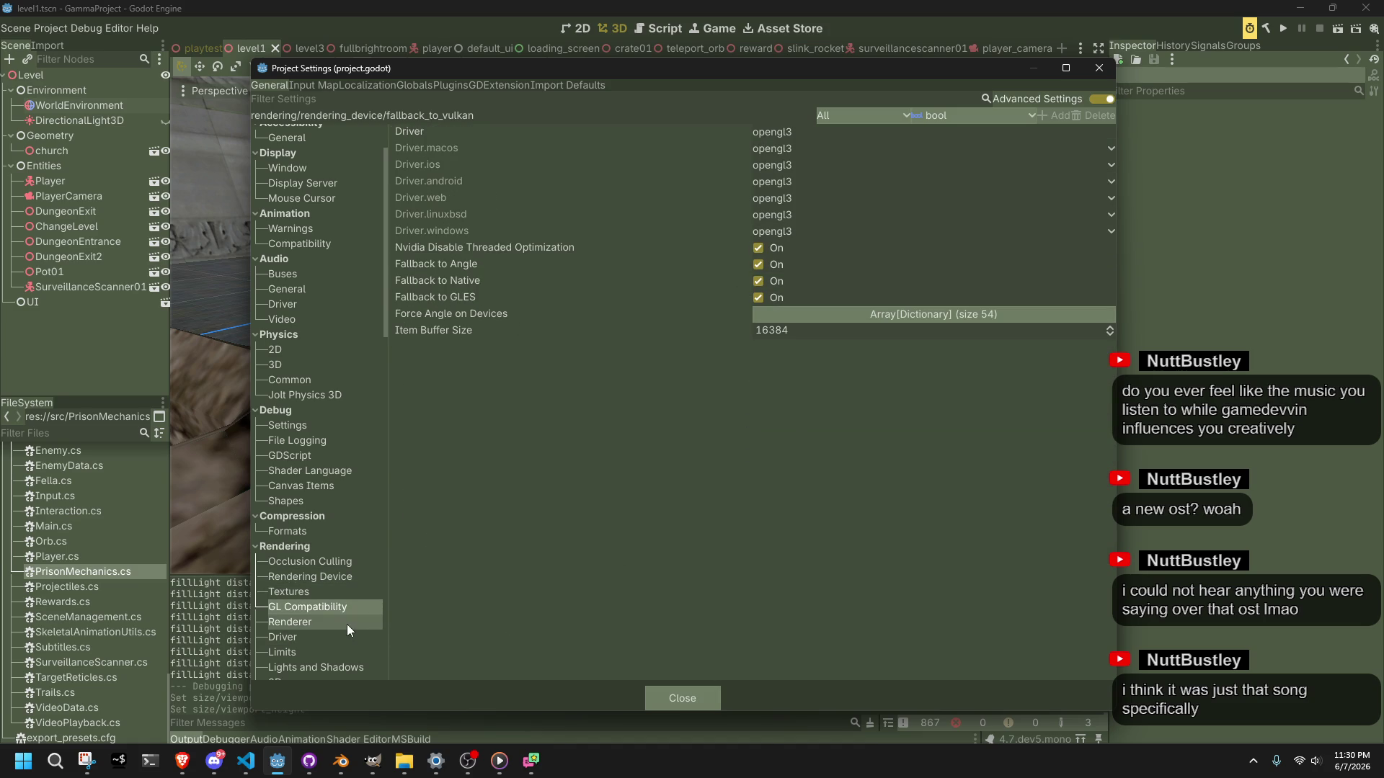
click(347, 624)
click(786, 132)
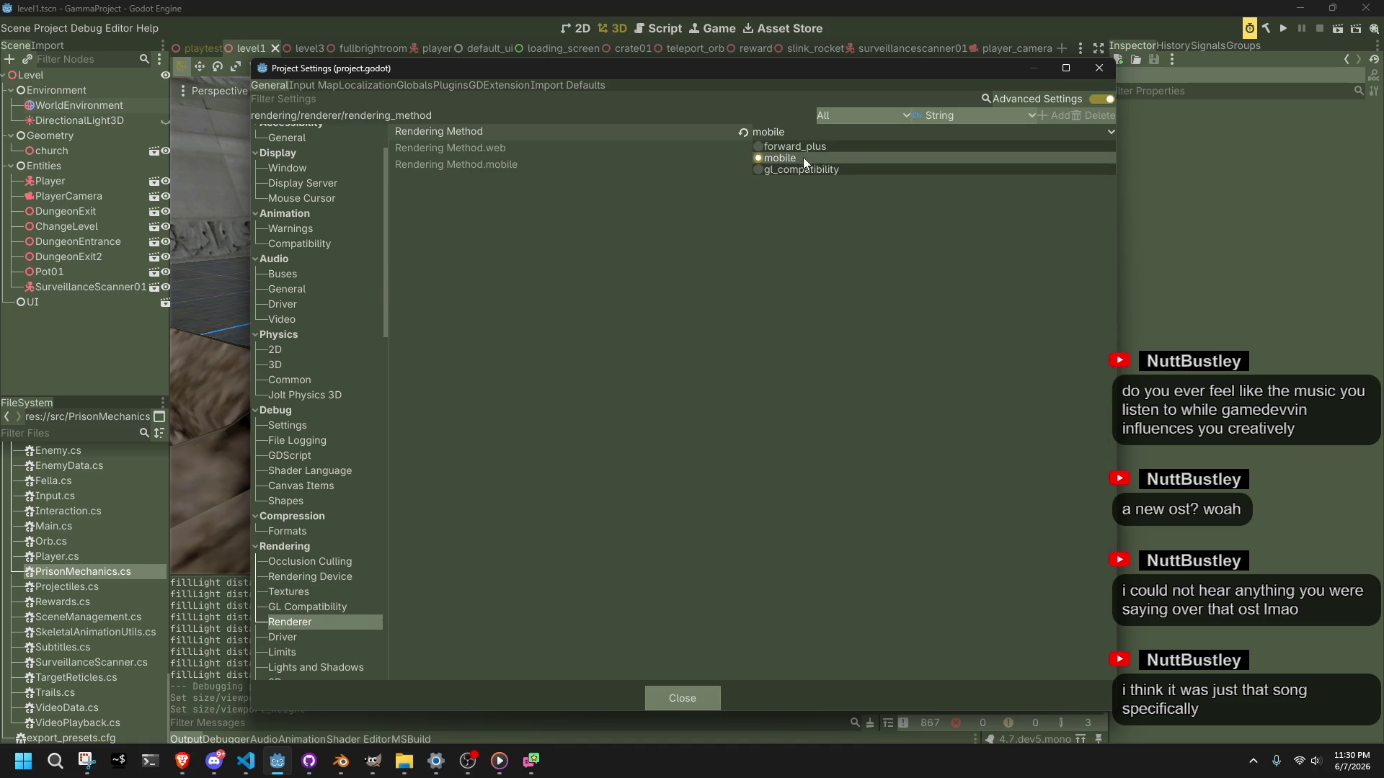
click(807, 163)
click(1058, 668)
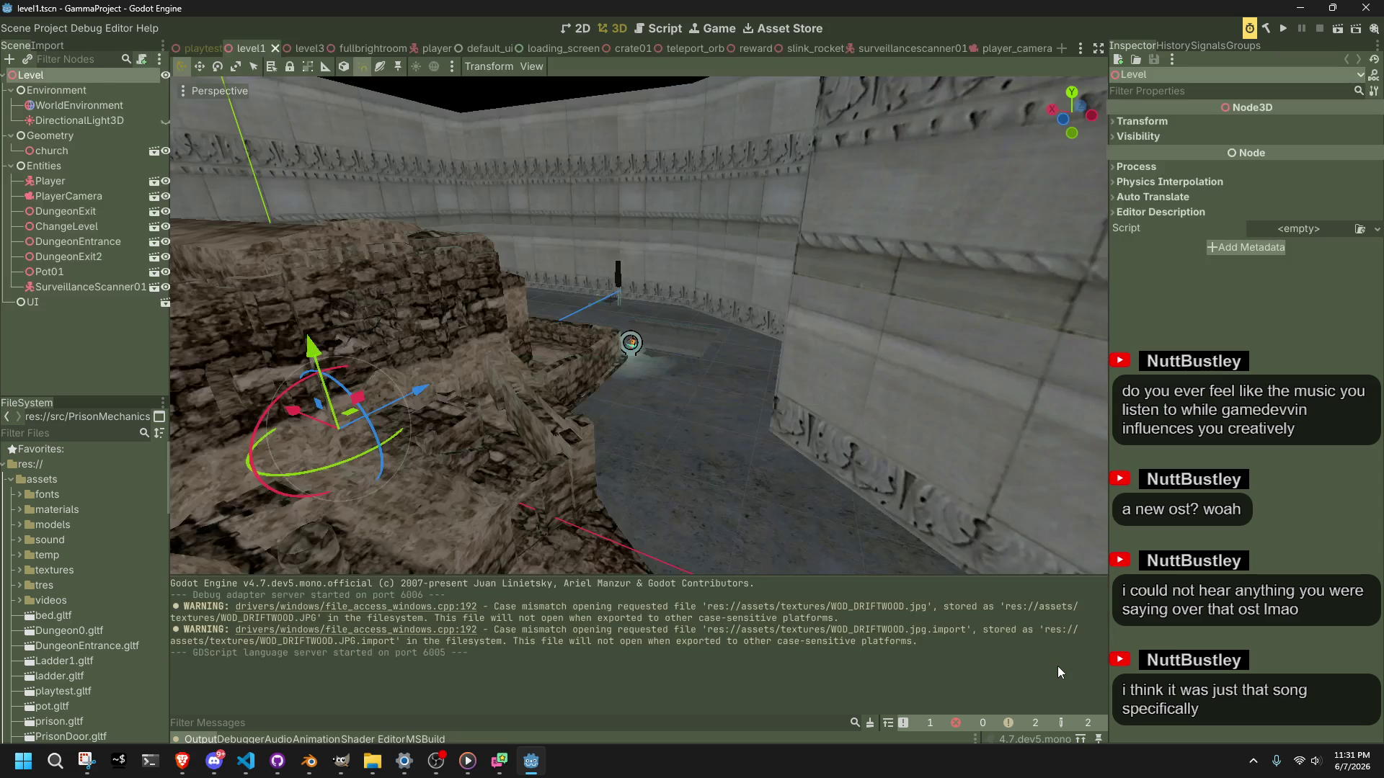
Step: Run the project to play-test level1 after the restart
click(1337, 33)
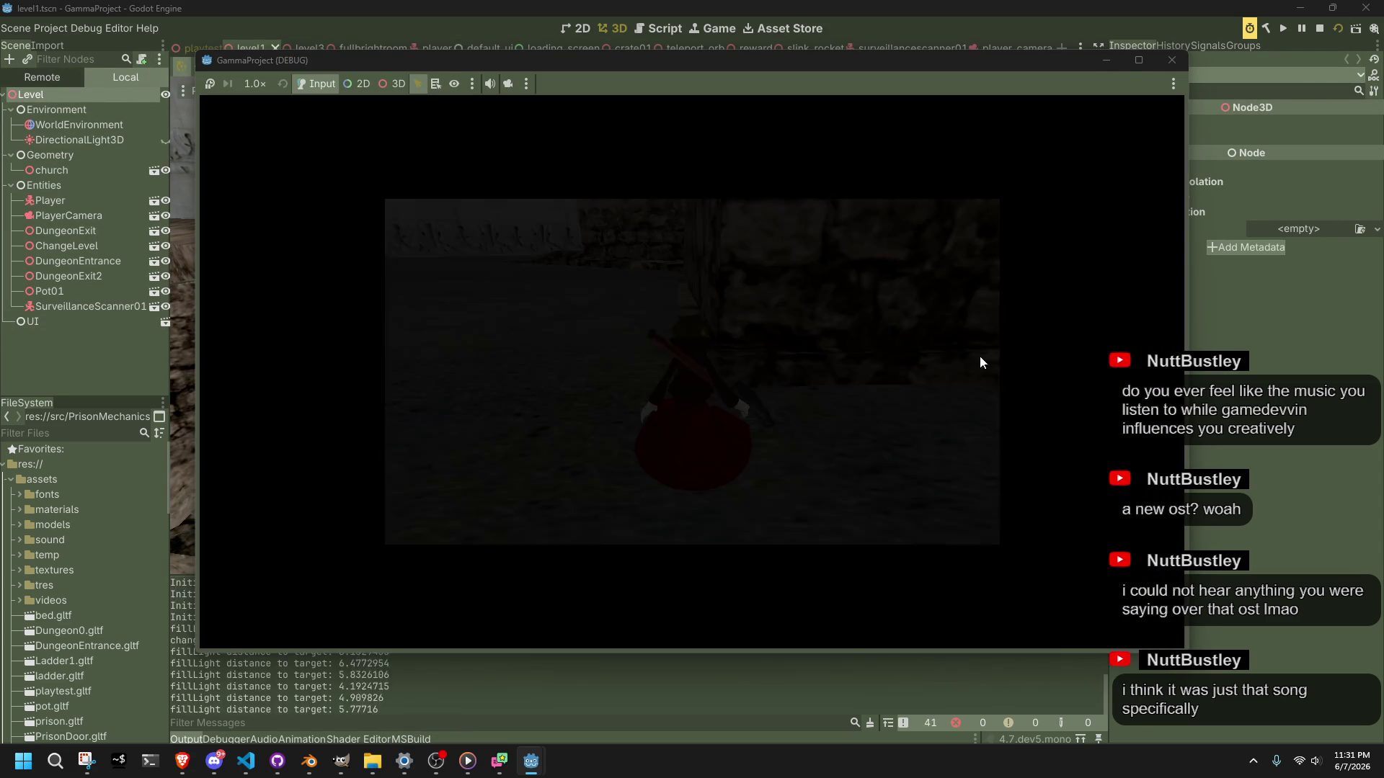
Step: Walk the player back and forth toward the floor grate with S and W, then stop the game
key(s)
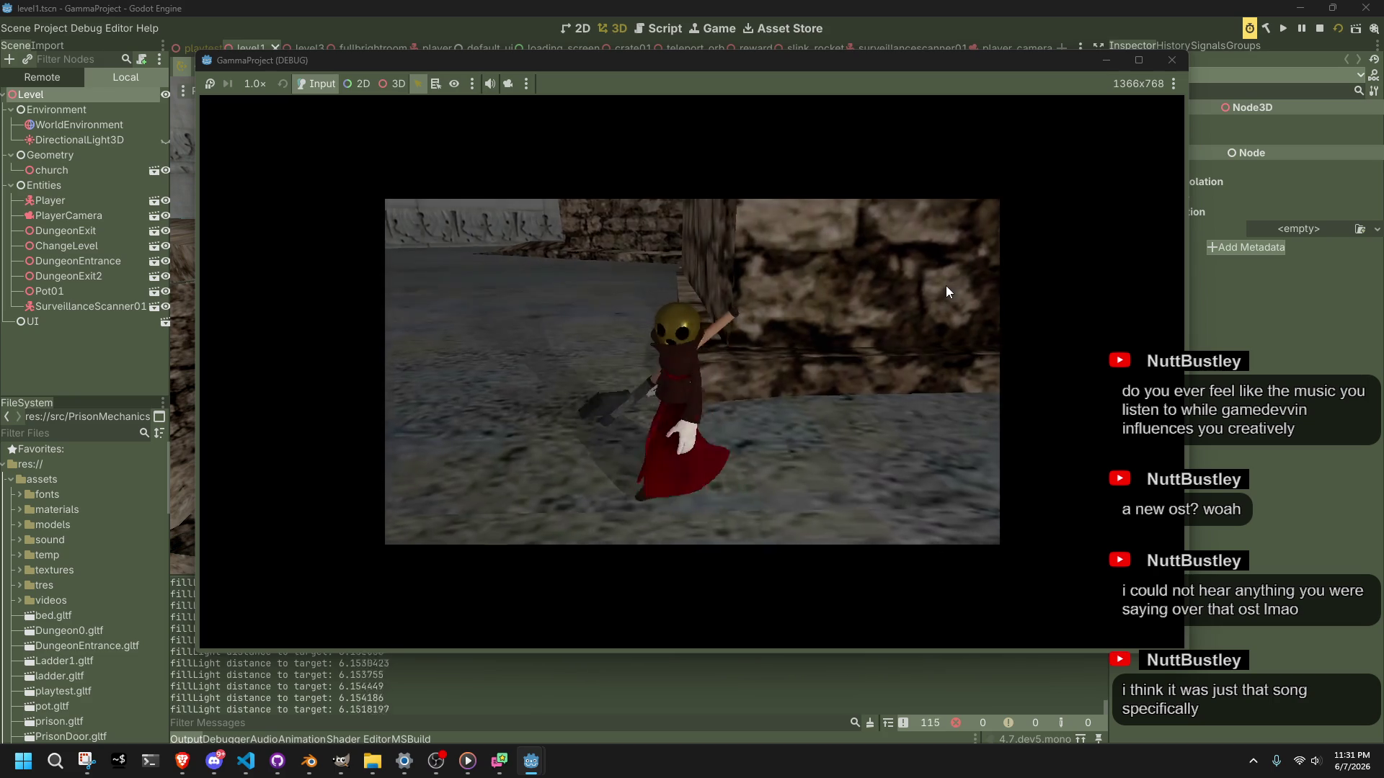
key(s)
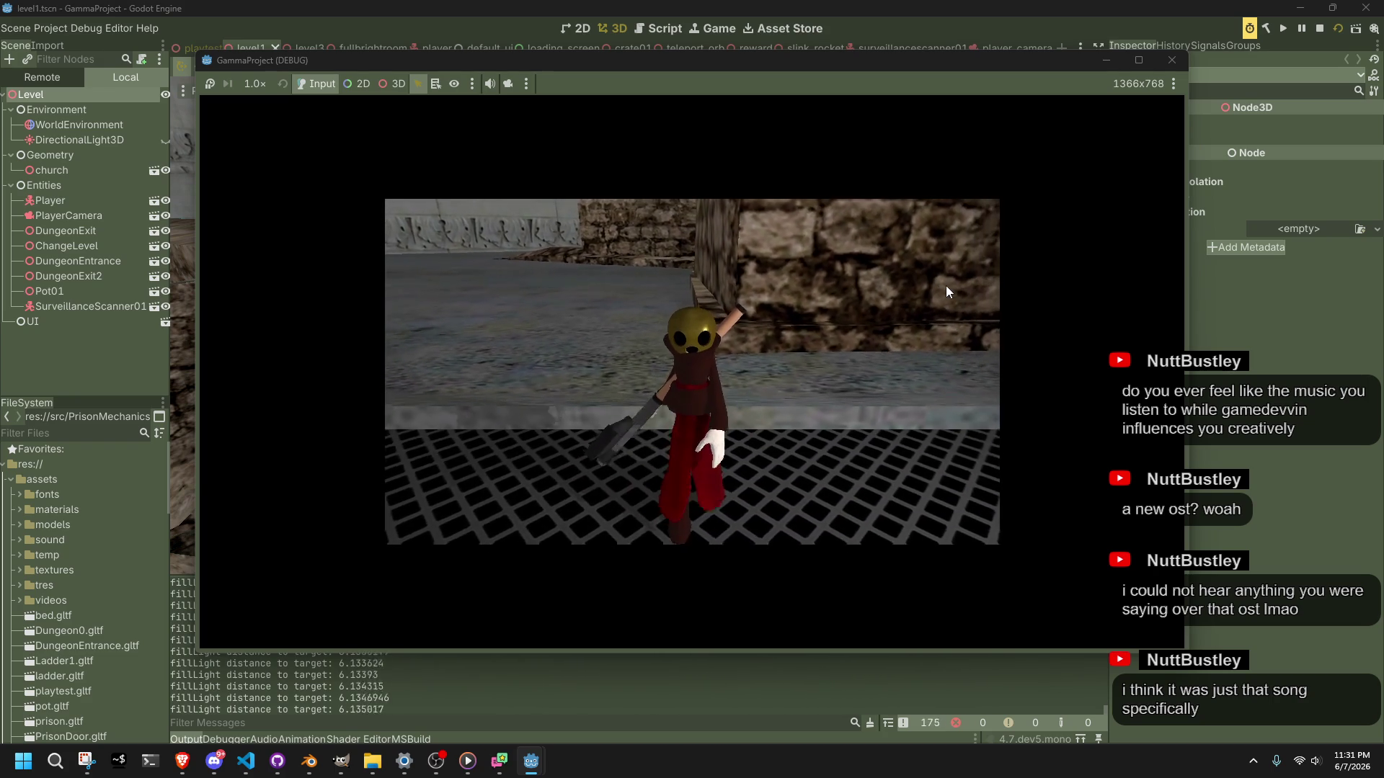
key(w)
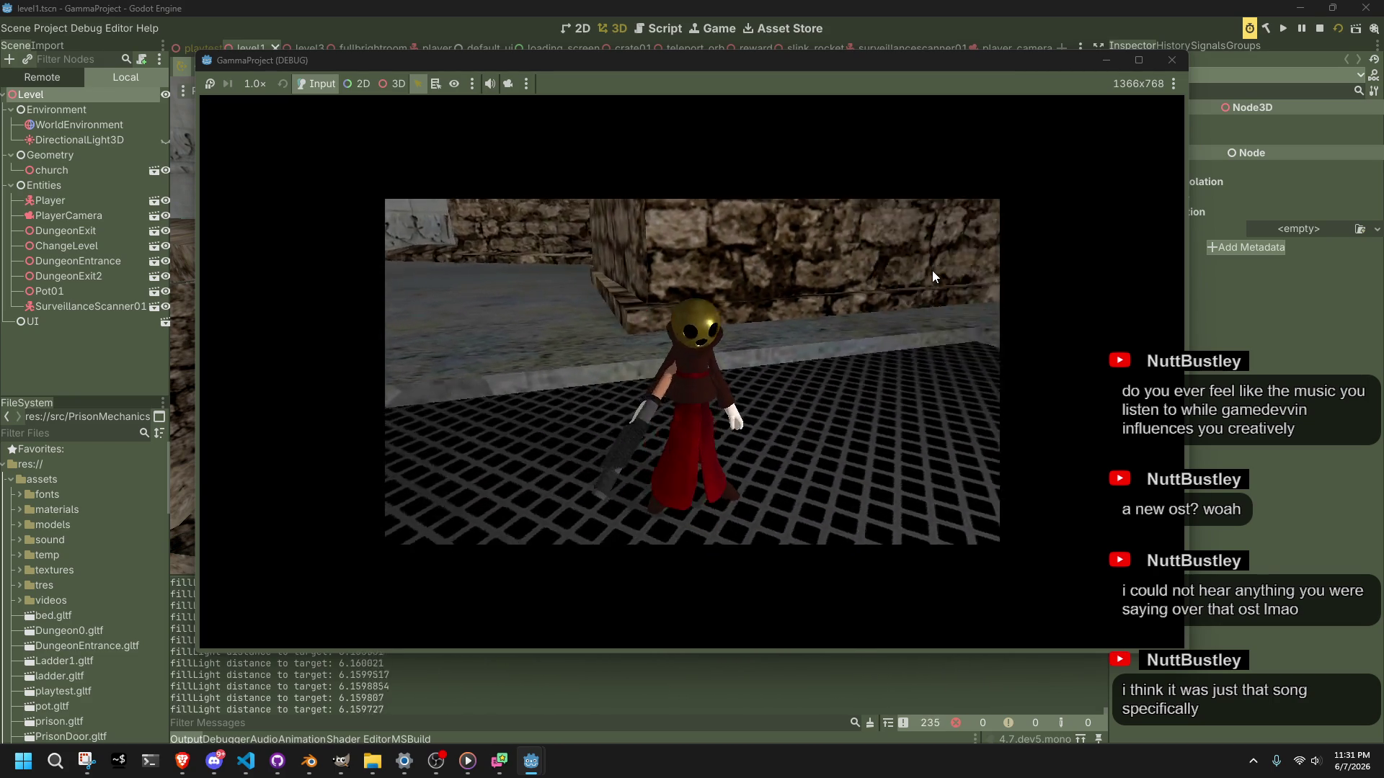
key(s)
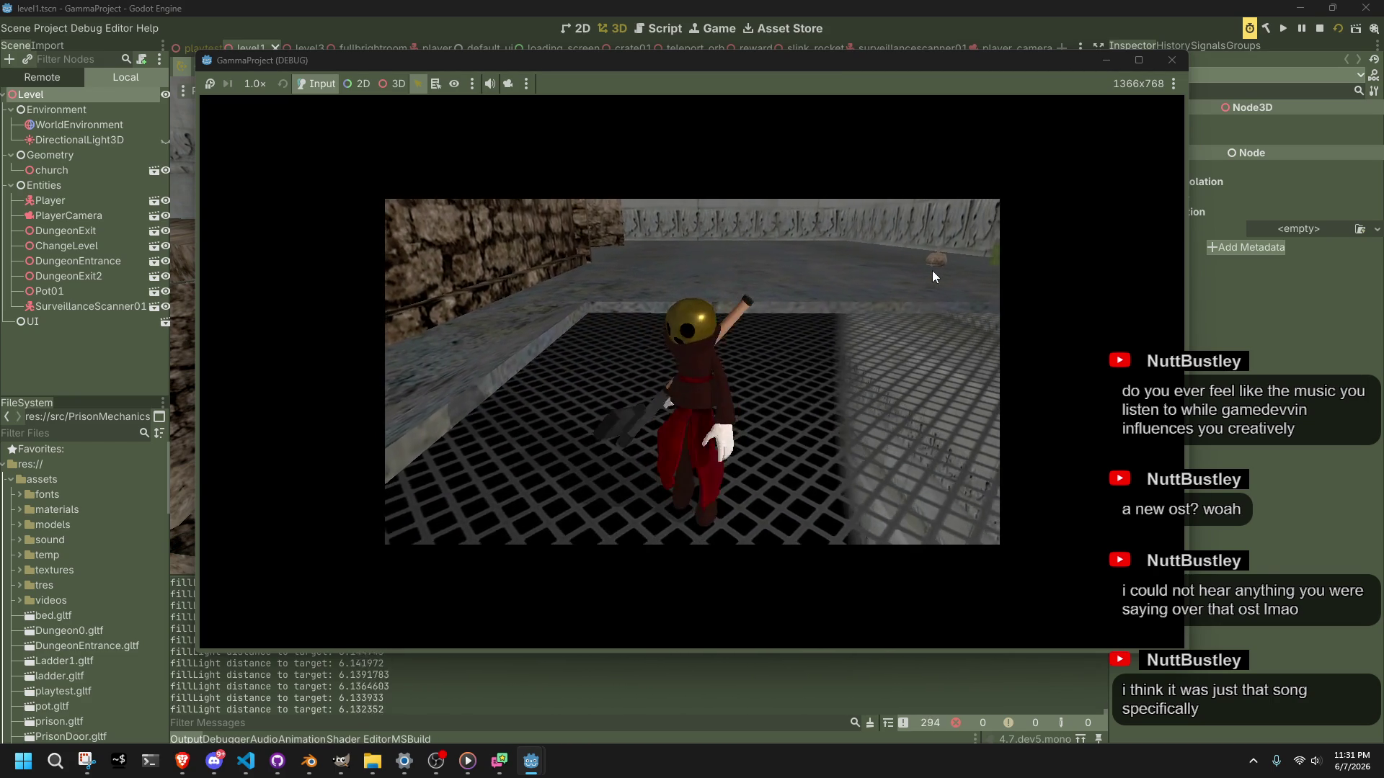
key(s)
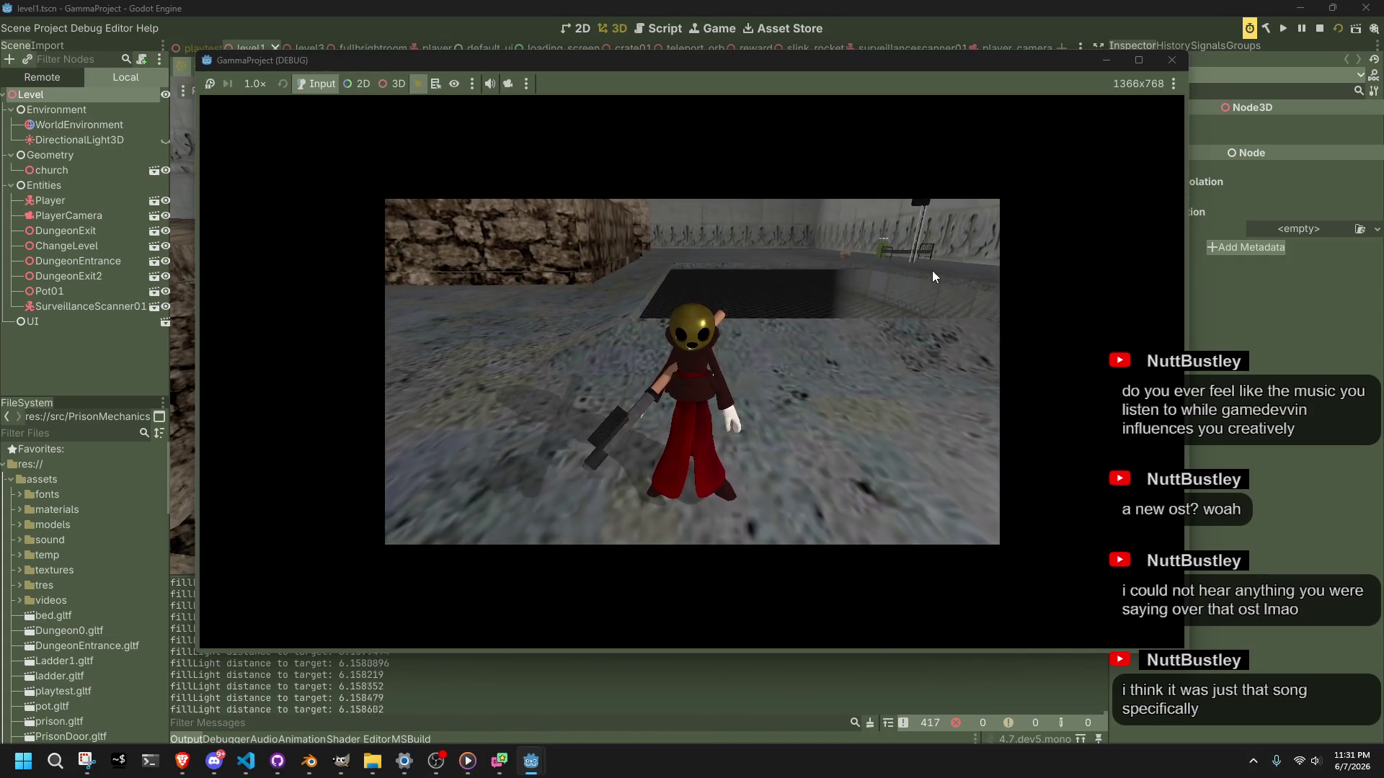
key(w)
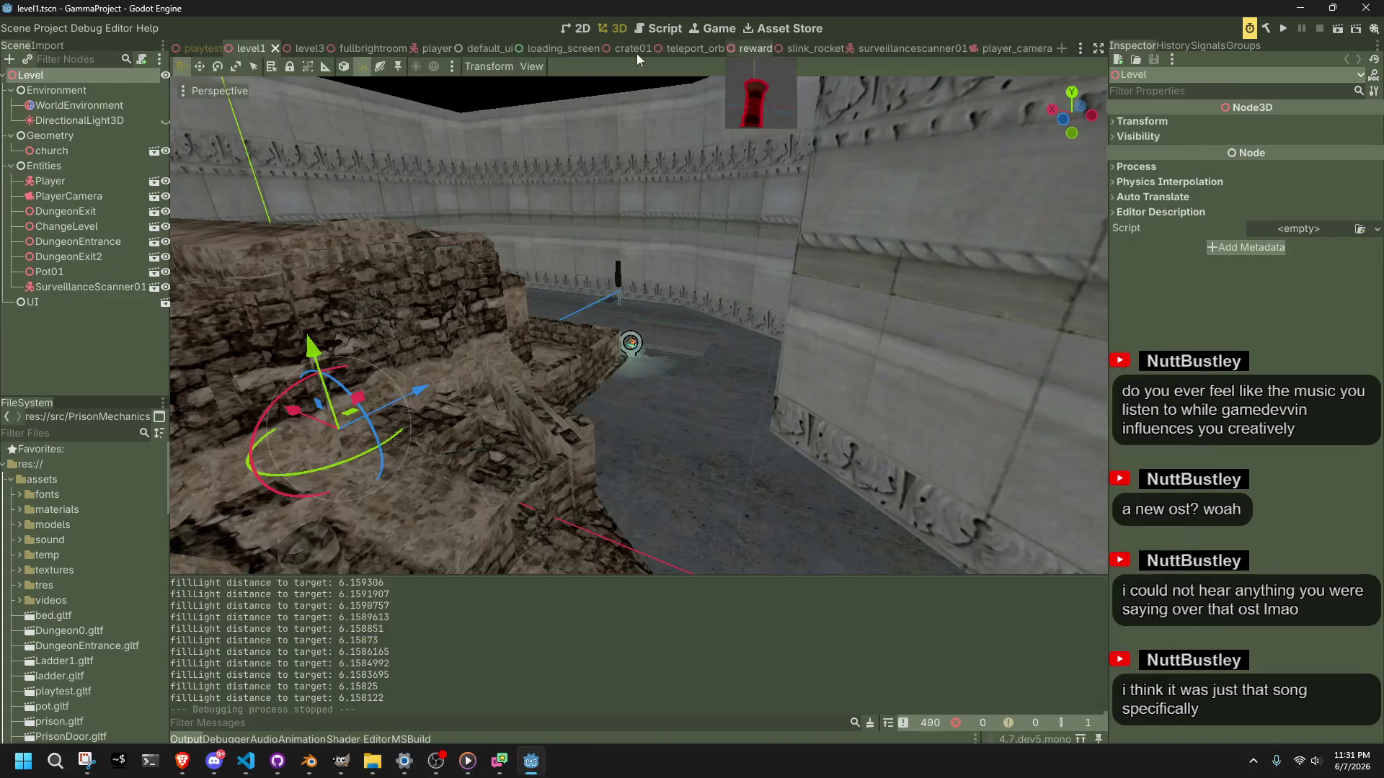
click(1172, 60)
click(60, 33)
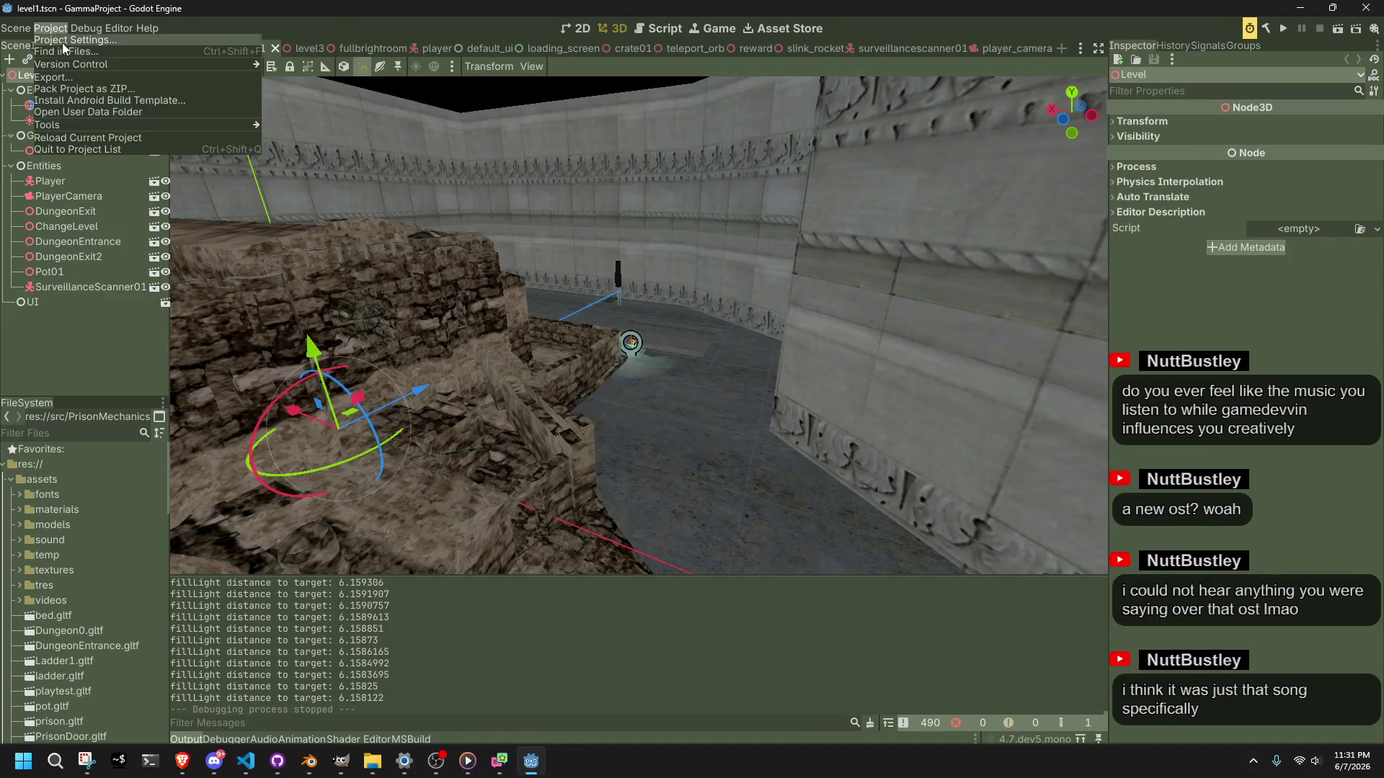
Step: Set Display > Window stretch scale to 2.0, close Project Settings, and run the current scene
click(62, 41)
click(298, 163)
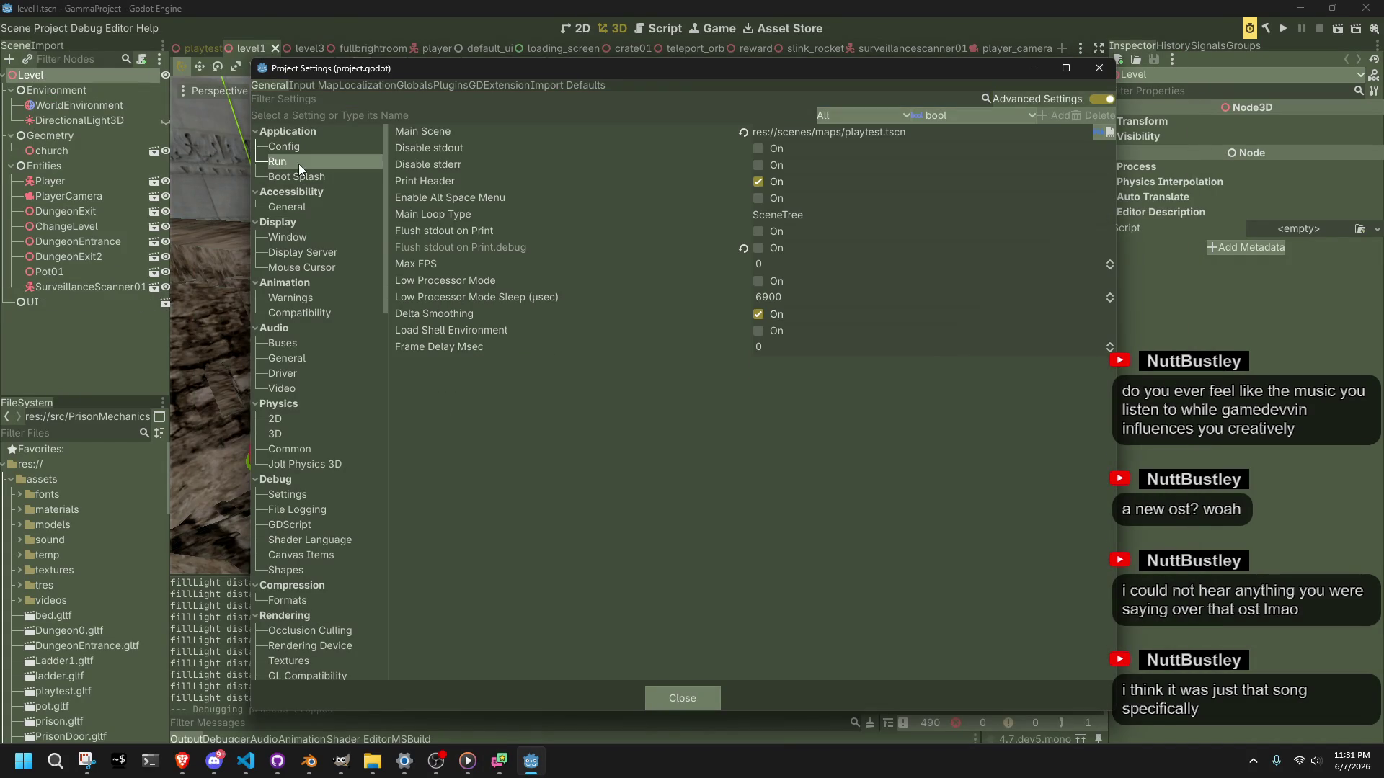
click(317, 254)
click(303, 240)
scroll(694, 416, down, 1)
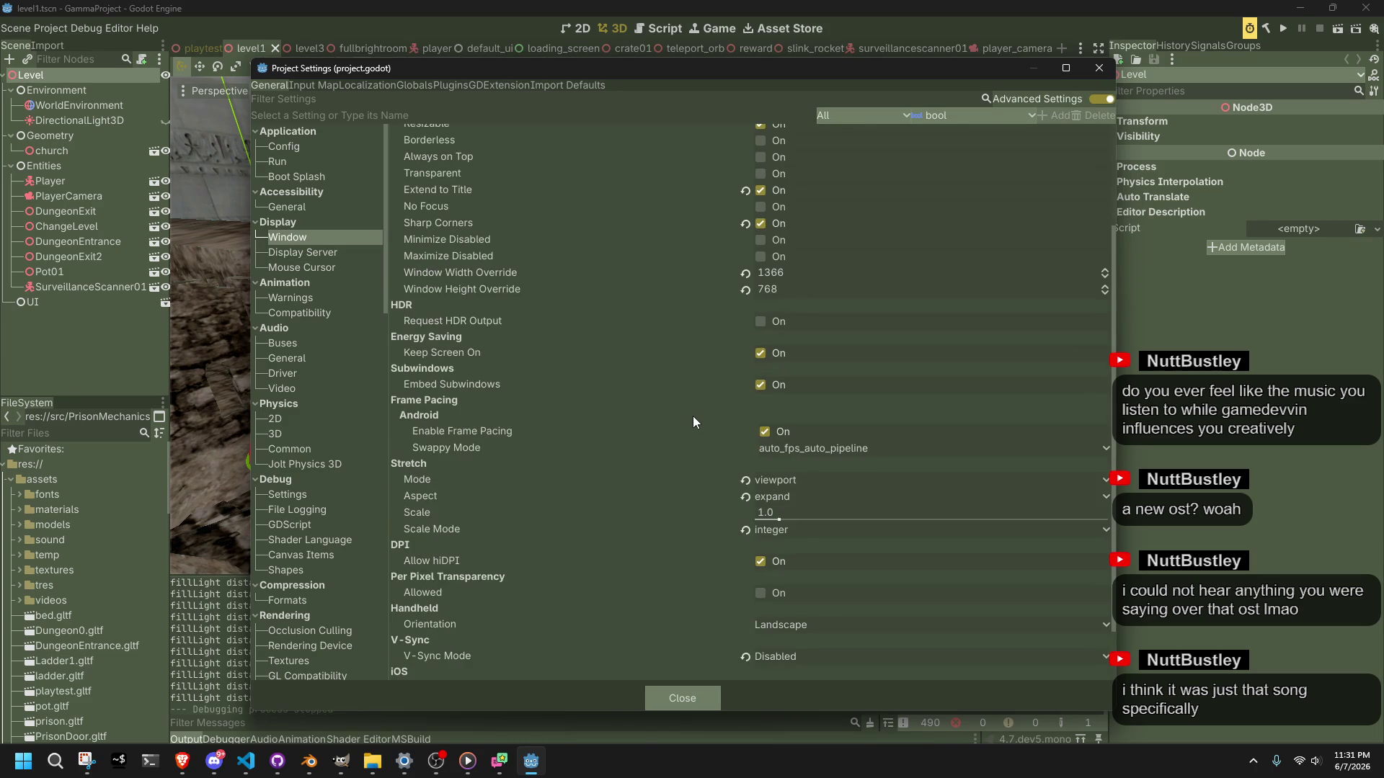
click(772, 514)
text(2)
key(Return)
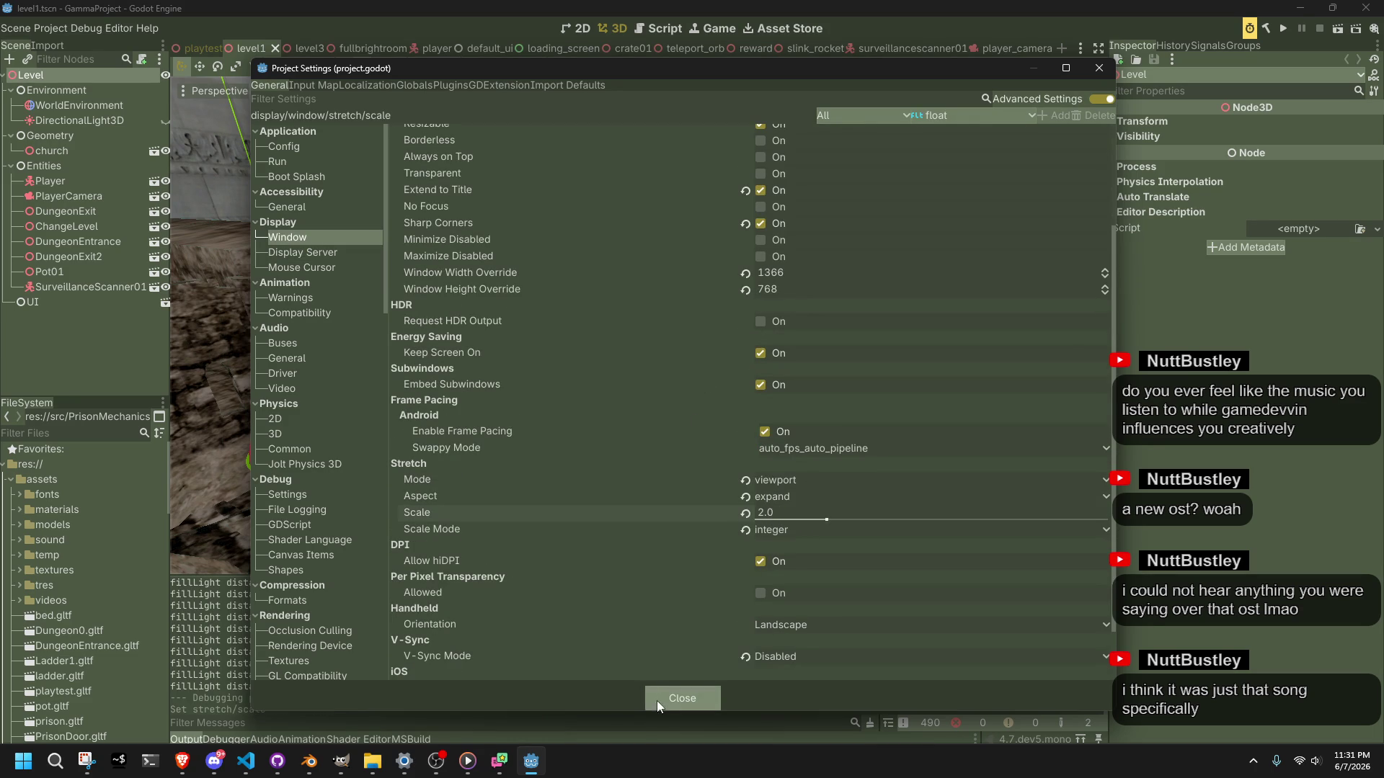
click(656, 698)
click(1335, 30)
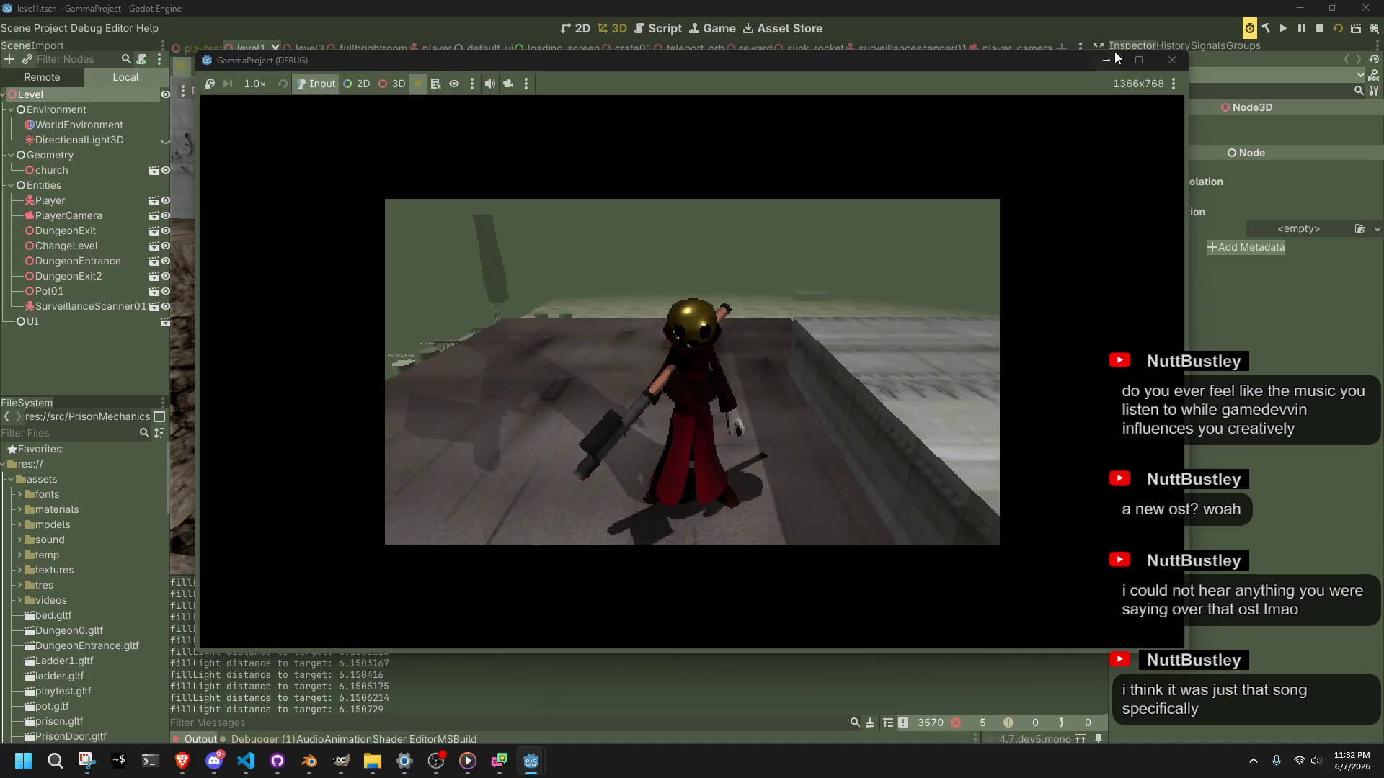
Step: Stop the game, delete SpringArm3D and its FillLight from player_camera, then switch to VS Code
click(1176, 60)
click(1000, 48)
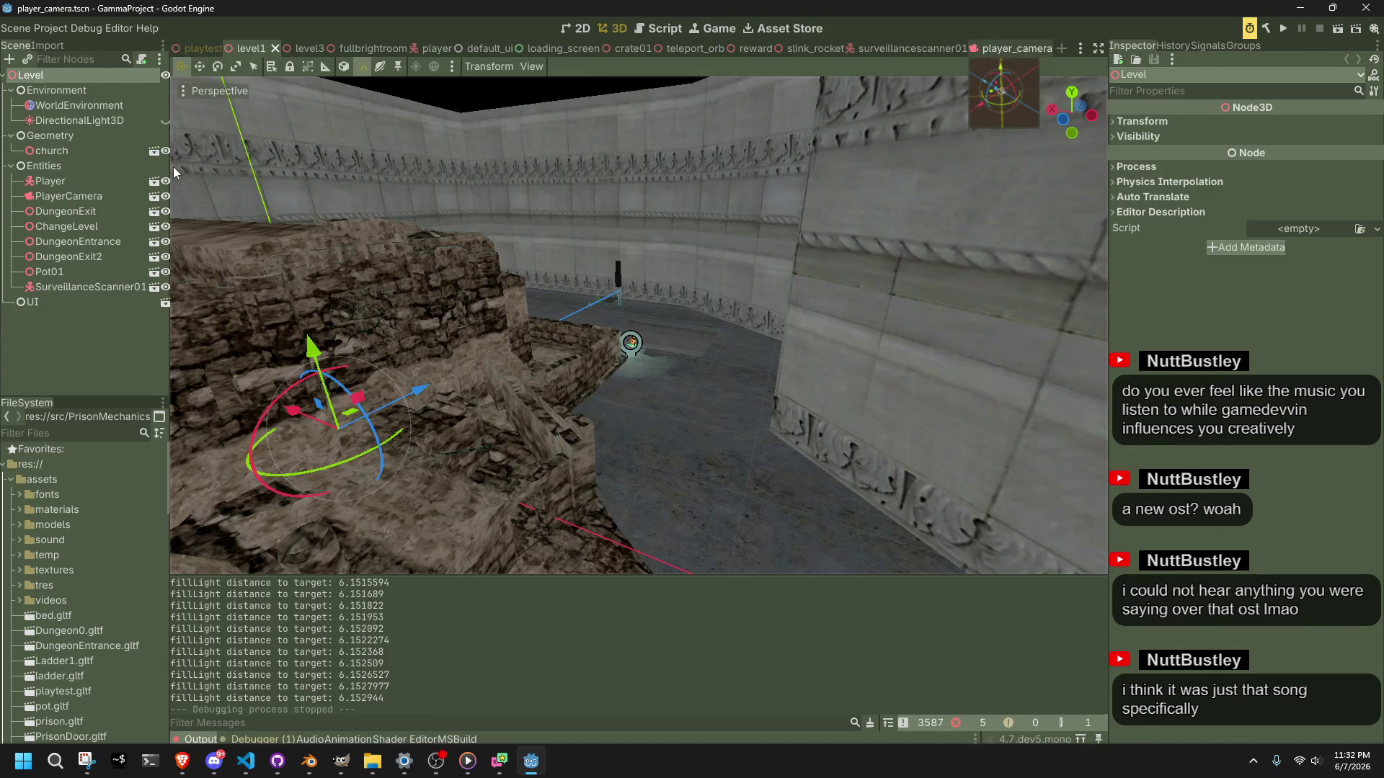
click(58, 120)
click(46, 105)
key(Delete)
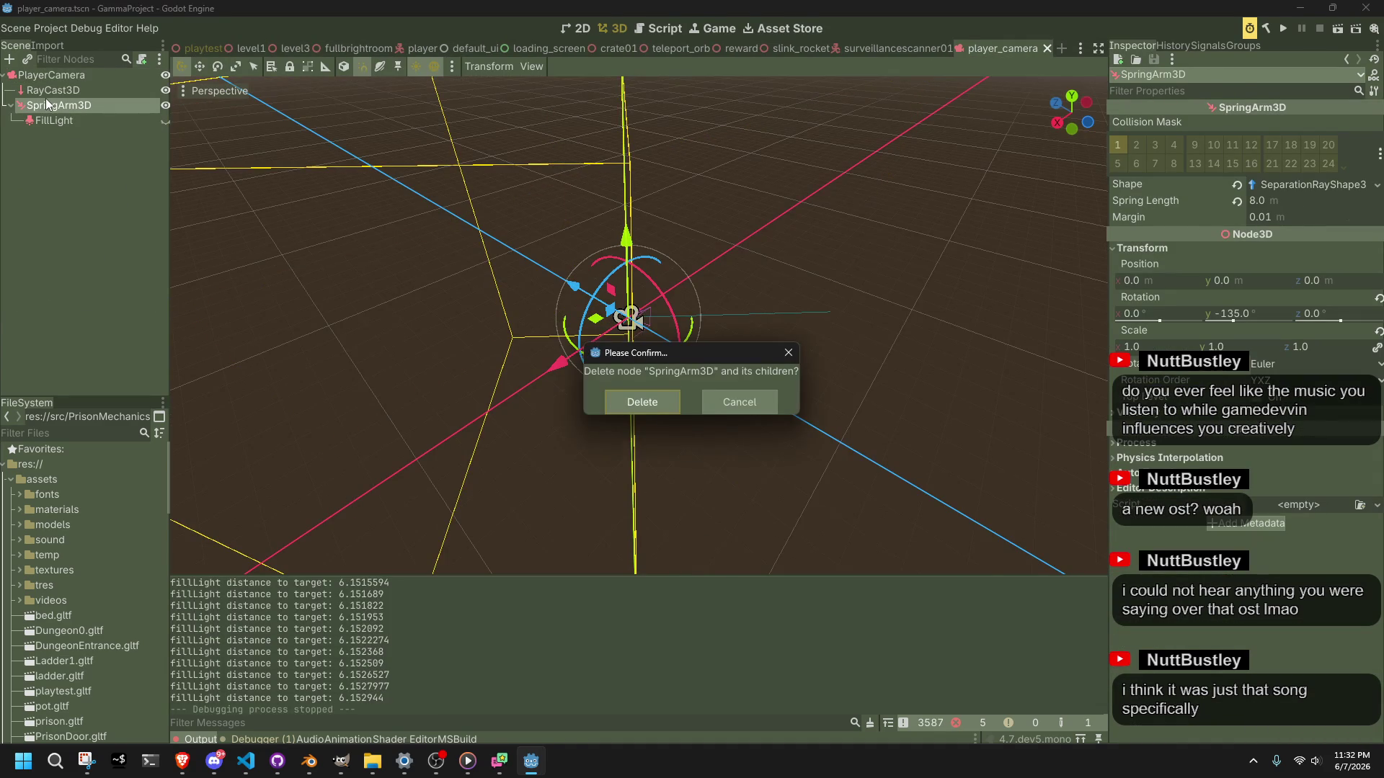
click(639, 402)
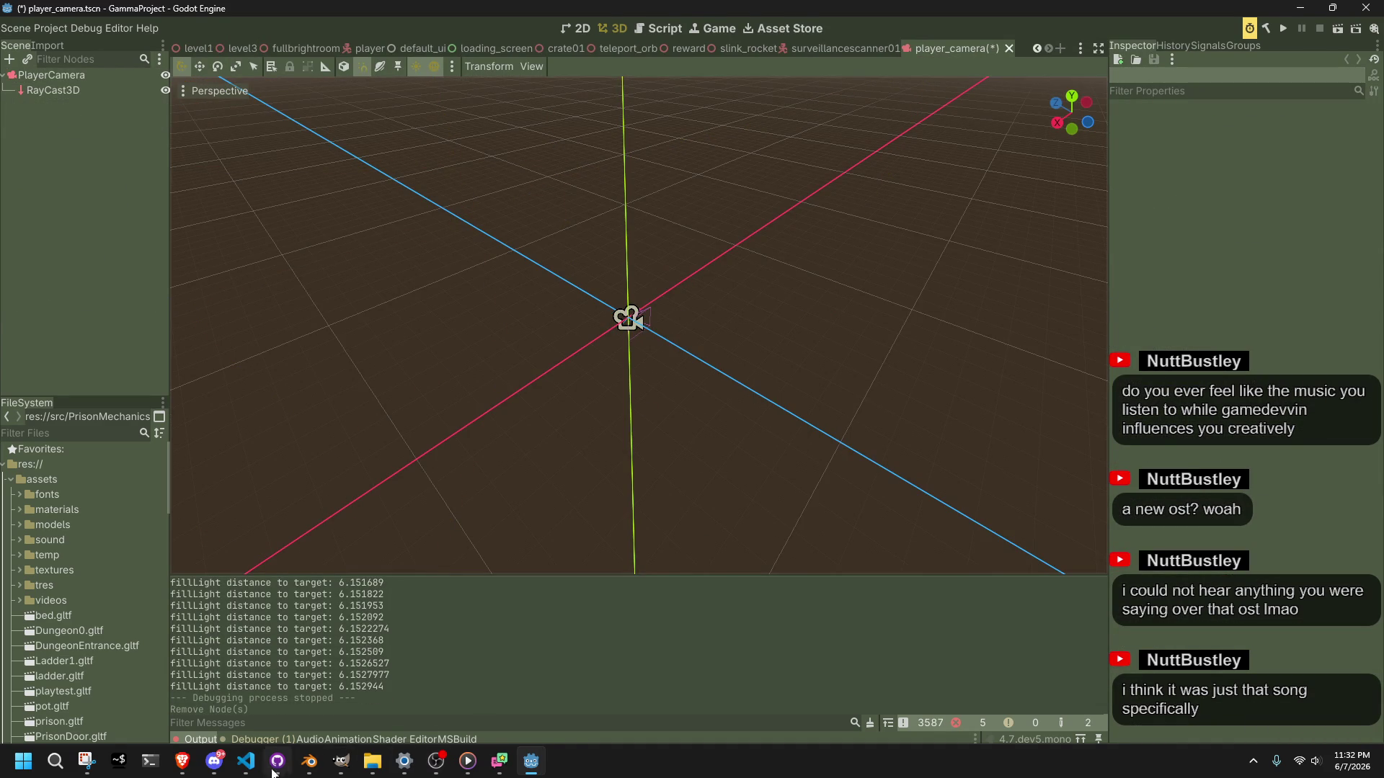
click(246, 761)
click(591, 665)
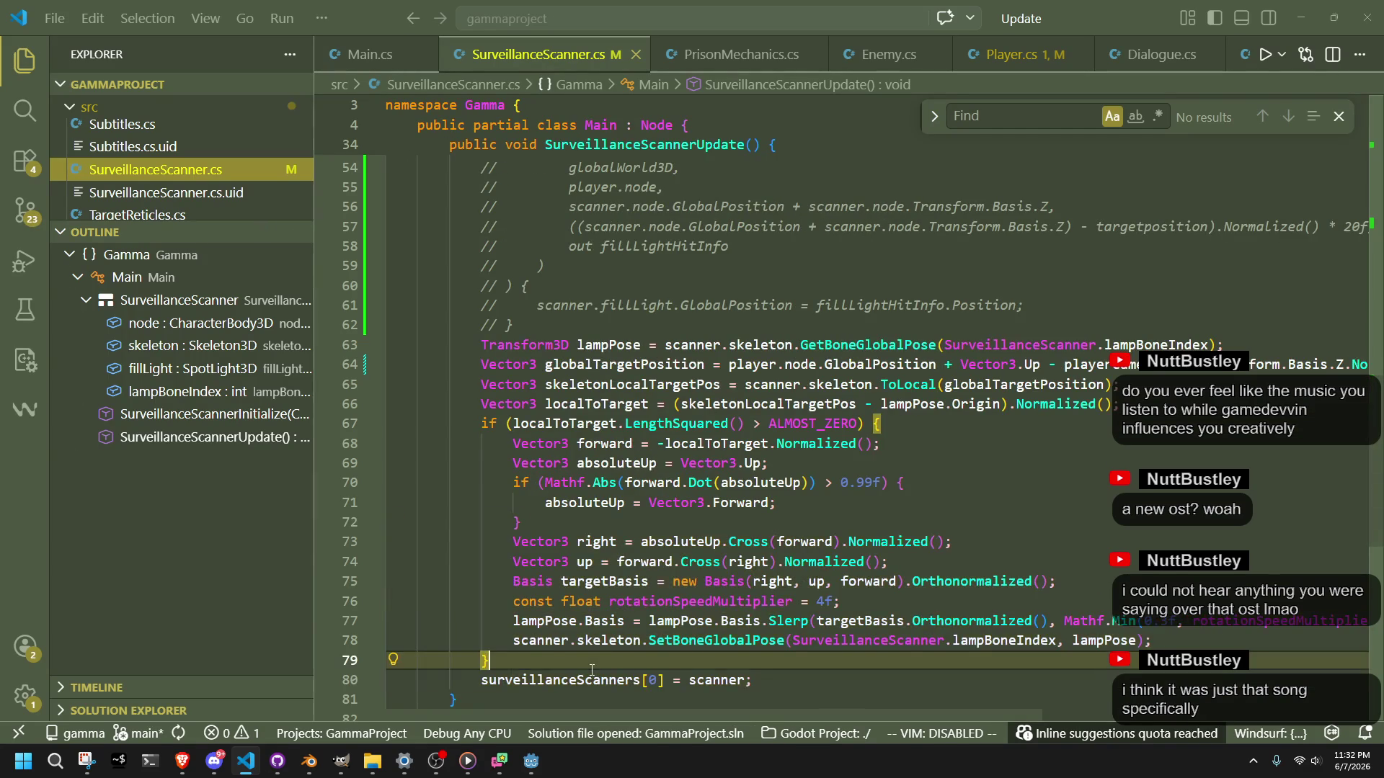
Step: Delete the fillLight debug lines from PlayerCameraUpdate in Player.cs and save the file
scroll(592, 670, down, 1)
click(592, 670)
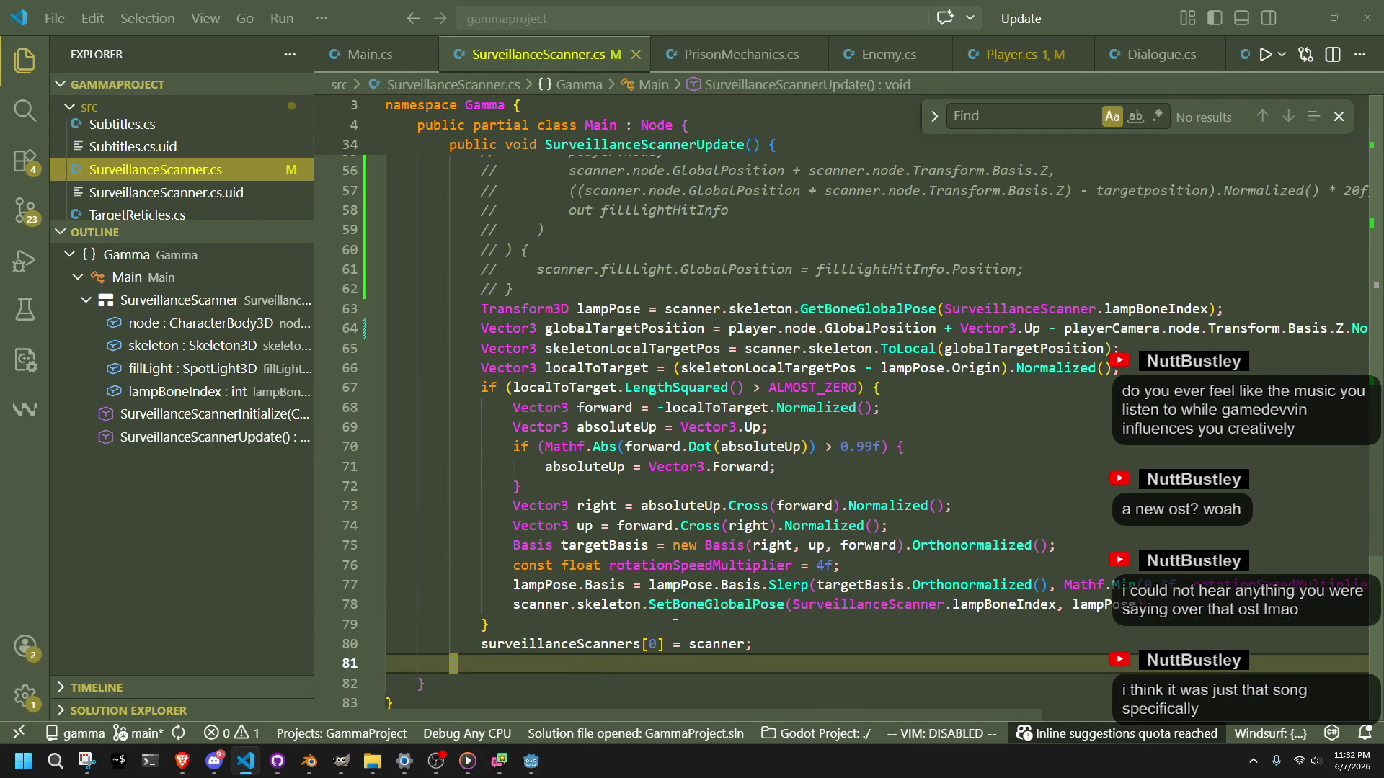
key(ctrl+Tab)
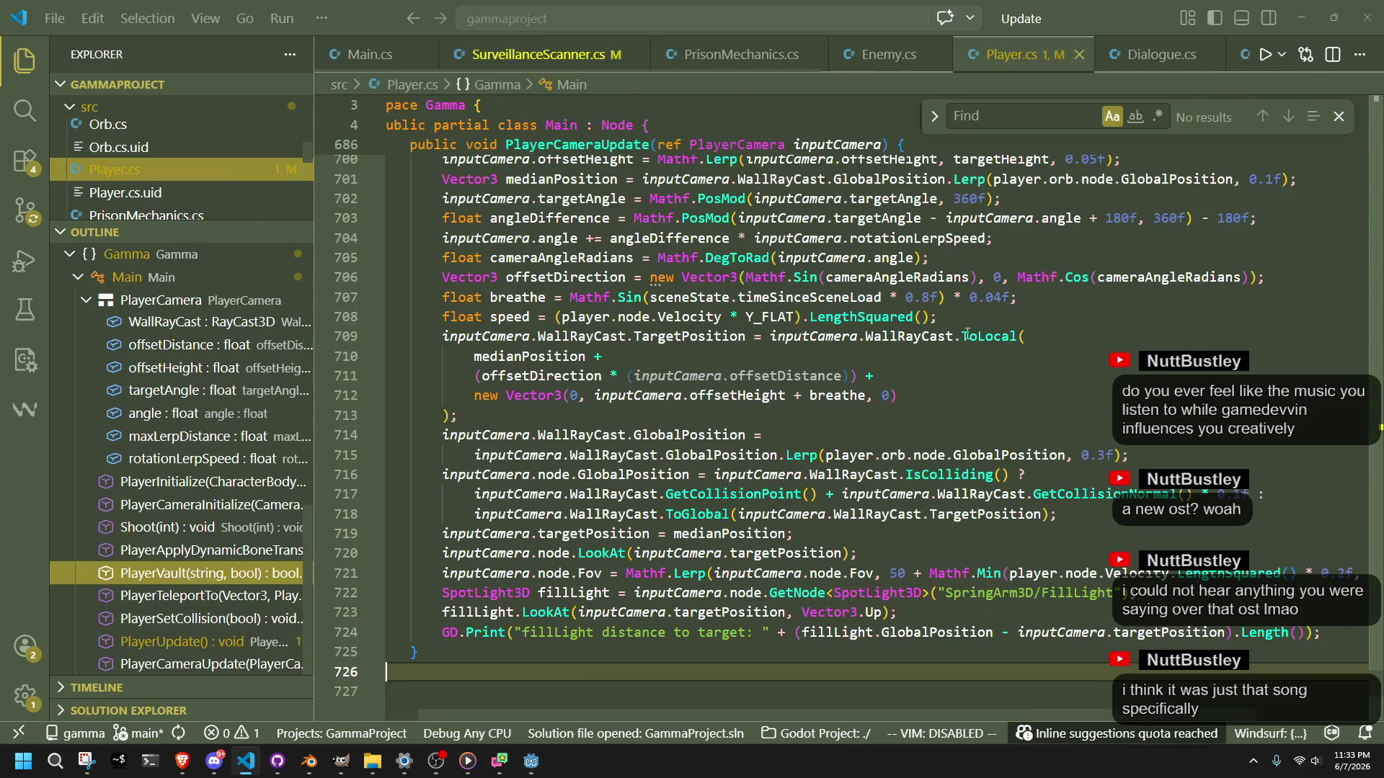
drag(1347, 630, 337, 600)
key(BackSpace)
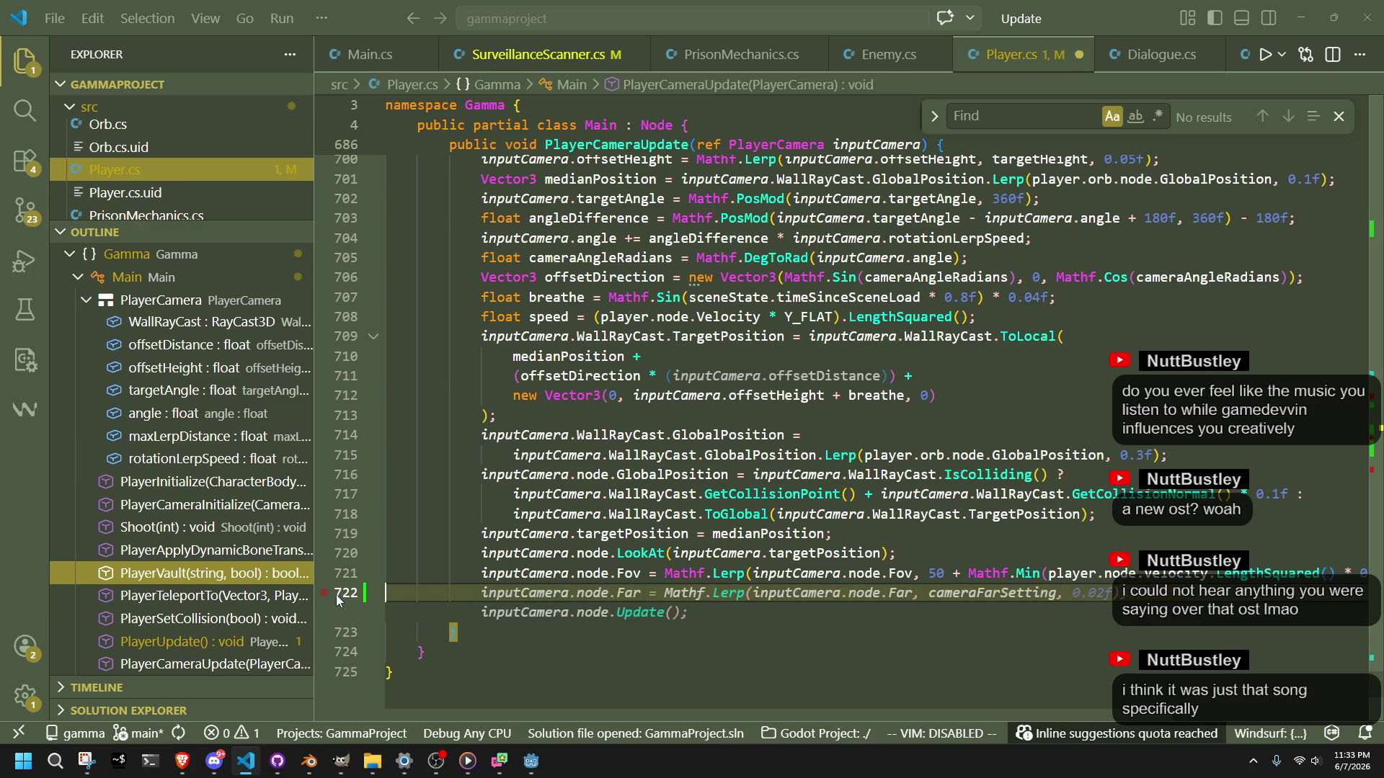
key(BackSpace)
key(ctrl+s)
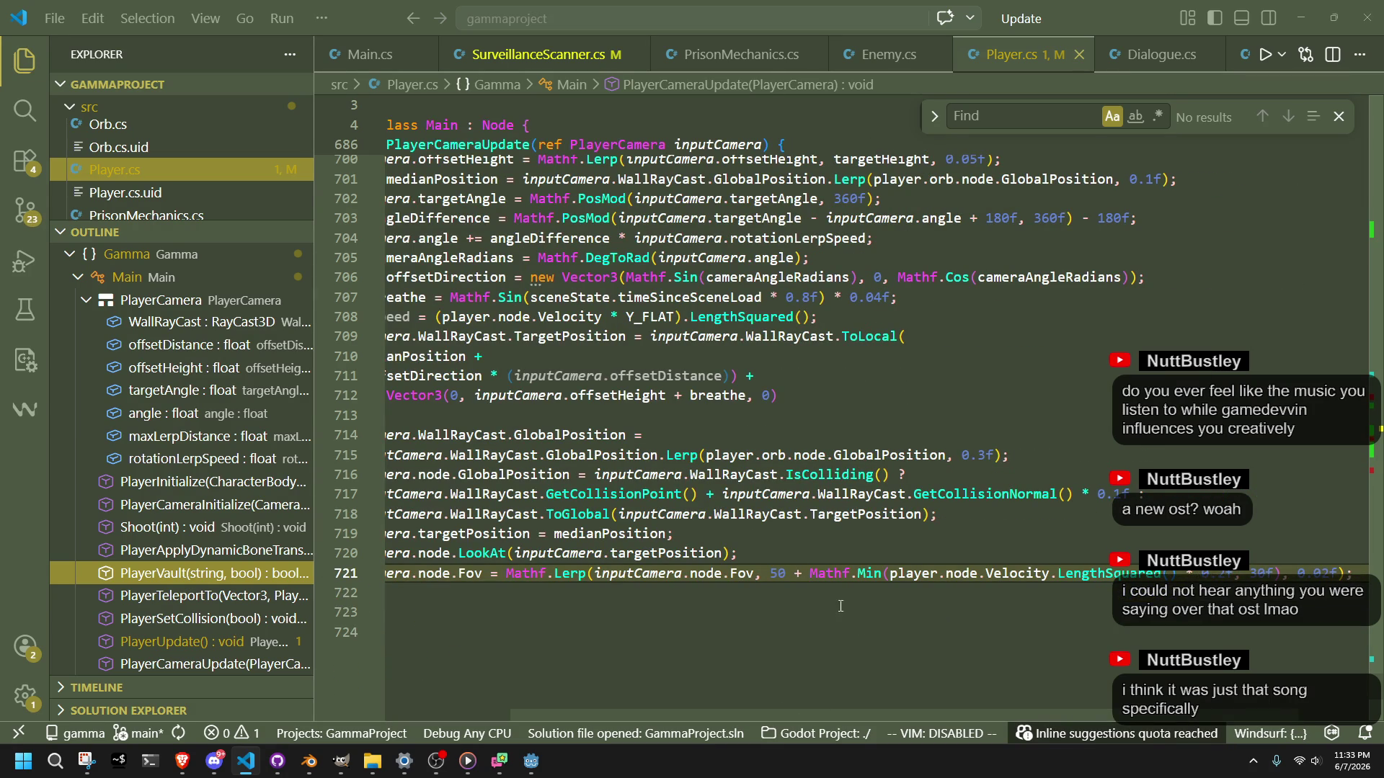
Step: Return to SurveillanceScanner.cs to check the lamp rotation block, then bring Godot forward
click(25, 60)
click(271, 57)
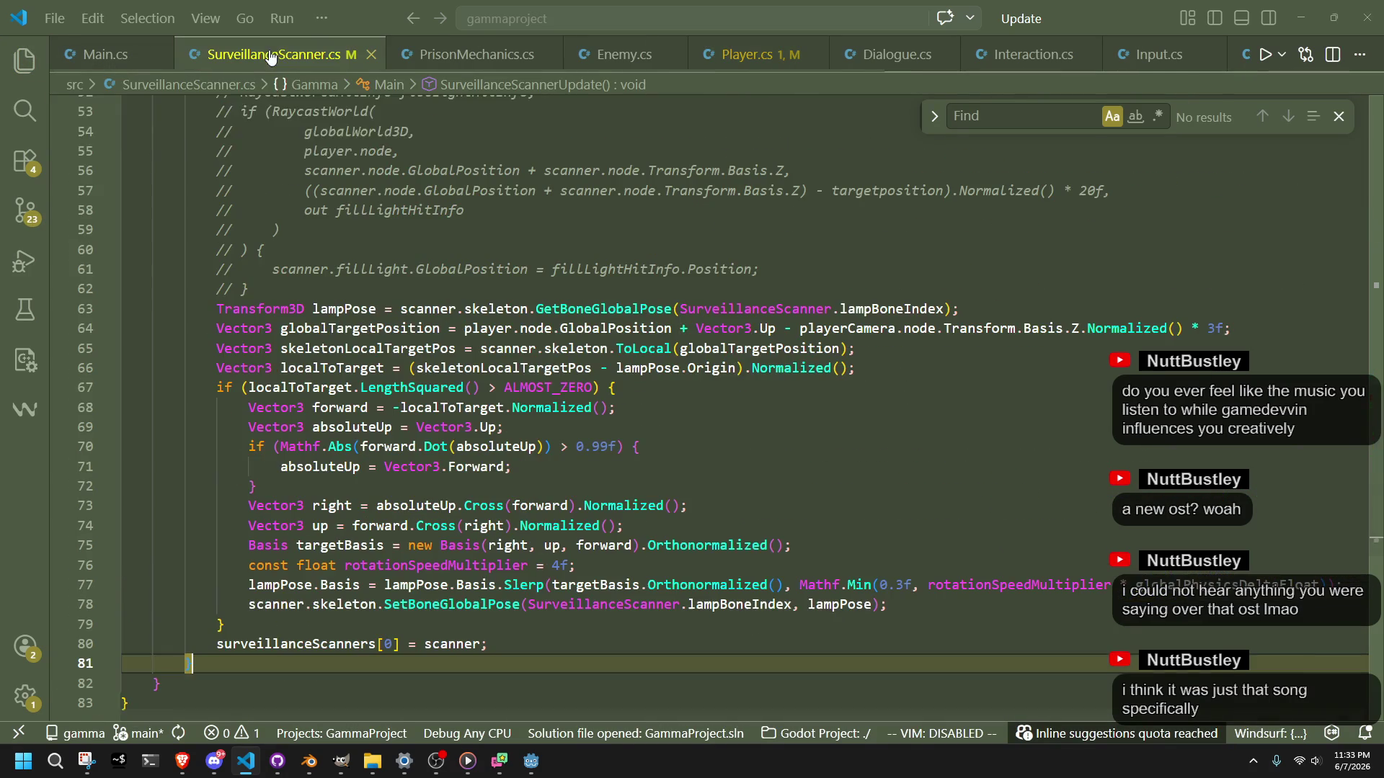
click(627, 626)
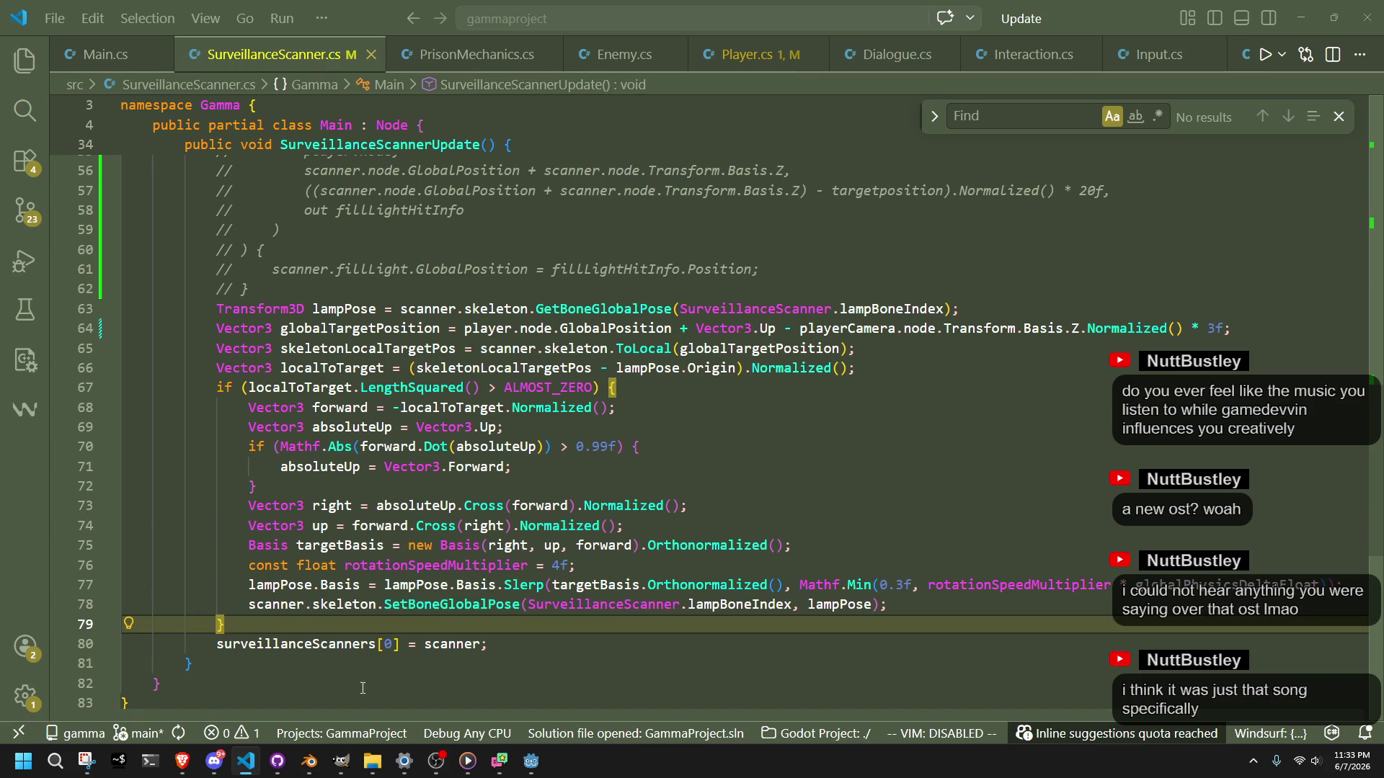
click(531, 761)
Step: Open Project Settings and leave Display > Window mode as Windowed
click(52, 28)
click(65, 43)
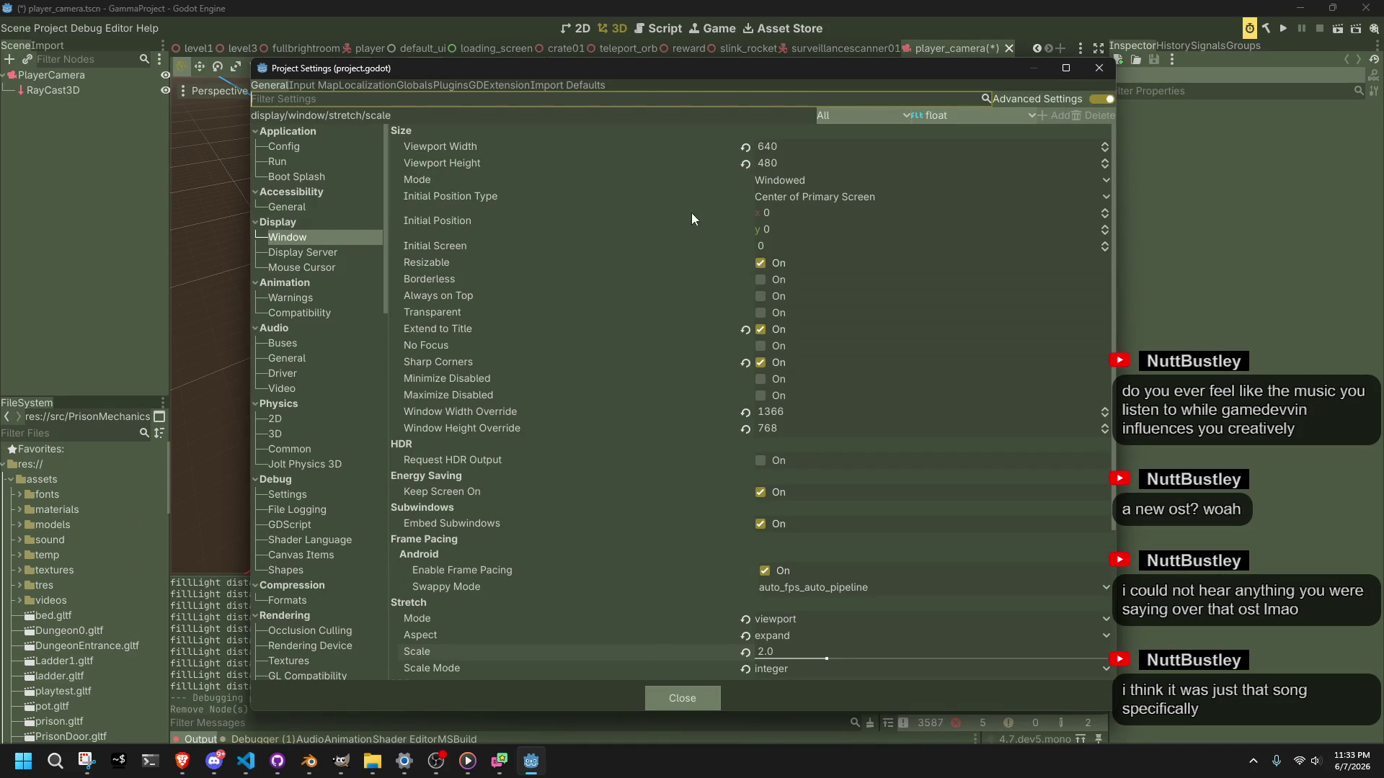
scroll(692, 238, down, 5)
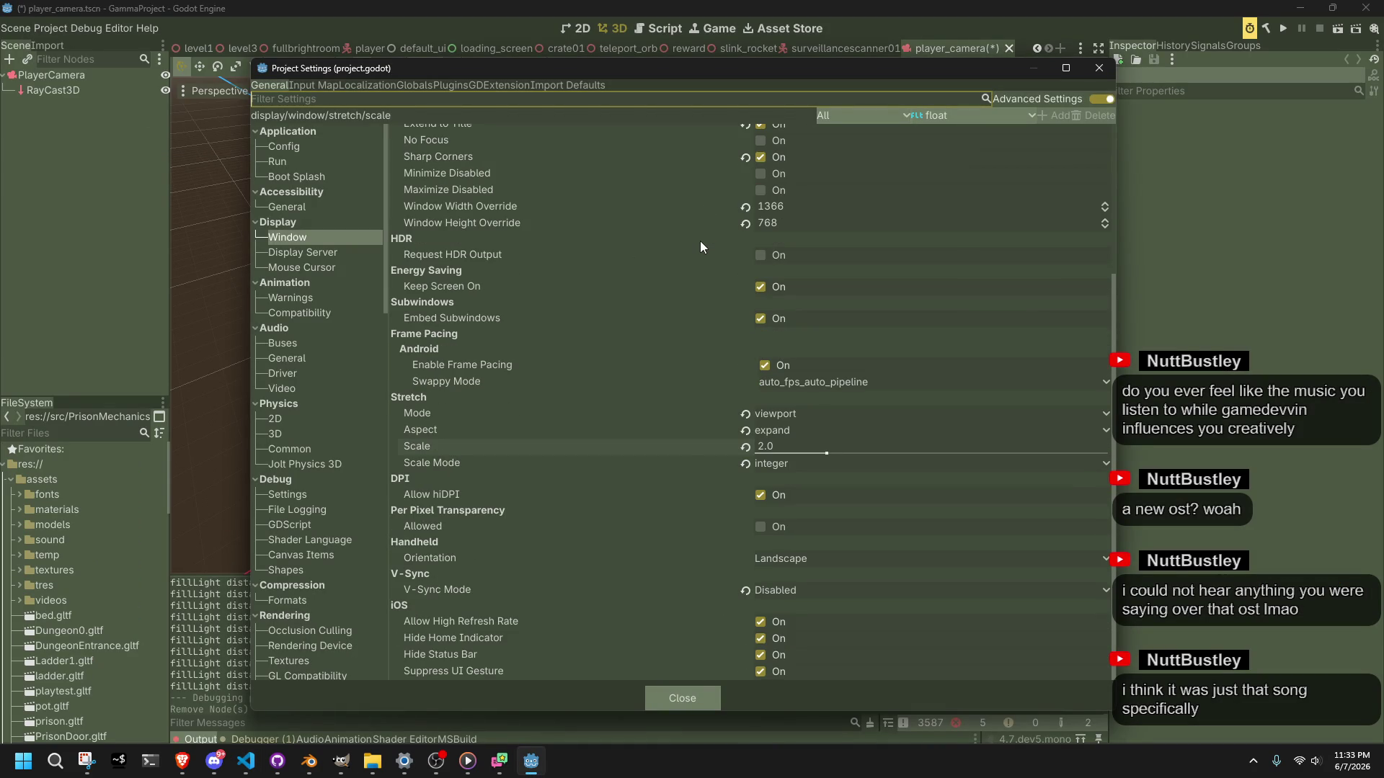
scroll(684, 440, up, 5)
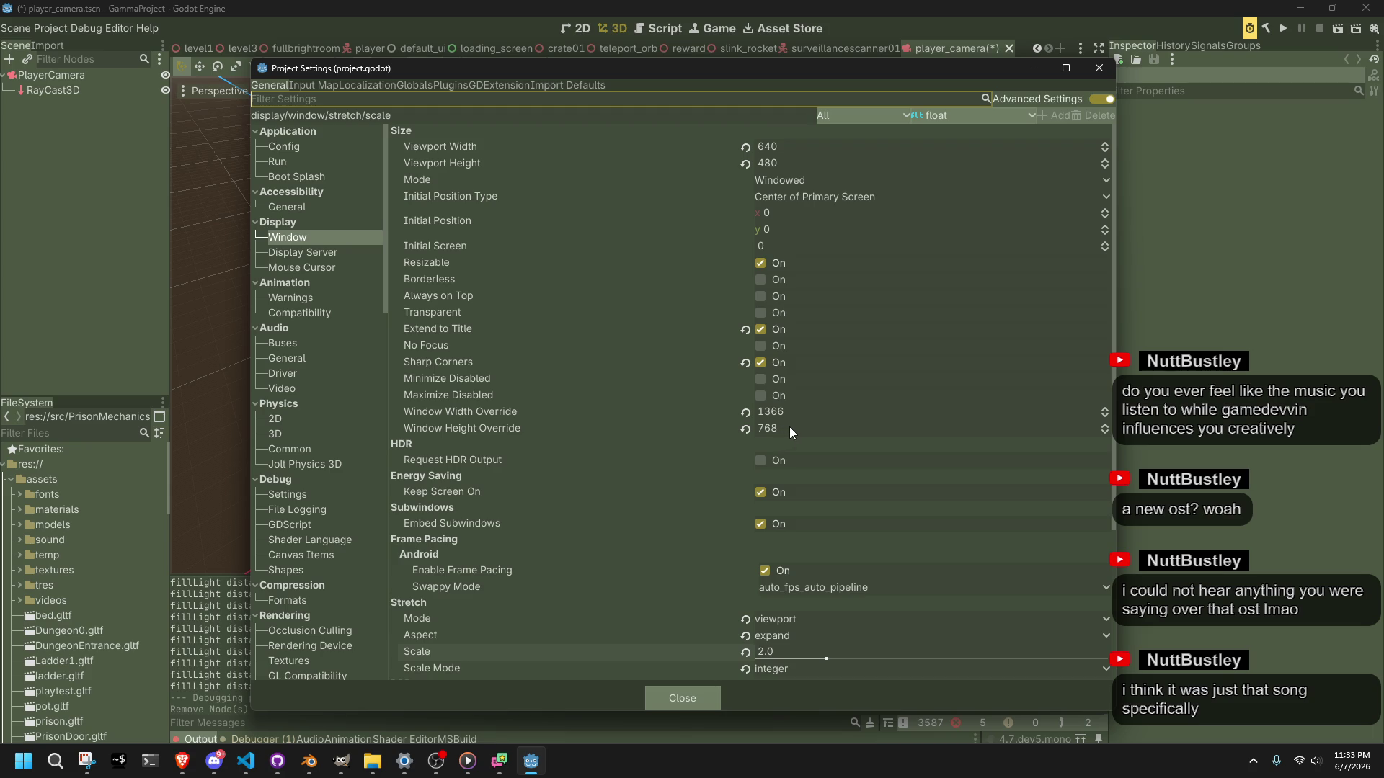
click(787, 175)
click(774, 183)
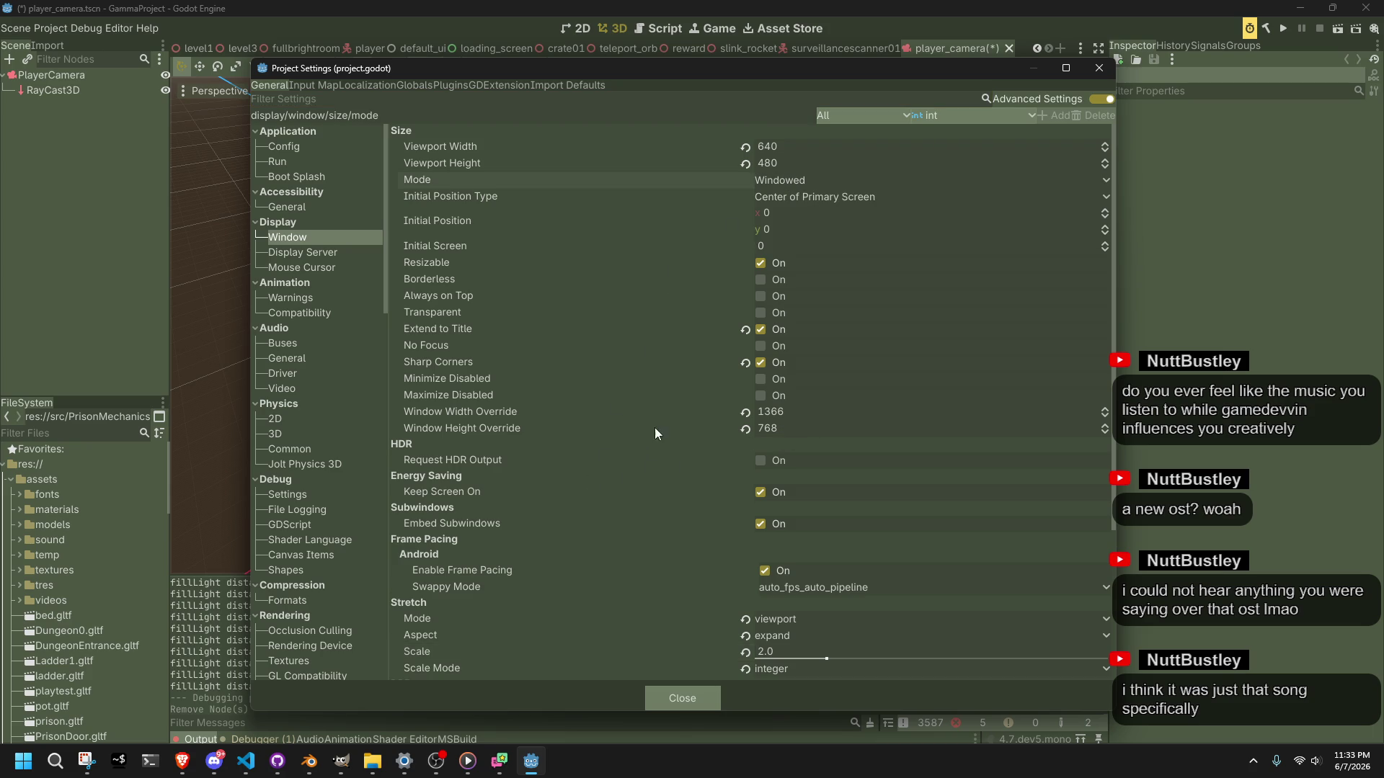
Step: Set stretch aspect to keep_height, close settings, save the scene and run the project
scroll(655, 421, down, 2)
click(781, 552)
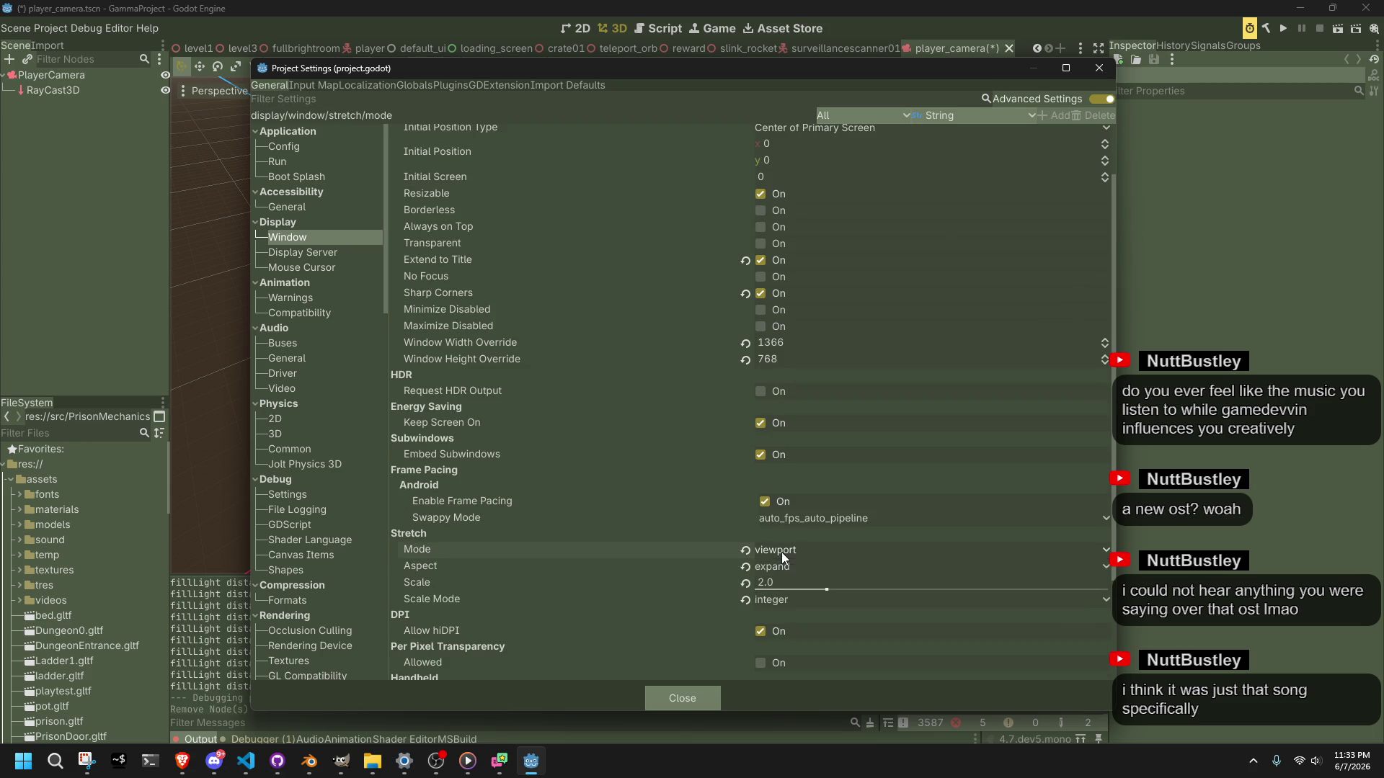
click(800, 567)
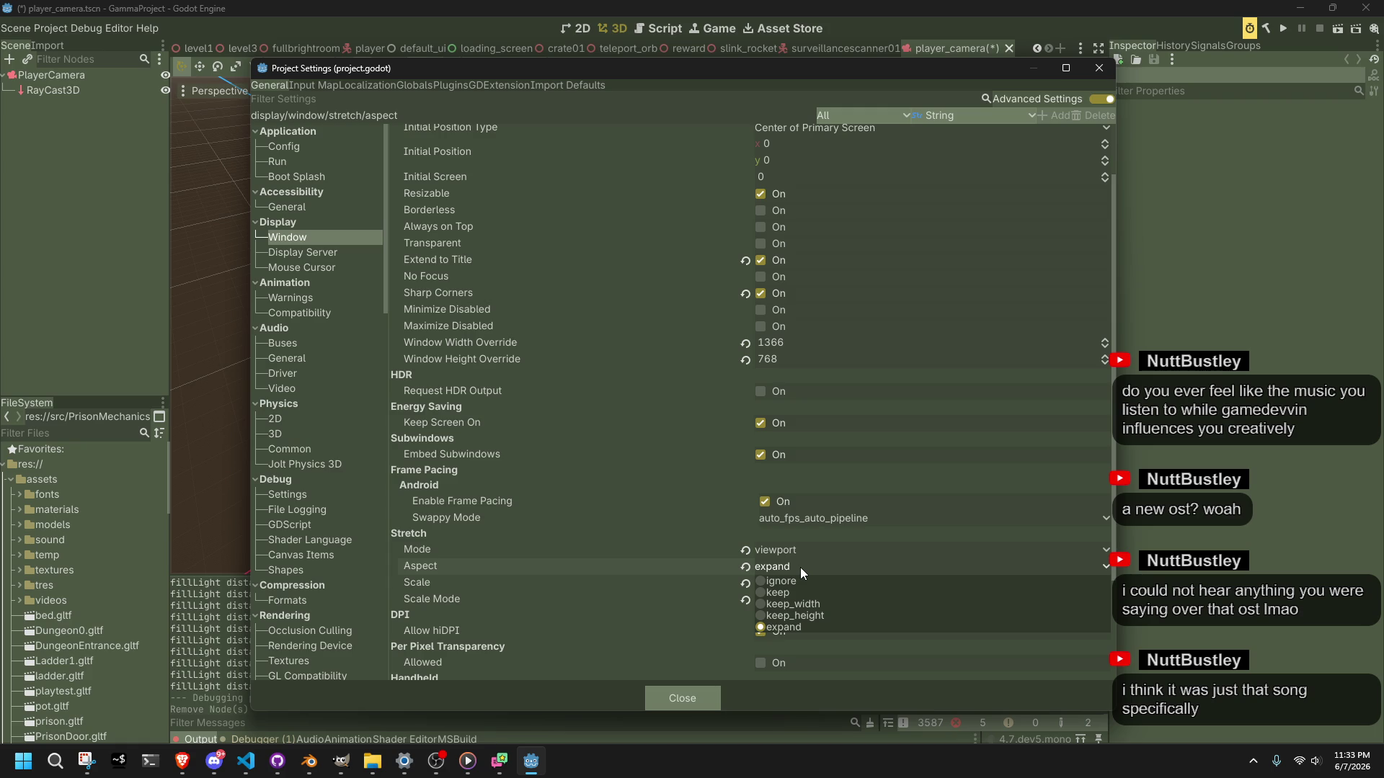
click(814, 615)
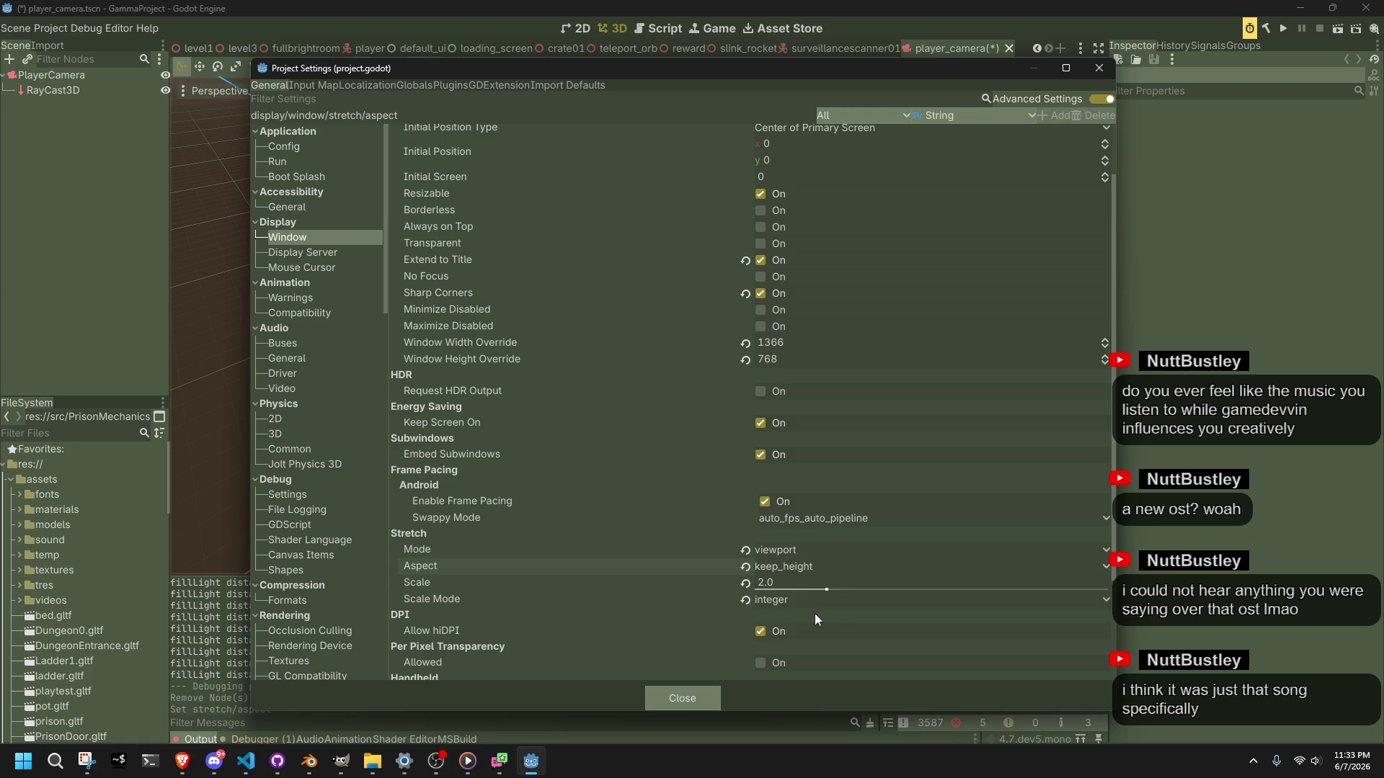
click(655, 701)
key(ctrl+s)
click(1283, 30)
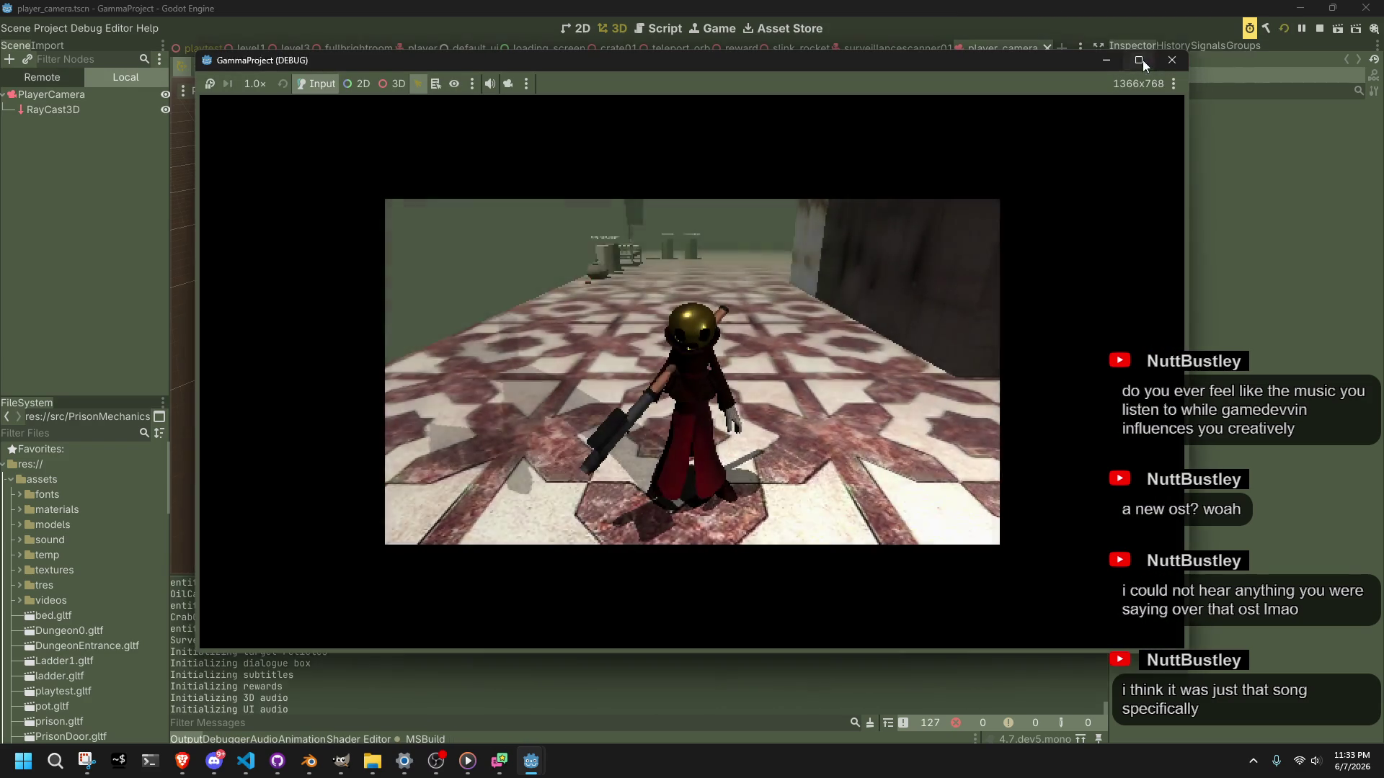
Step: Maximize, snap, resize and reposition the game window to test keep_height scaling, then close it
click(1143, 60)
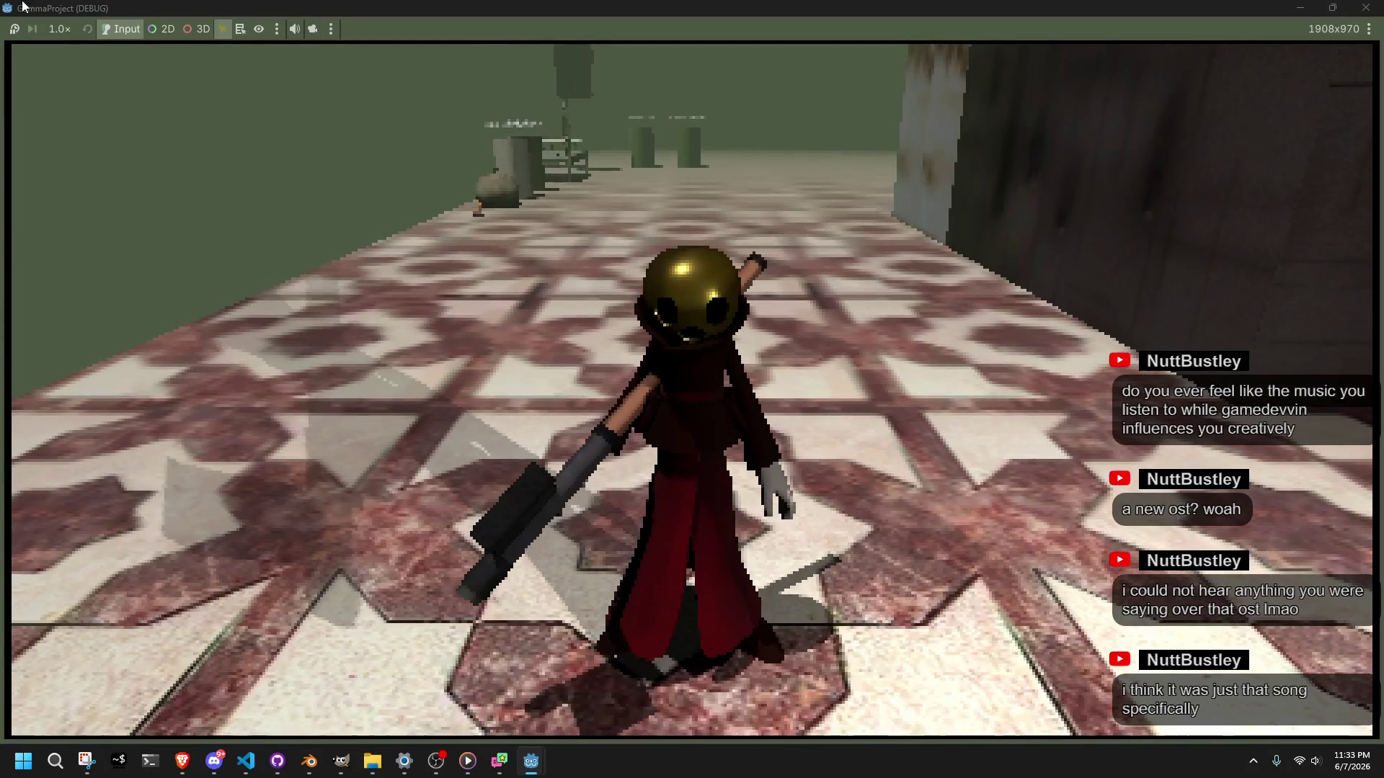
drag(10, 10, 2, 1)
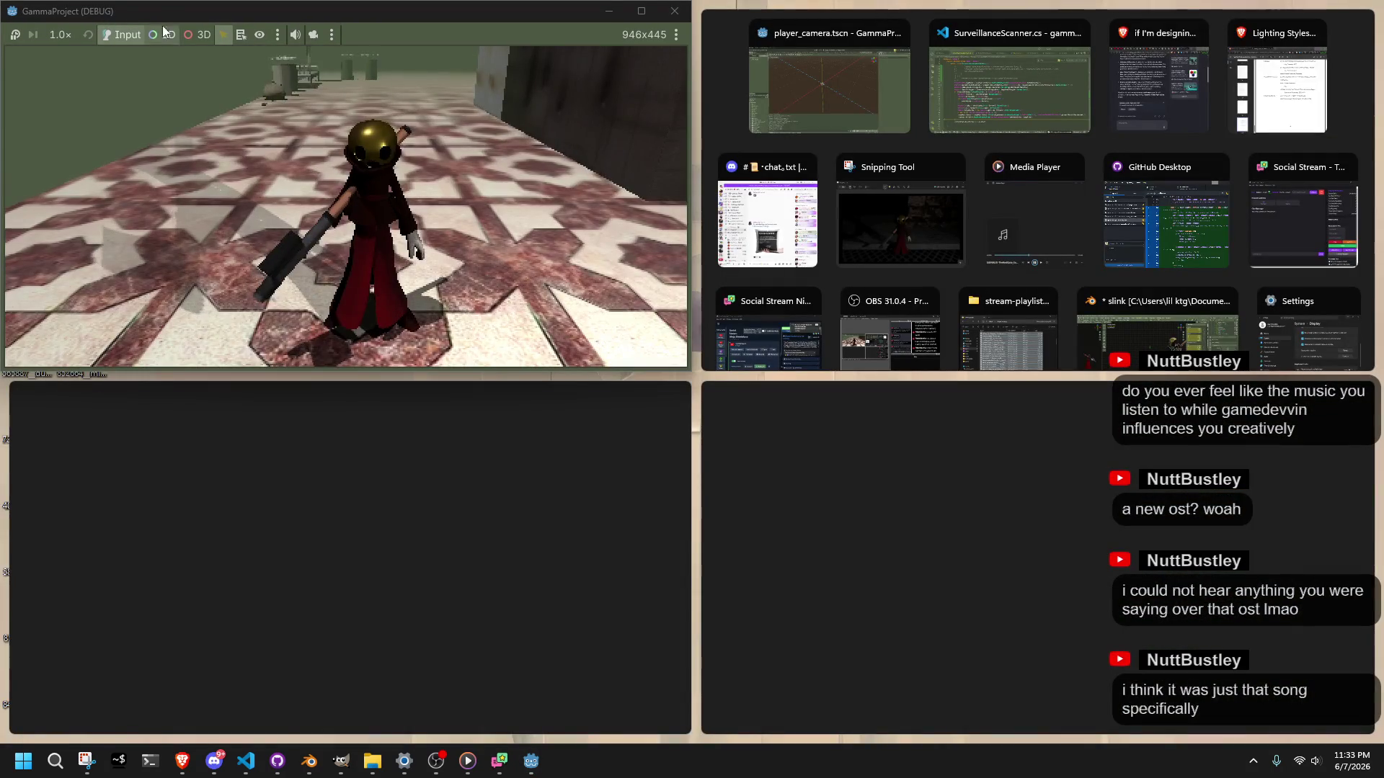
click(576, 279)
mouse_move(690, 369)
mouse_down()
mouse_move(774, 467)
mouse_move(942, 584)
mouse_move(1074, 741)
mouse_move(1100, 742)
mouse_move(1125, 716)
mouse_move(1128, 739)
mouse_move(970, 705)
mouse_move(422, 677)
mouse_up()
mouse_move(220, 49)
mouse_down()
mouse_move(704, 90)
mouse_move(674, 202)
mouse_move(652, 430)
mouse_up()
click(897, 439)
Step: Change Display > Window stretch aspect to ignore and close Project Settings
click(53, 28)
click(81, 64)
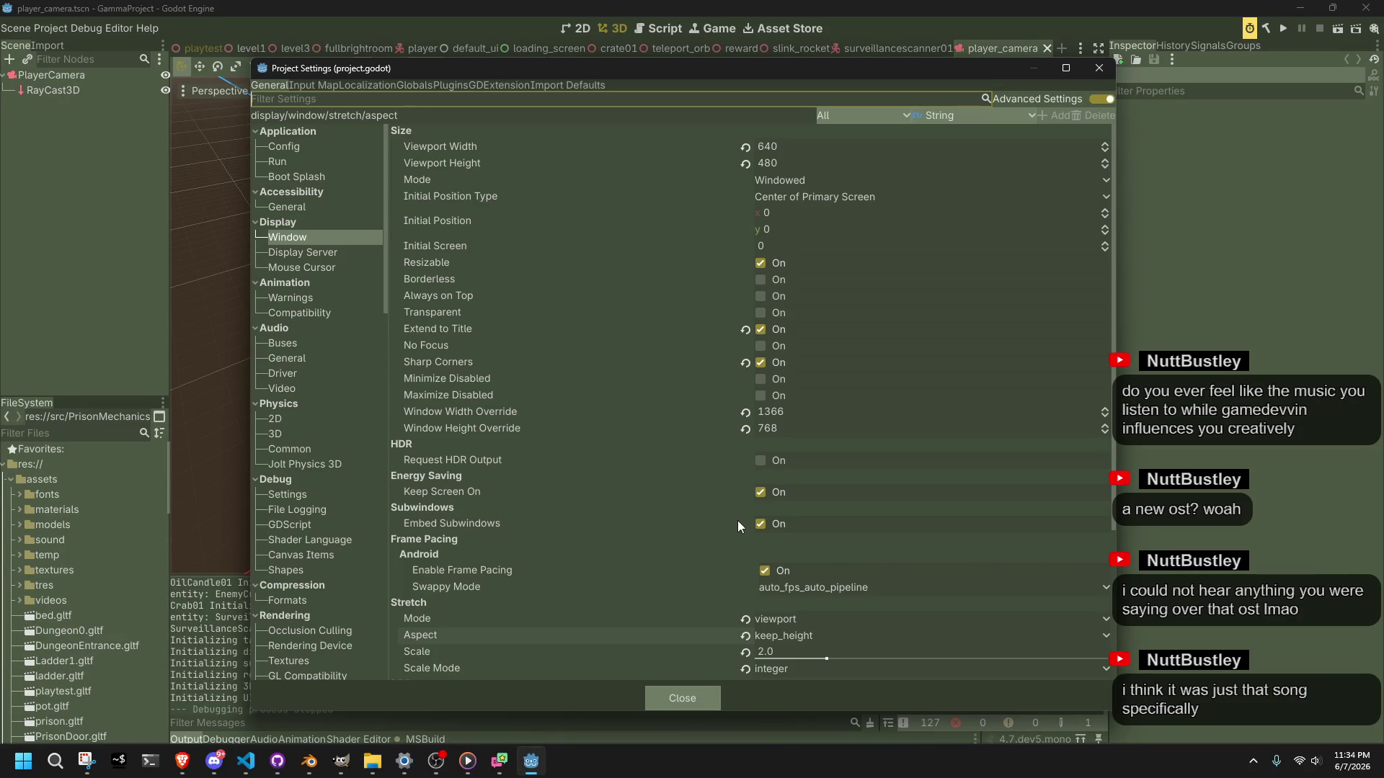
scroll(664, 611, down, 2)
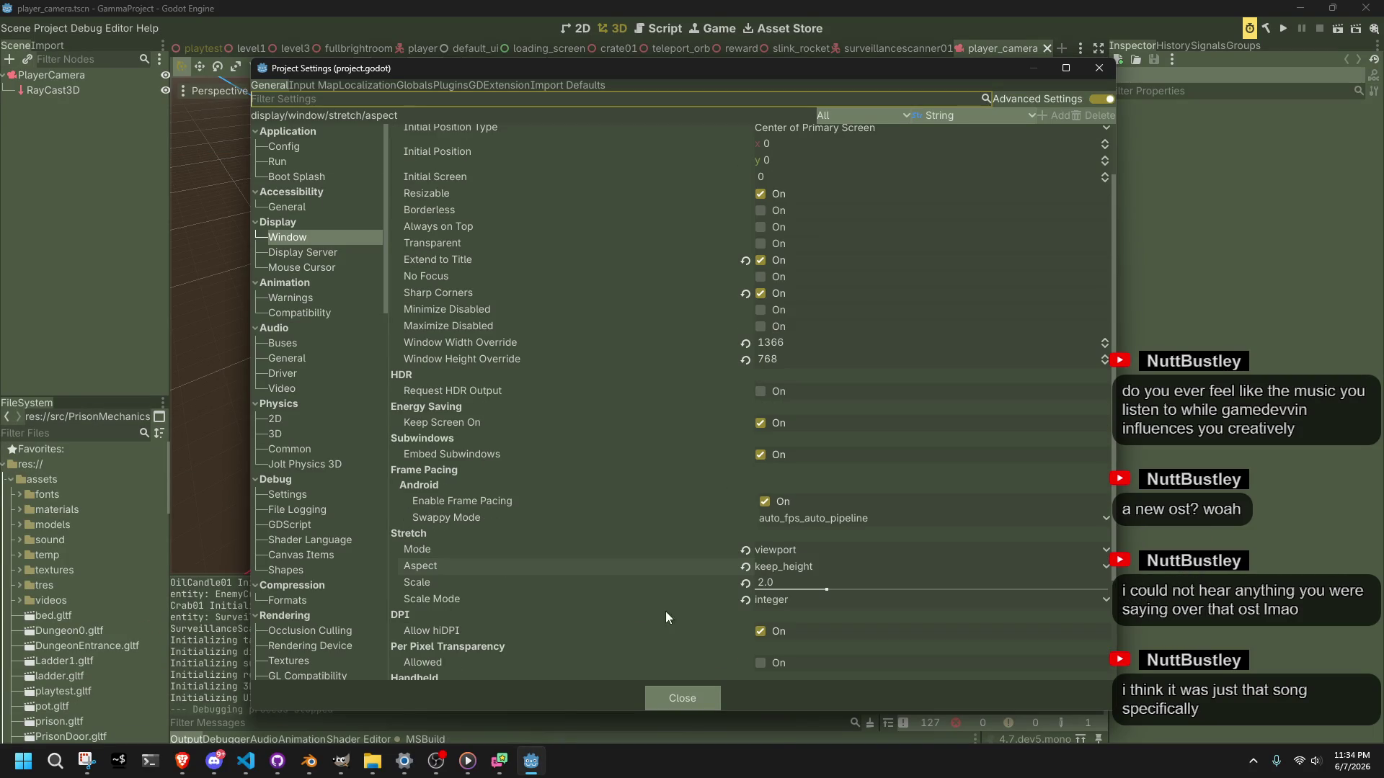
click(789, 565)
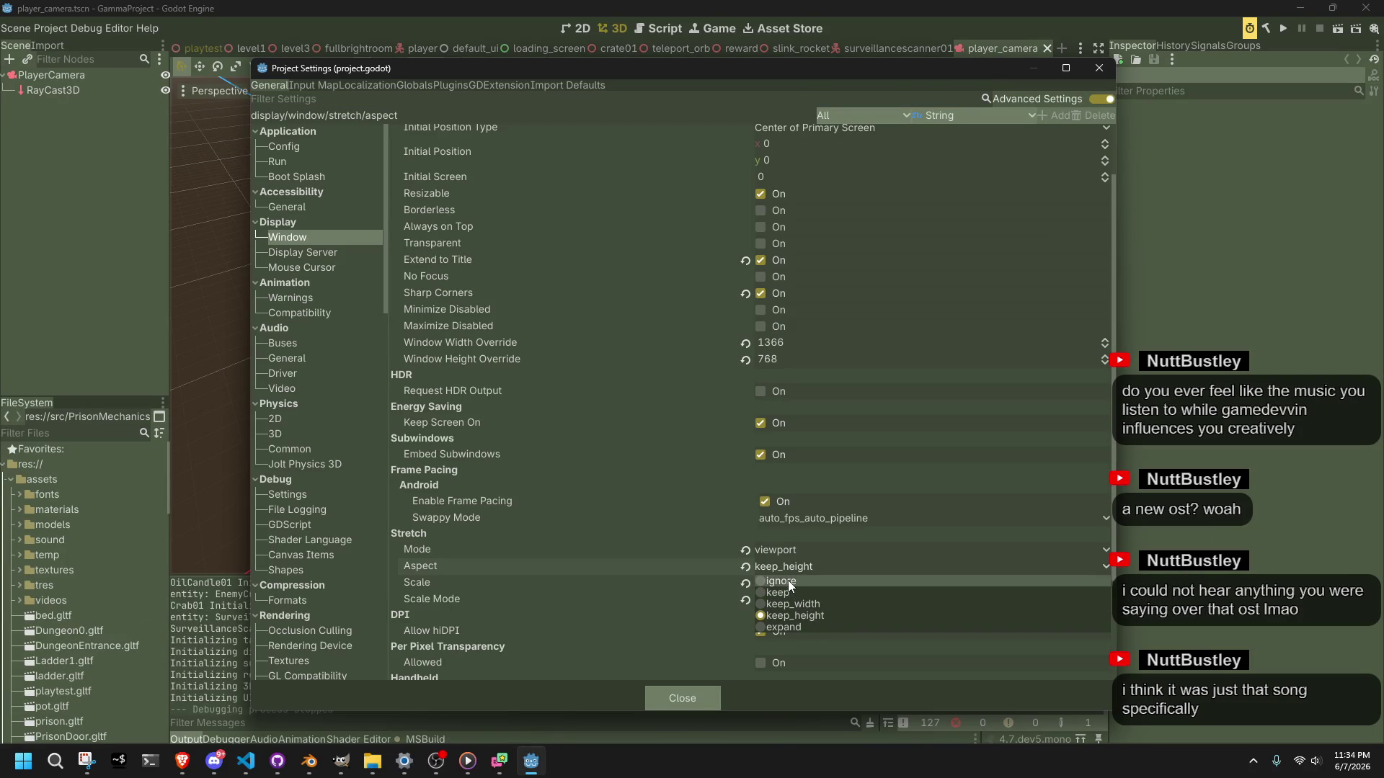
click(789, 581)
click(706, 699)
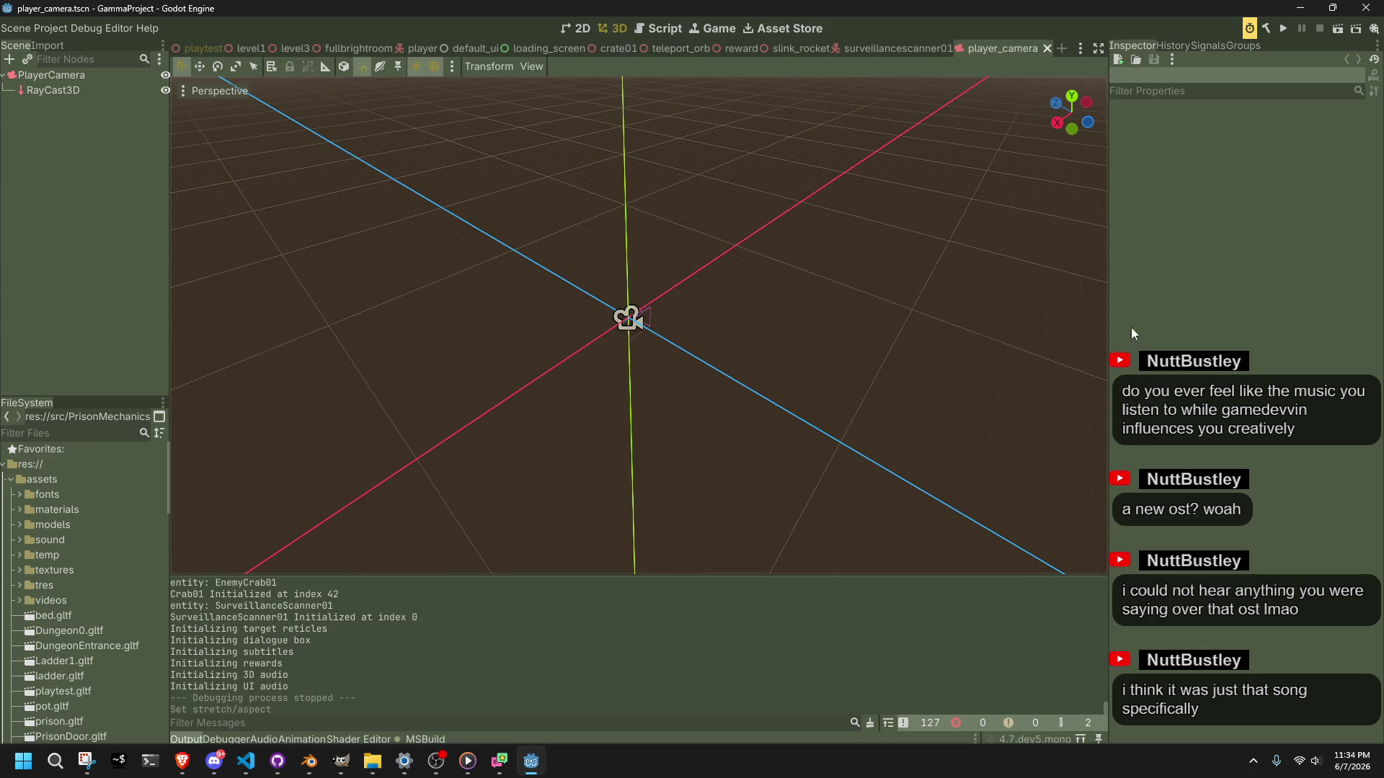
click(1282, 29)
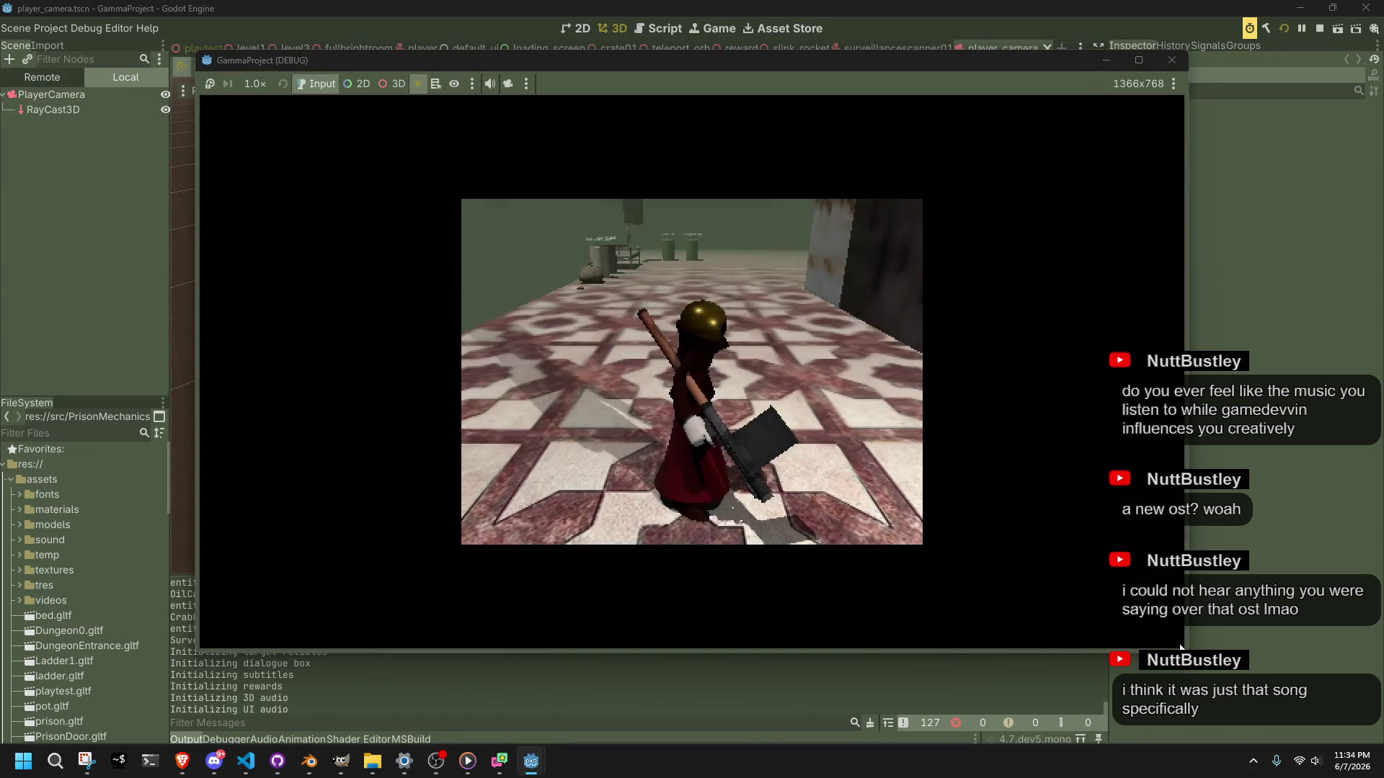
mouse_move(1186, 648)
mouse_down()
mouse_move(1218, 721)
mouse_move(1019, 531)
mouse_move(634, 426)
mouse_move(931, 662)
mouse_move(1210, 756)
mouse_move(1225, 674)
mouse_move(1210, 688)
mouse_move(1210, 739)
mouse_move(1205, 717)
mouse_up()
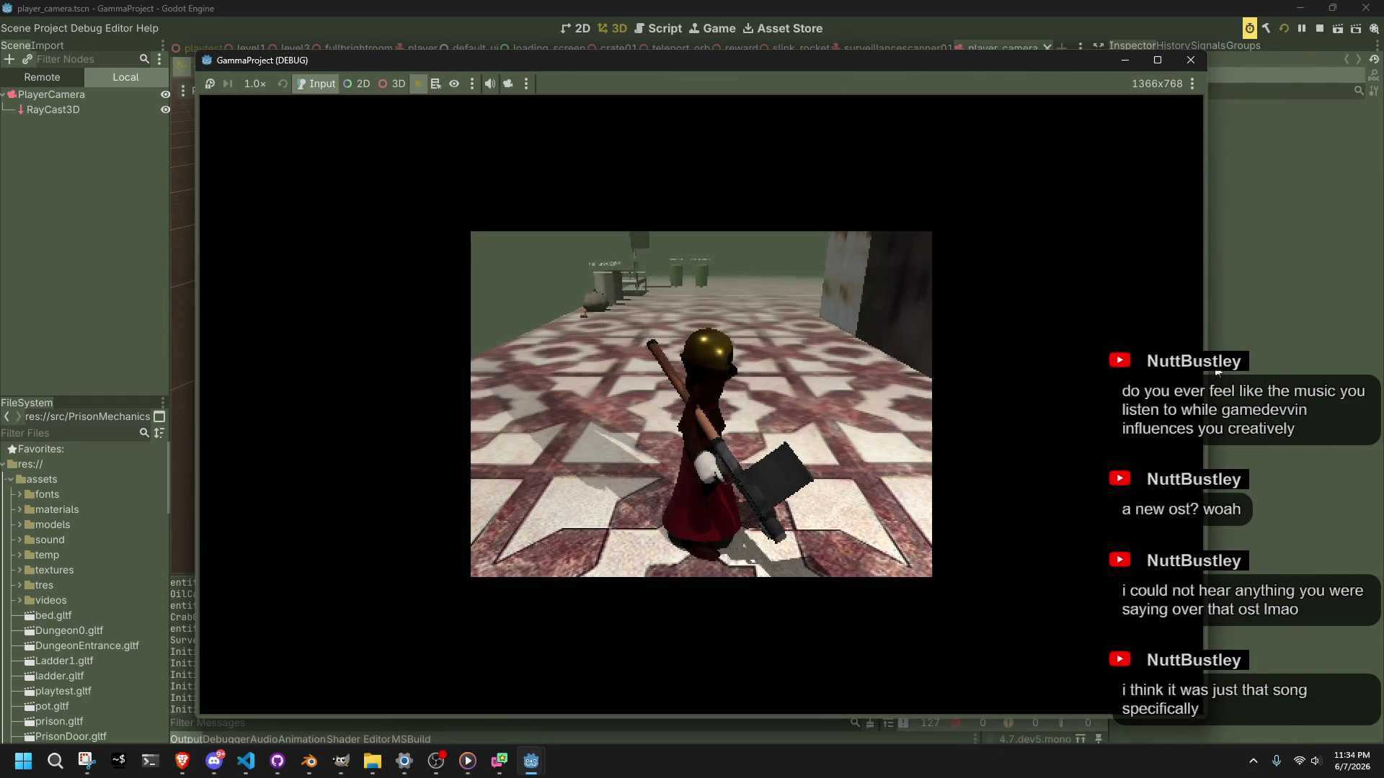
click(1191, 60)
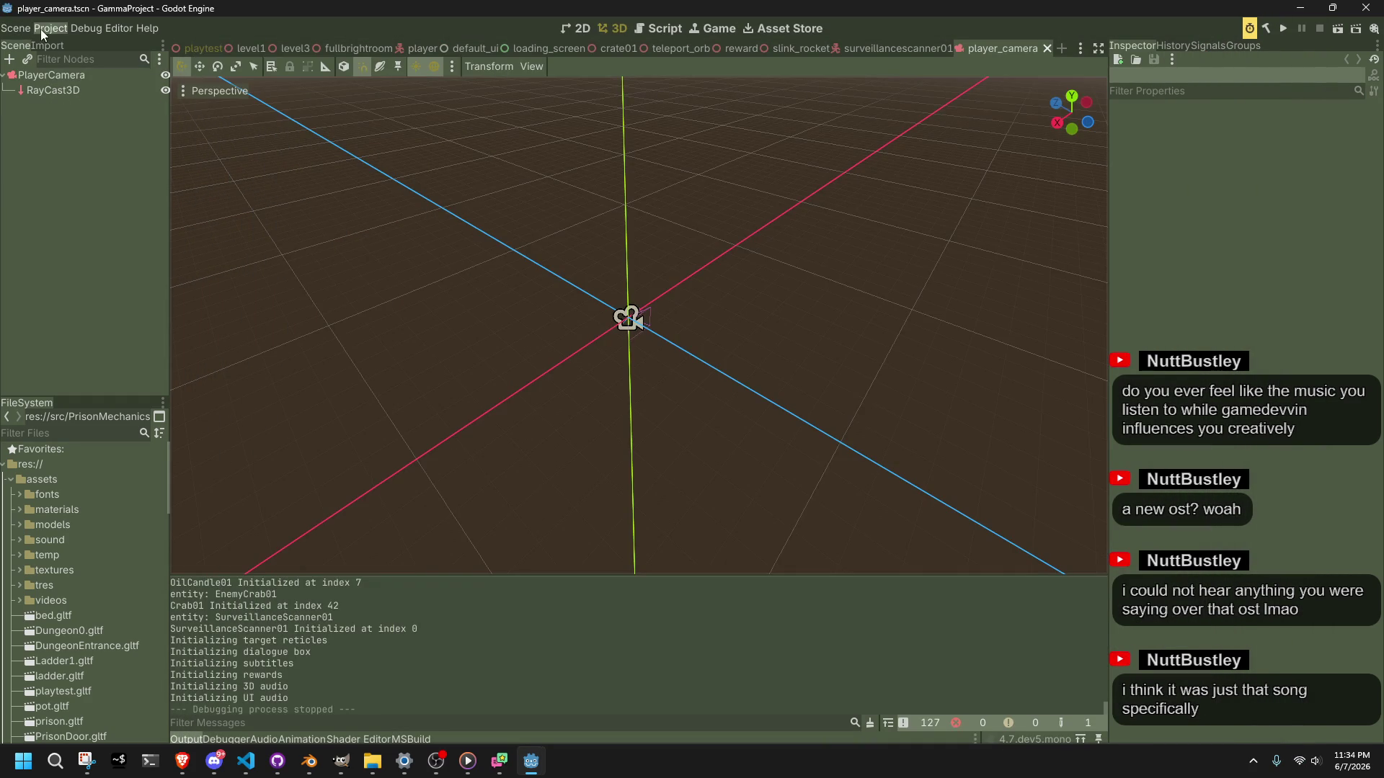
Step: Revert the window stretch scale to its default 1.0 and relaunch the current scene
click(40, 34)
click(65, 45)
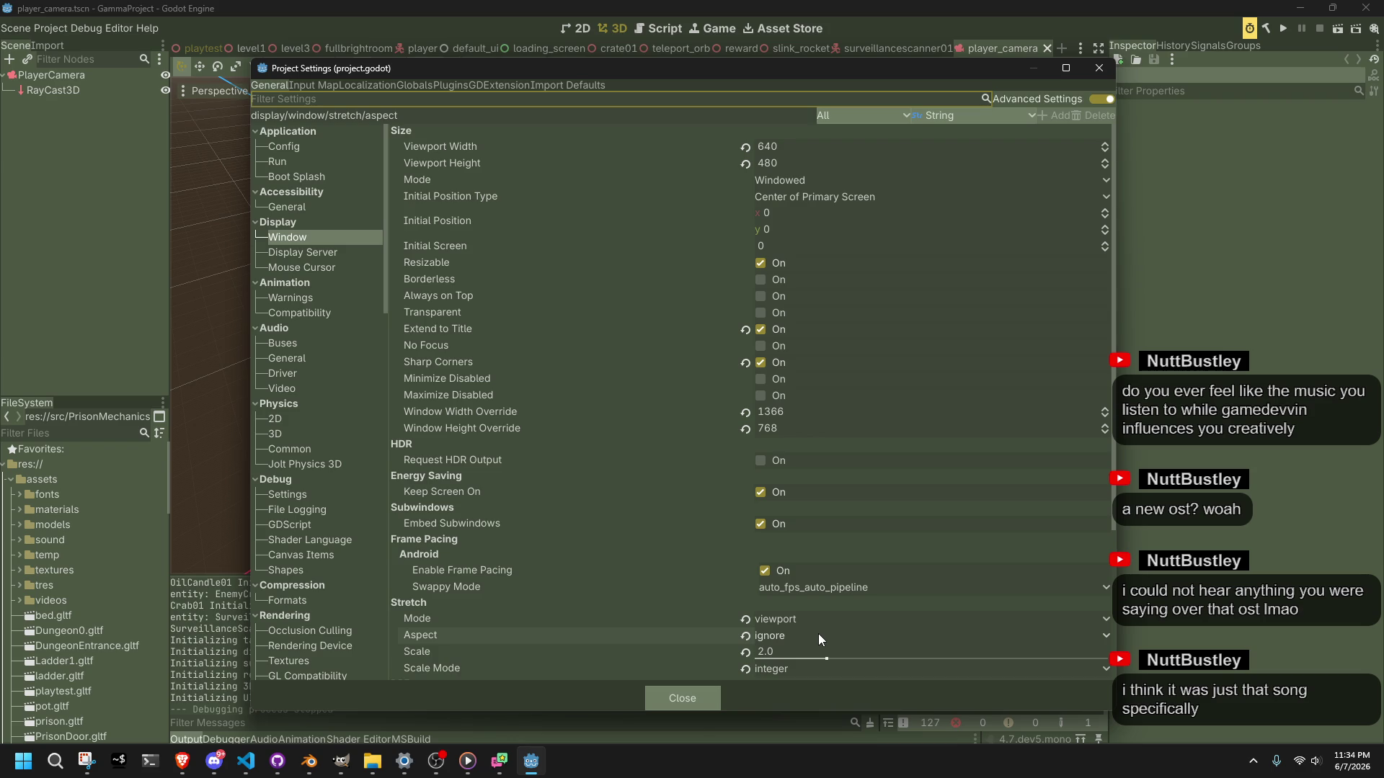
scroll(808, 639, down, 2)
click(746, 586)
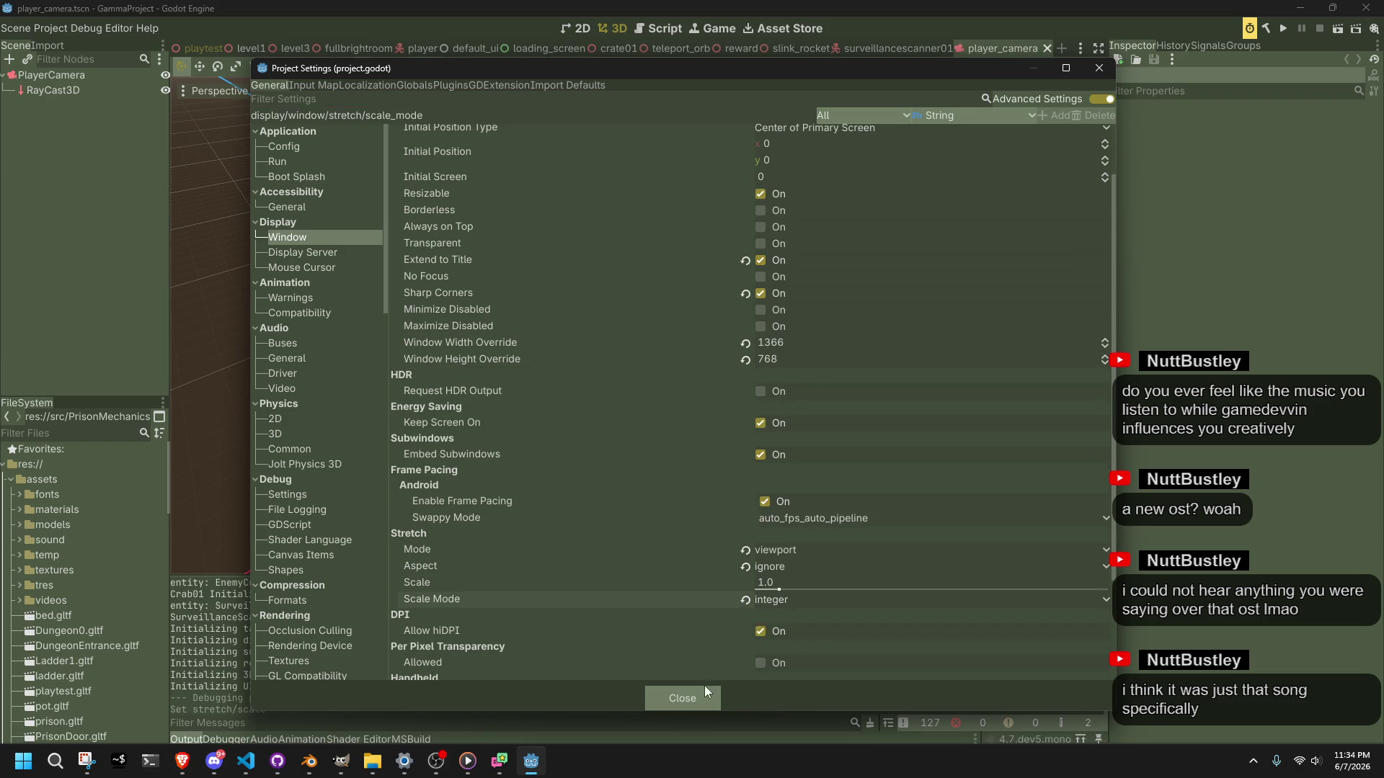
click(699, 697)
click(1333, 31)
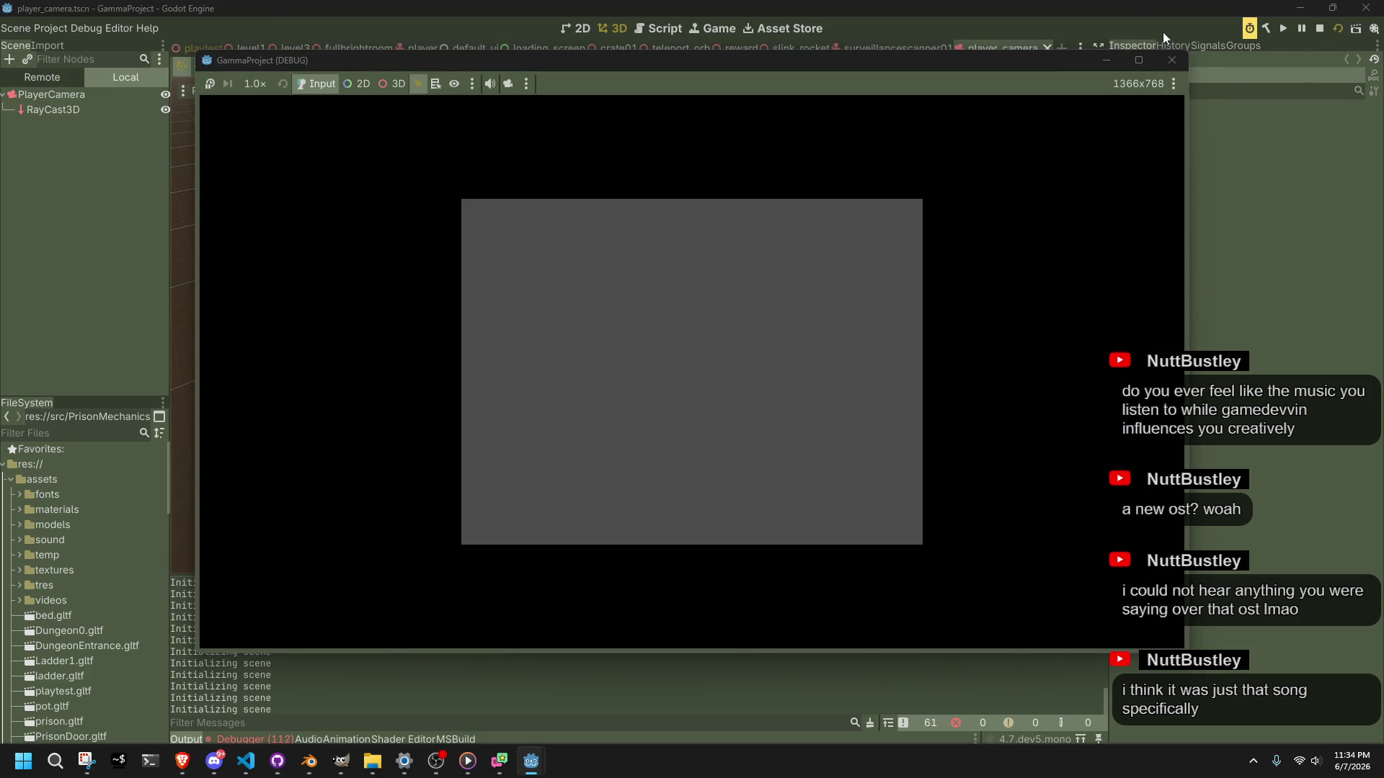
click(1171, 59)
click(1282, 28)
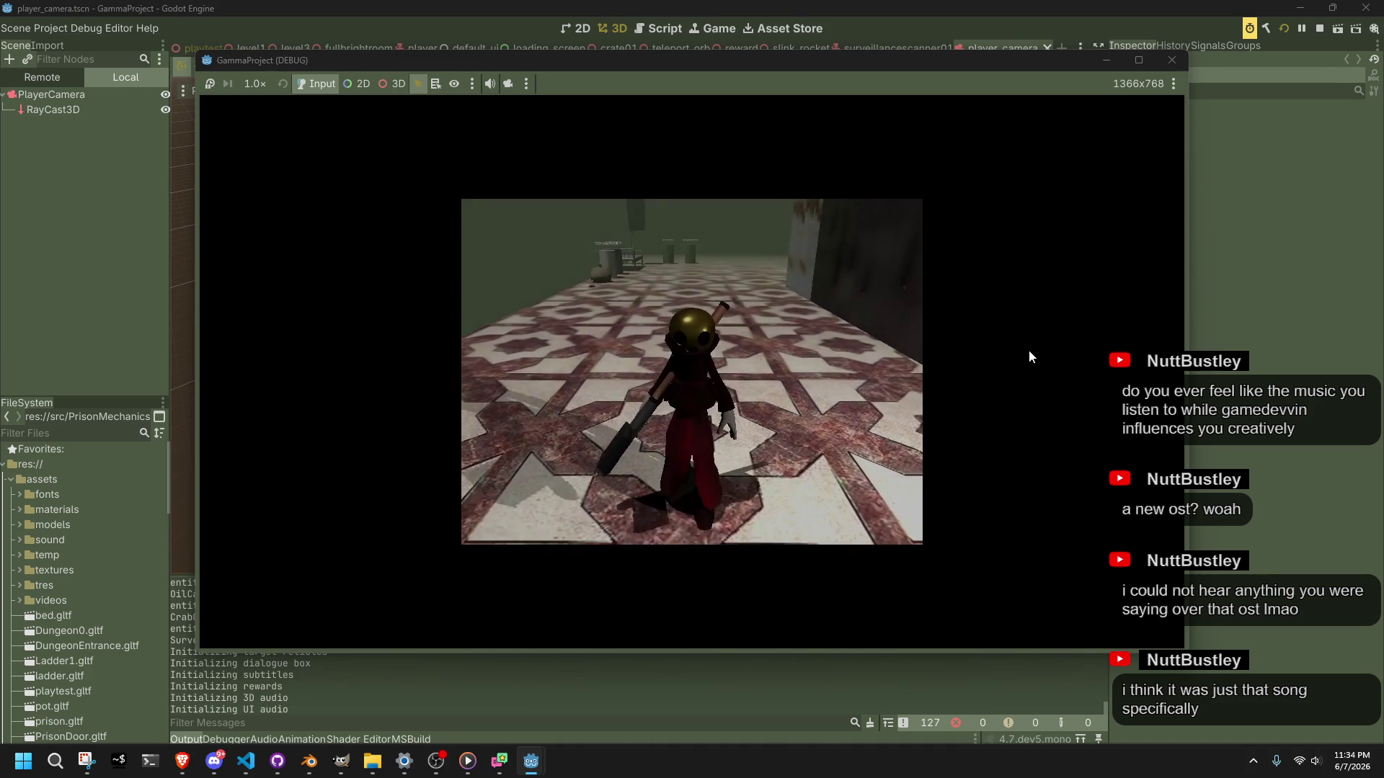
drag(1193, 641, 1234, 696)
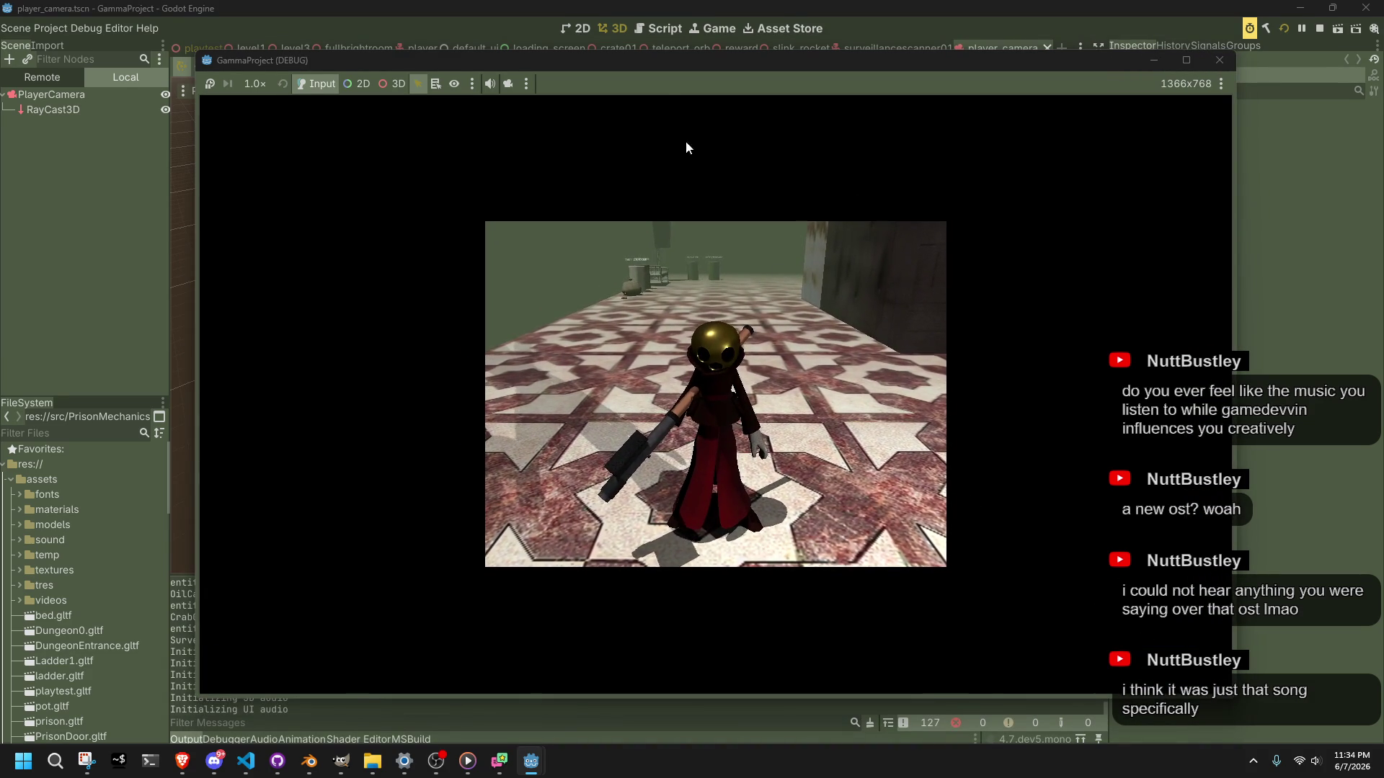
drag(192, 80, 237, 83)
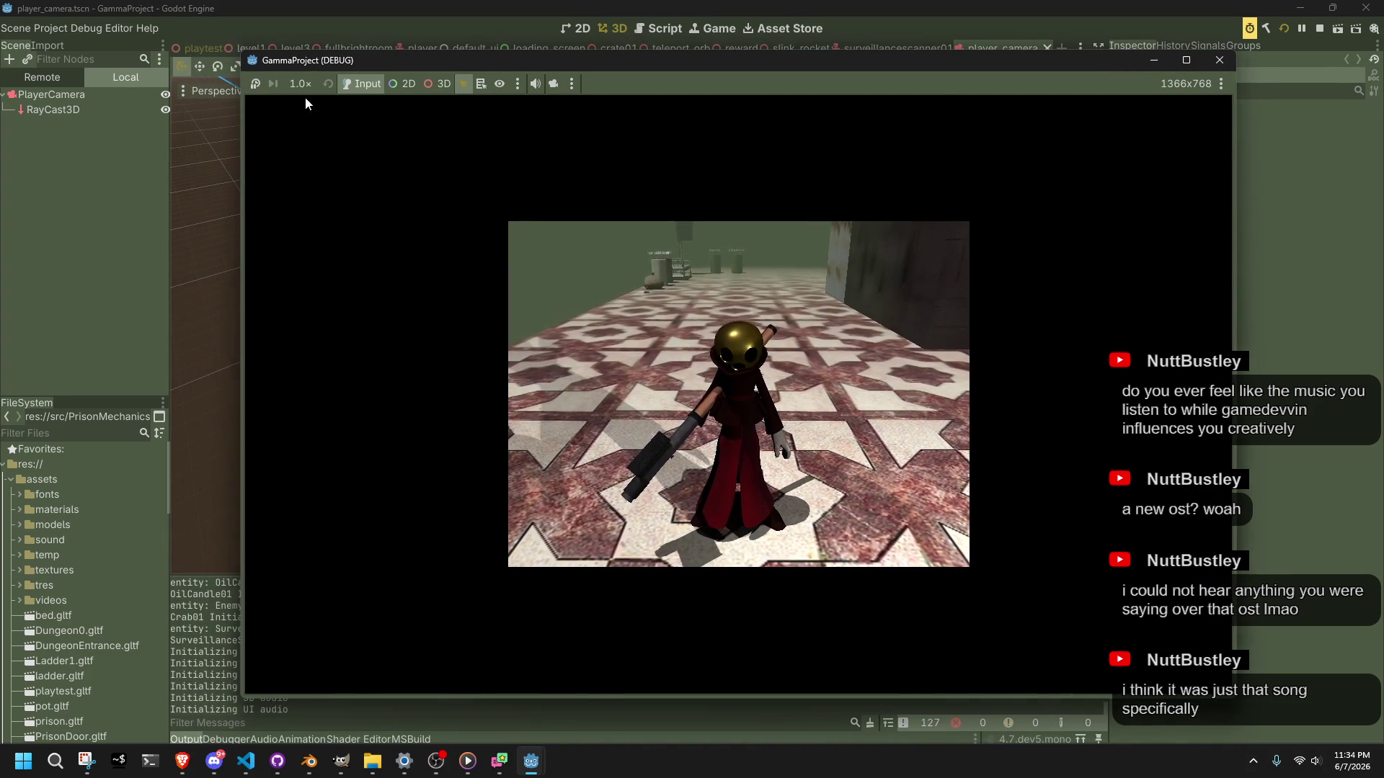
click(1218, 61)
click(50, 29)
click(47, 27)
Step: Change the window stretch aspect from ignore to keep and run the game to test it
click(54, 41)
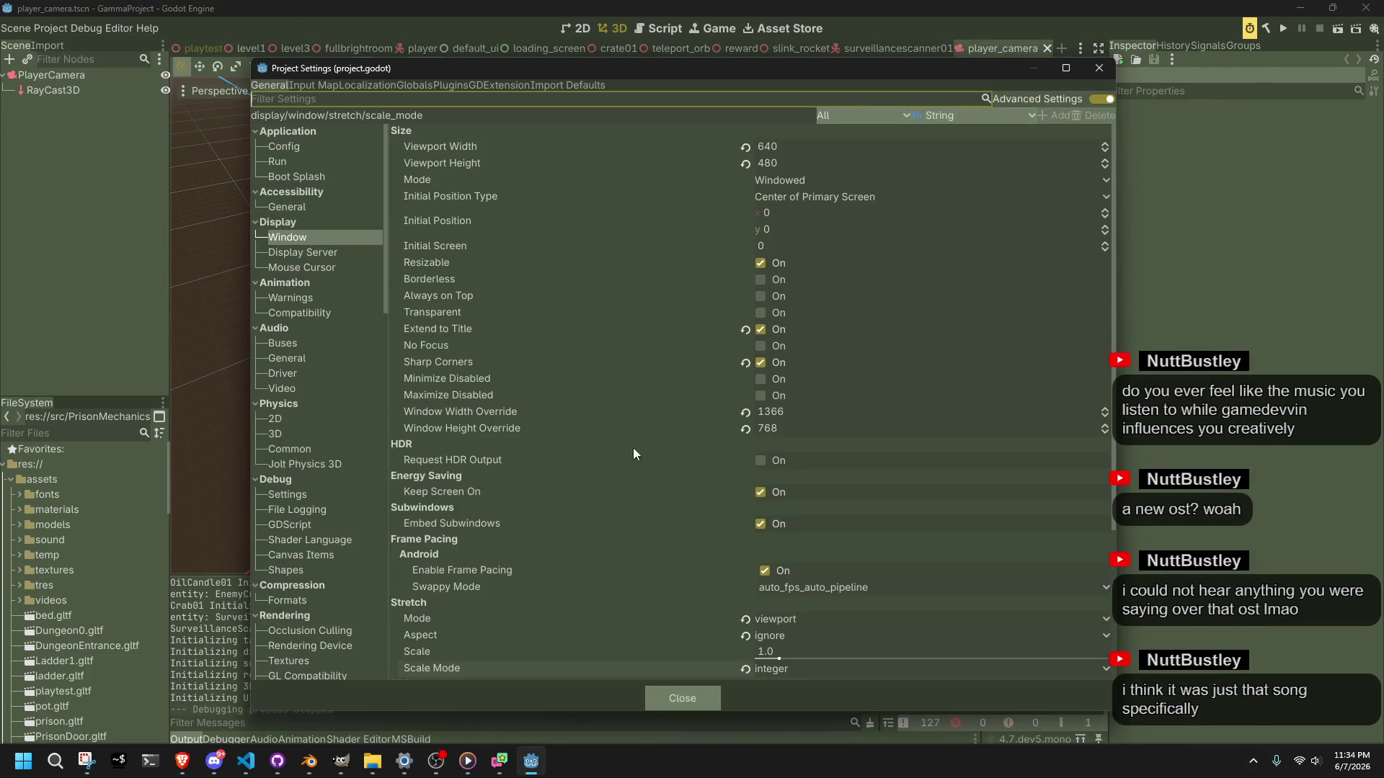
click(785, 639)
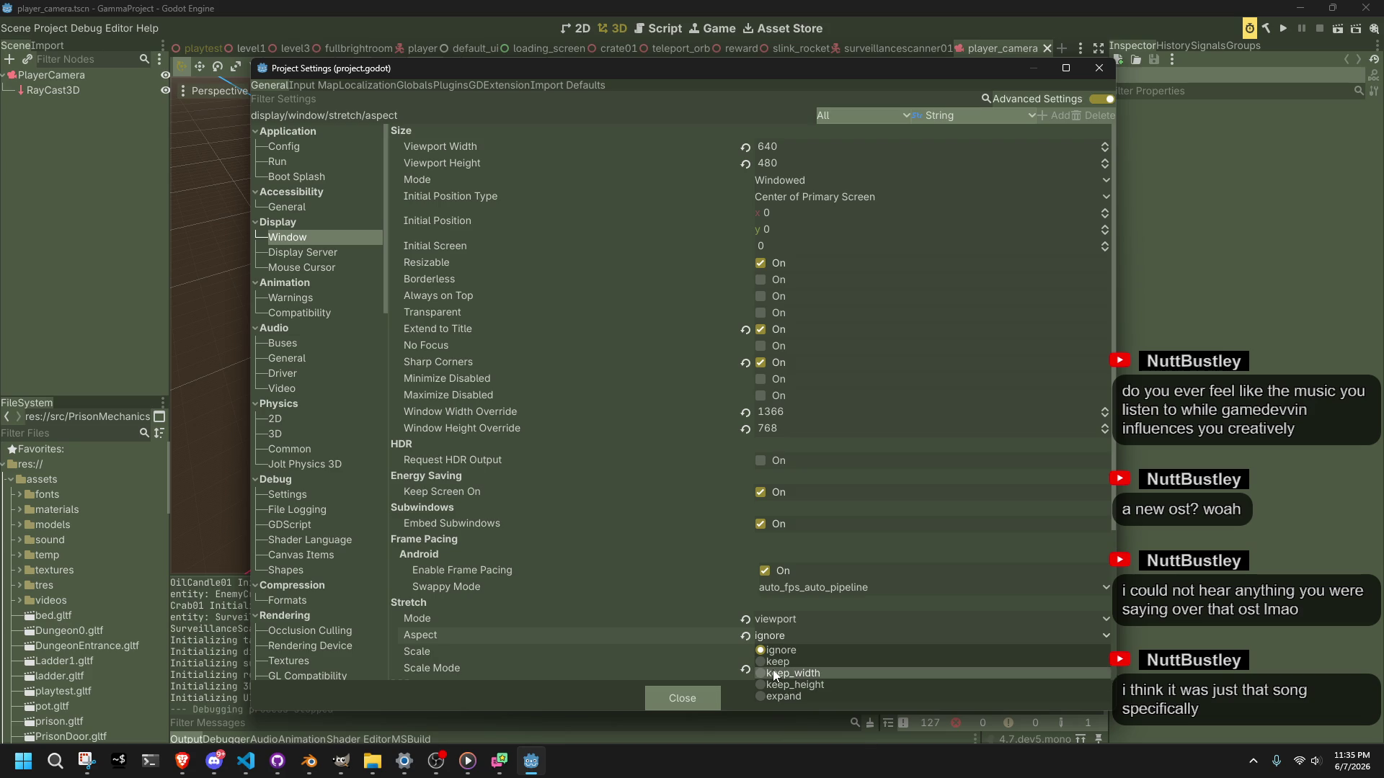
click(768, 662)
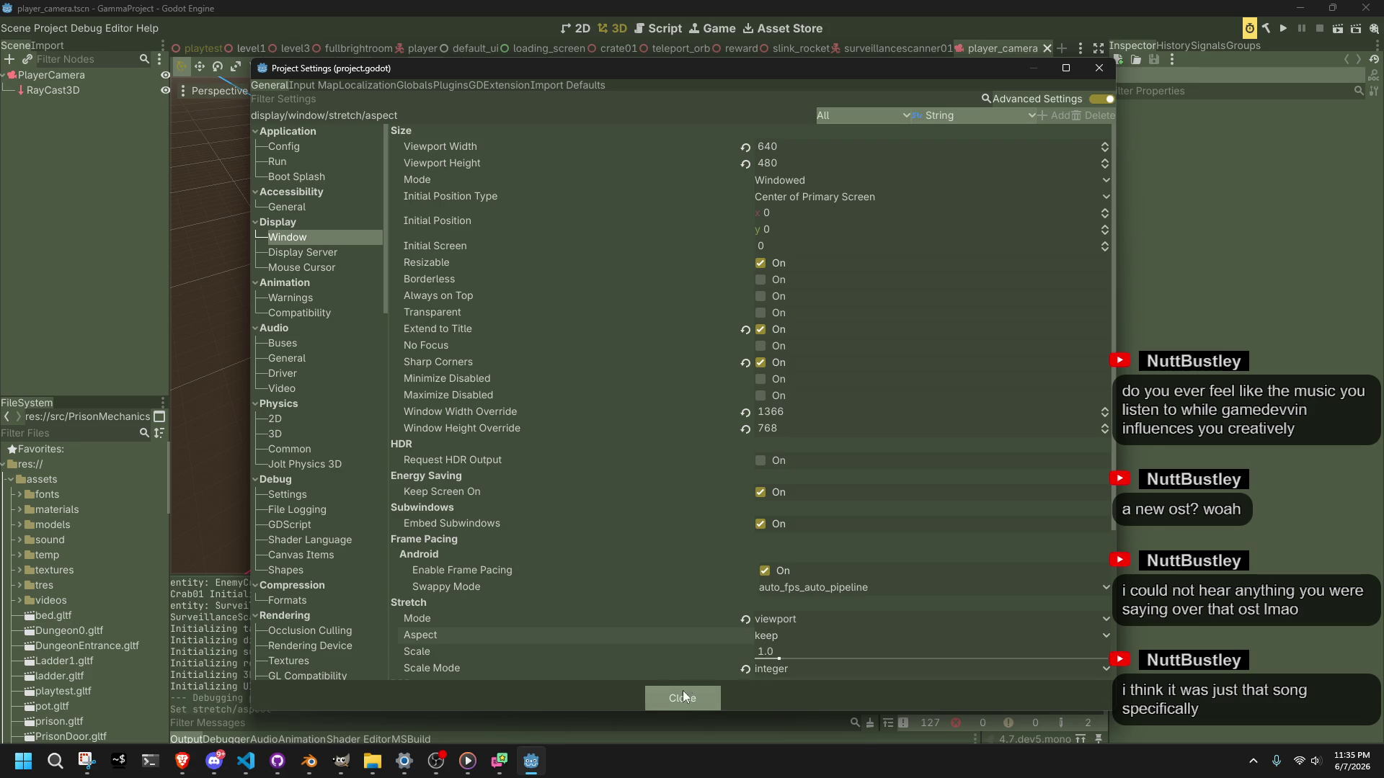
click(681, 692)
click(1286, 27)
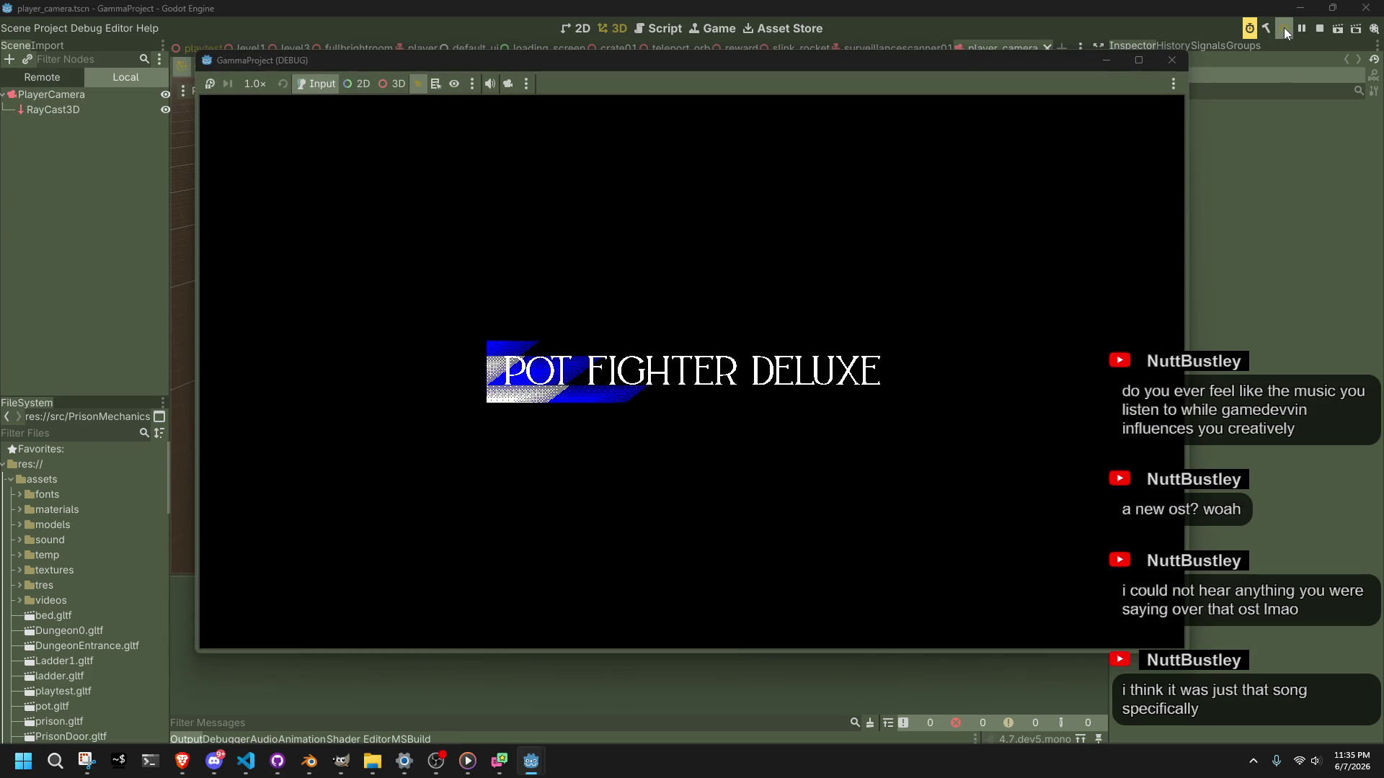
Step: Restart the game and run the character forward, vaulting the ledge above the stairs into the corridor
click(1286, 27)
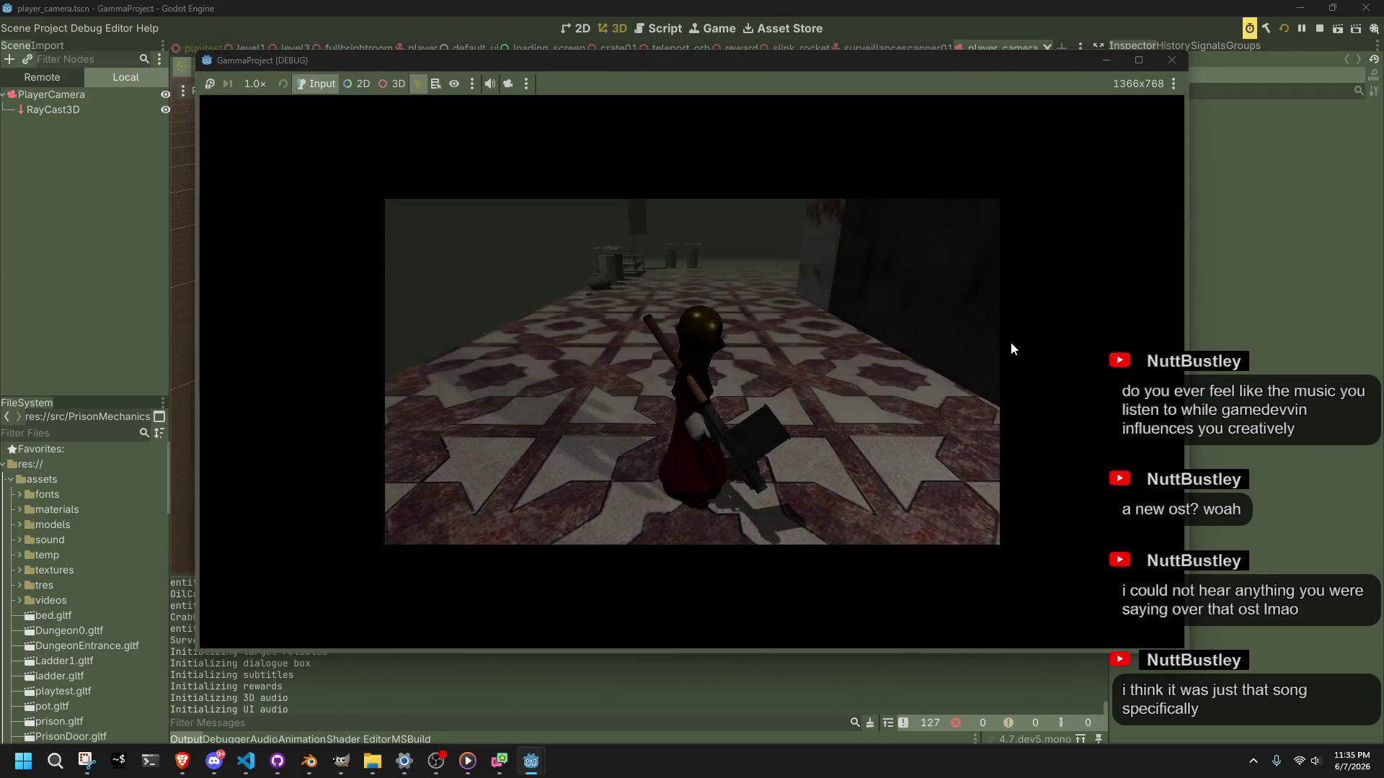
key(w)
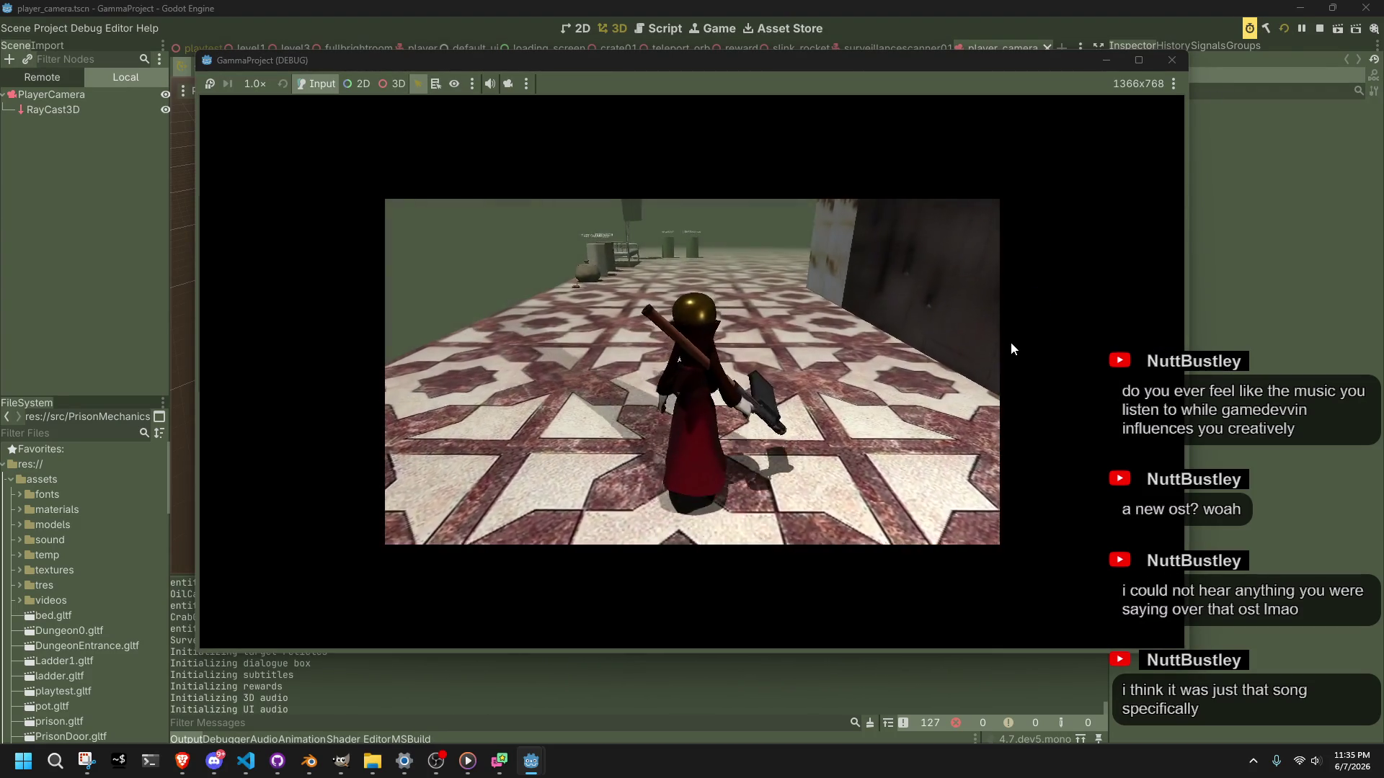
key(d)
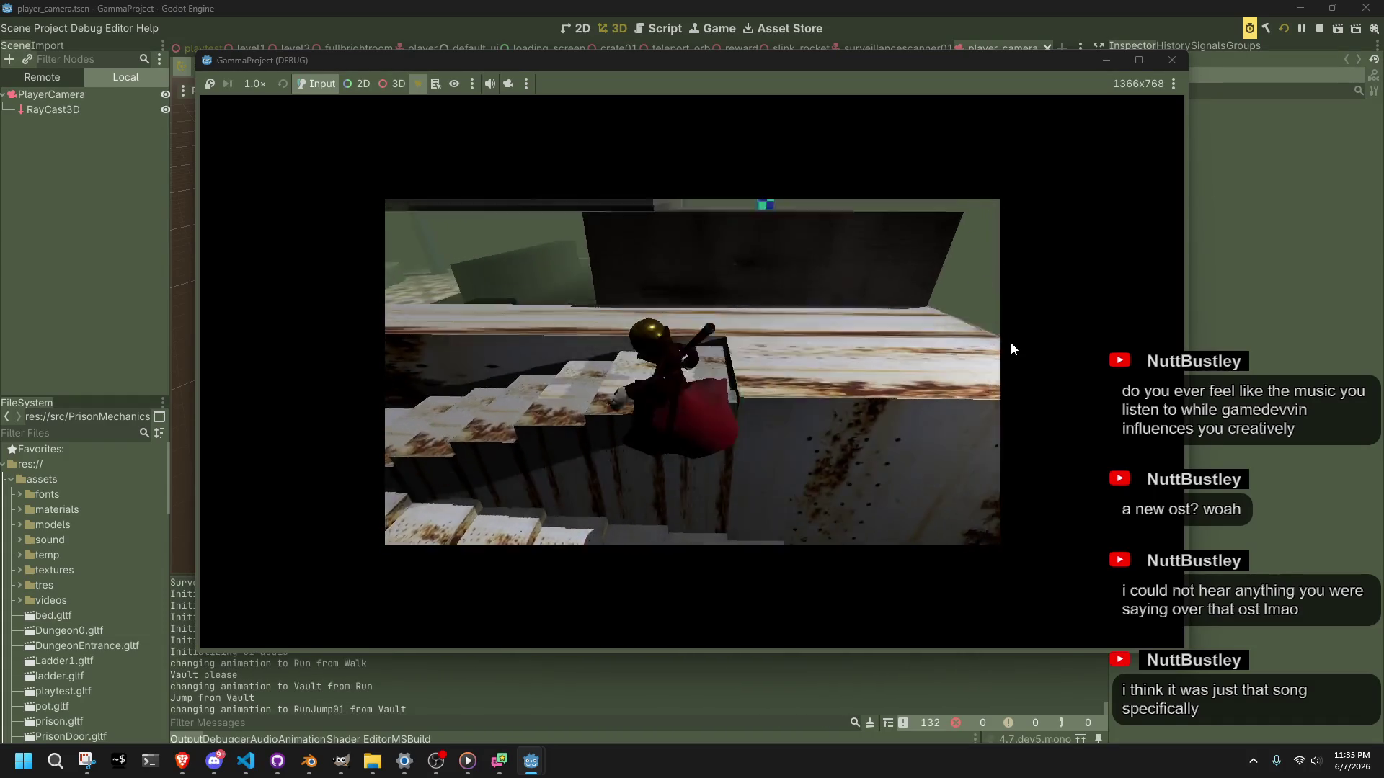
key(space)
key(w)
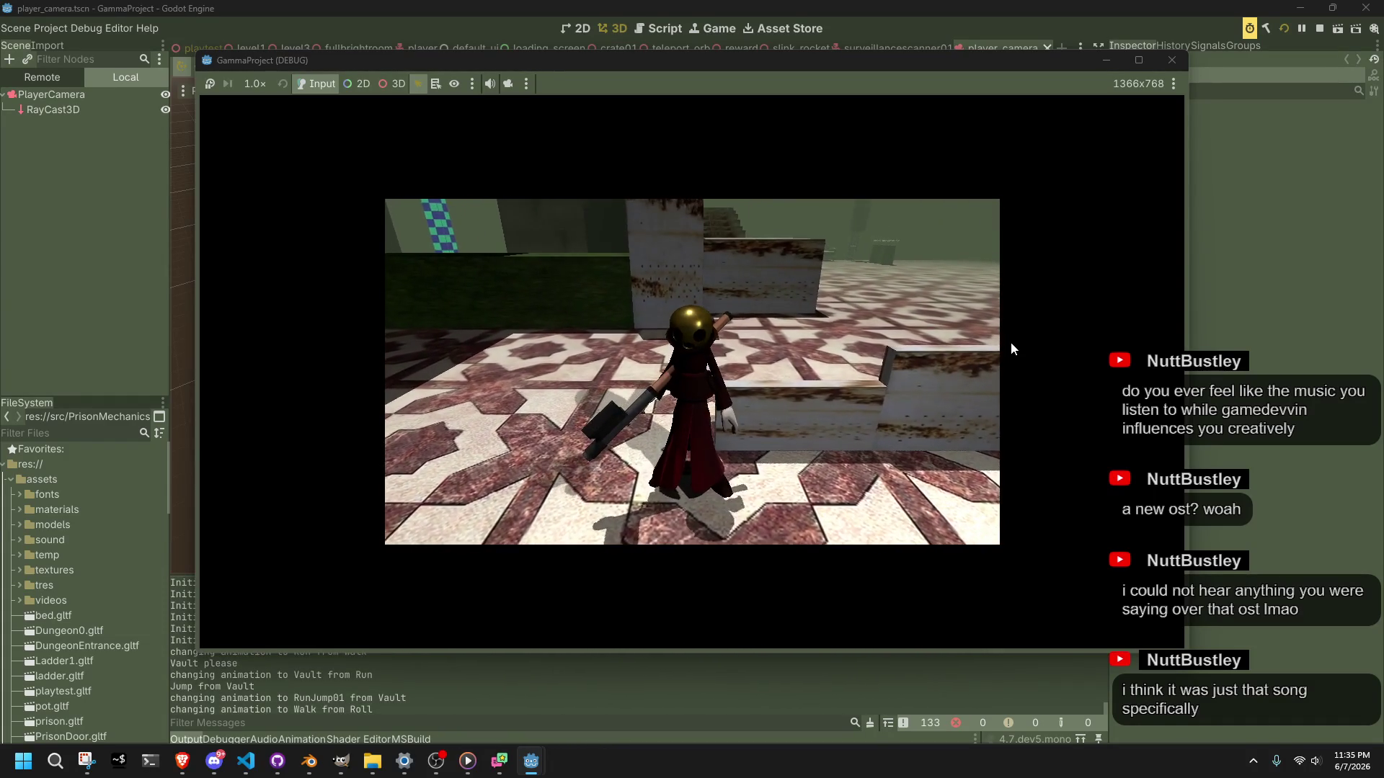
key(a)
key(w)
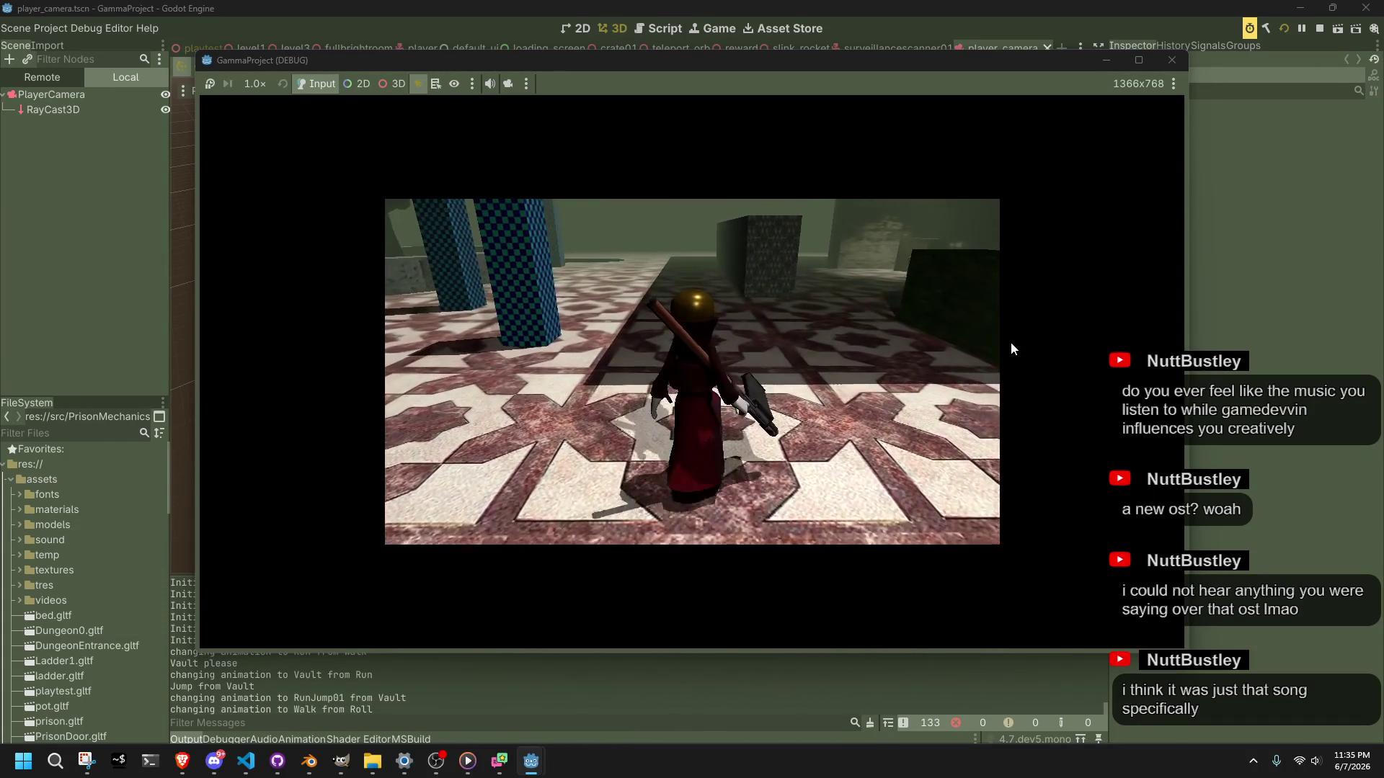
Step: Run into the hedgehog creatures' room, jump off the ledge, fire three fireballs, then stop the game
key(shift)
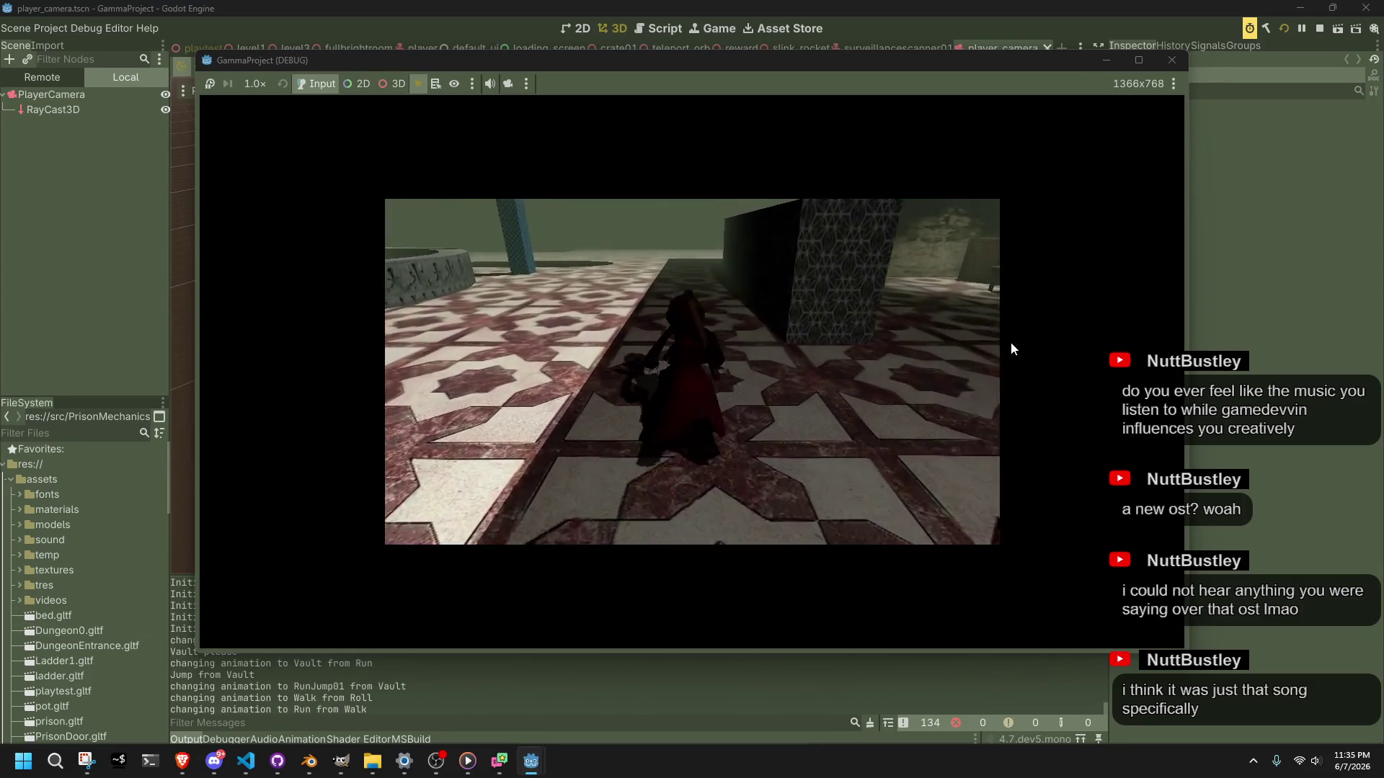
key(a)
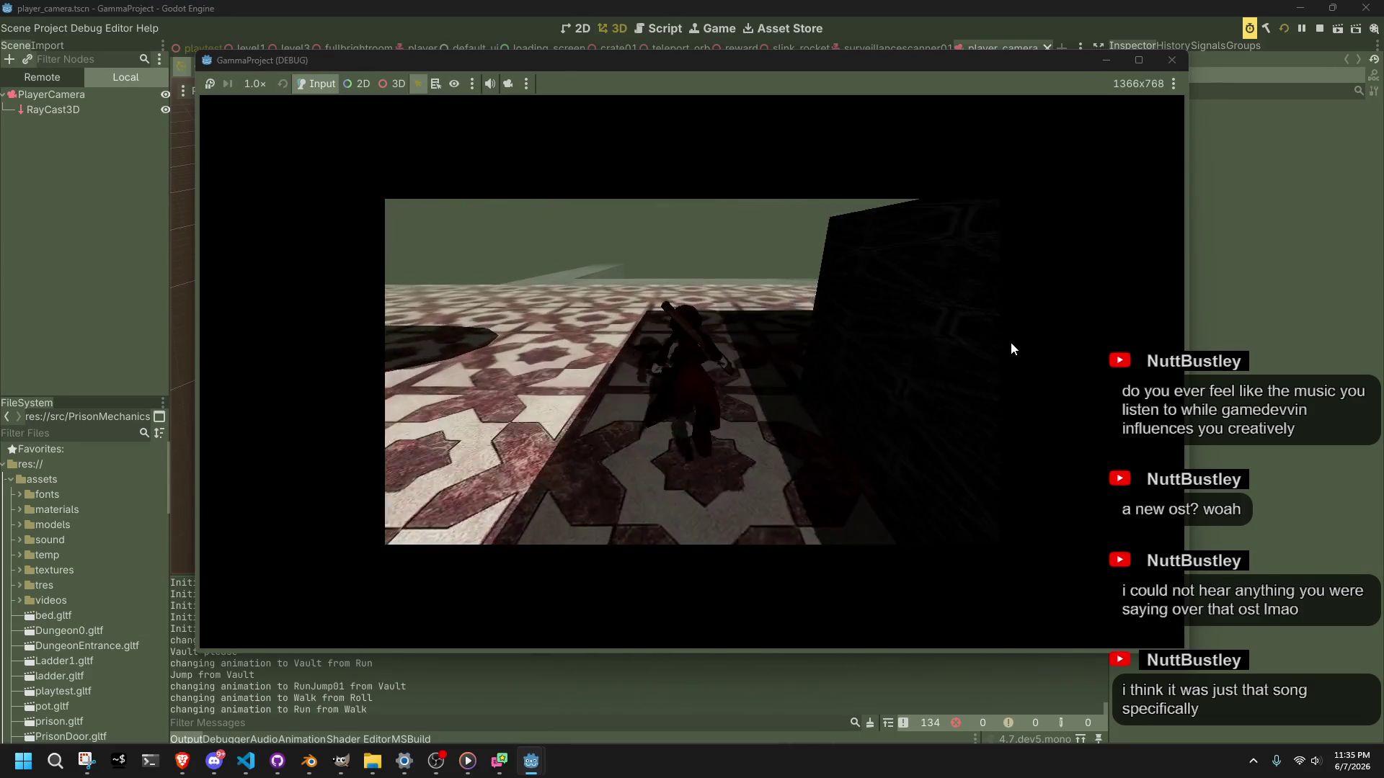
key(w)
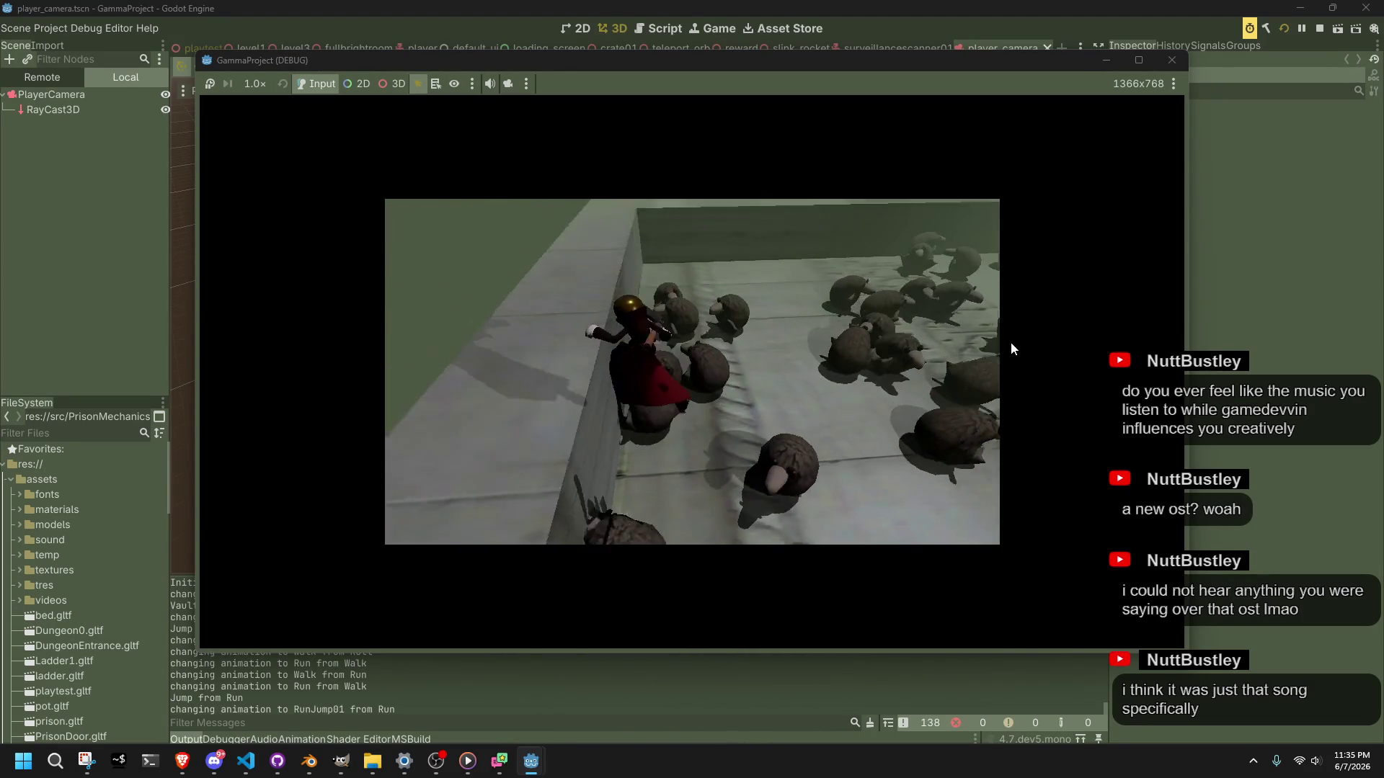
key(space)
key(w)
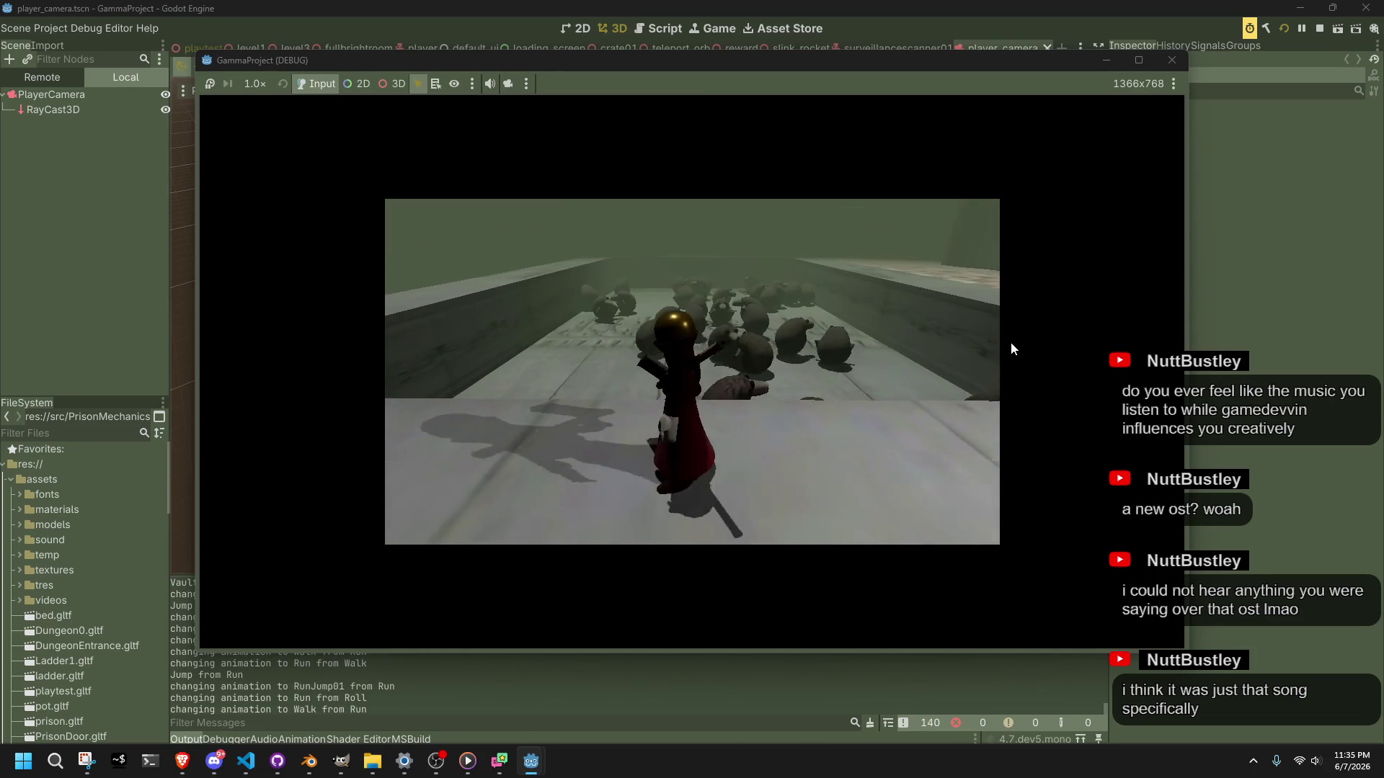
key(f)
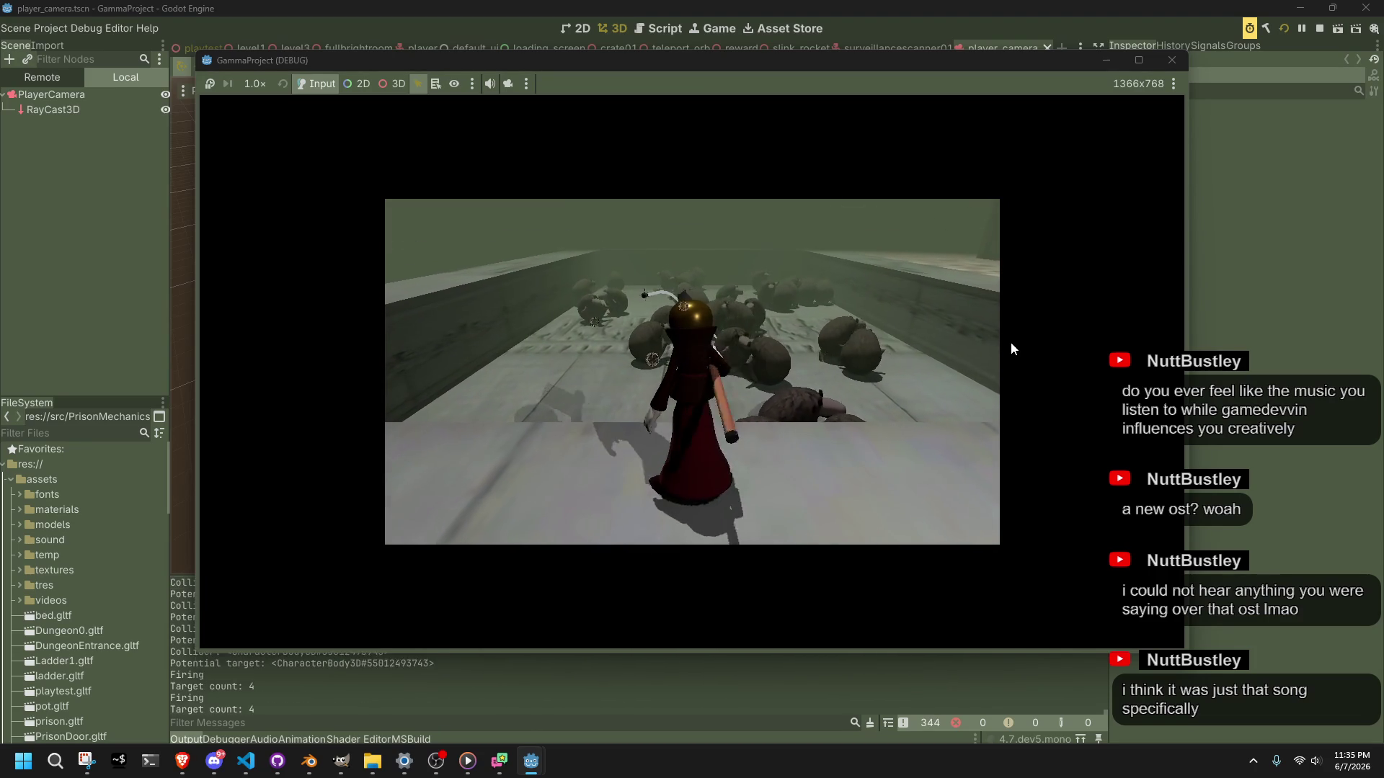
key(f)
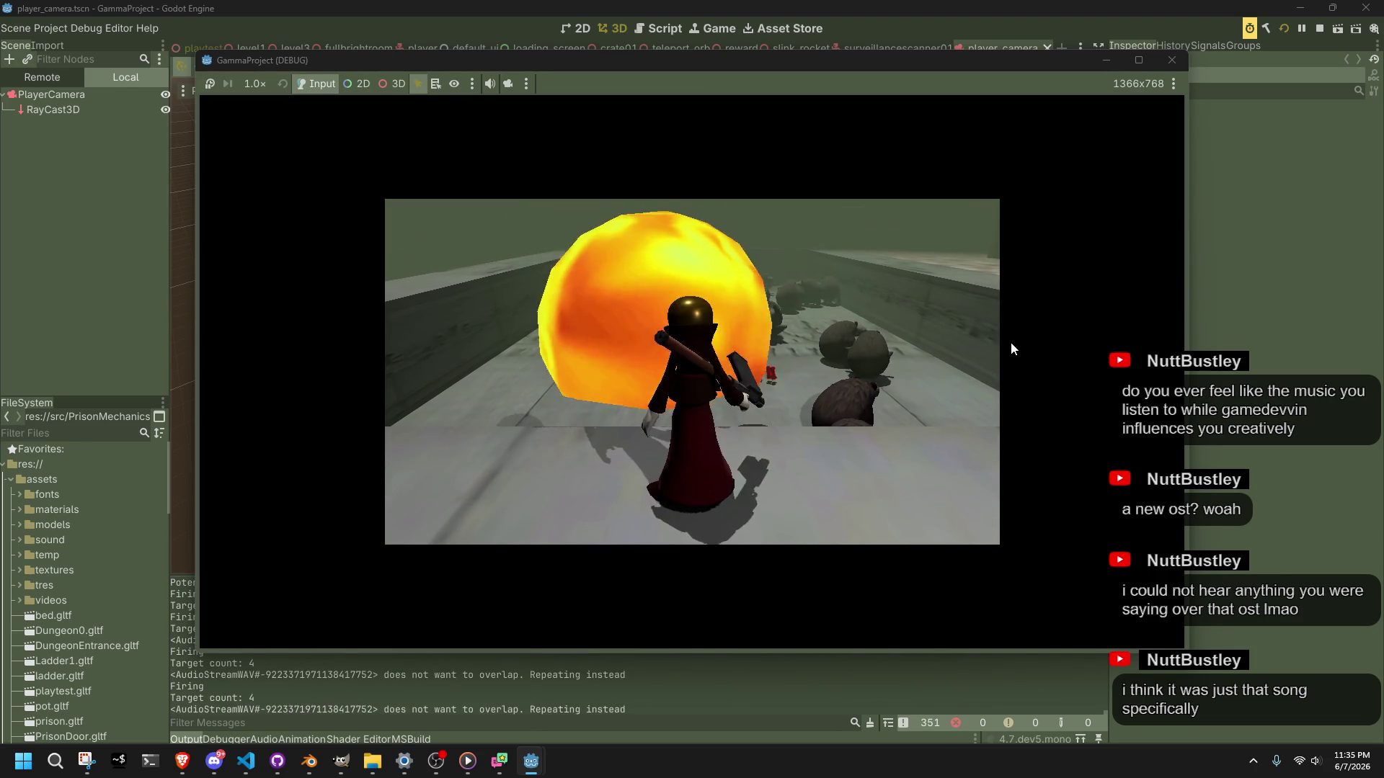
key(f)
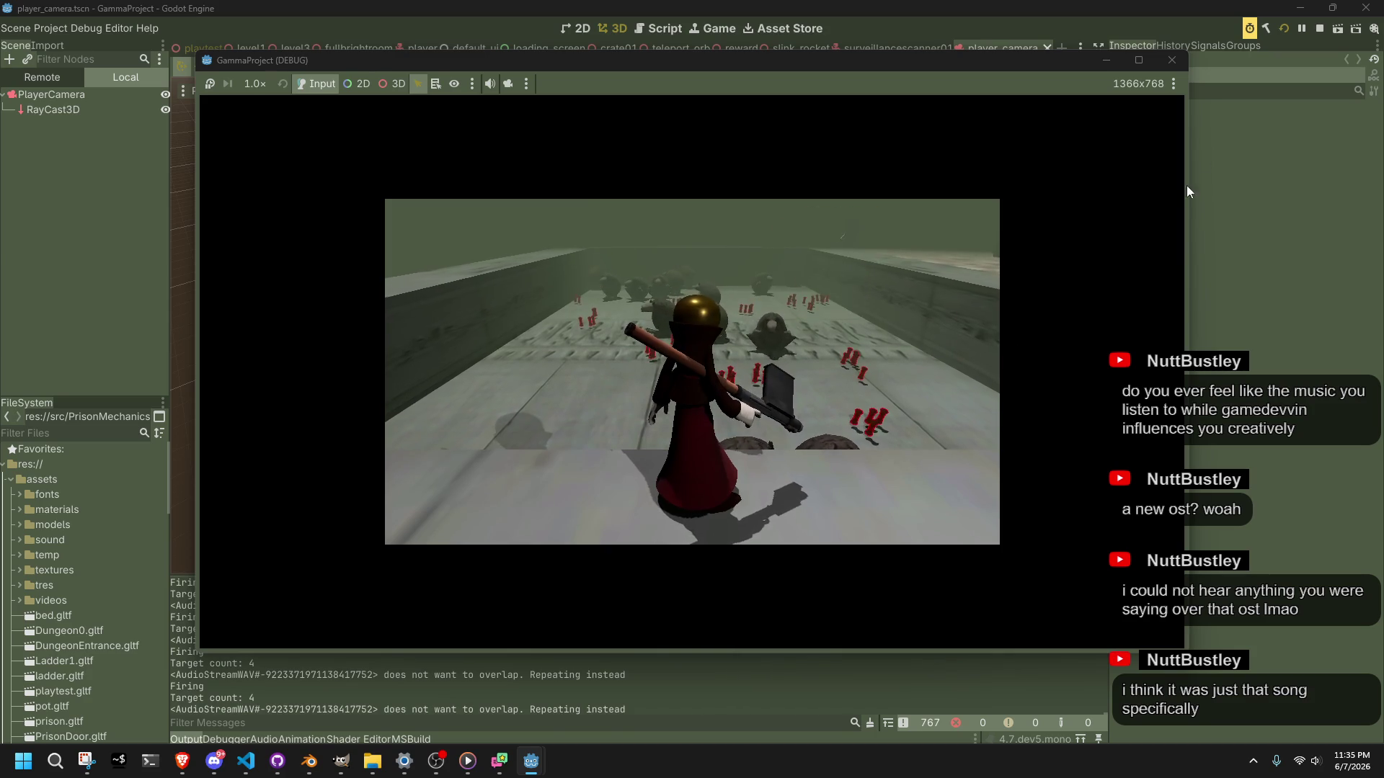
click(1171, 60)
Step: Do a brief test run with the keep_height stretch aspect, then reopen Project Settings
click(41, 29)
click(60, 40)
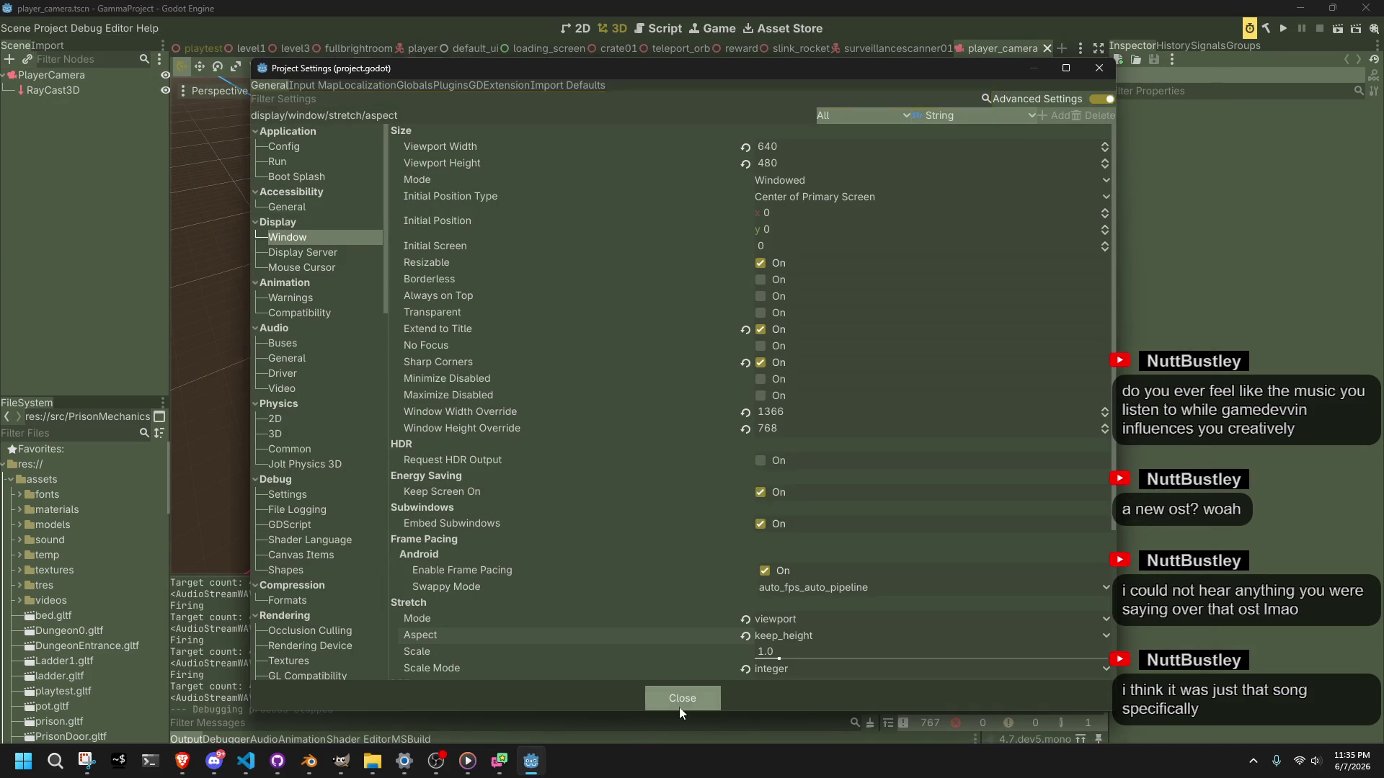
click(680, 698)
click(1285, 32)
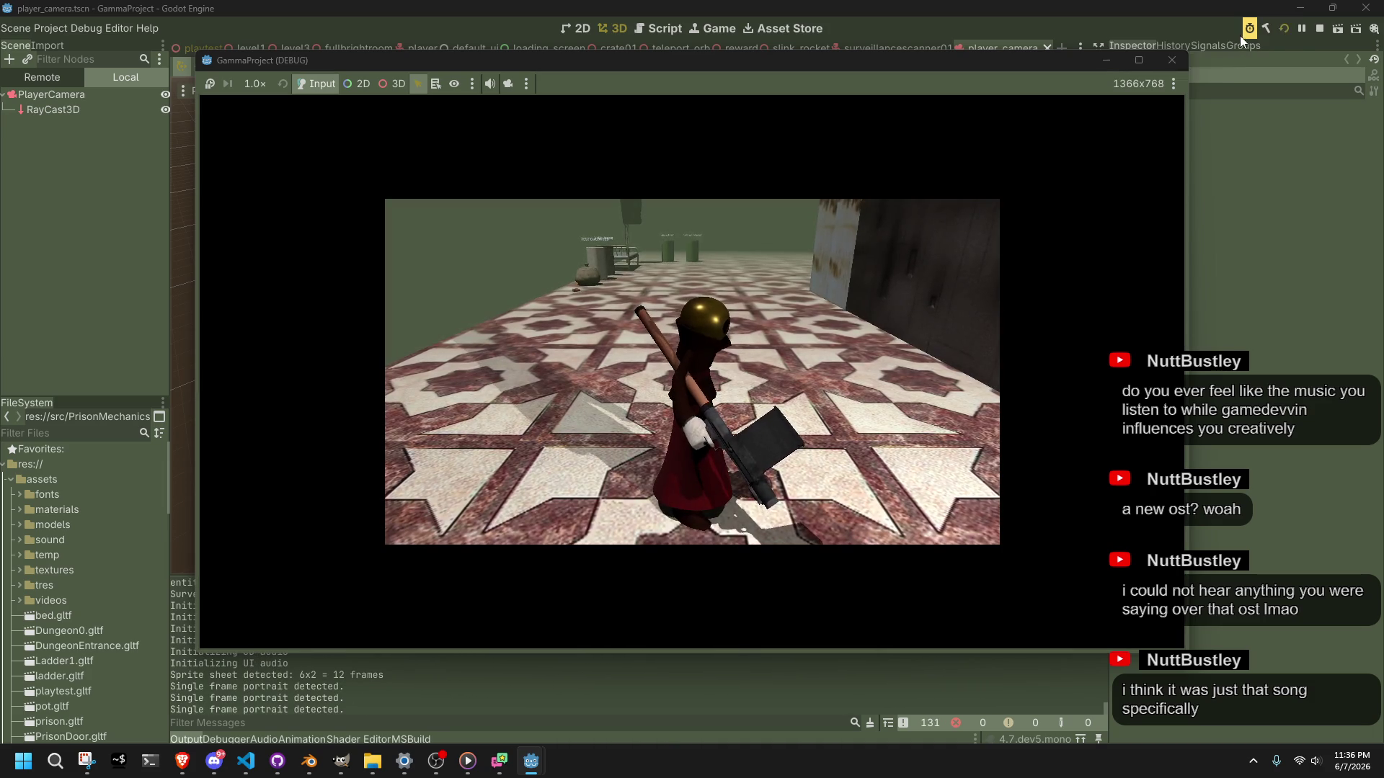
click(1176, 60)
click(50, 28)
click(68, 45)
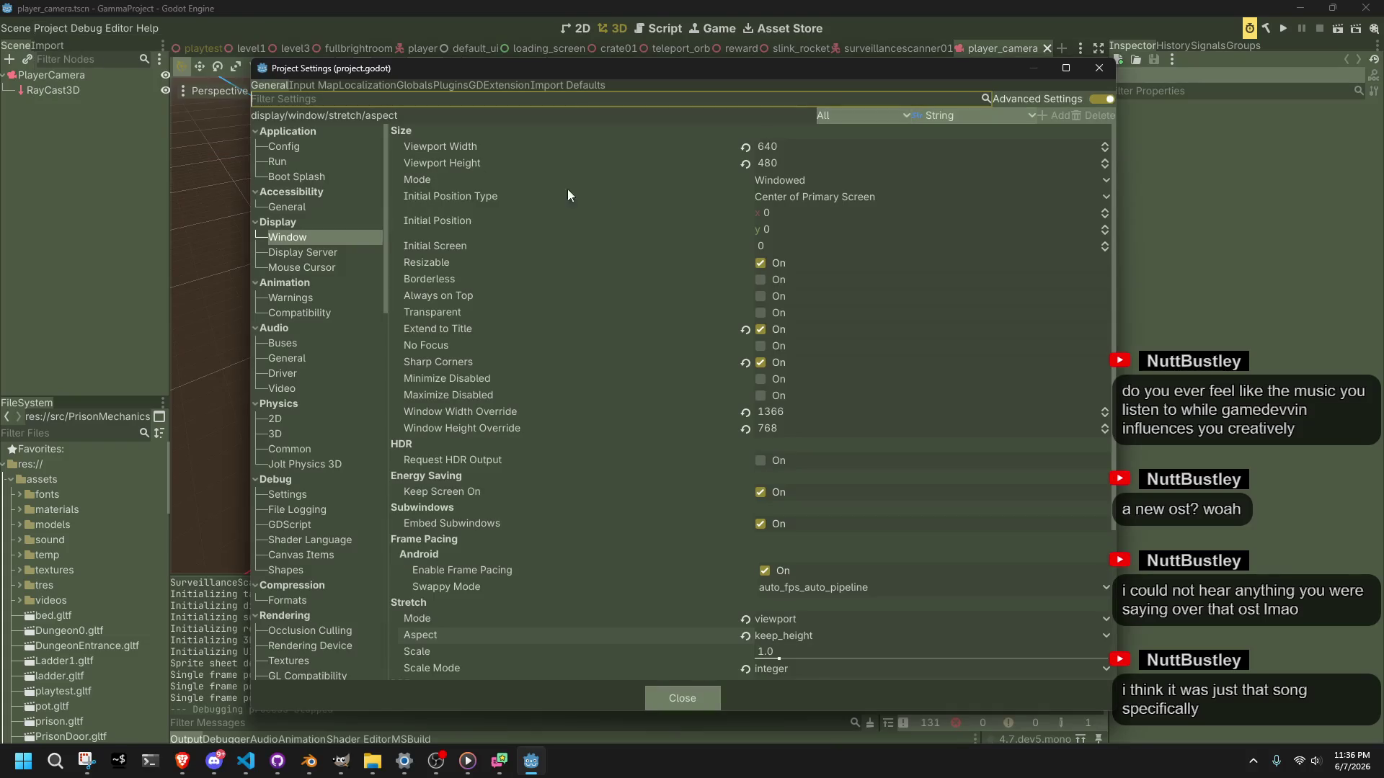
Step: Set the viewport width to 320 and inspect window options like Borderless, No Focus and Sharp Corners
click(786, 147)
text(20)
key(Tab)
text(240)
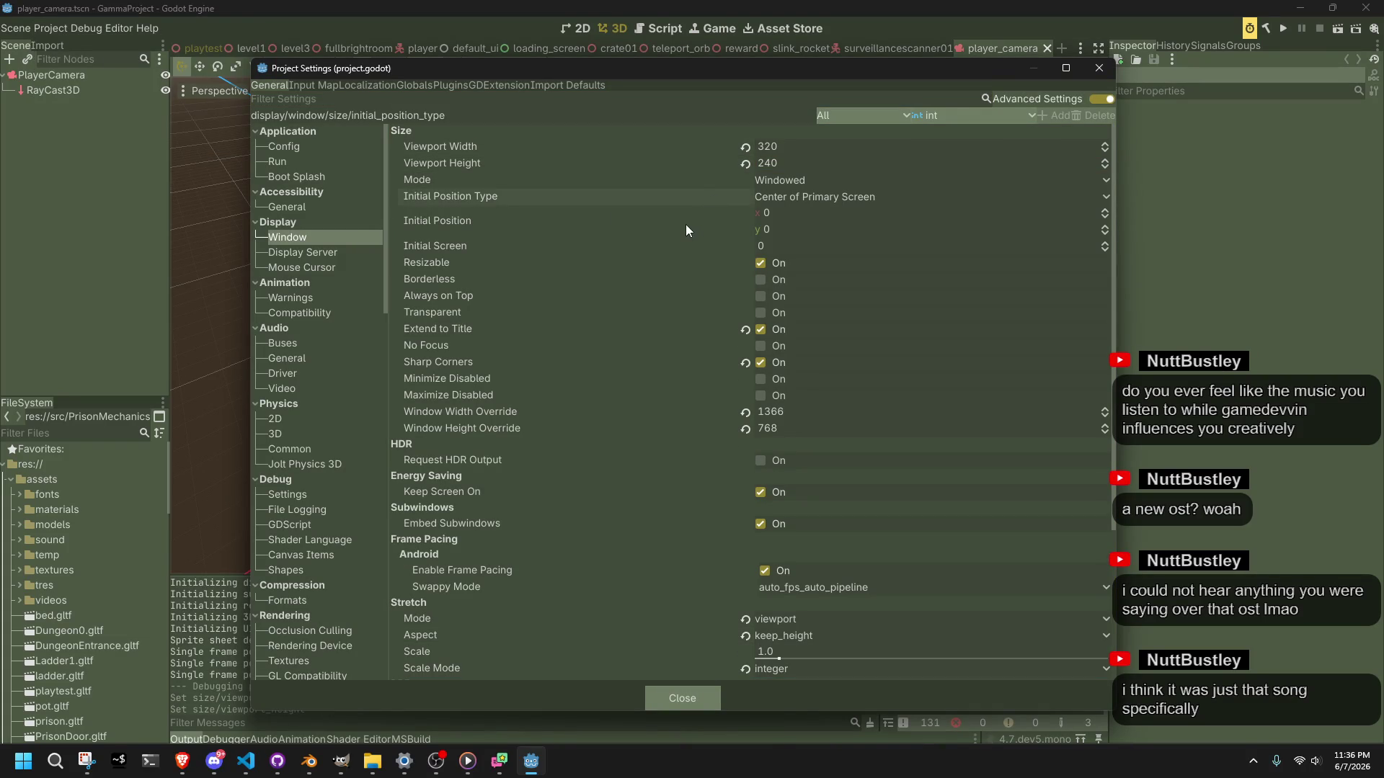
click(681, 246)
click(664, 261)
click(692, 279)
click(655, 331)
click(623, 347)
click(611, 382)
mouse_move(464, 360)
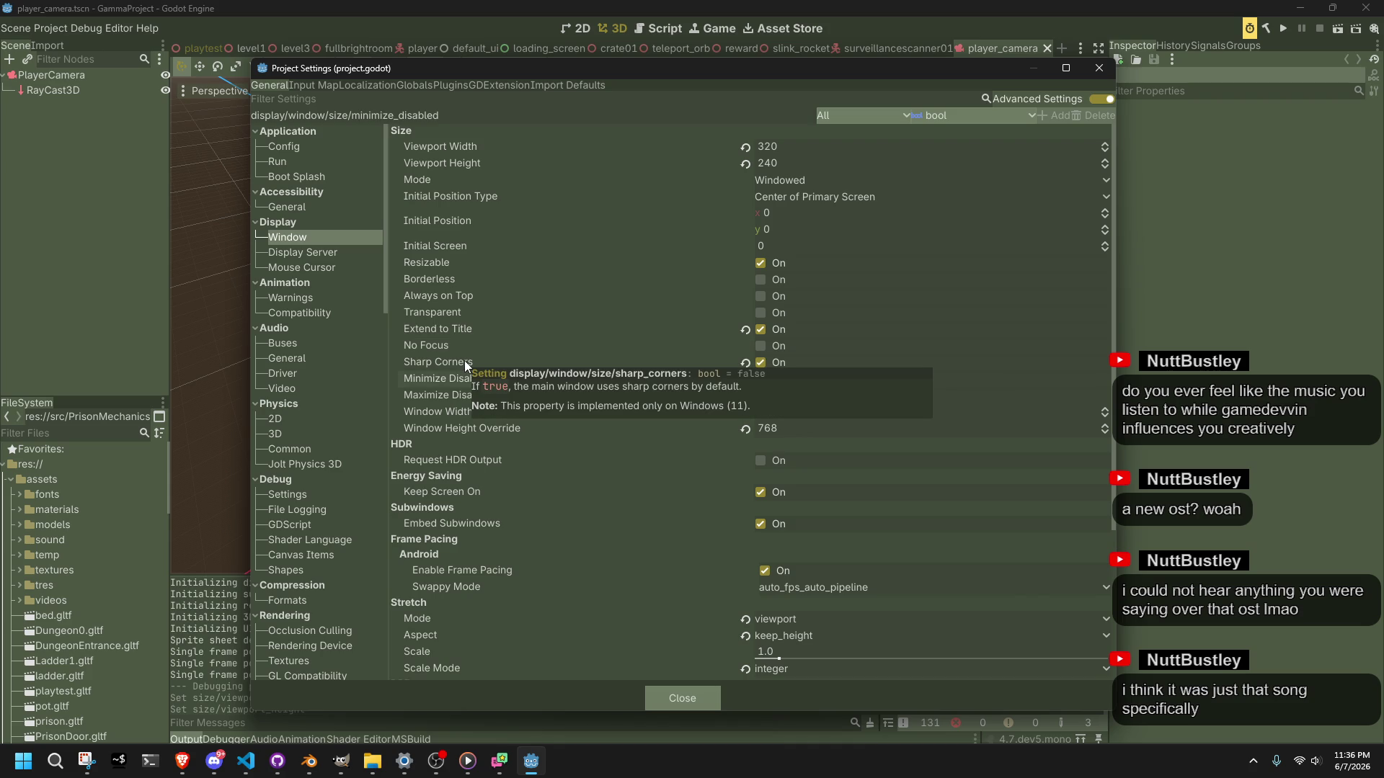
click(464, 360)
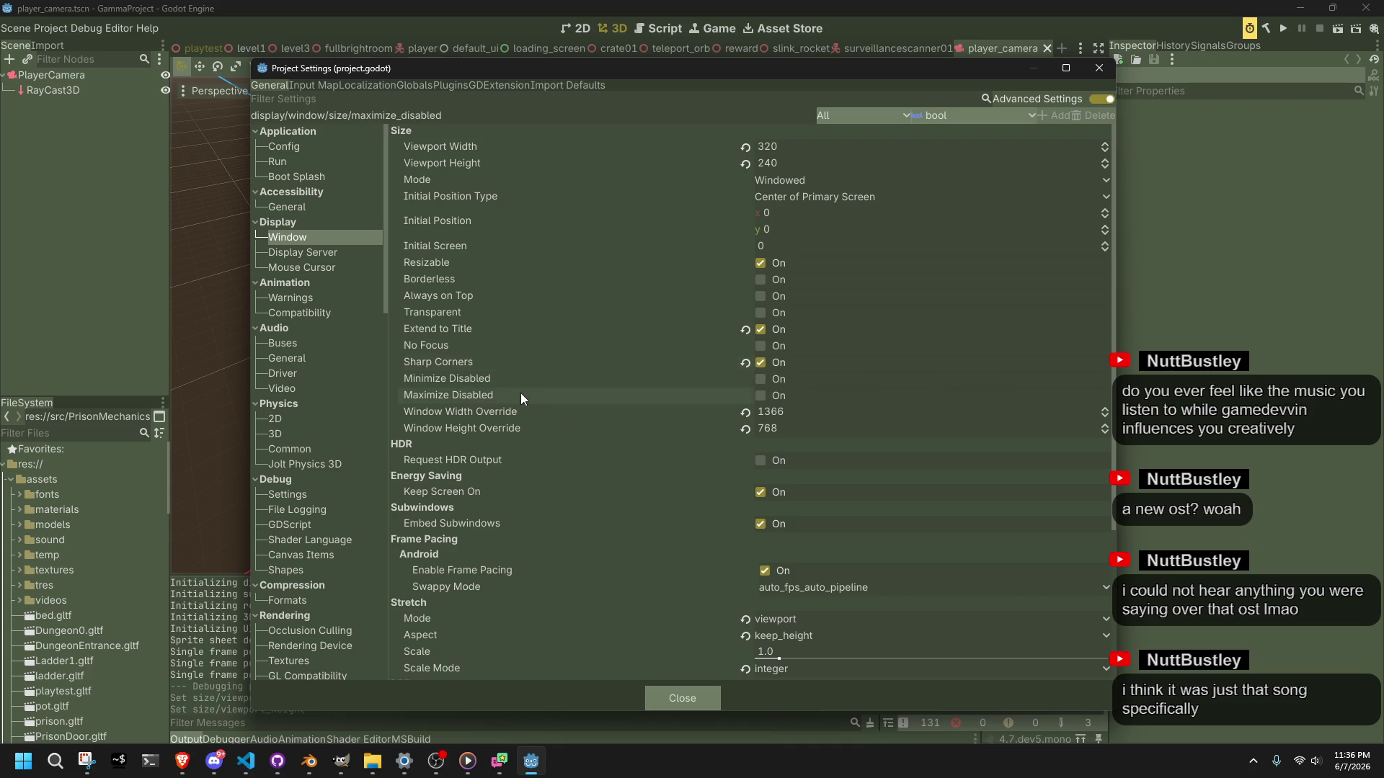
mouse_move(521, 396)
Step: Set stretch aspect to expand and scale mode to fractional, then run the game
scroll(574, 502, down, 2)
click(776, 568)
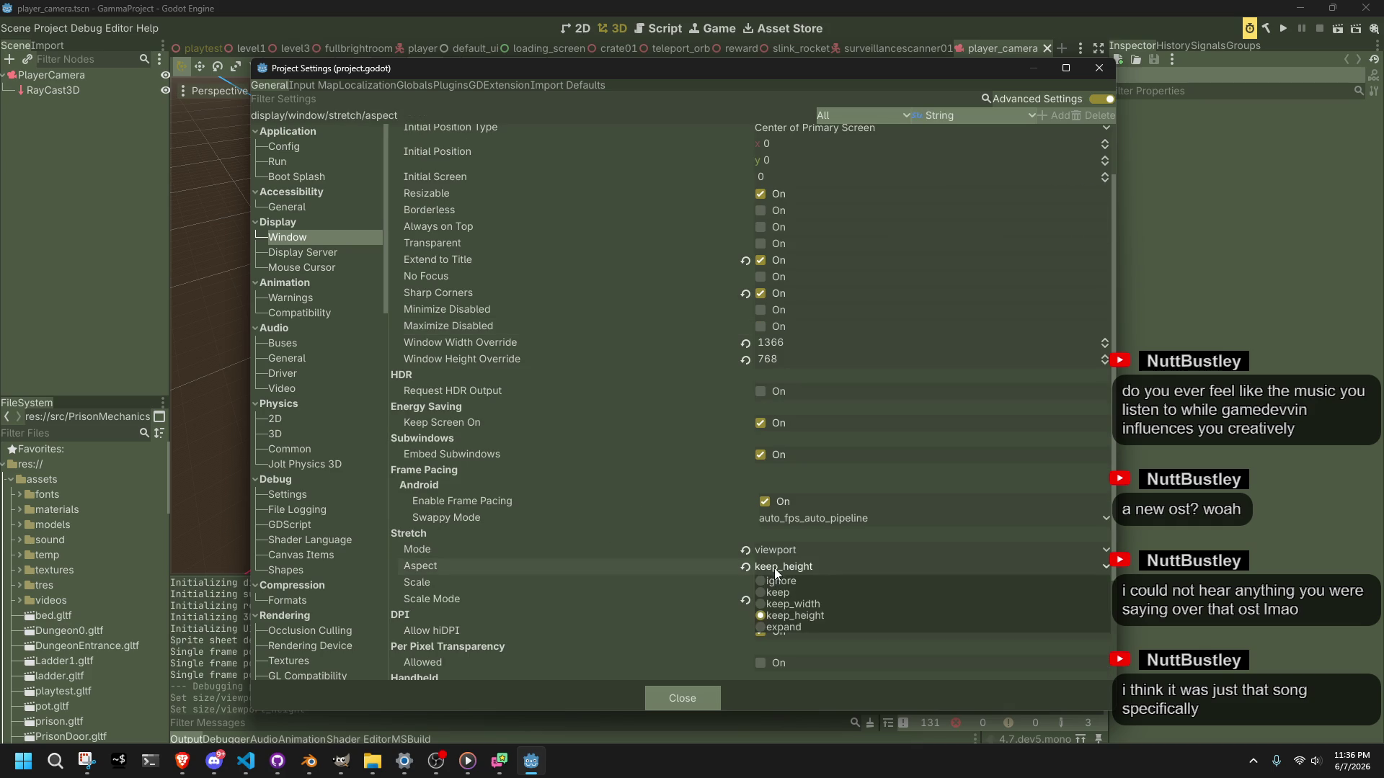
click(788, 628)
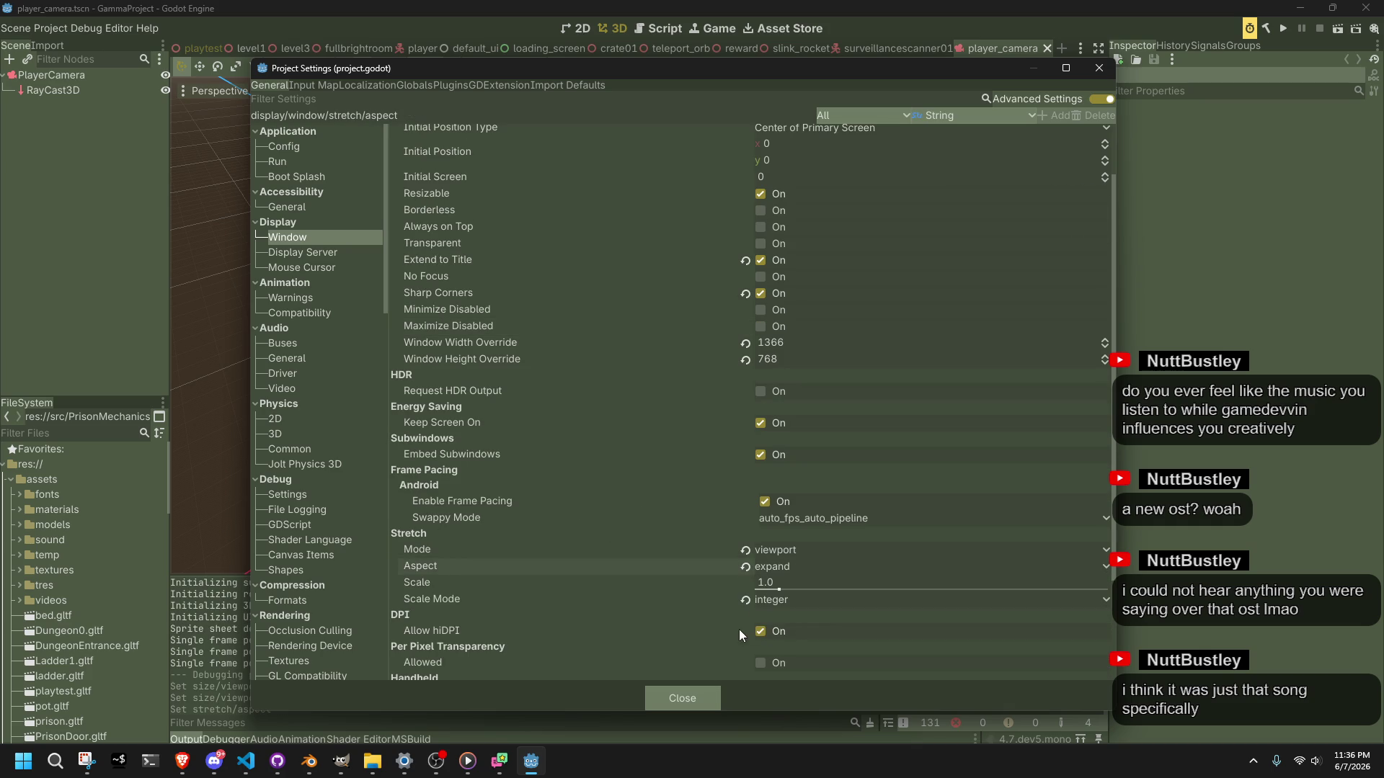
click(800, 599)
click(779, 617)
click(702, 695)
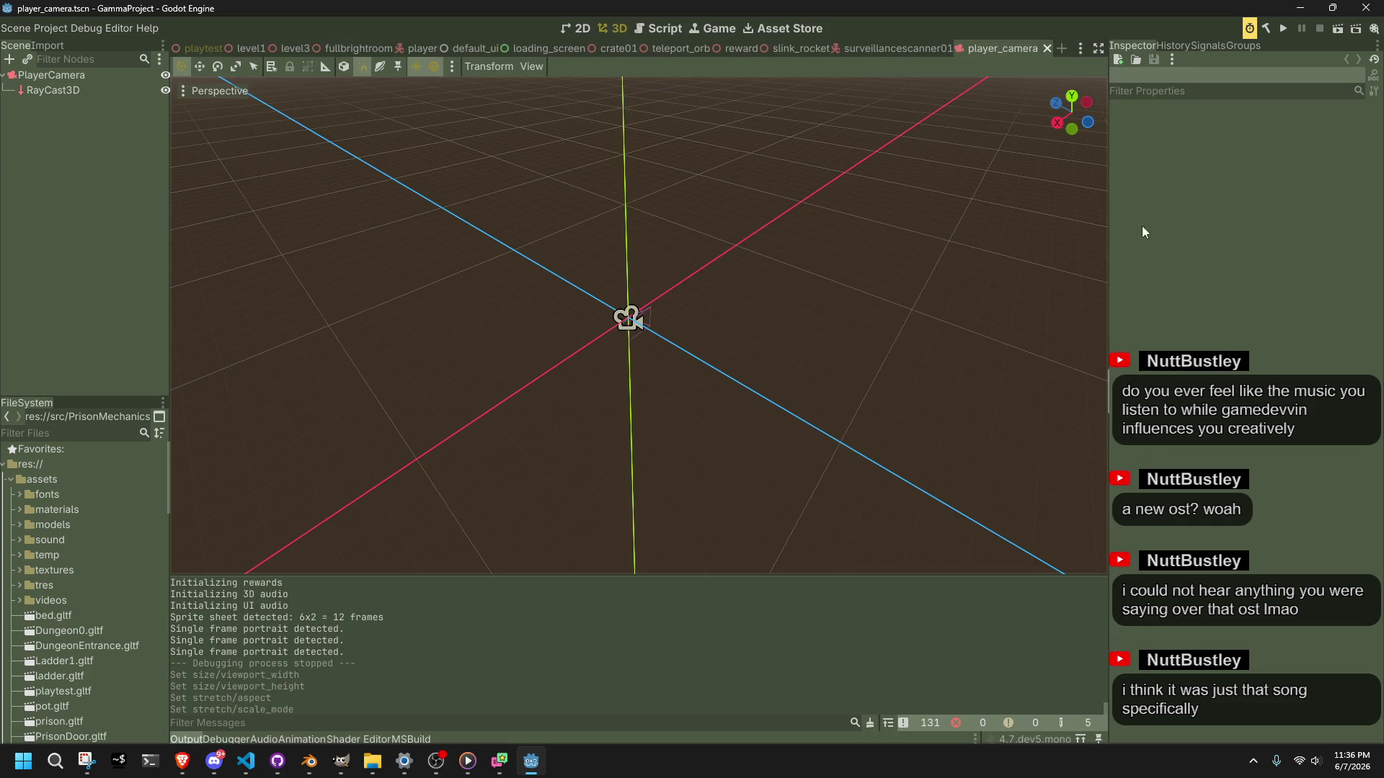
click(1286, 36)
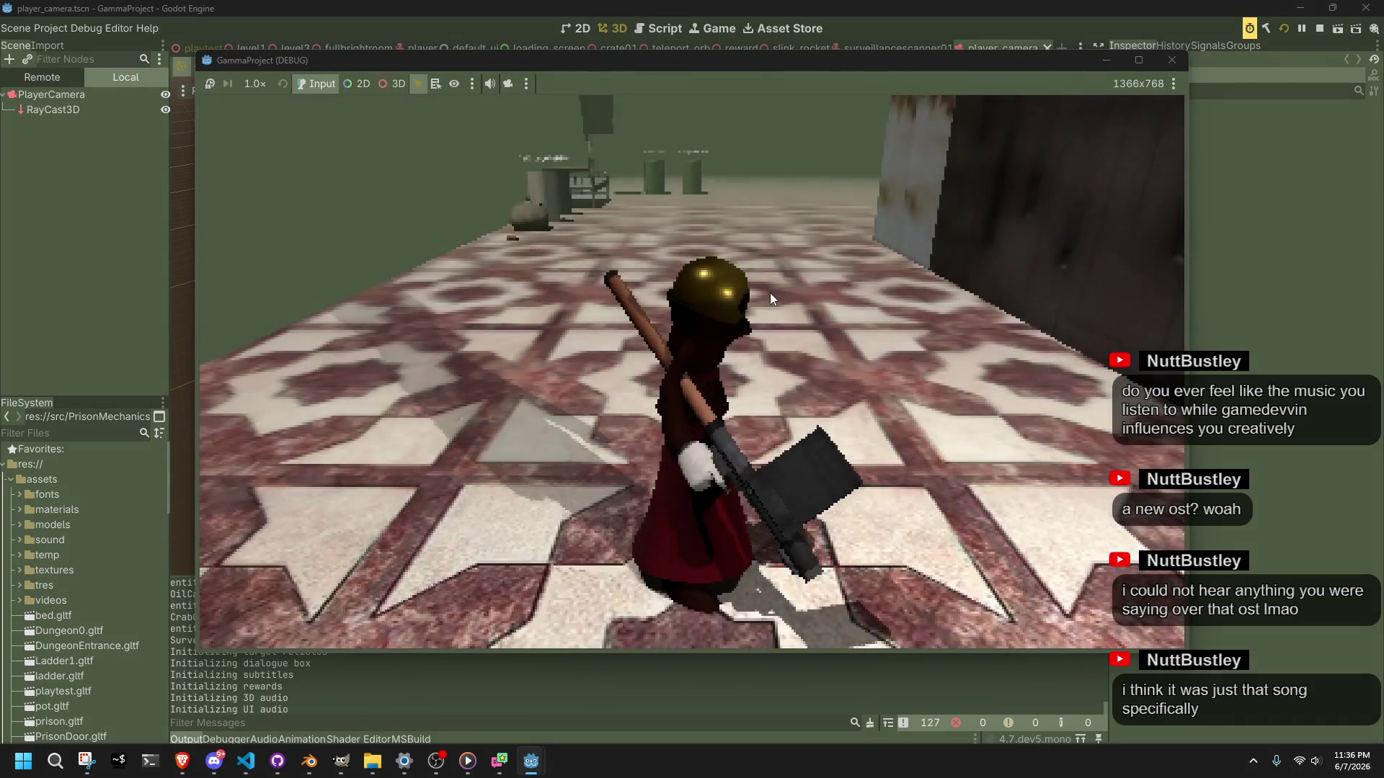
Step: Run into the darker fountain room, wall-grab and jump off, then drop off the walkway edge
key(w)
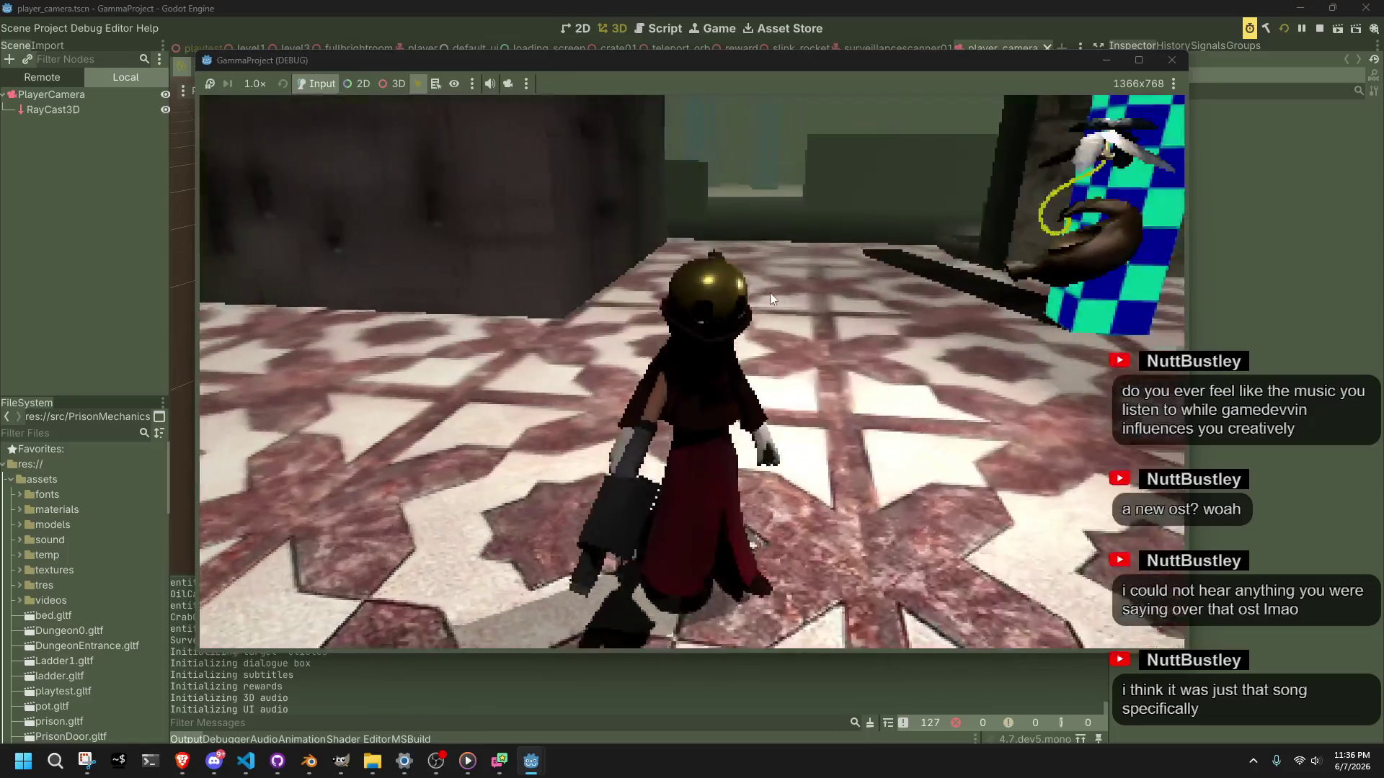
key(shift)
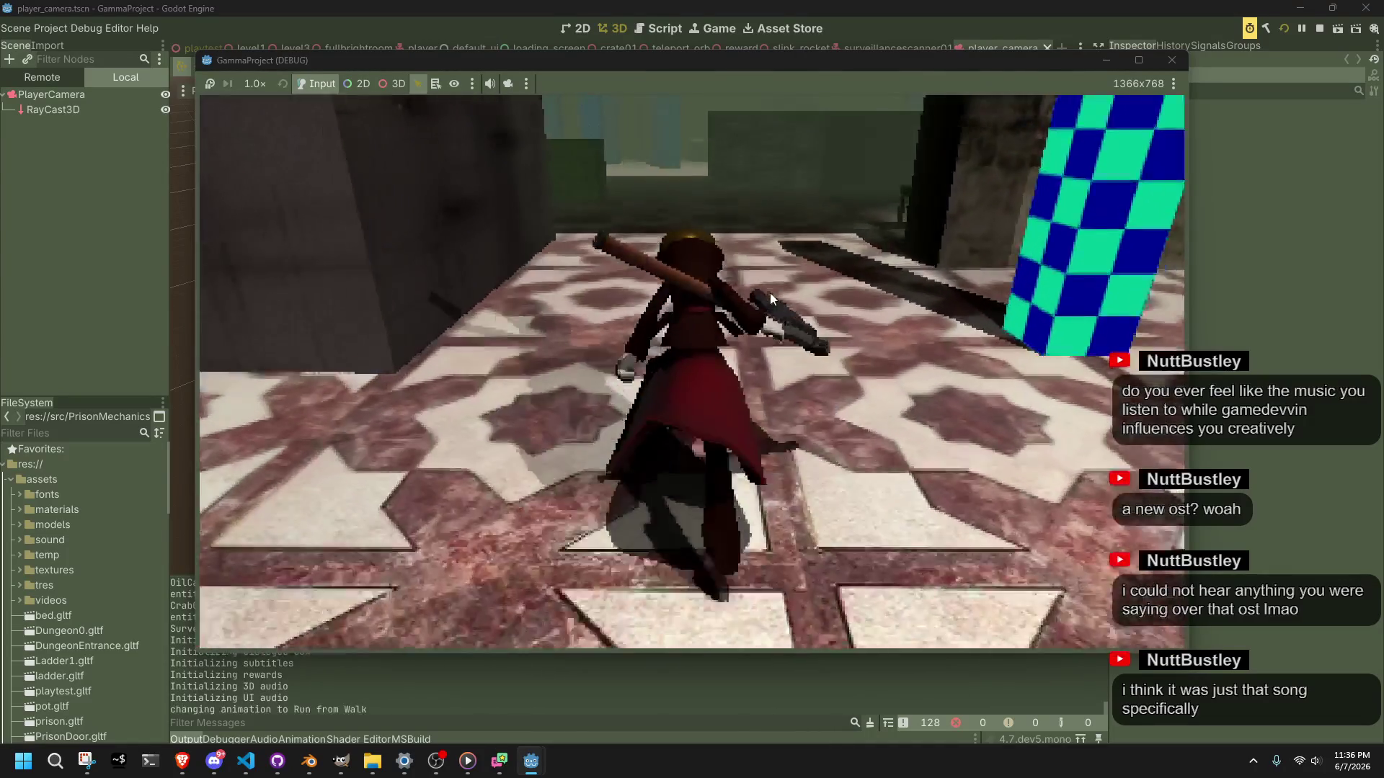
key(shift)
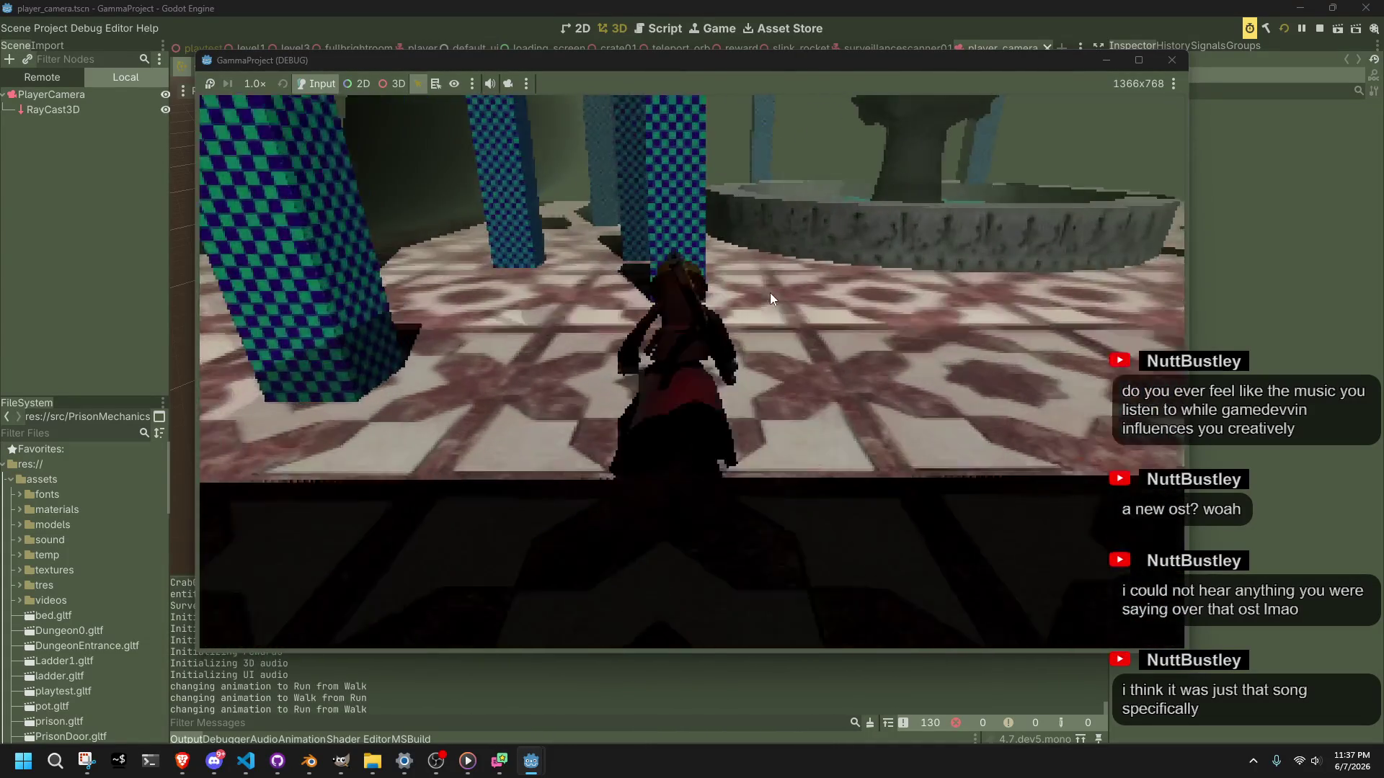
key(space)
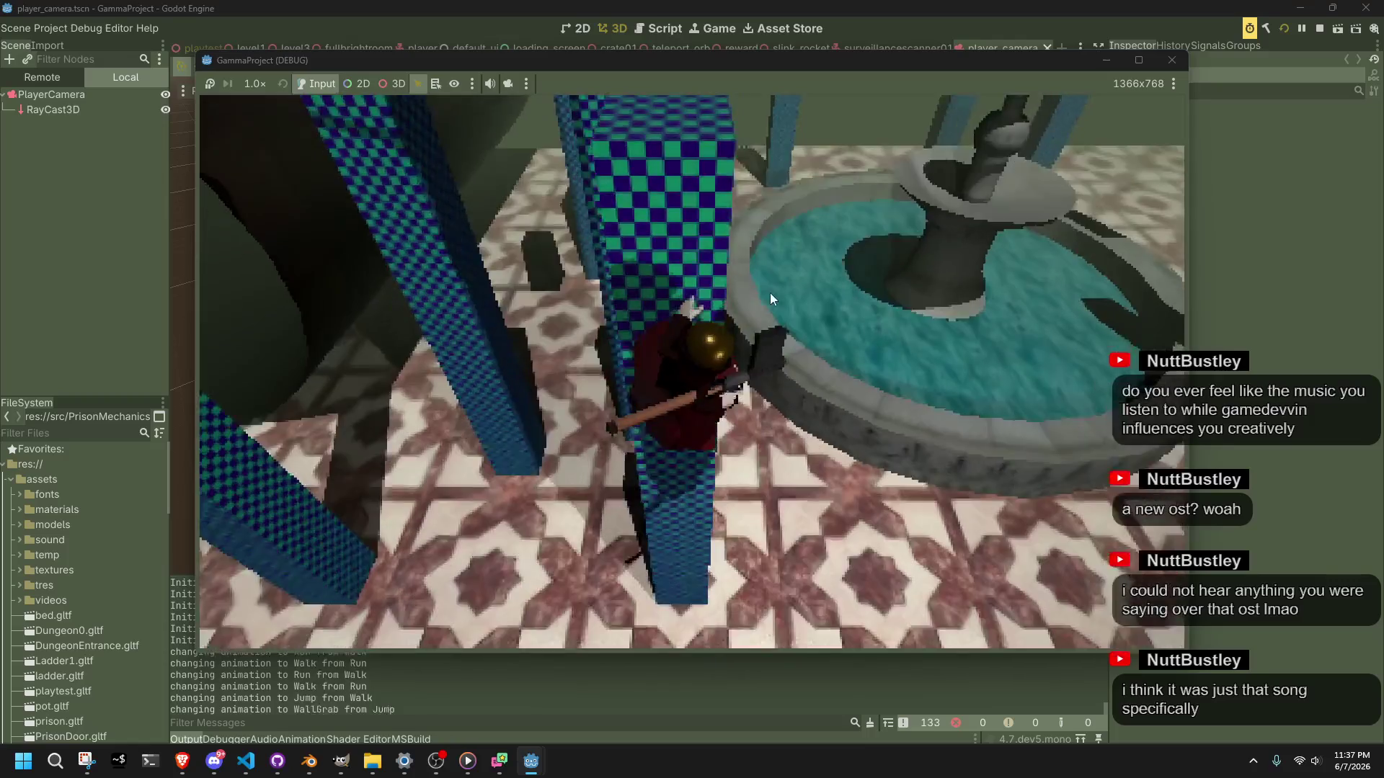
key(space)
key(space)
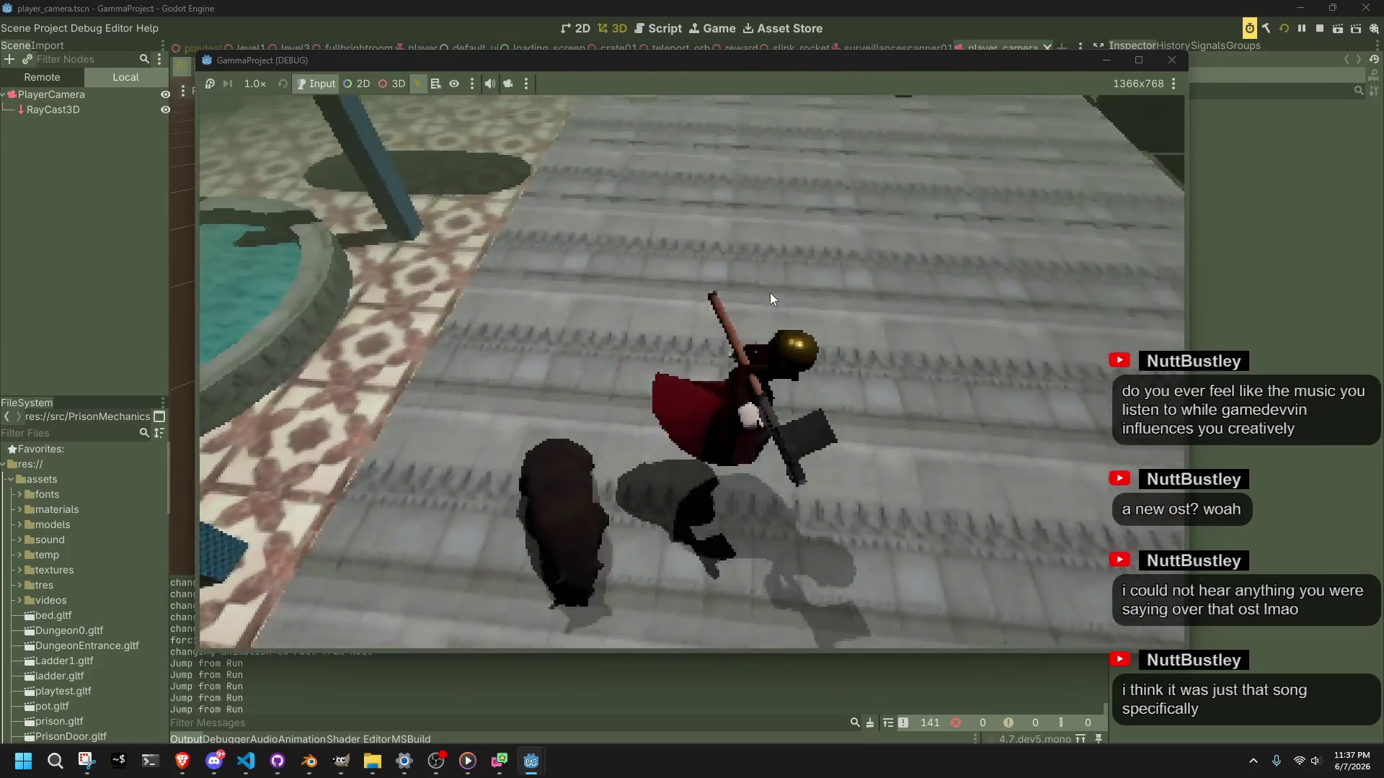
key(w)
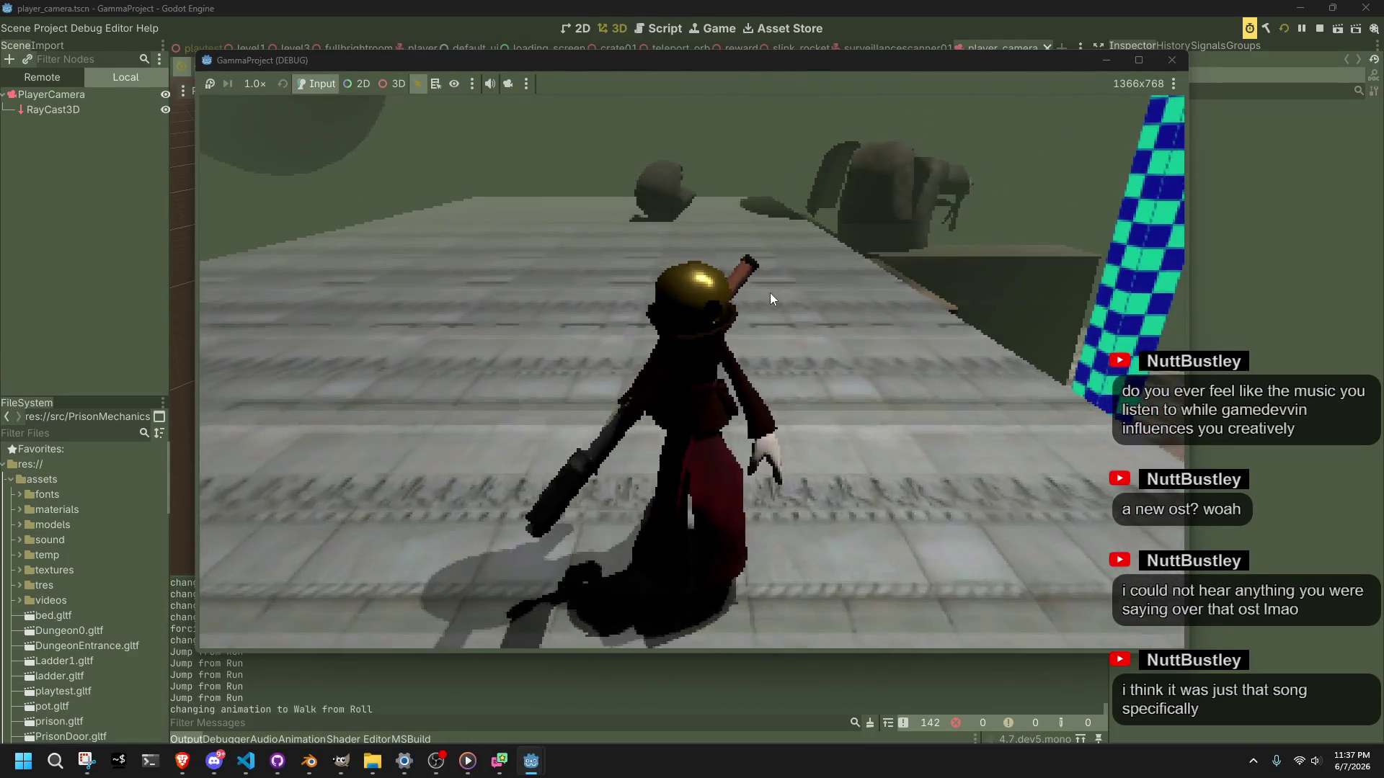
key(s)
key(w)
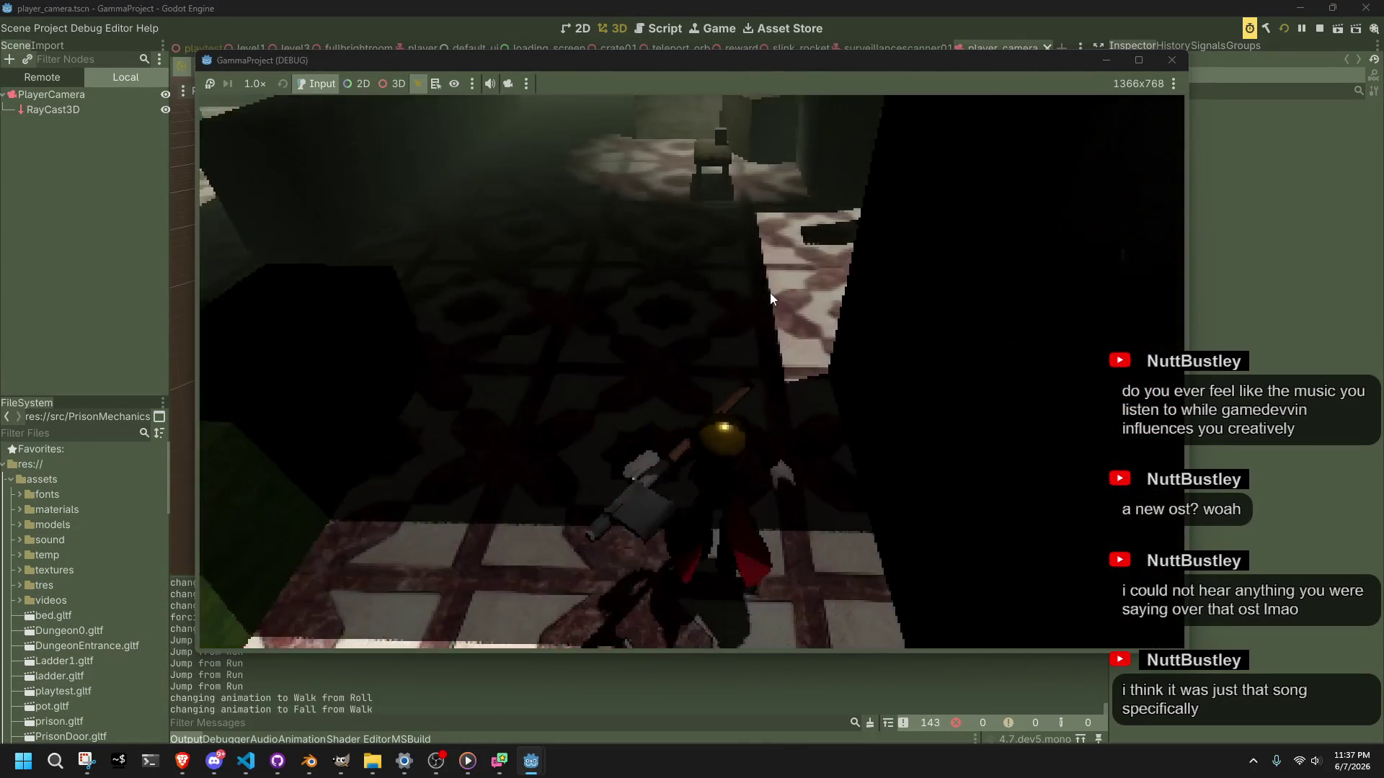
Step: Walk the character around the table and crate, then run across the tiled floor
key(a)
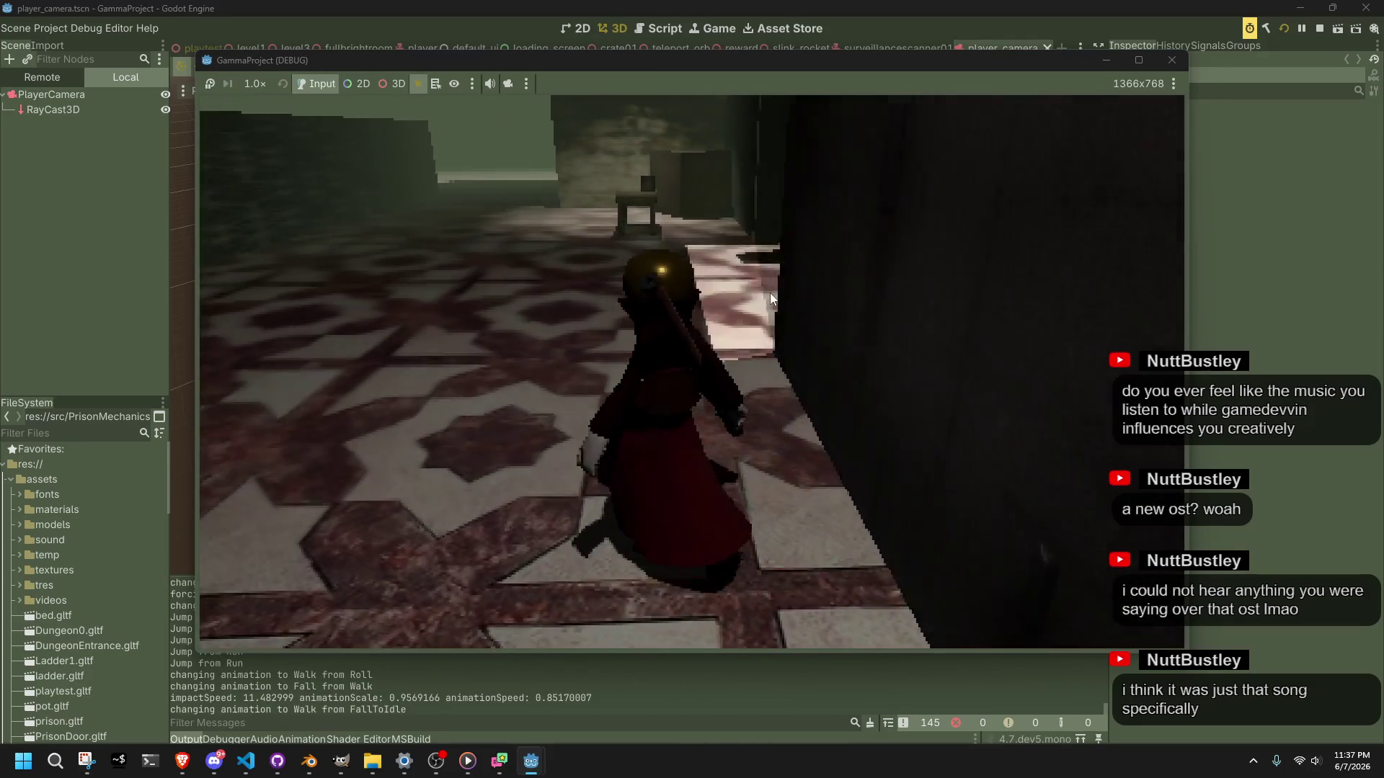
key(w)
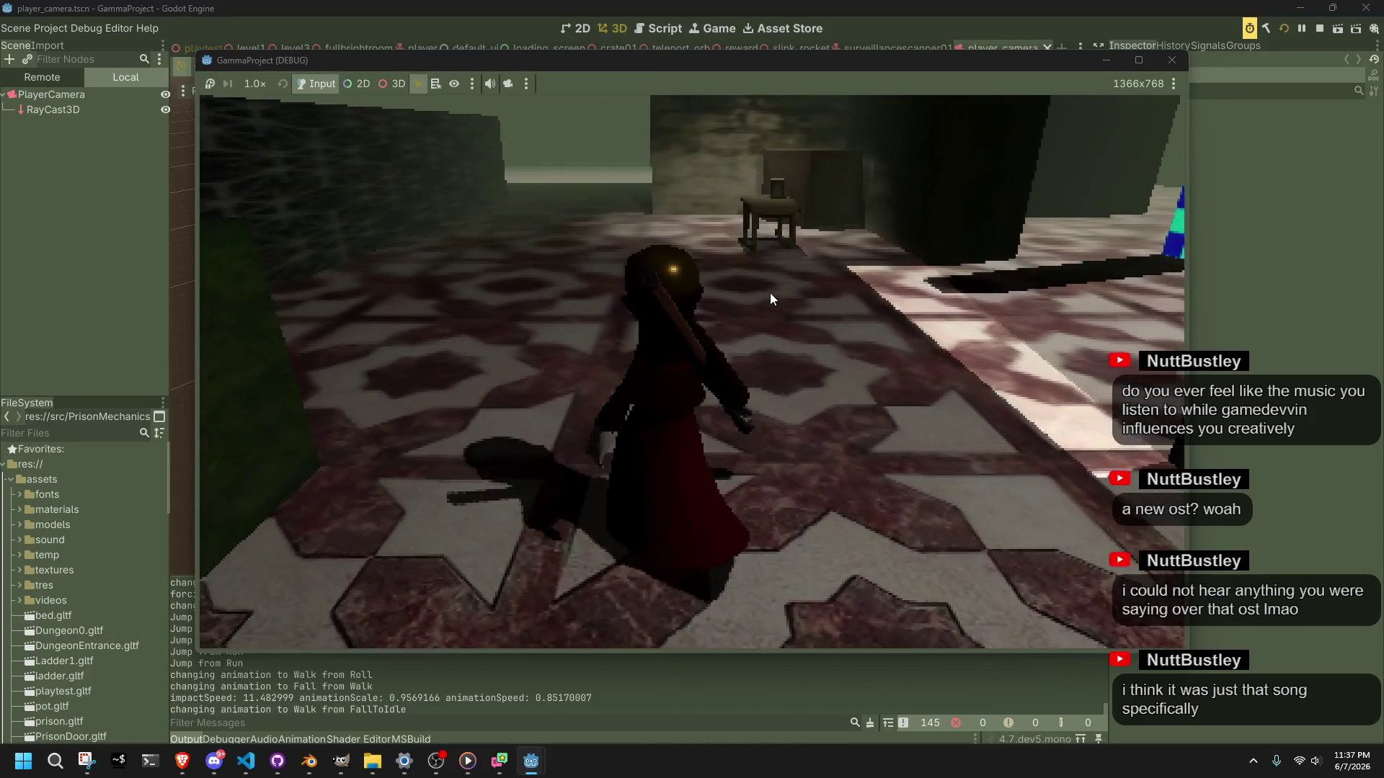
key(w)
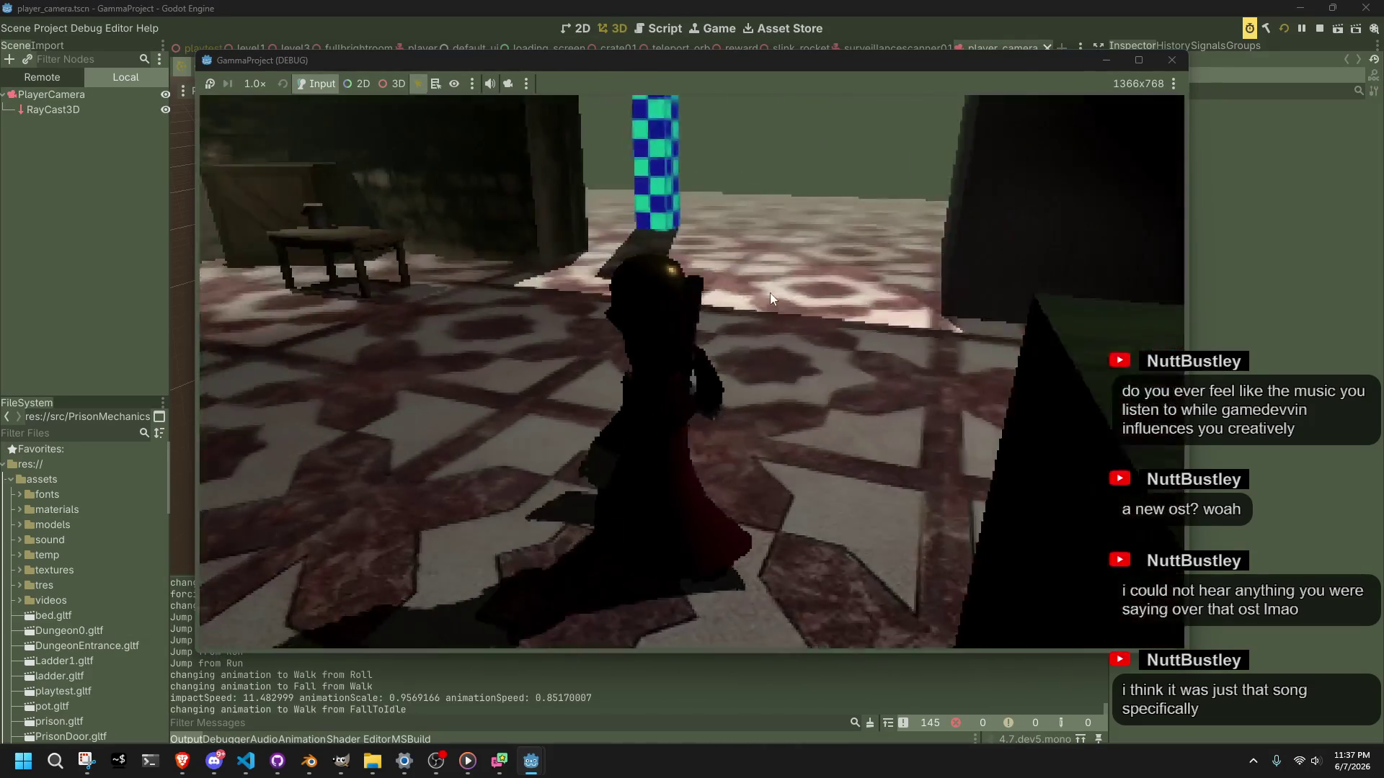
key(a)
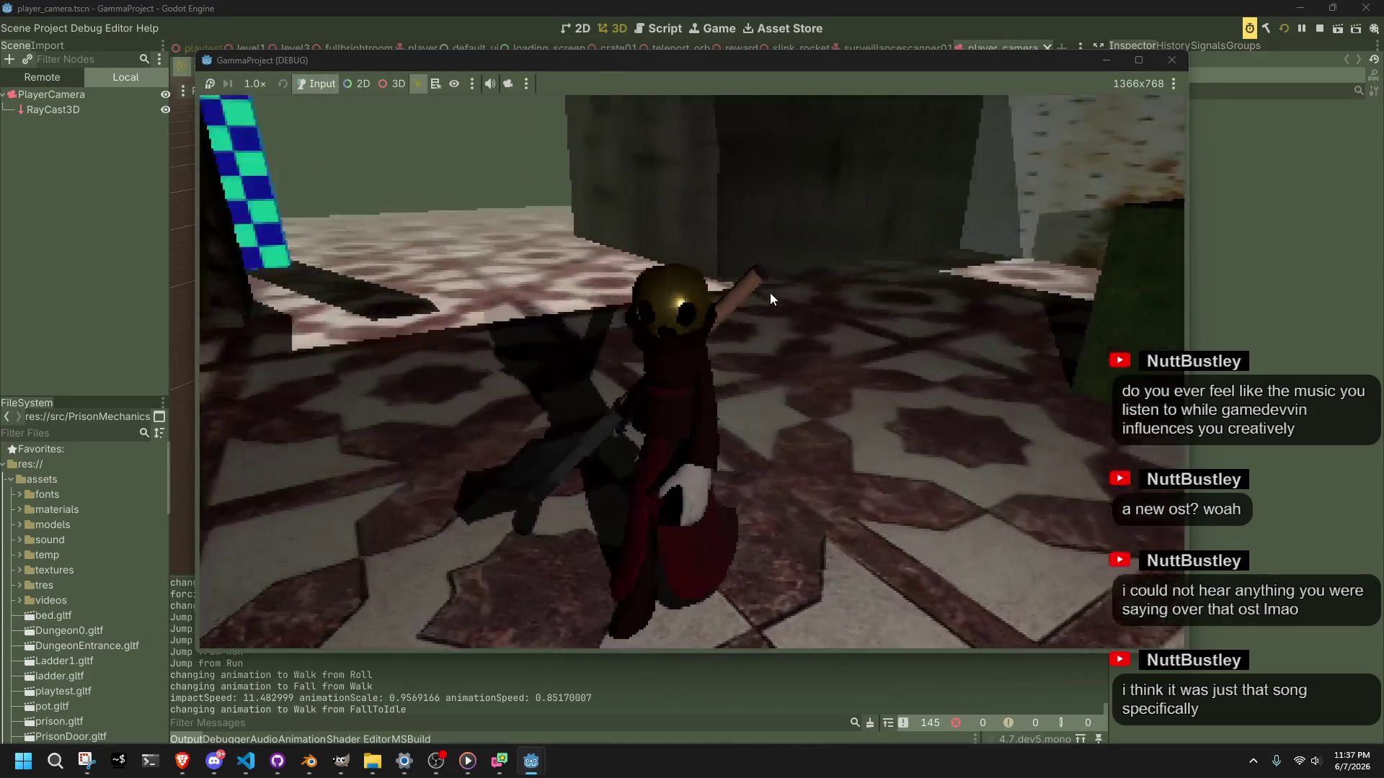
key(w)
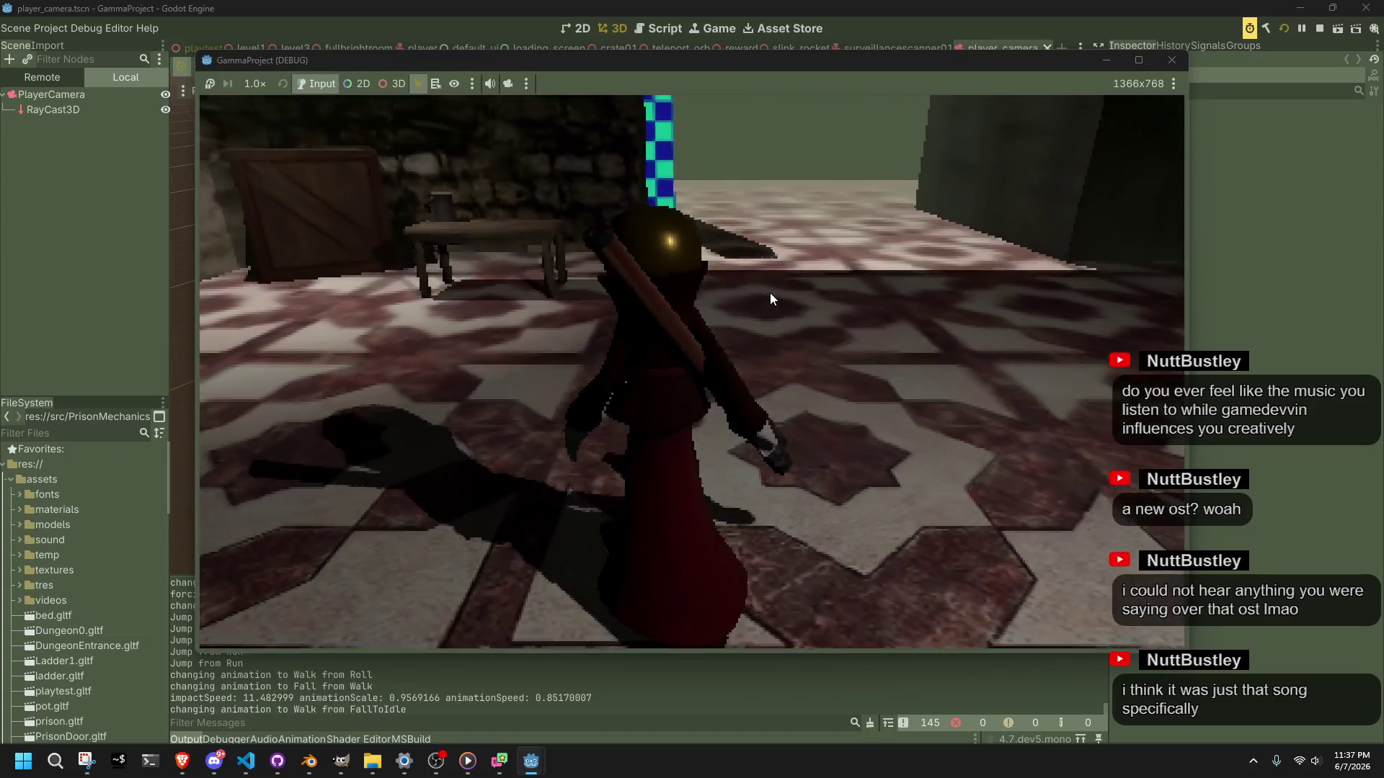
key(s)
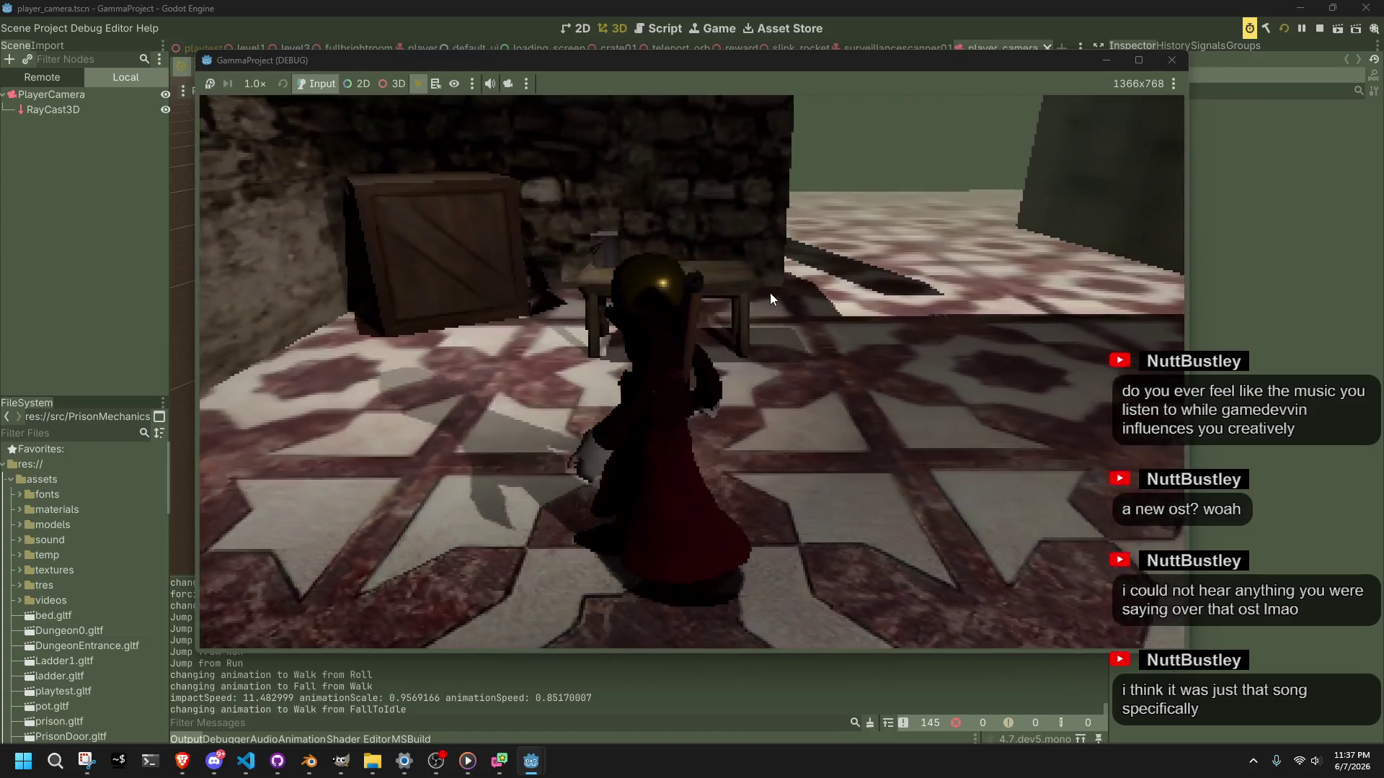
key(w)
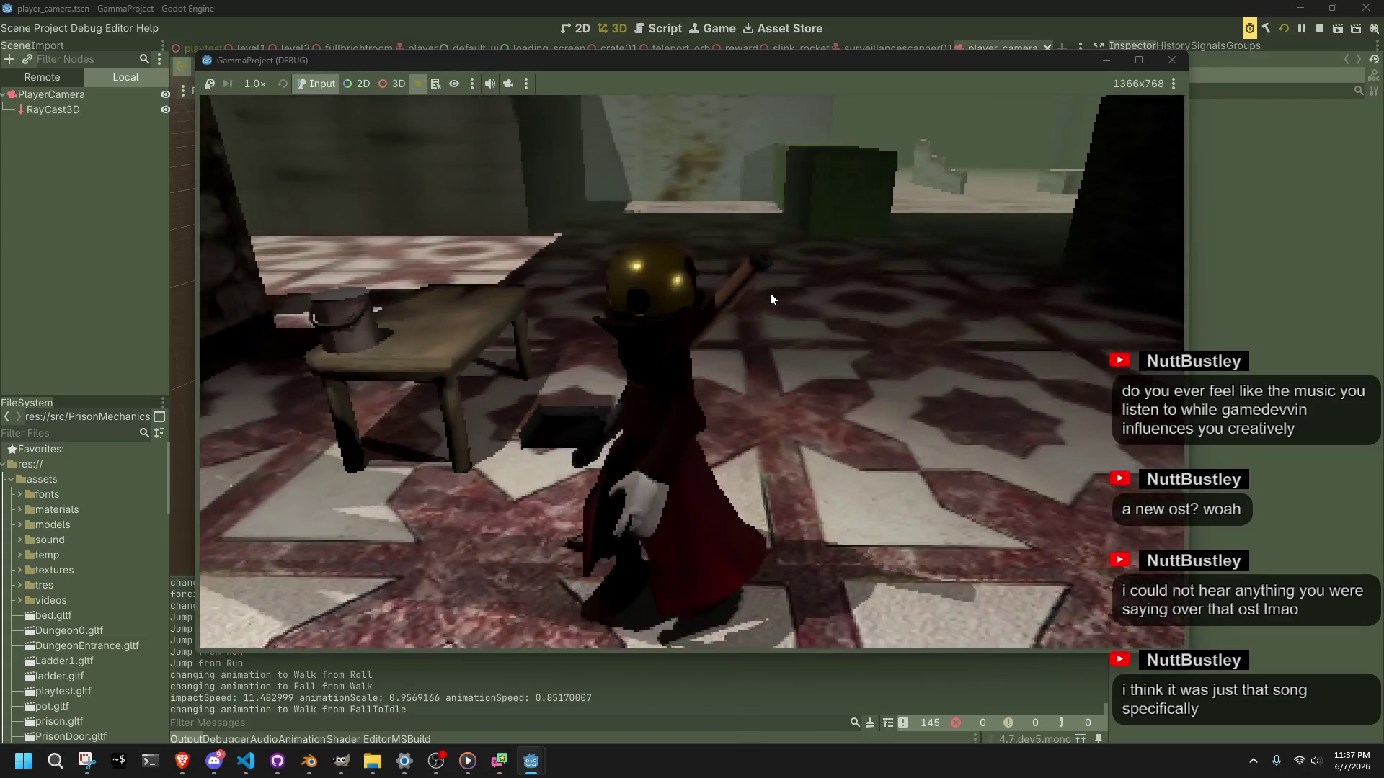
key(w)
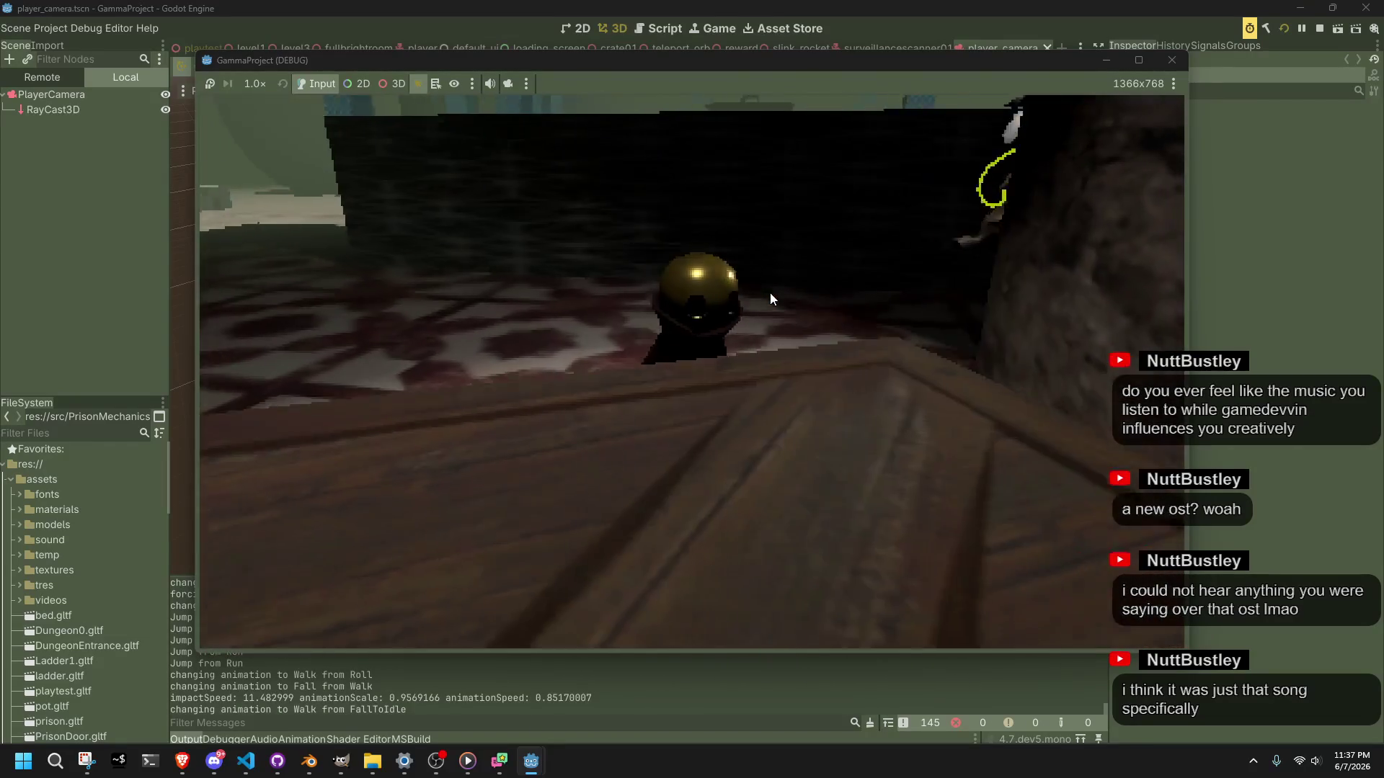
key(w)
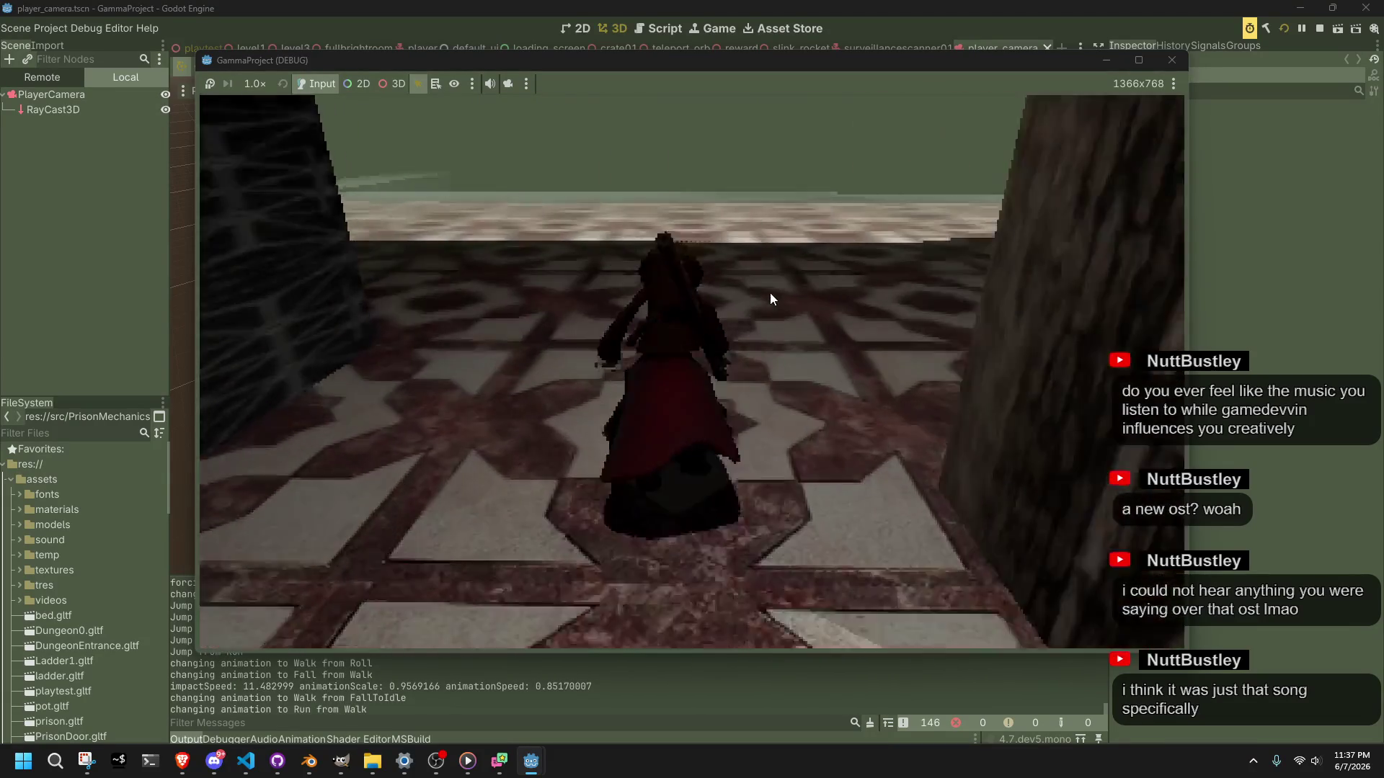
key(w)
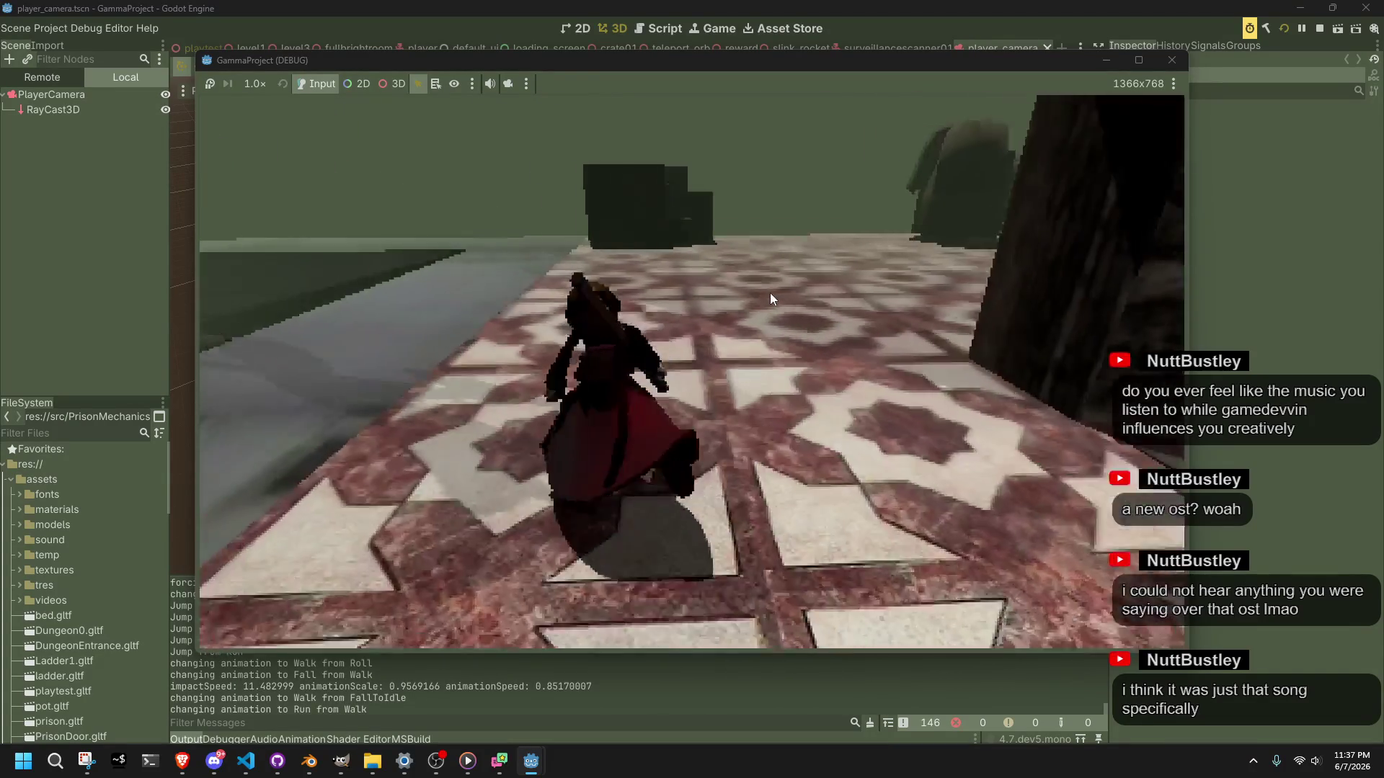
Step: Jump and wall-grab the pillar, run past the urns, vault onto the bed, then stop the game
key(w)
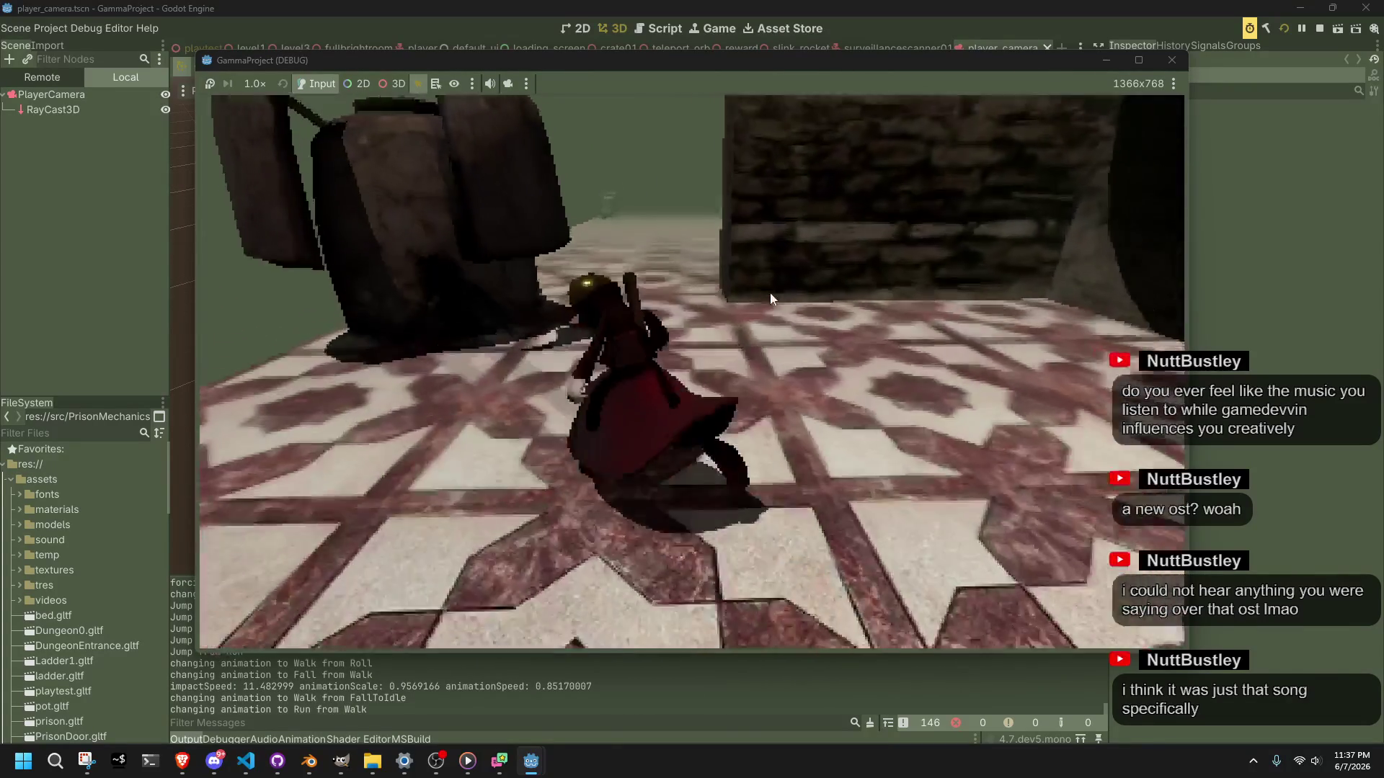
key(space)
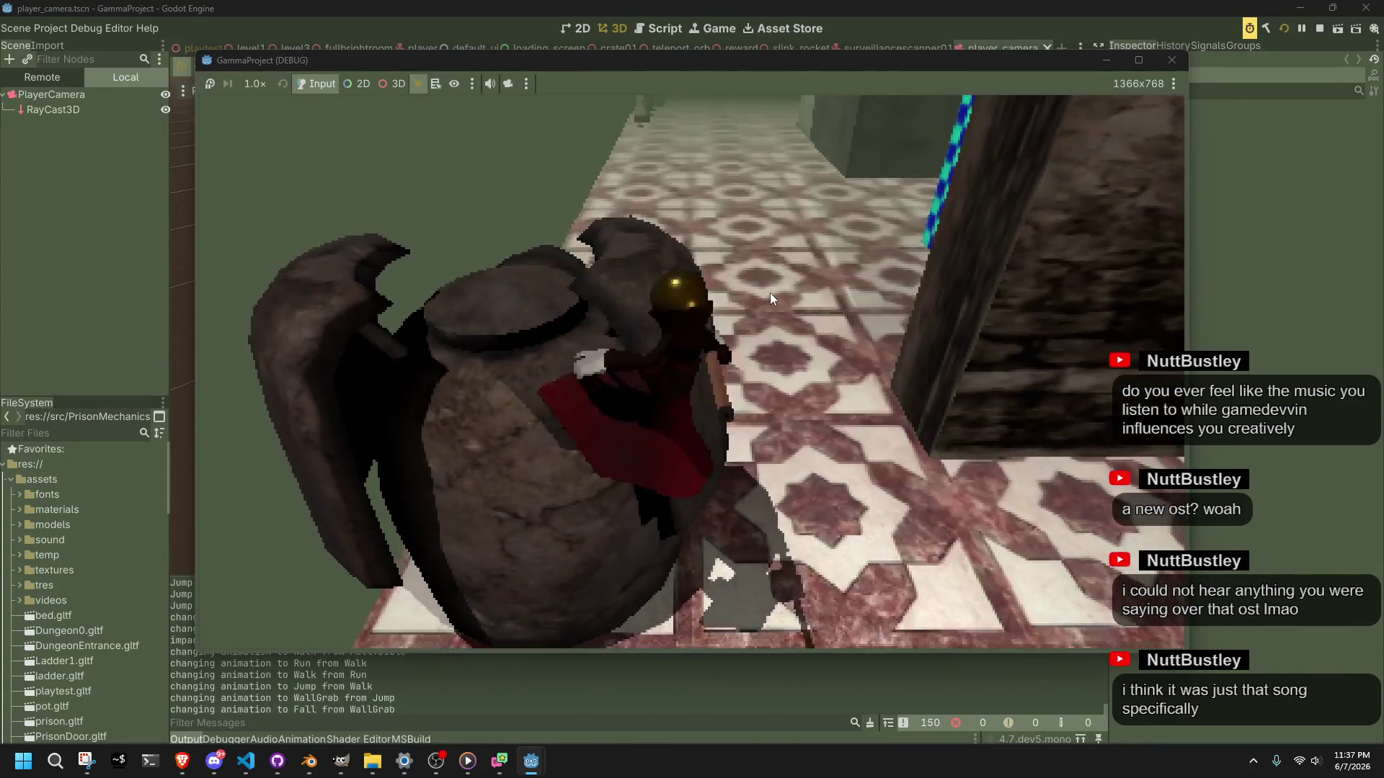
key(w)
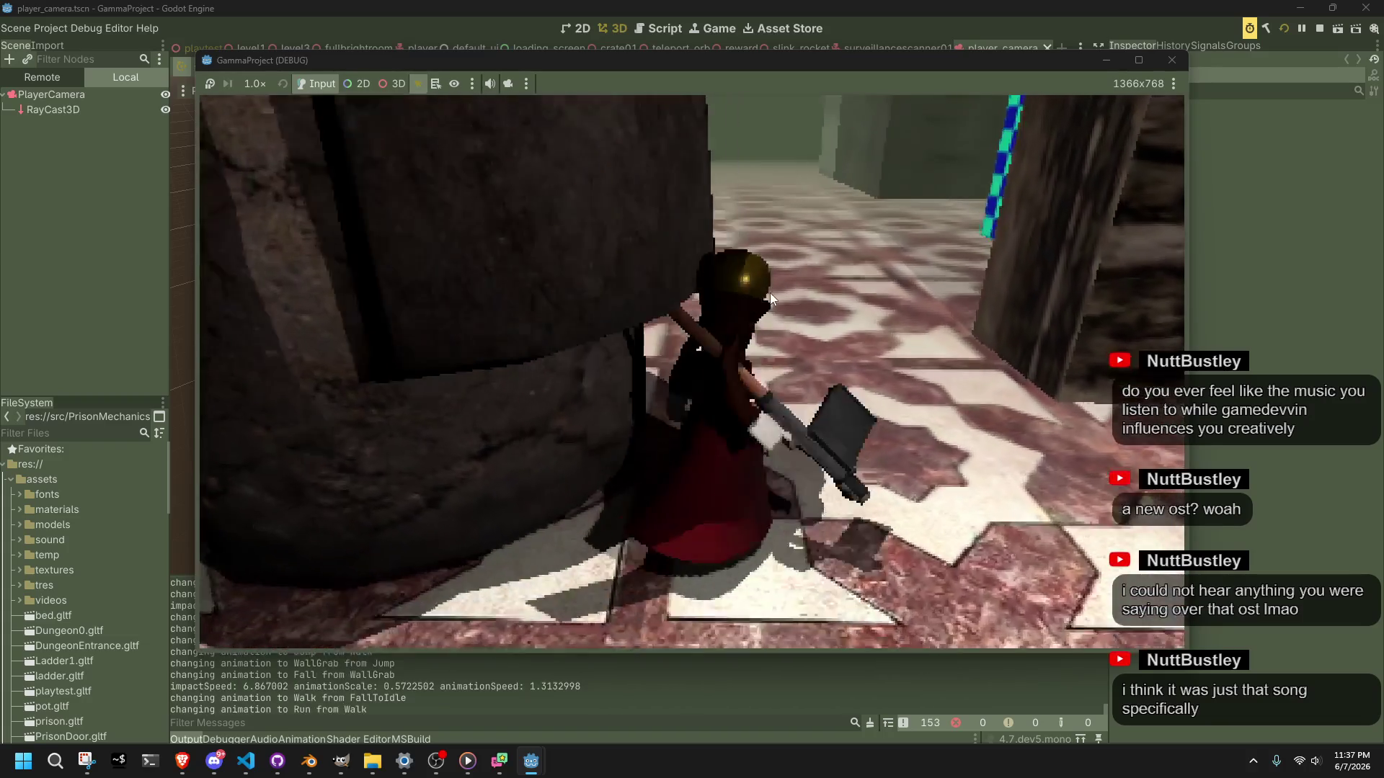
key(a)
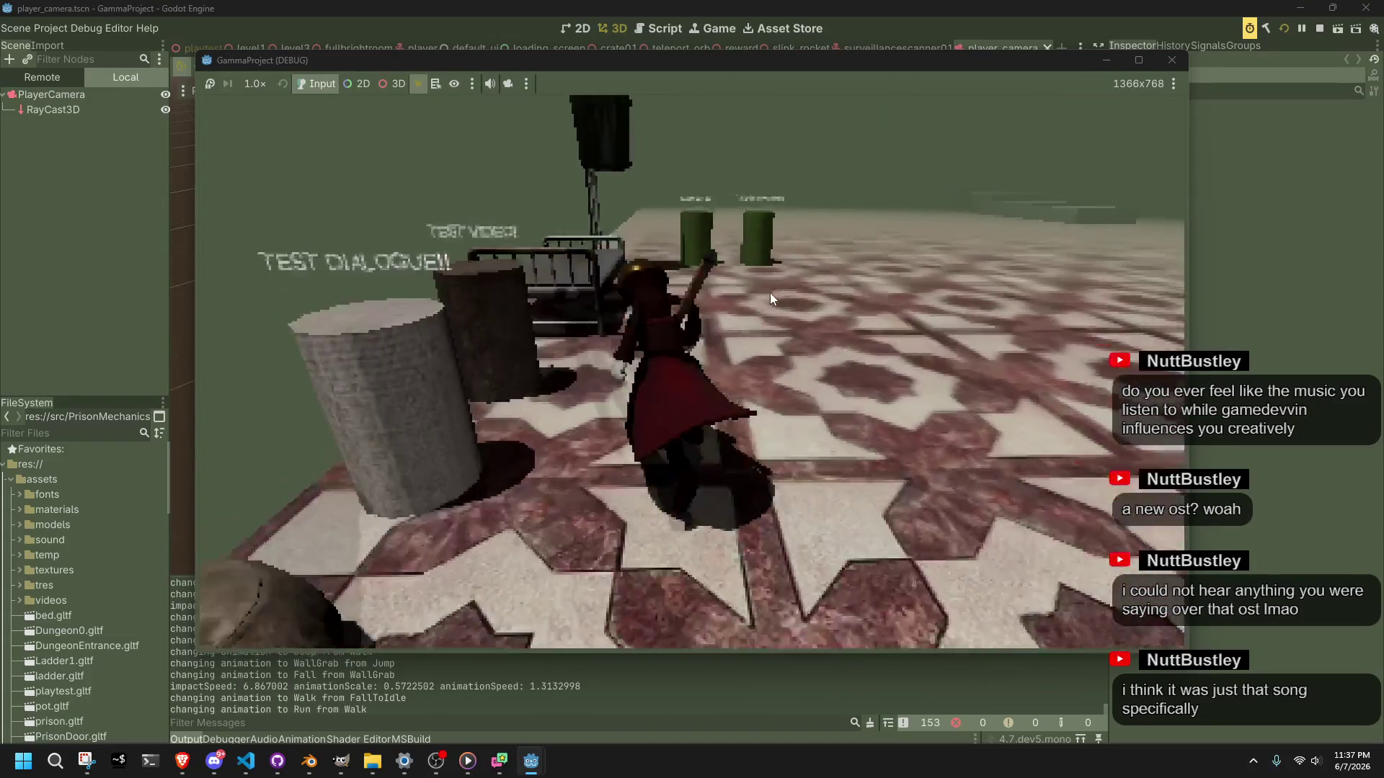
key(space)
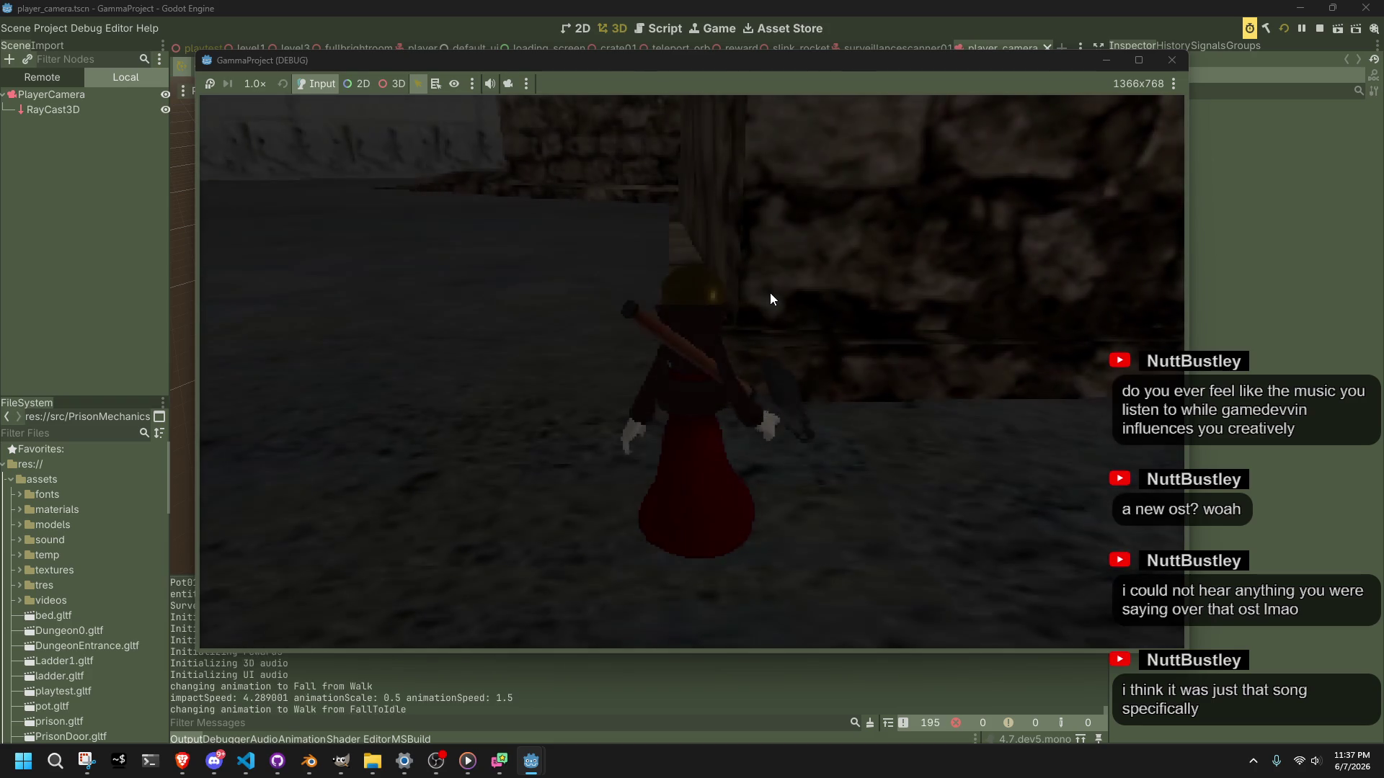
key(s)
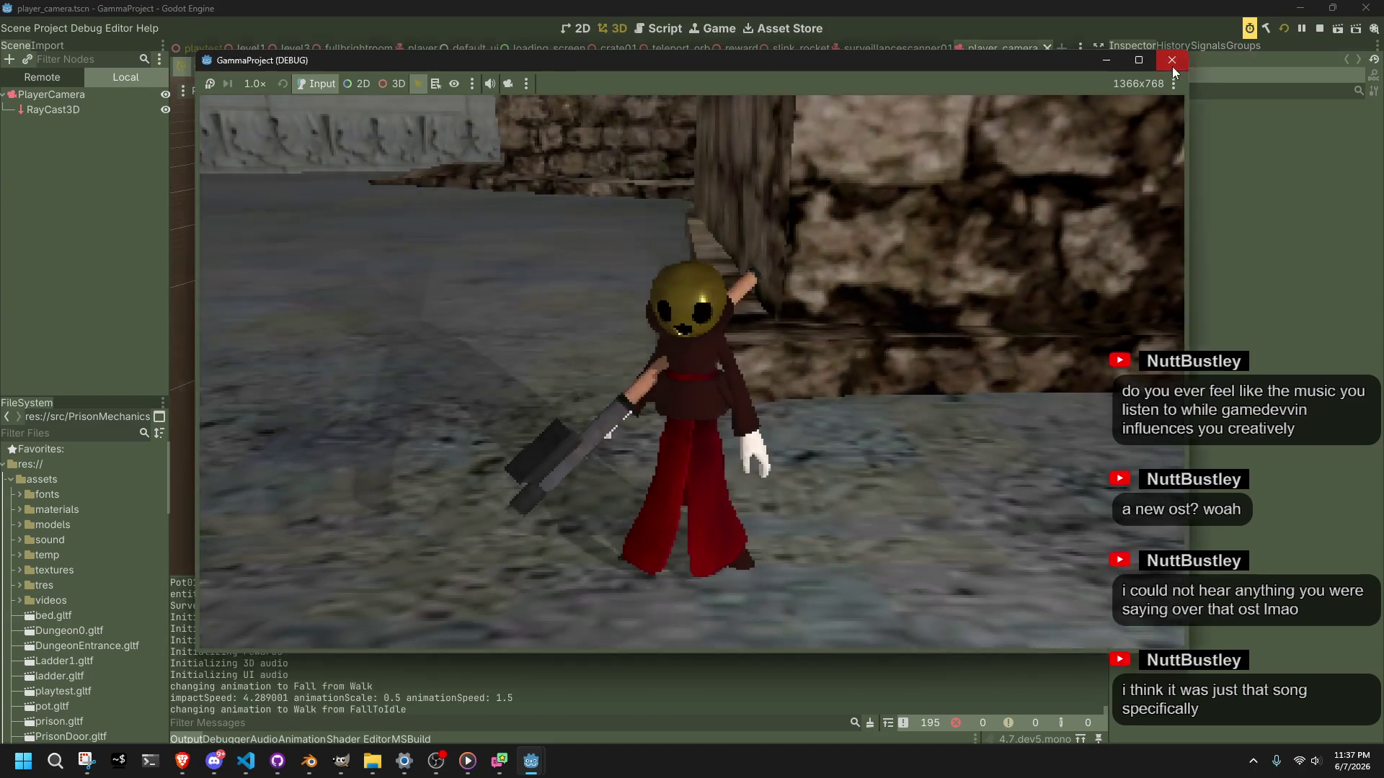
click(1172, 60)
click(251, 48)
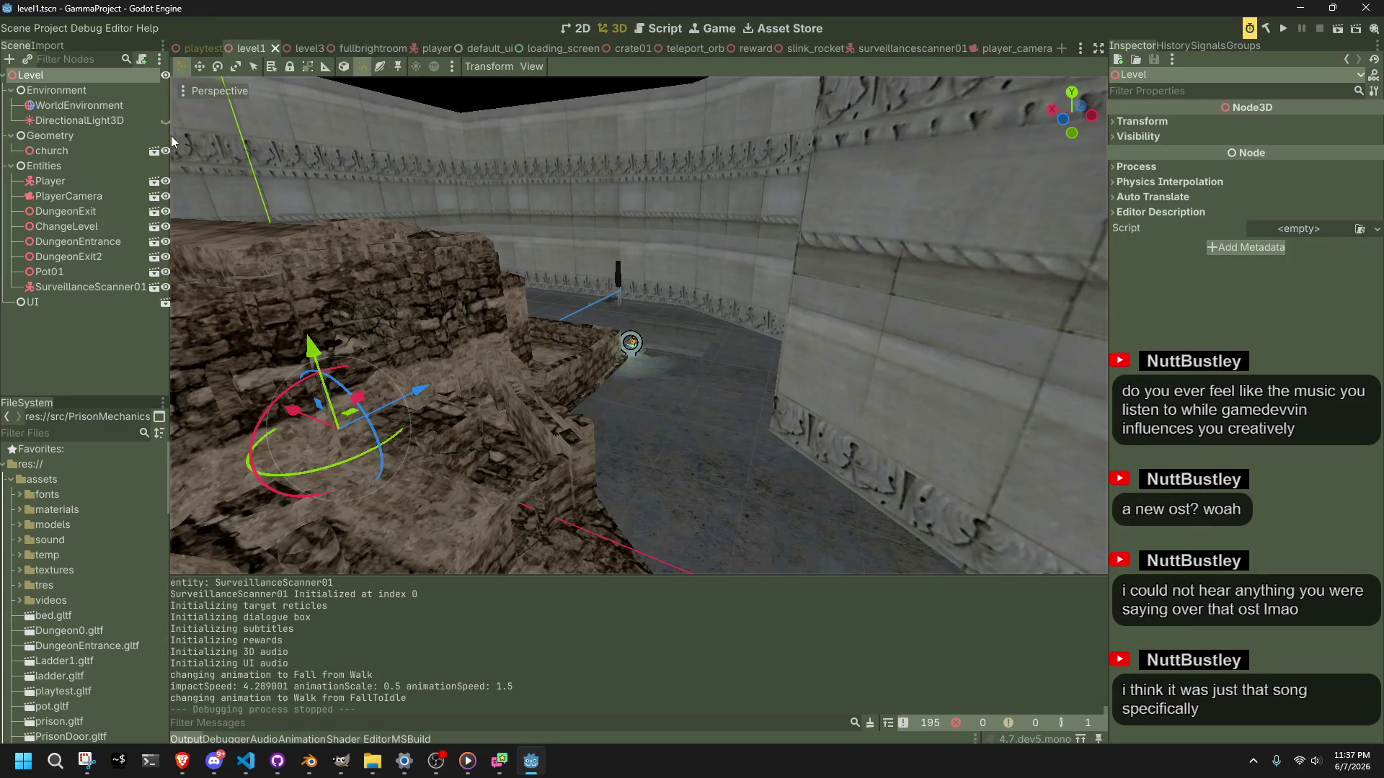
Step: Redo the stretch settings, set the WorldEnvironment ambient light colour to dark blue 0000ff, and save level1
click(79, 106)
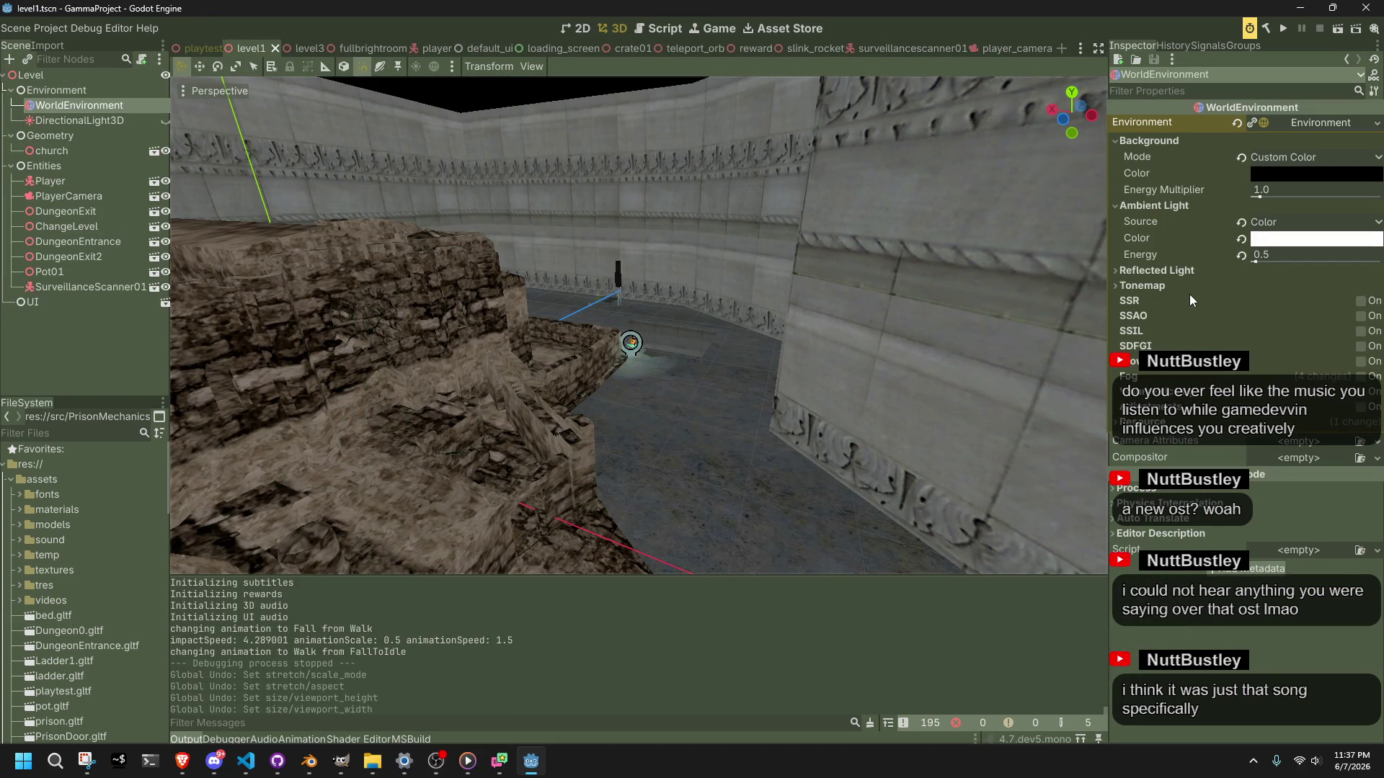
key(ctrl+shift+z)
key(ctrl+shift+z)
key(ctrl+shift+z)
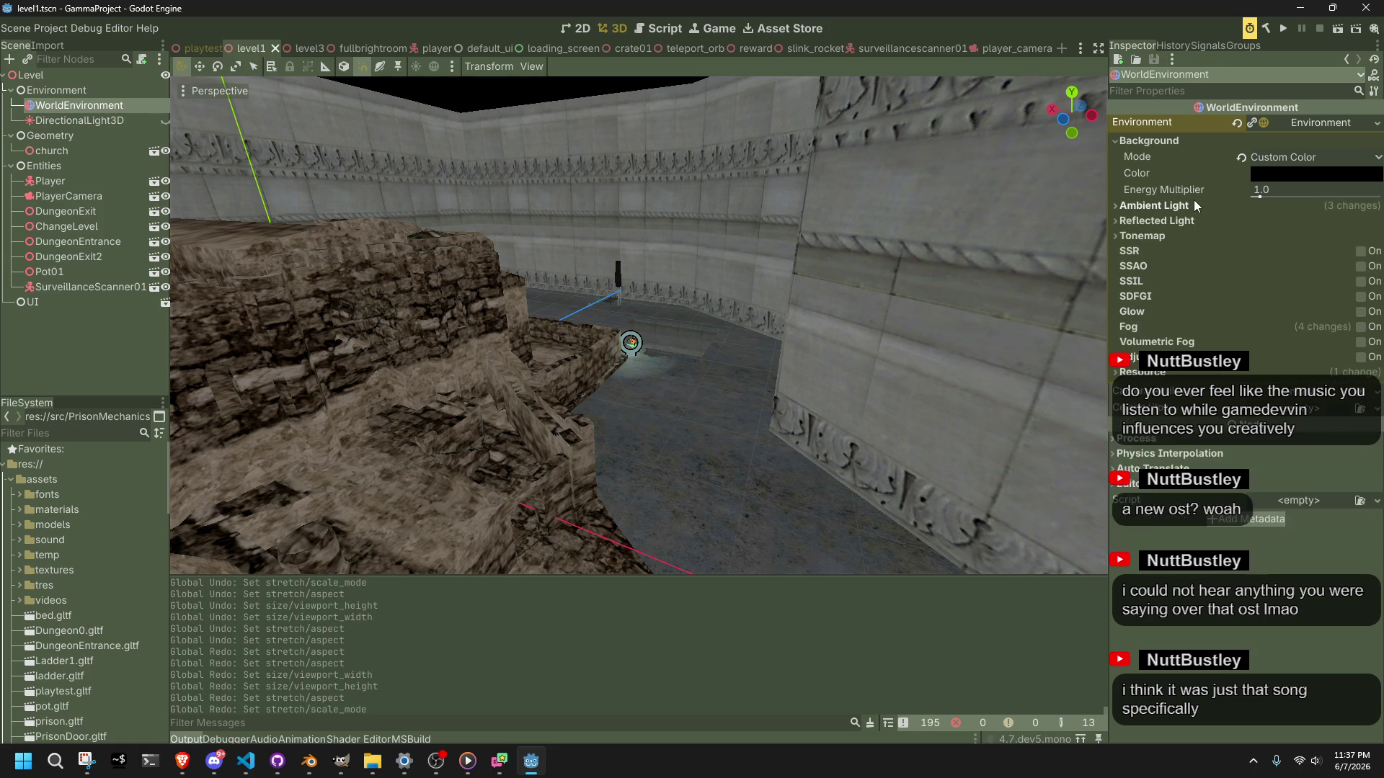
click(1288, 236)
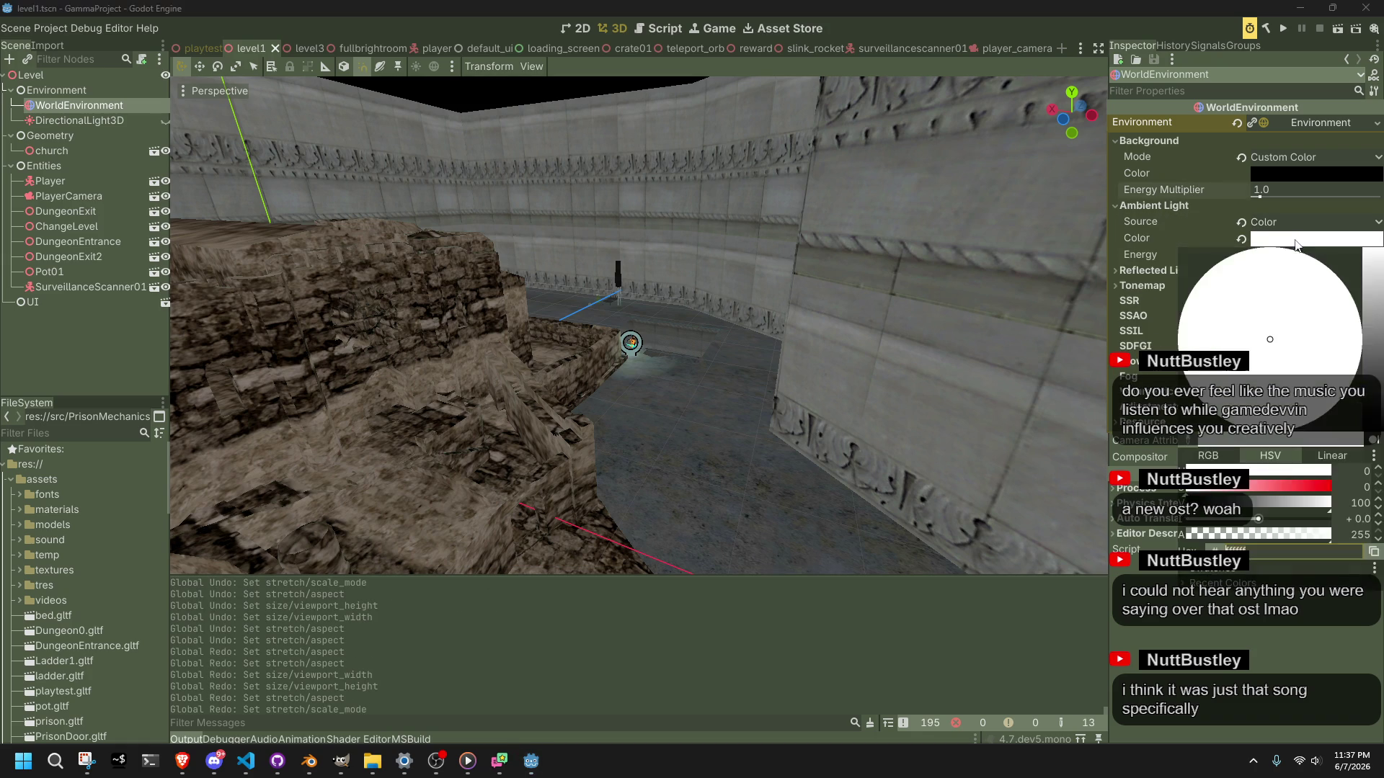
text(0)
text(00)
text(ff)
key(Return)
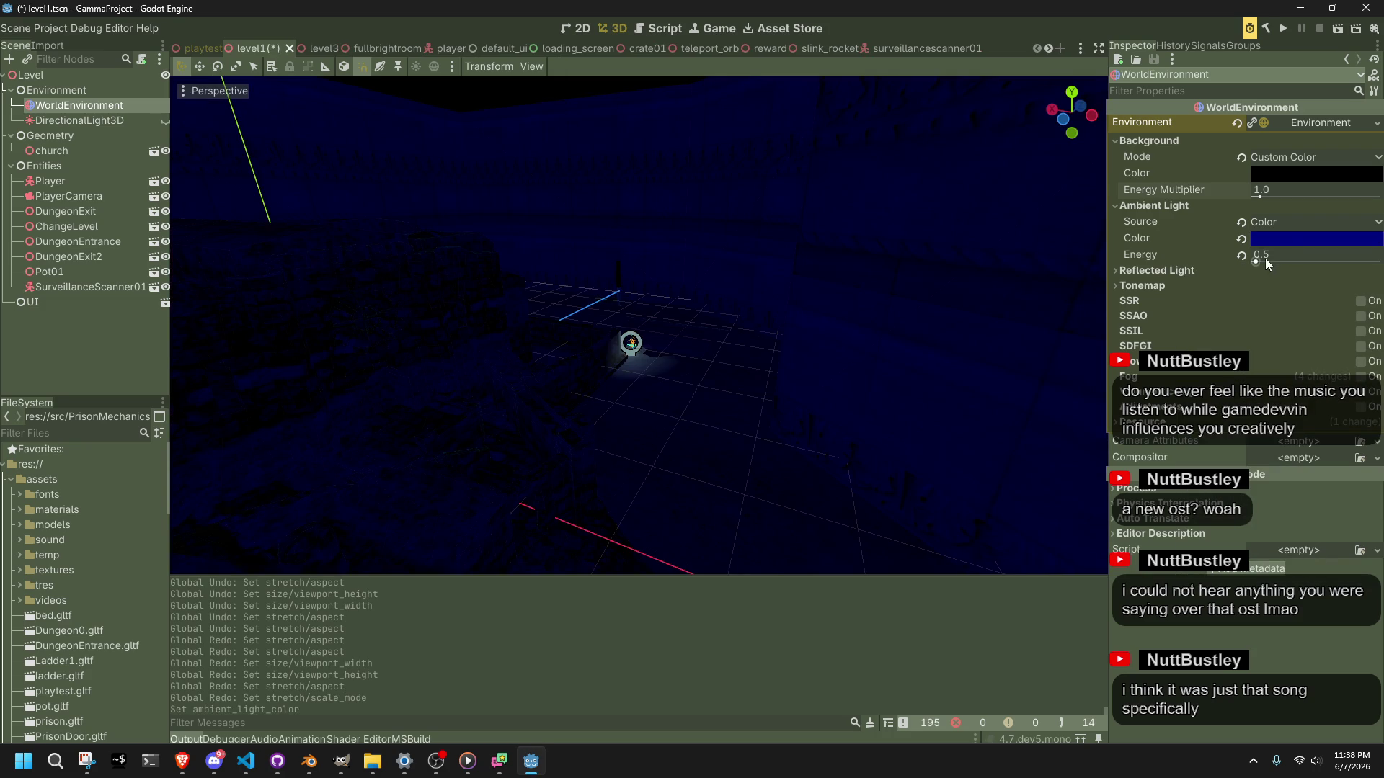
click(1343, 33)
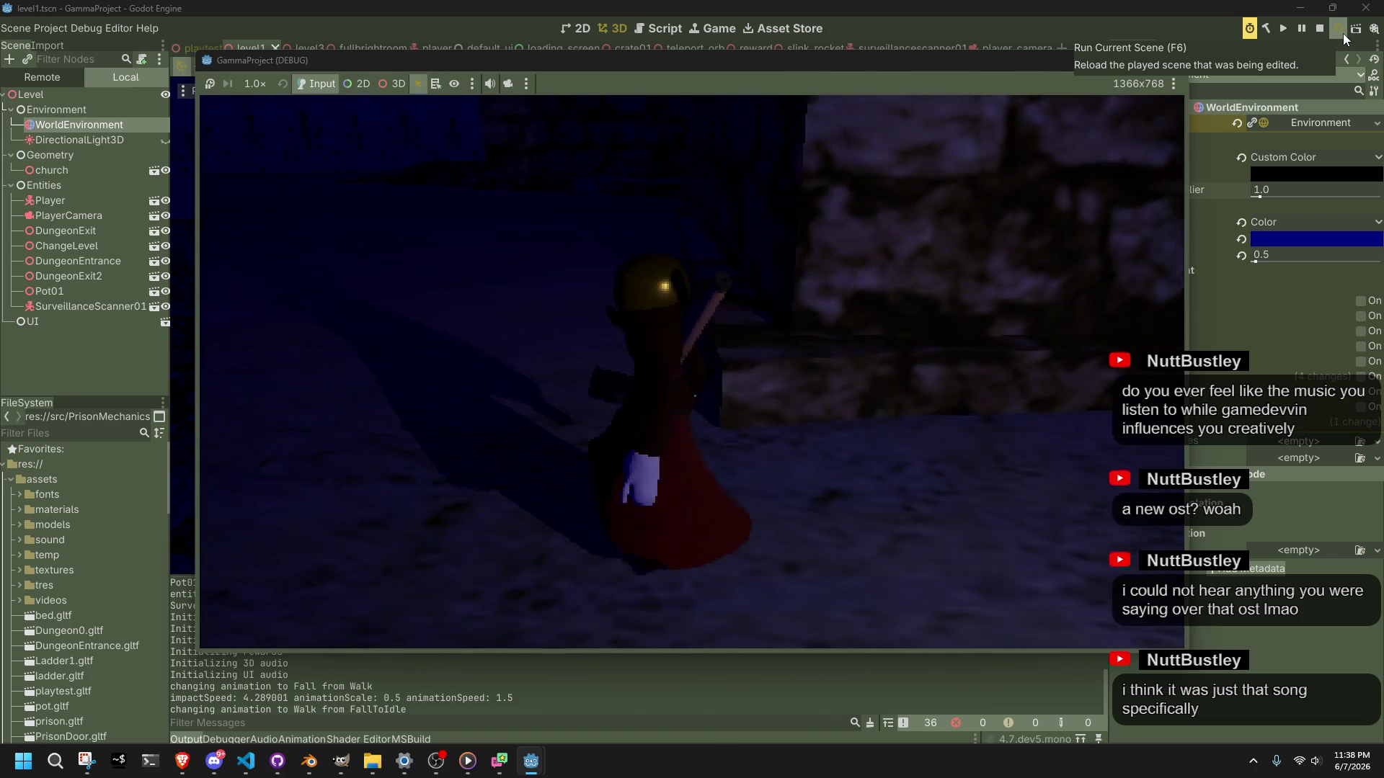
Step: Stop the game and lower the ambient colour's saturation to a softer blue (HSV 240, 49, 27)
key(Escape)
click(1312, 239)
mouse_move(1323, 499)
mouse_down()
mouse_move(1277, 493)
mouse_move(1247, 511)
mouse_move(1292, 506)
mouse_move(1225, 516)
mouse_move(1257, 498)
mouse_up()
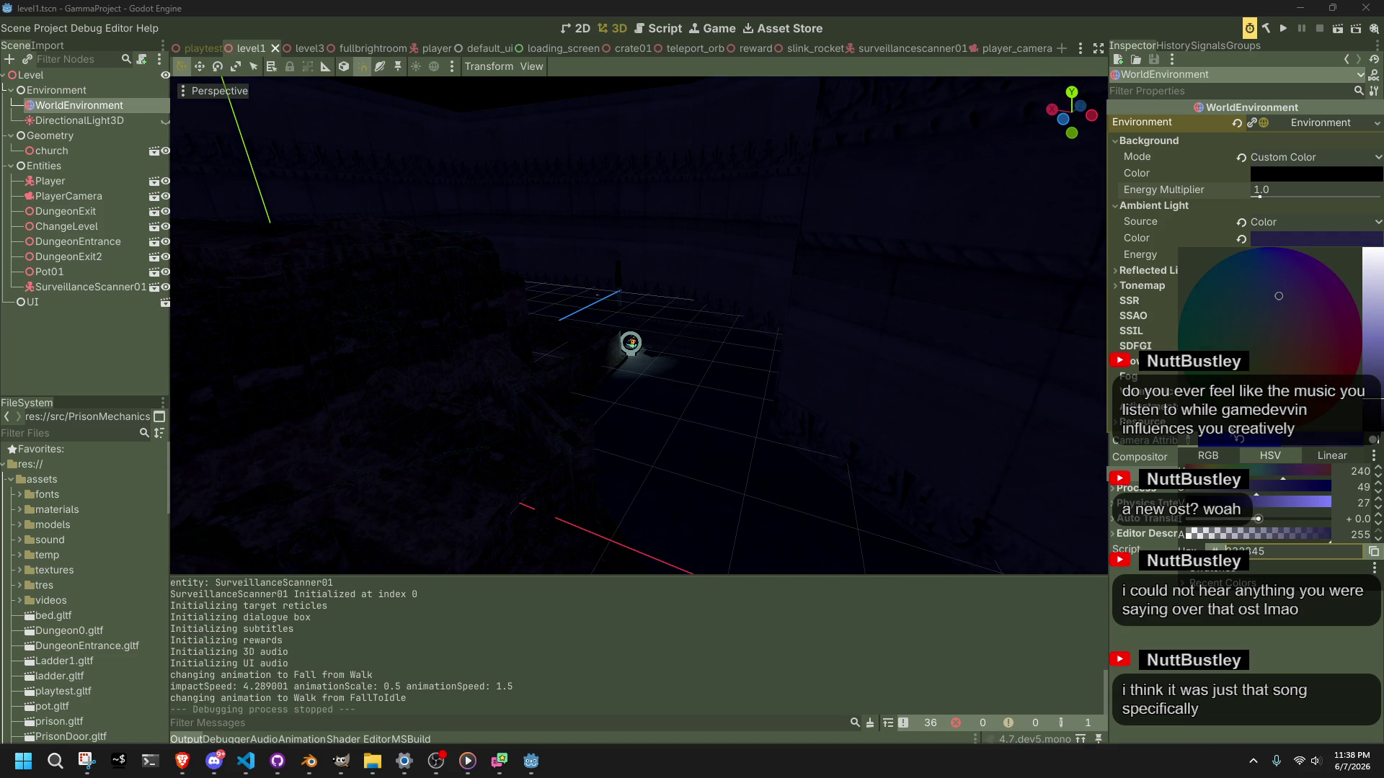
Step: Commit the softer blue ambient colour to level1 and switch over to the browser
click(1333, 34)
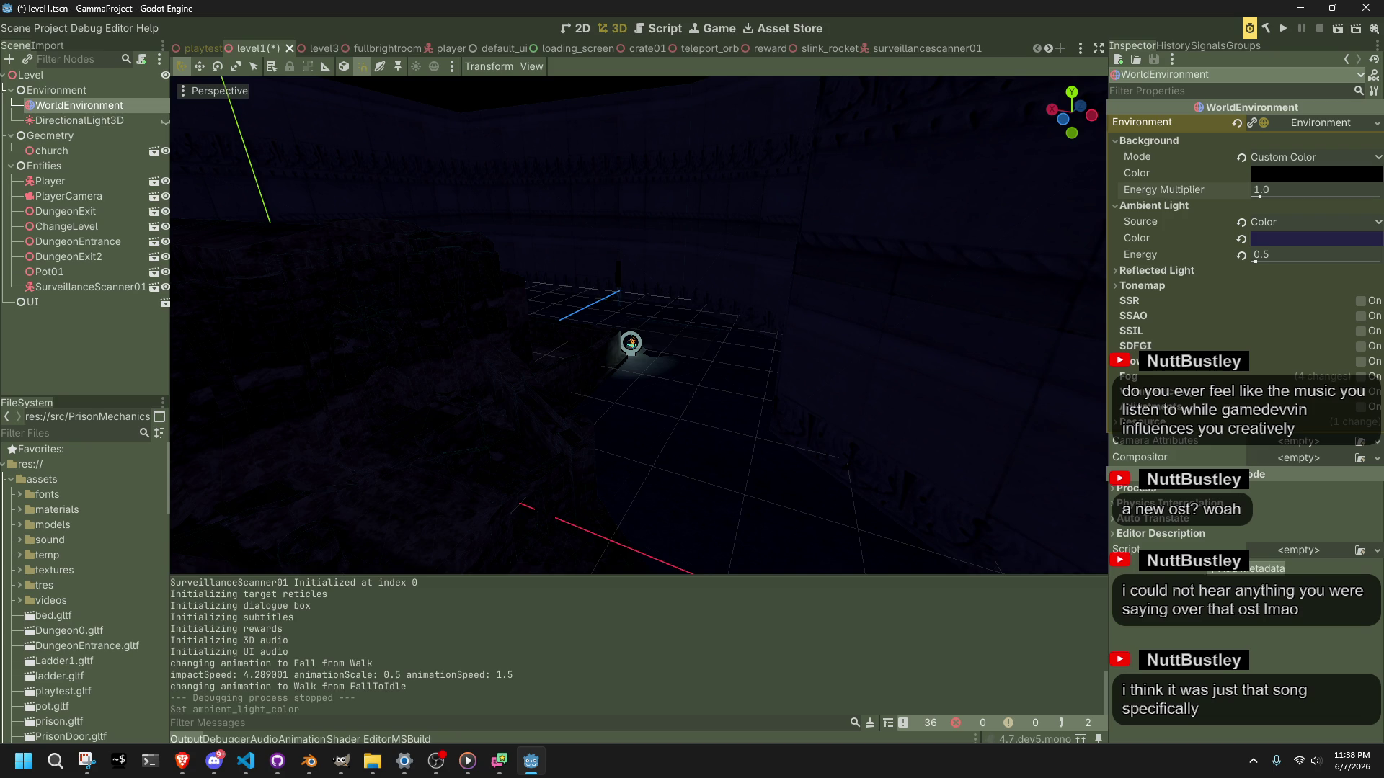
key(alt+Tab)
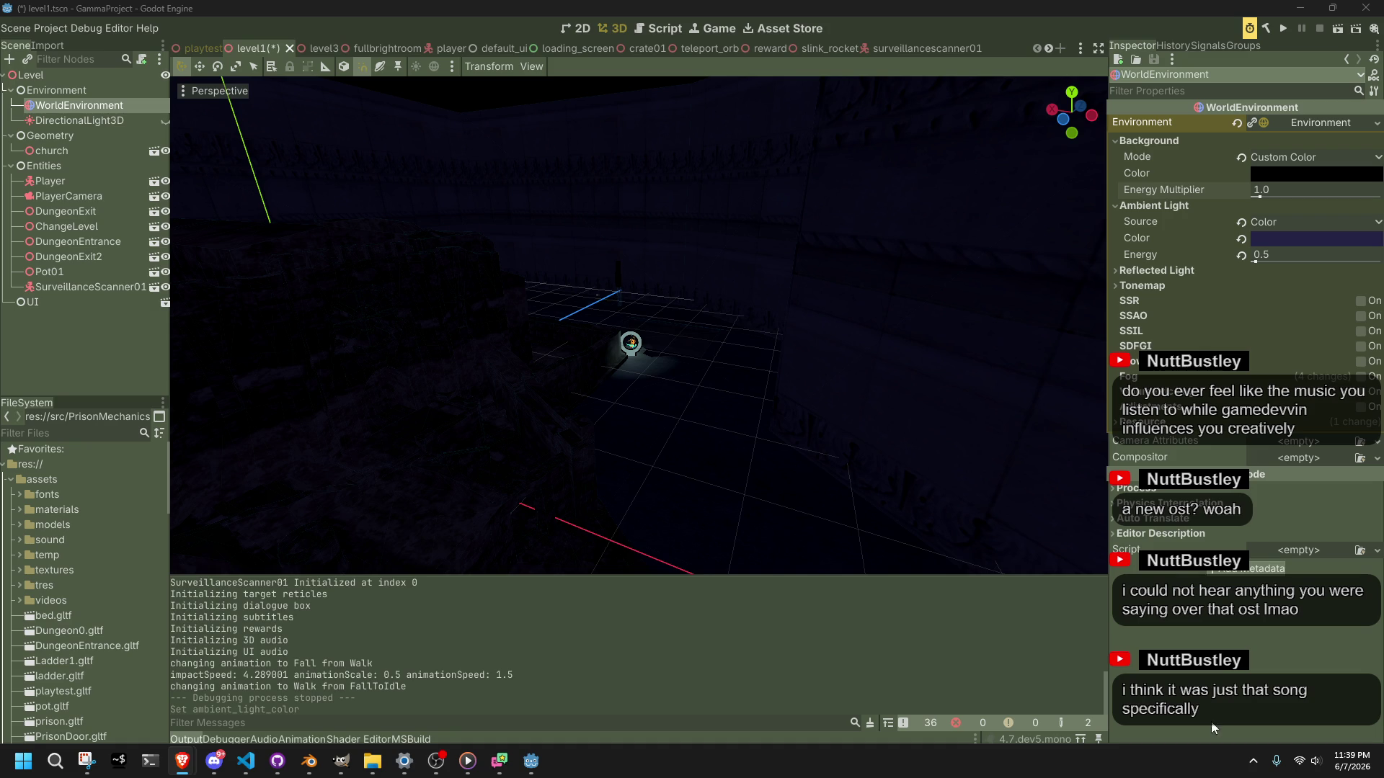
Step: Bring up the Project Settings window for project.godot over the level1 editor
click(45, 29)
click(58, 39)
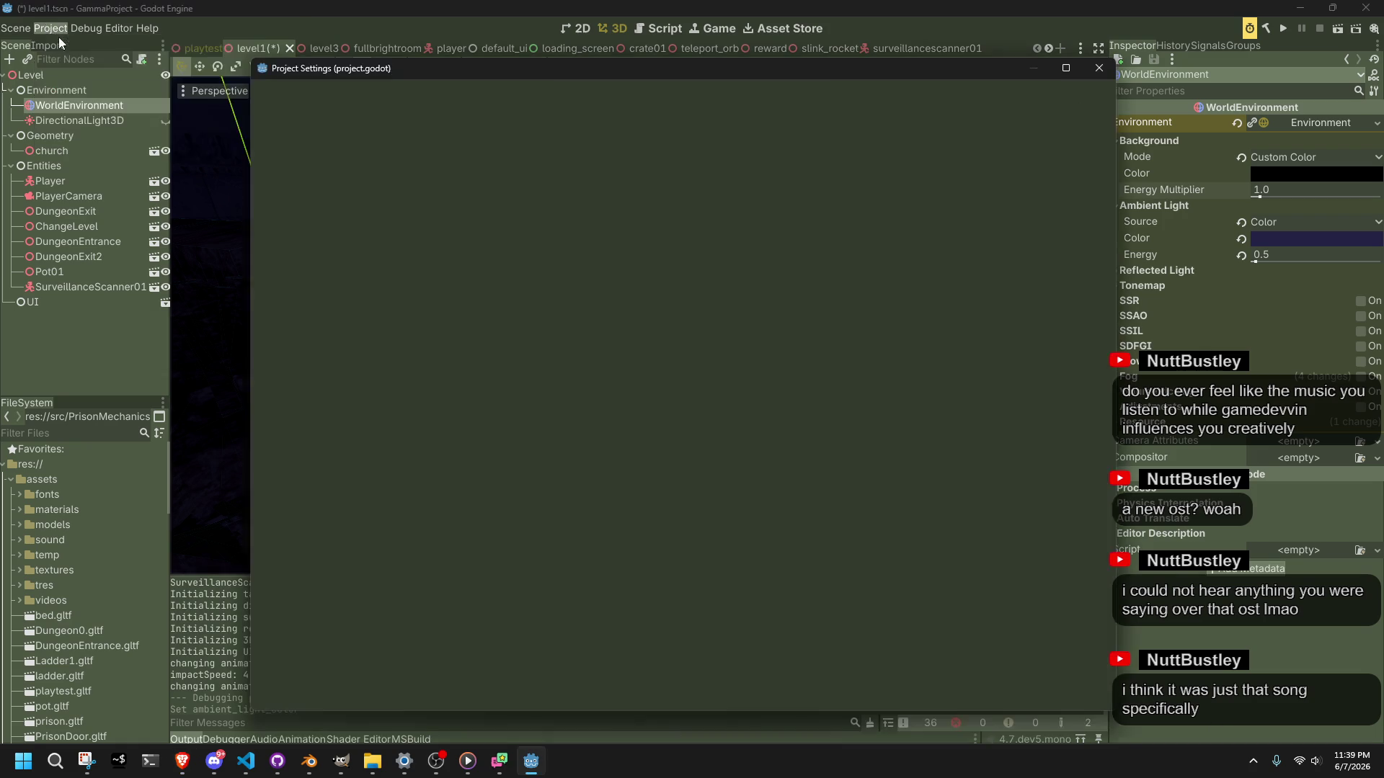
Step: Filter Project Settings for 'shadow' and check Atlas Quadrant 0 Subdiv, keeping 4 Shadows
text(shadow)
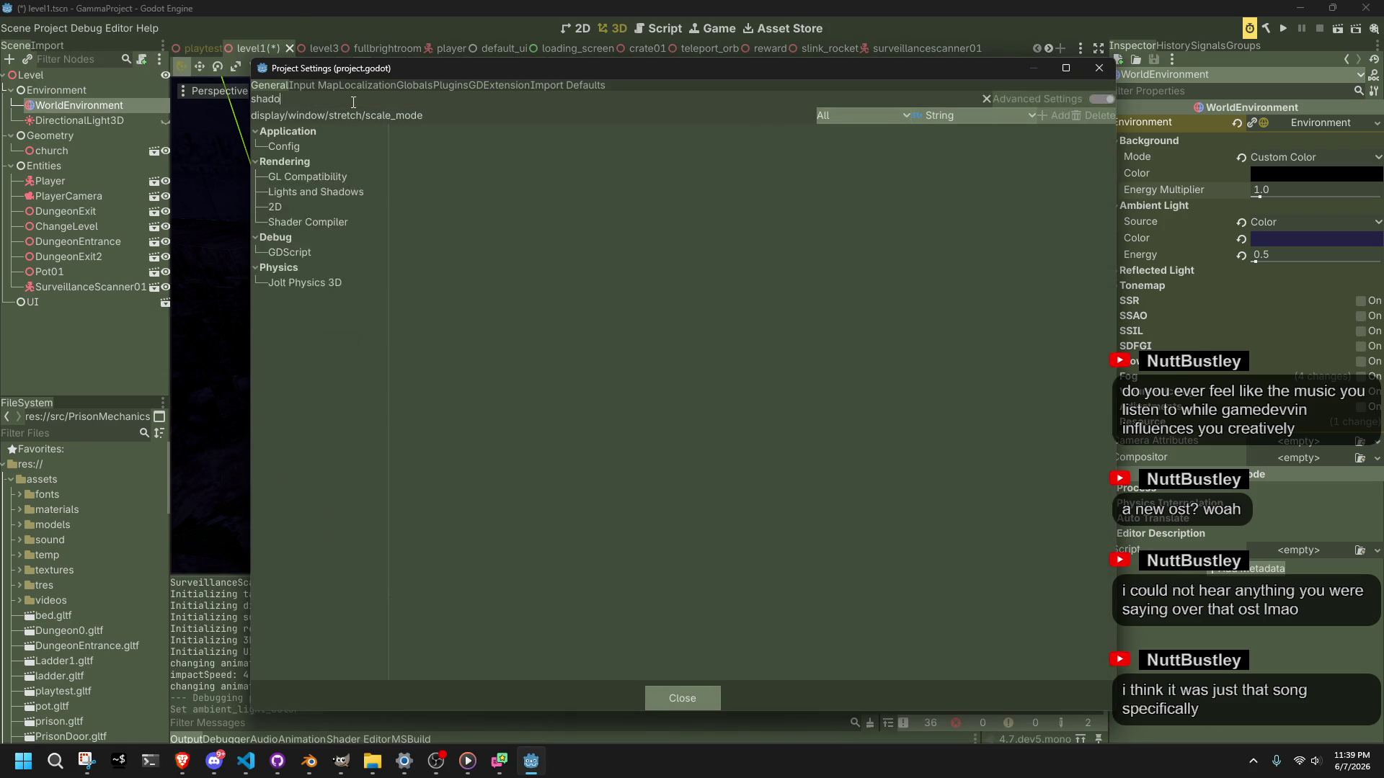
click(335, 175)
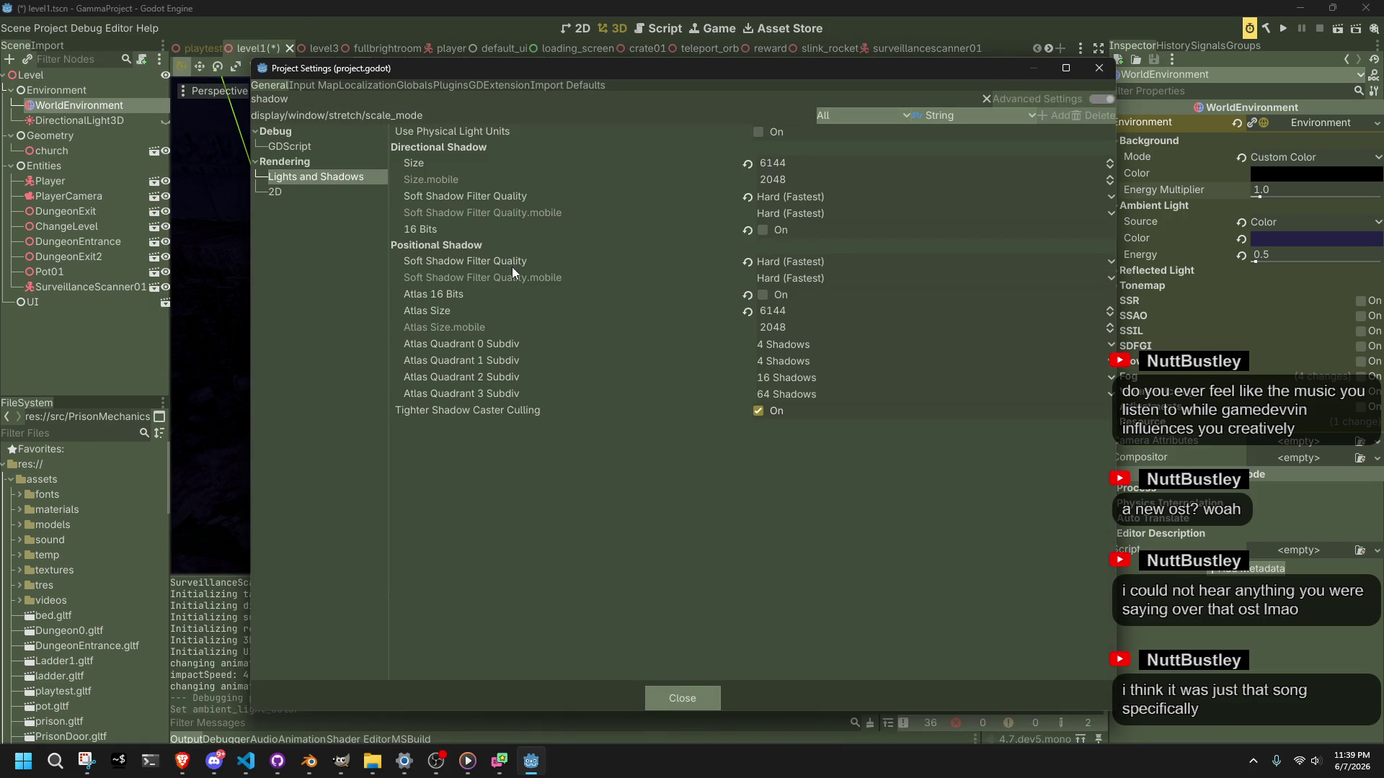
click(795, 346)
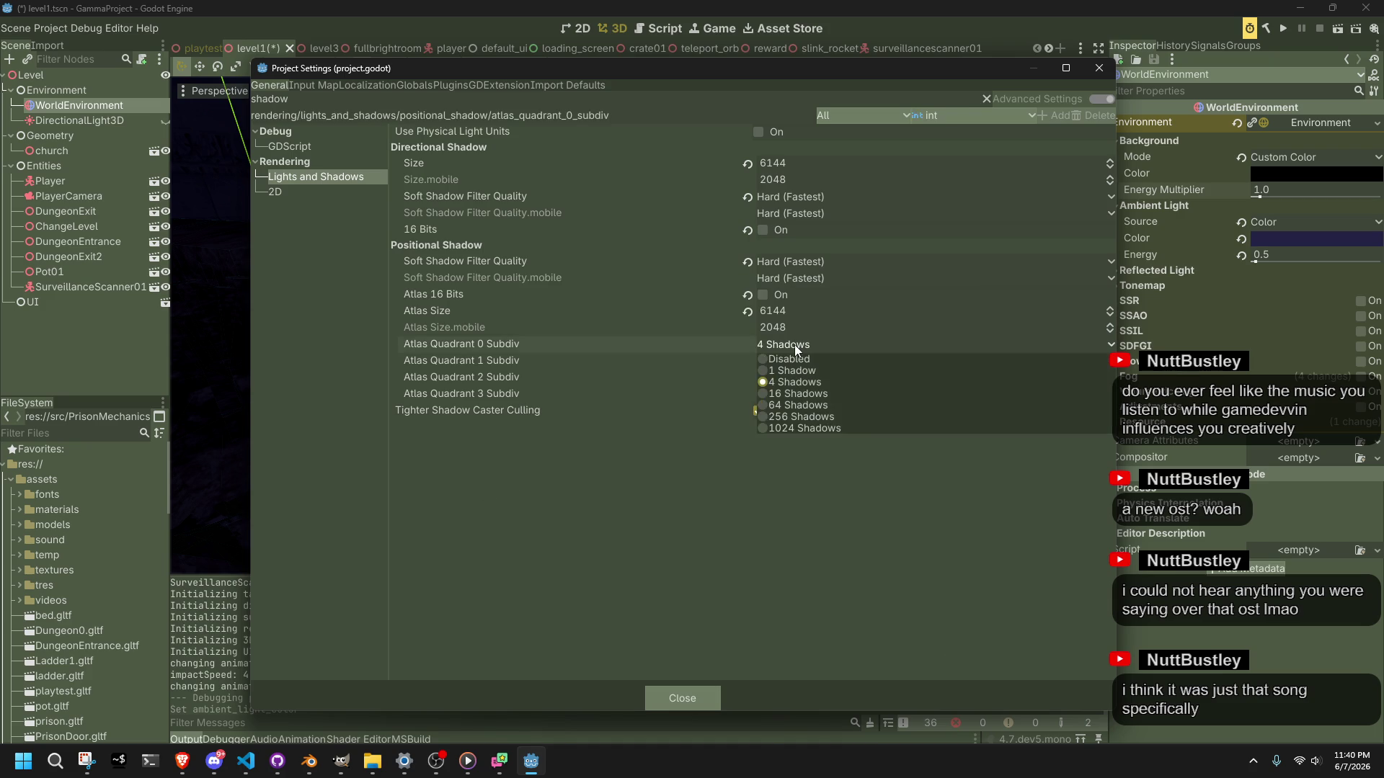
click(794, 345)
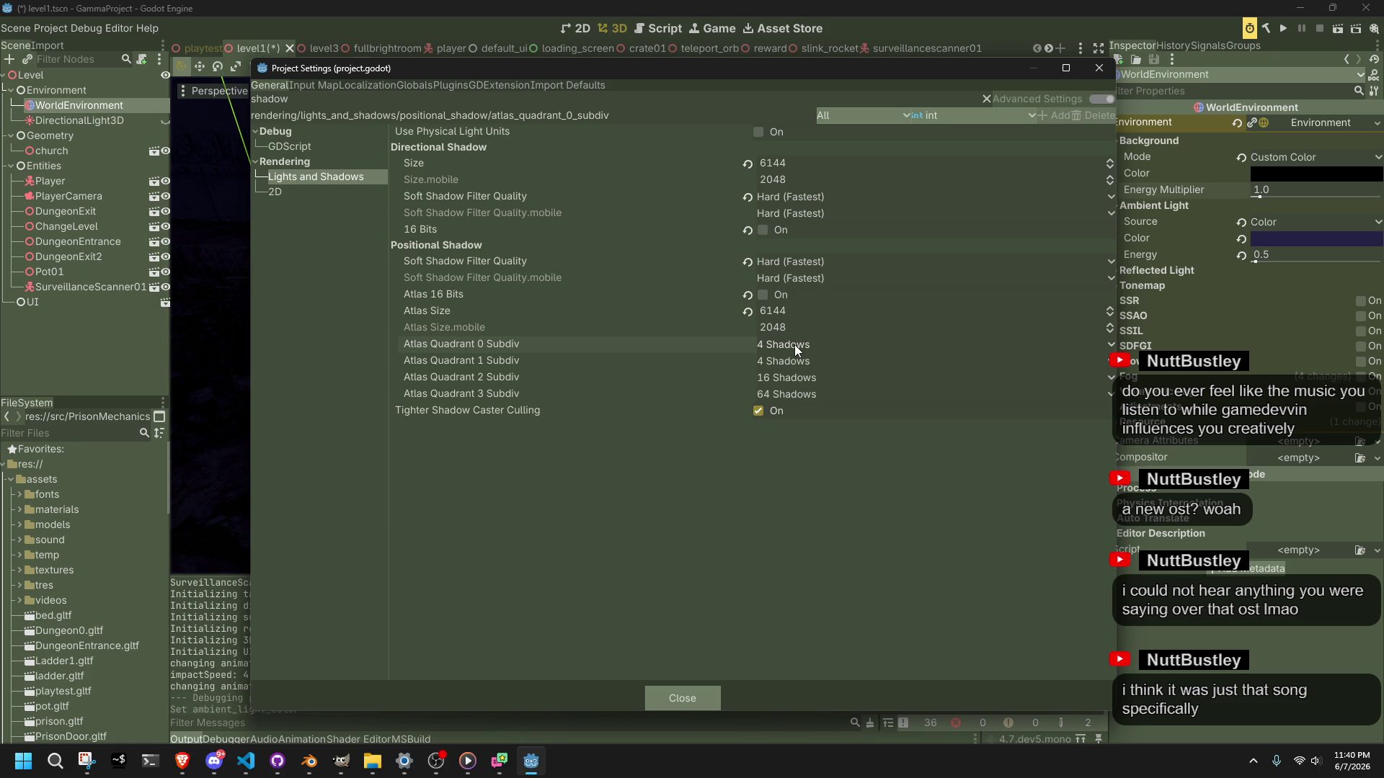
click(794, 344)
click(815, 383)
Step: Set Directional Shadow Size to 1024 and close Project Settings
mouse_move(456, 235)
click(818, 159)
text(4)
key(Return)
click(699, 697)
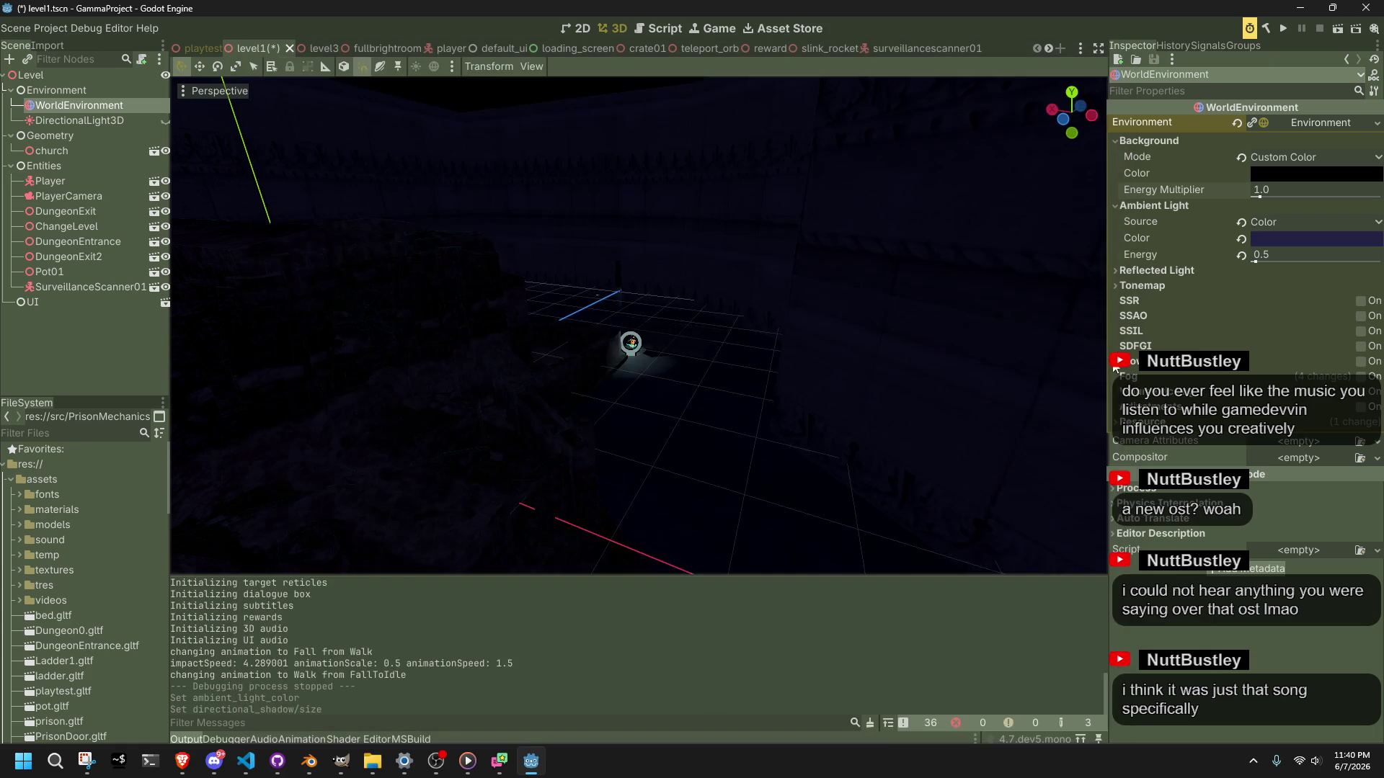
Step: Play-test the dim blue-lit level in the debug window, then stop the game
click(1339, 29)
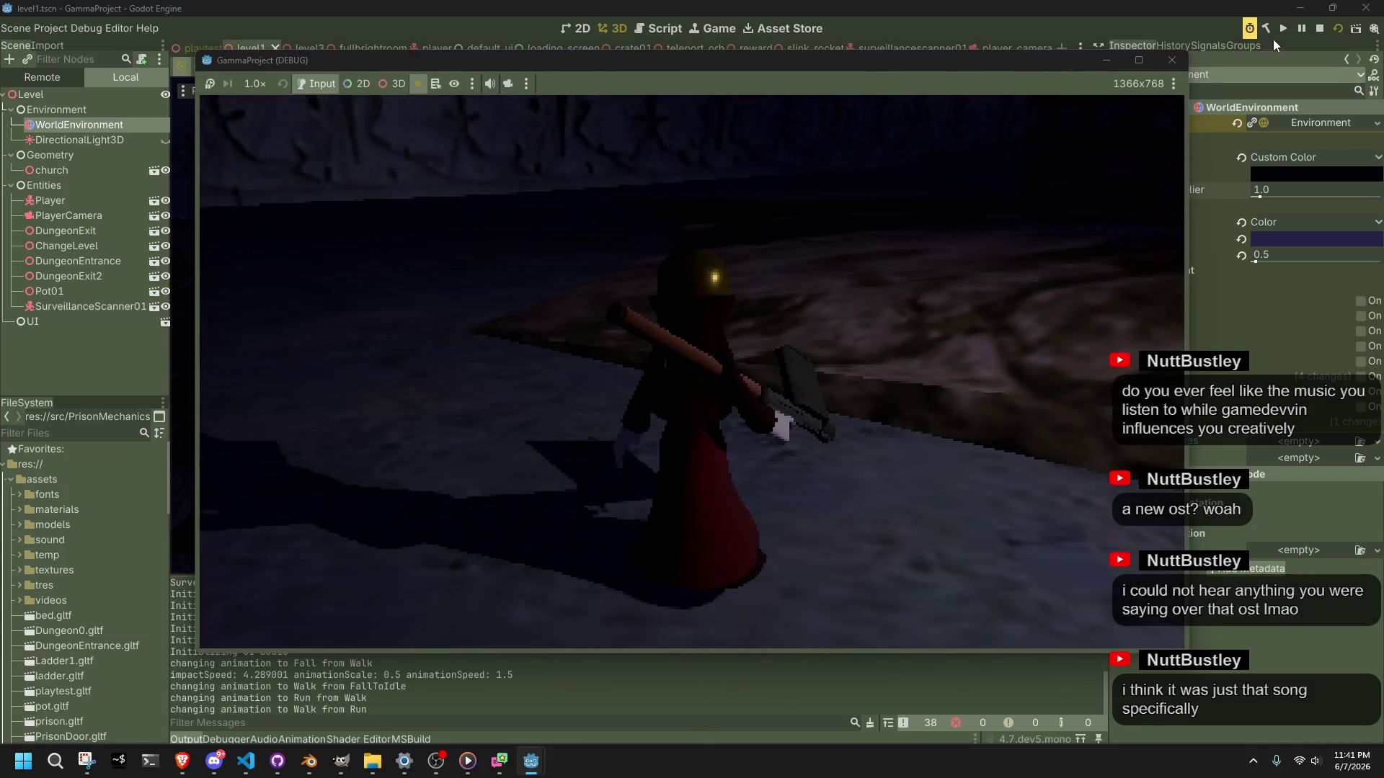
click(1184, 59)
Step: Look over Main.cs and Player.cs camera code, then return to SurveillanceScanner.cs
click(246, 761)
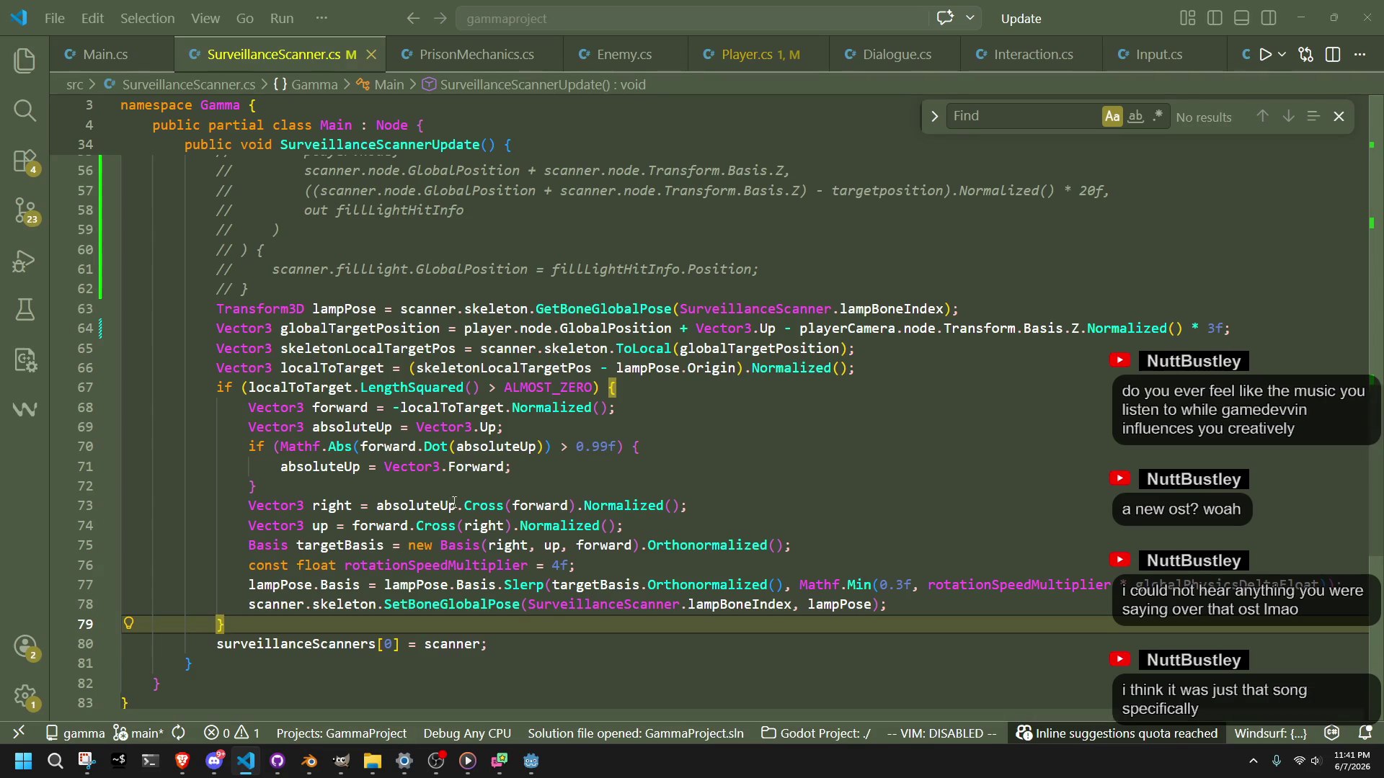
click(99, 63)
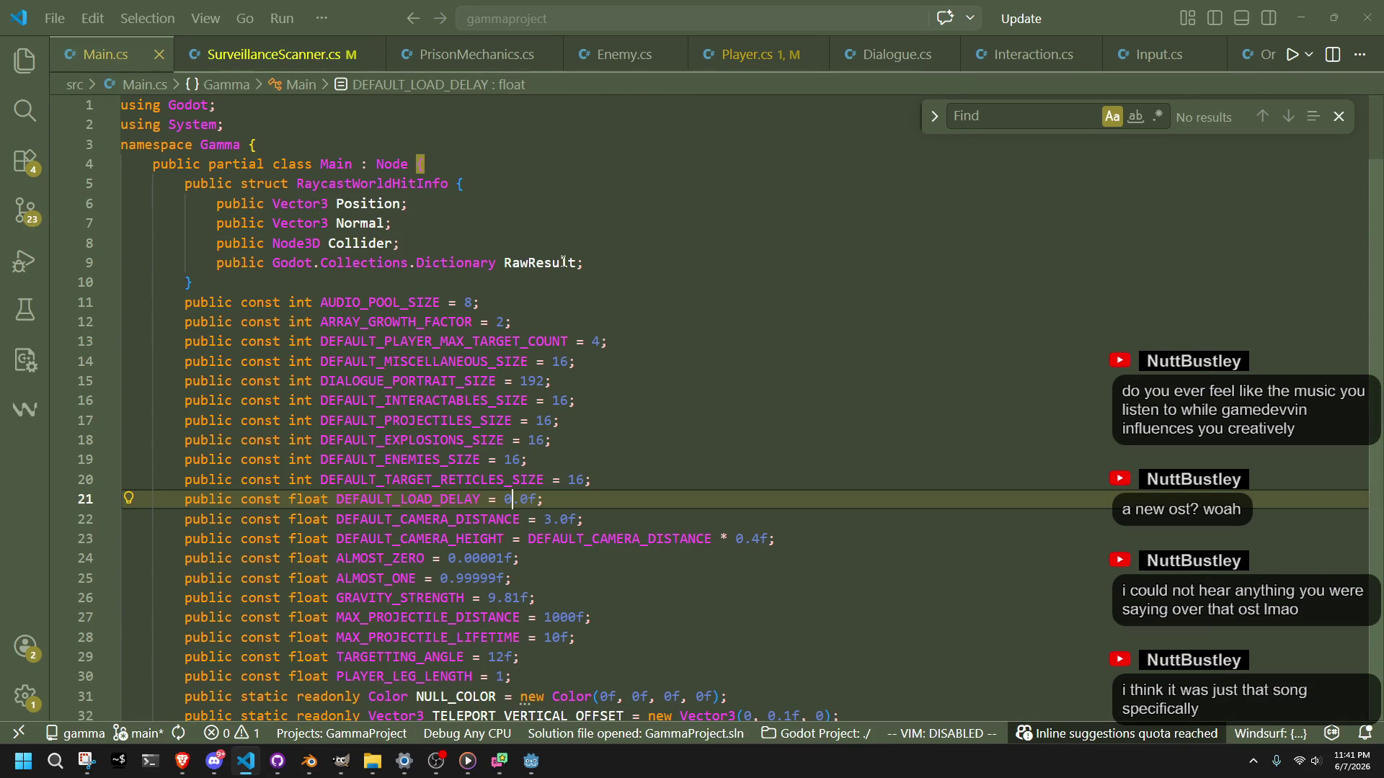
click(749, 57)
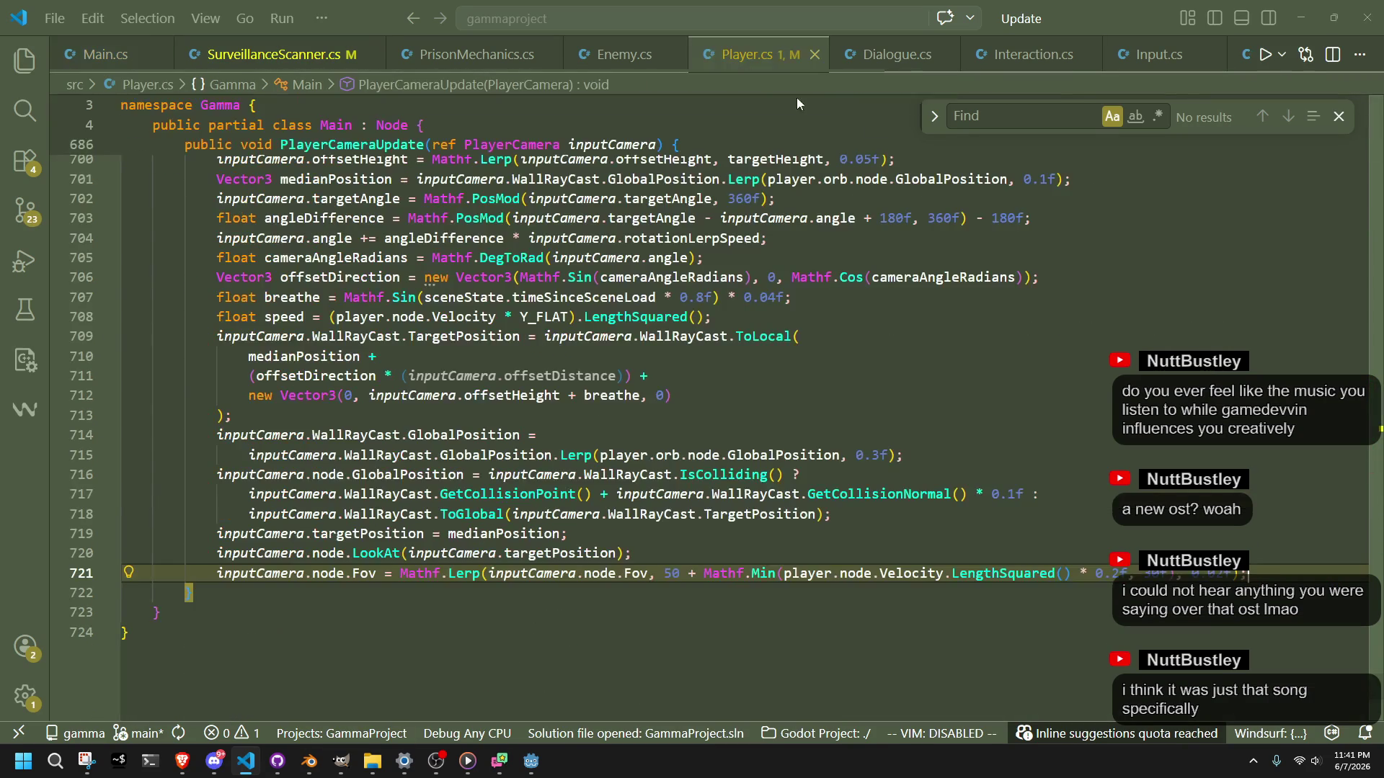
click(1225, 274)
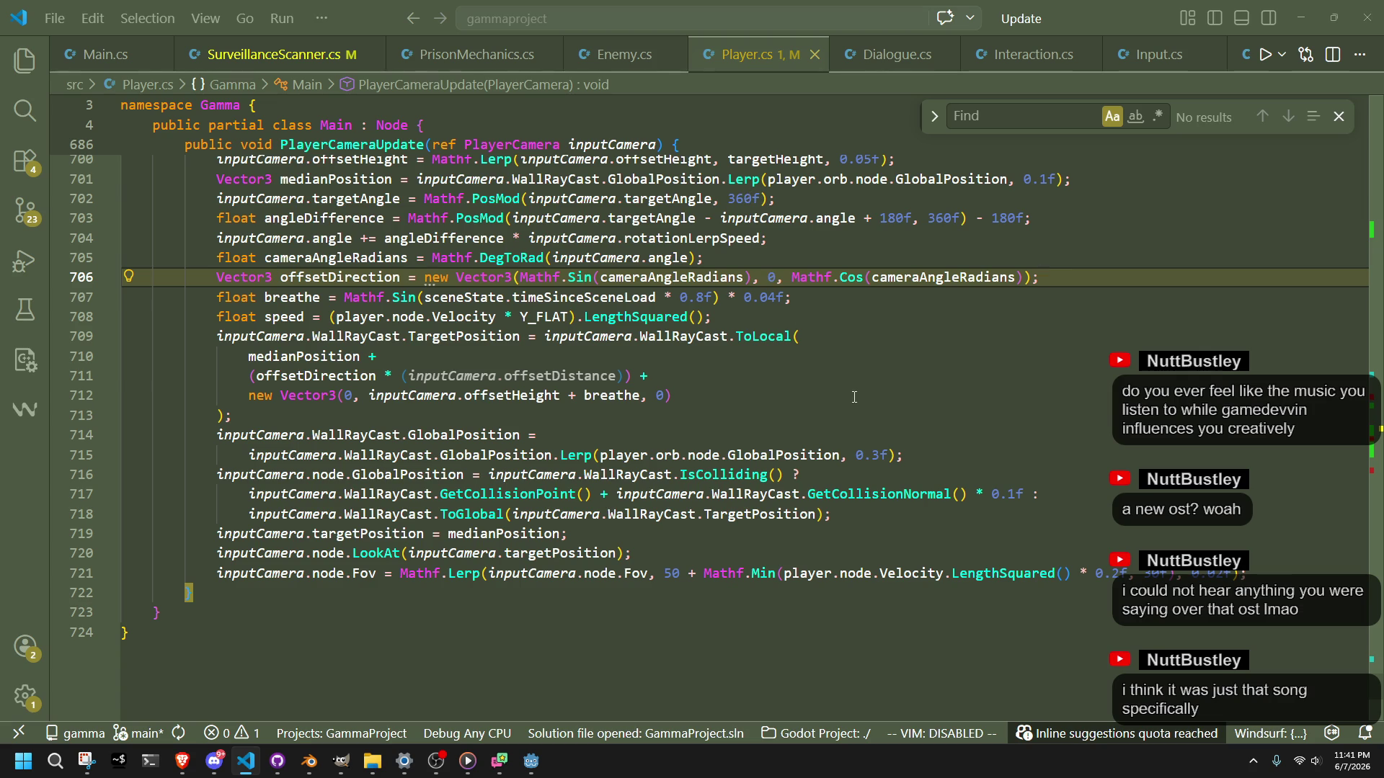
key(ctrl+Tab)
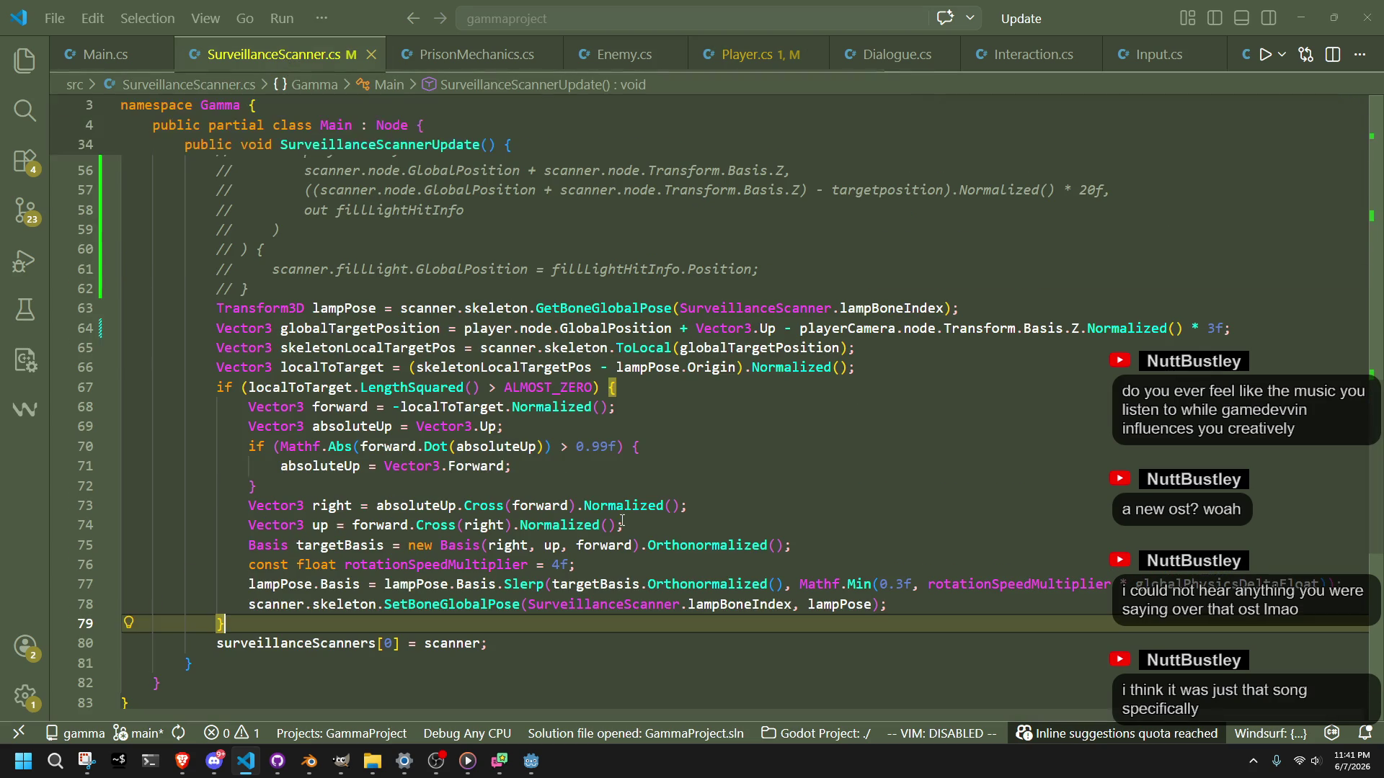
click(546, 478)
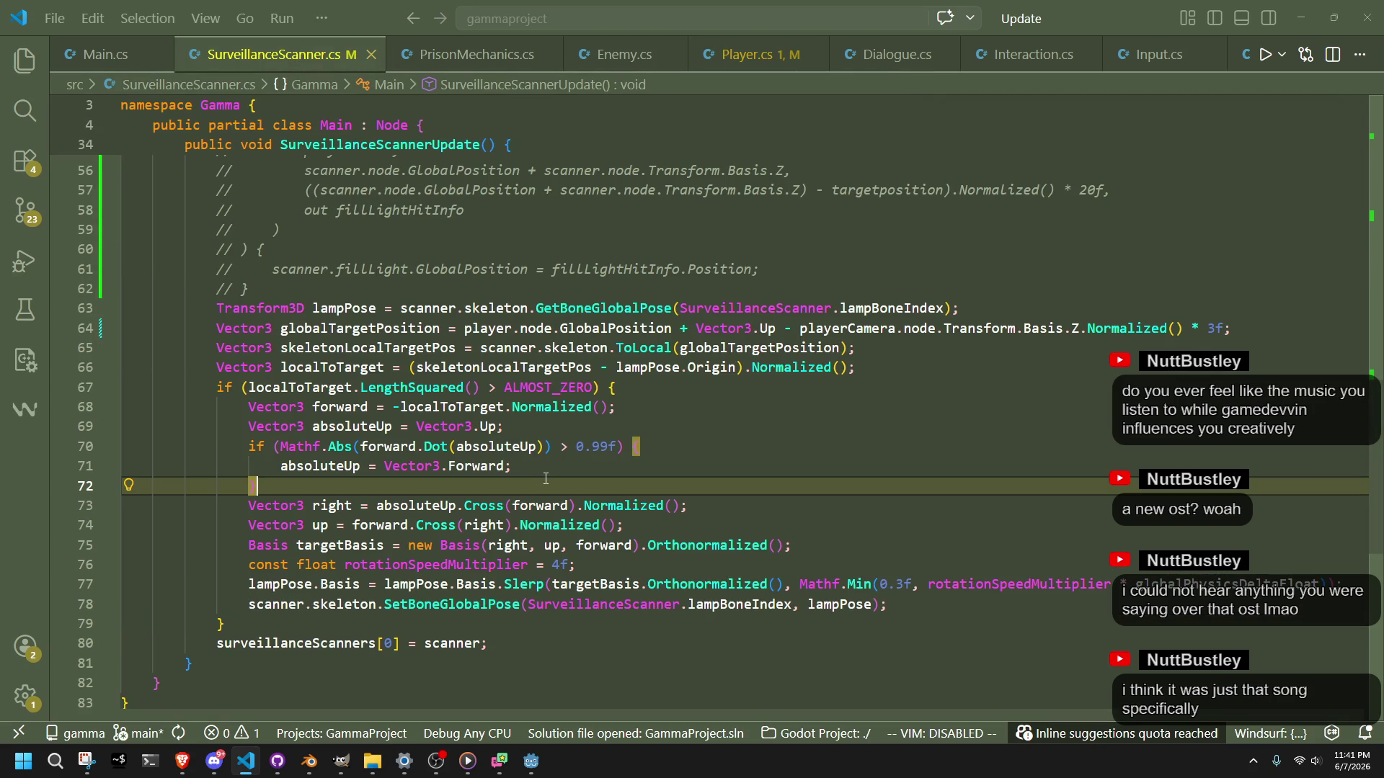
Step: Change the target's Vector3.Up offset on line 40 from 1.4f to 2f
double_click(354, 545)
scroll(360, 541, up, 9)
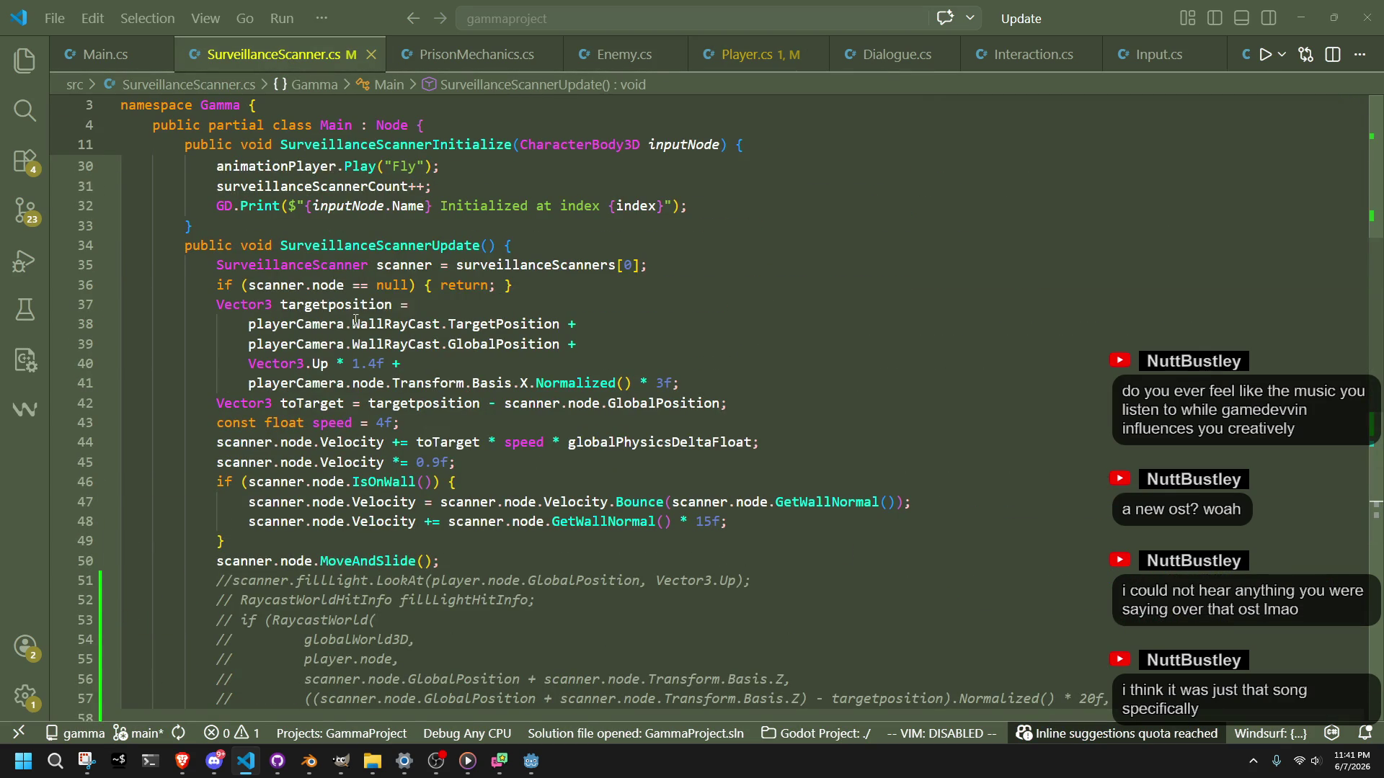
double_click(479, 387)
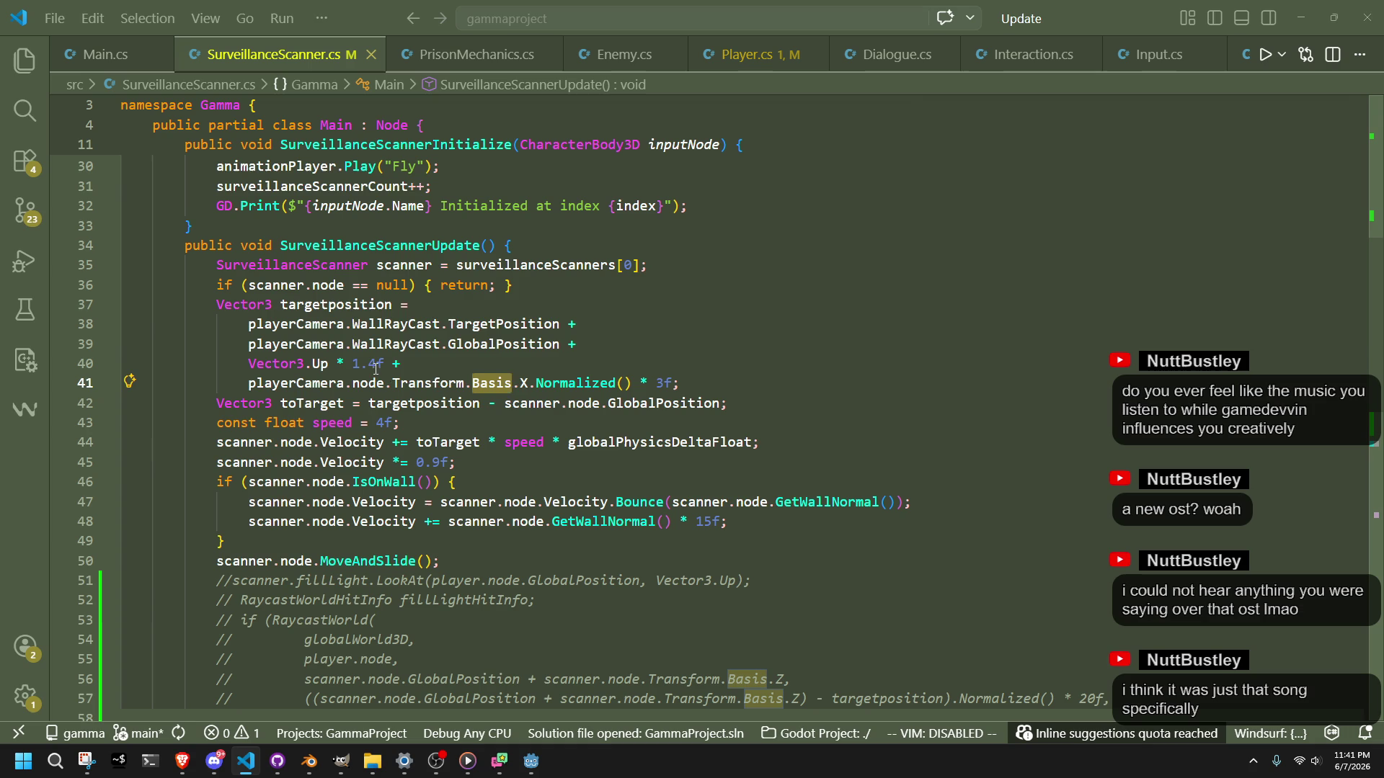
drag(384, 364, 351, 364)
text(2f)
click(587, 431)
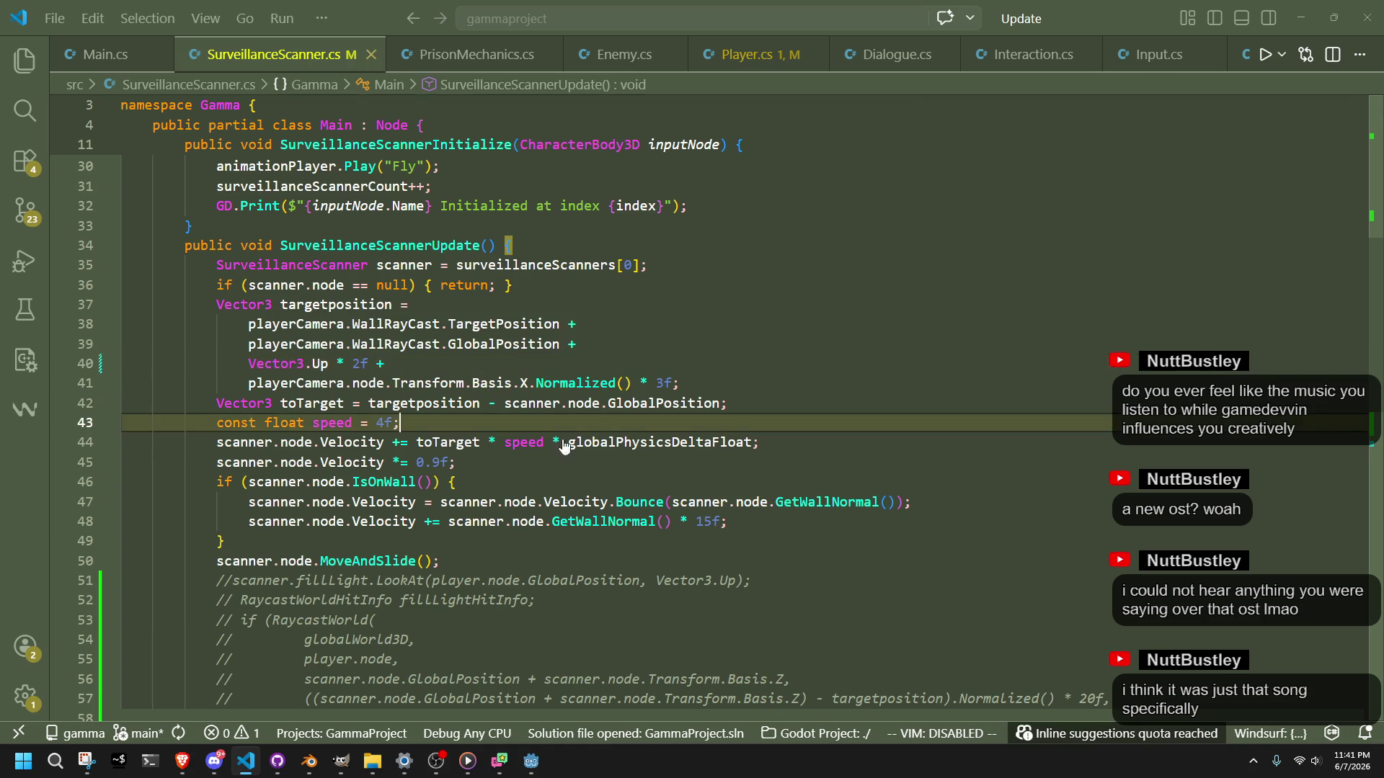
click(531, 761)
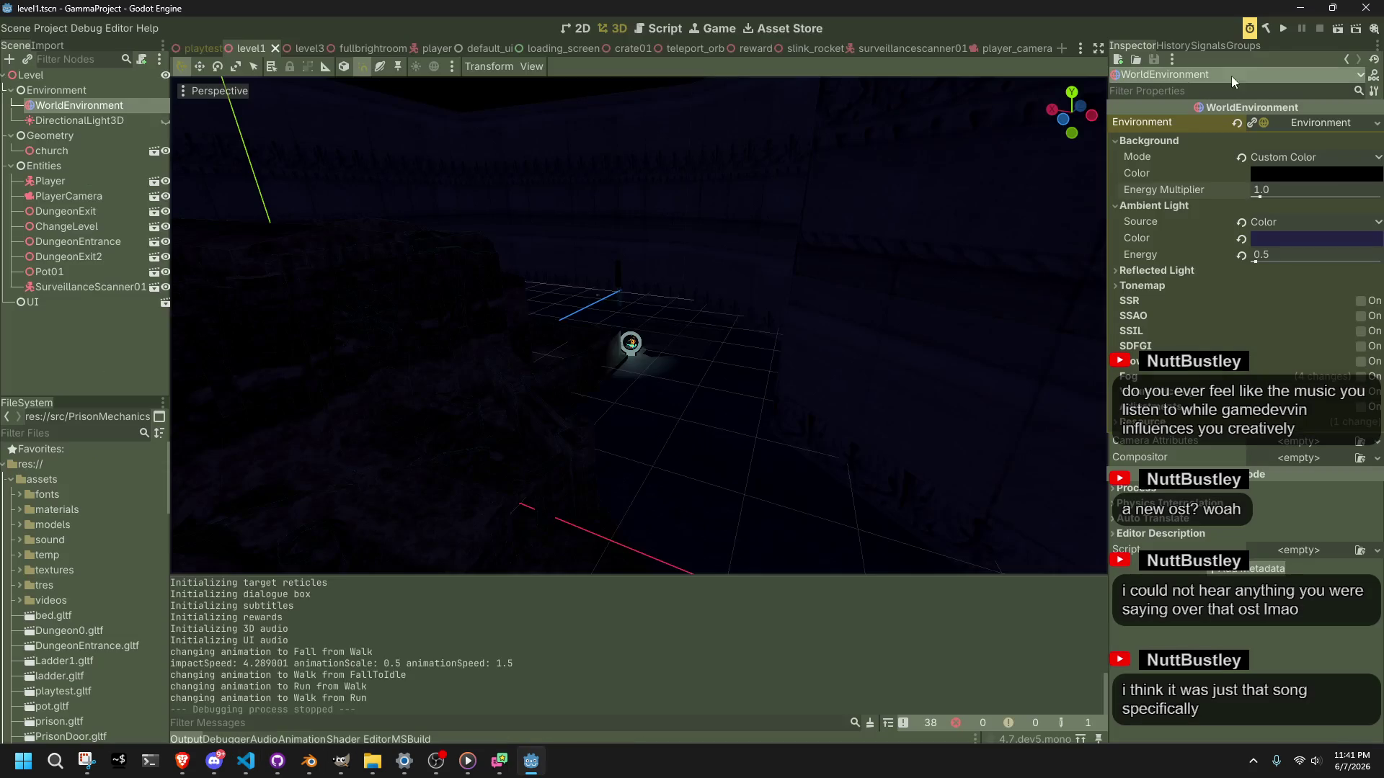
click(1286, 33)
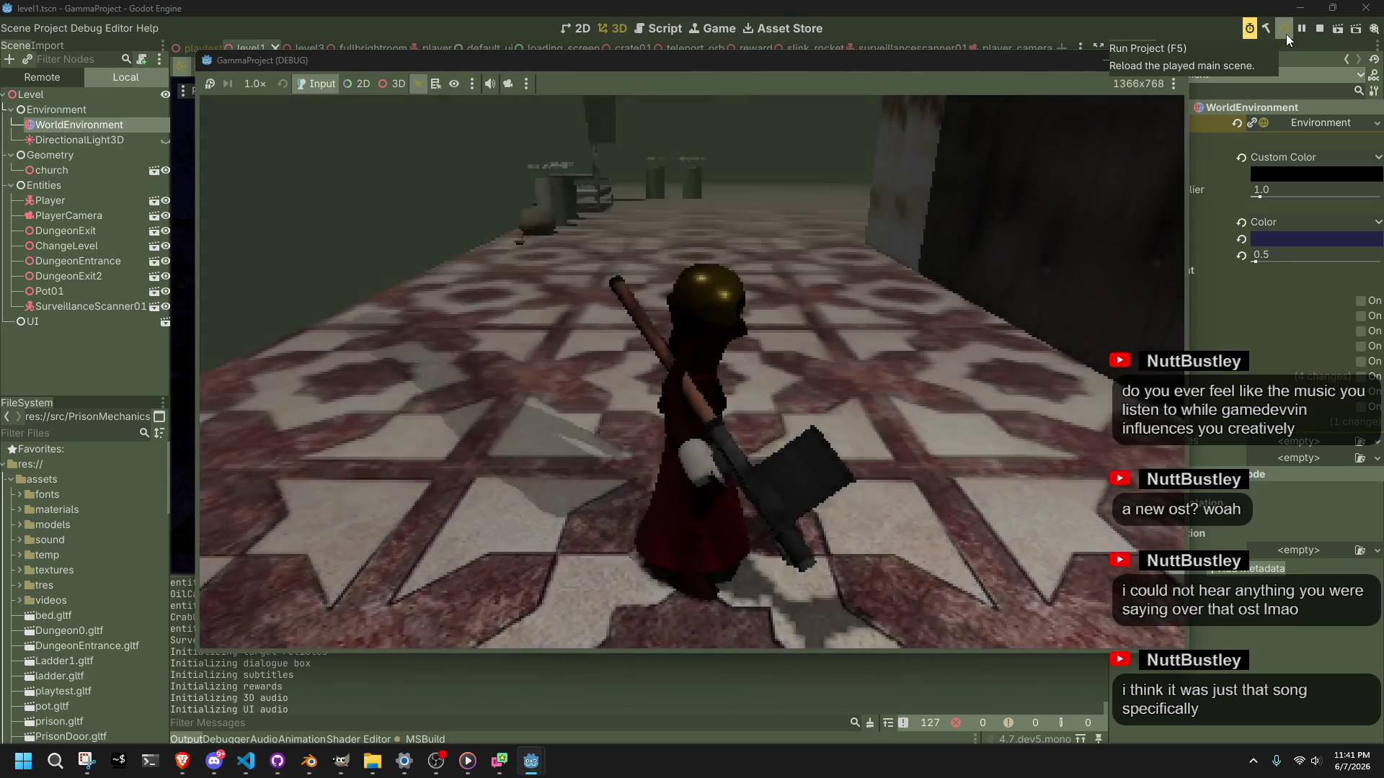
key(w)
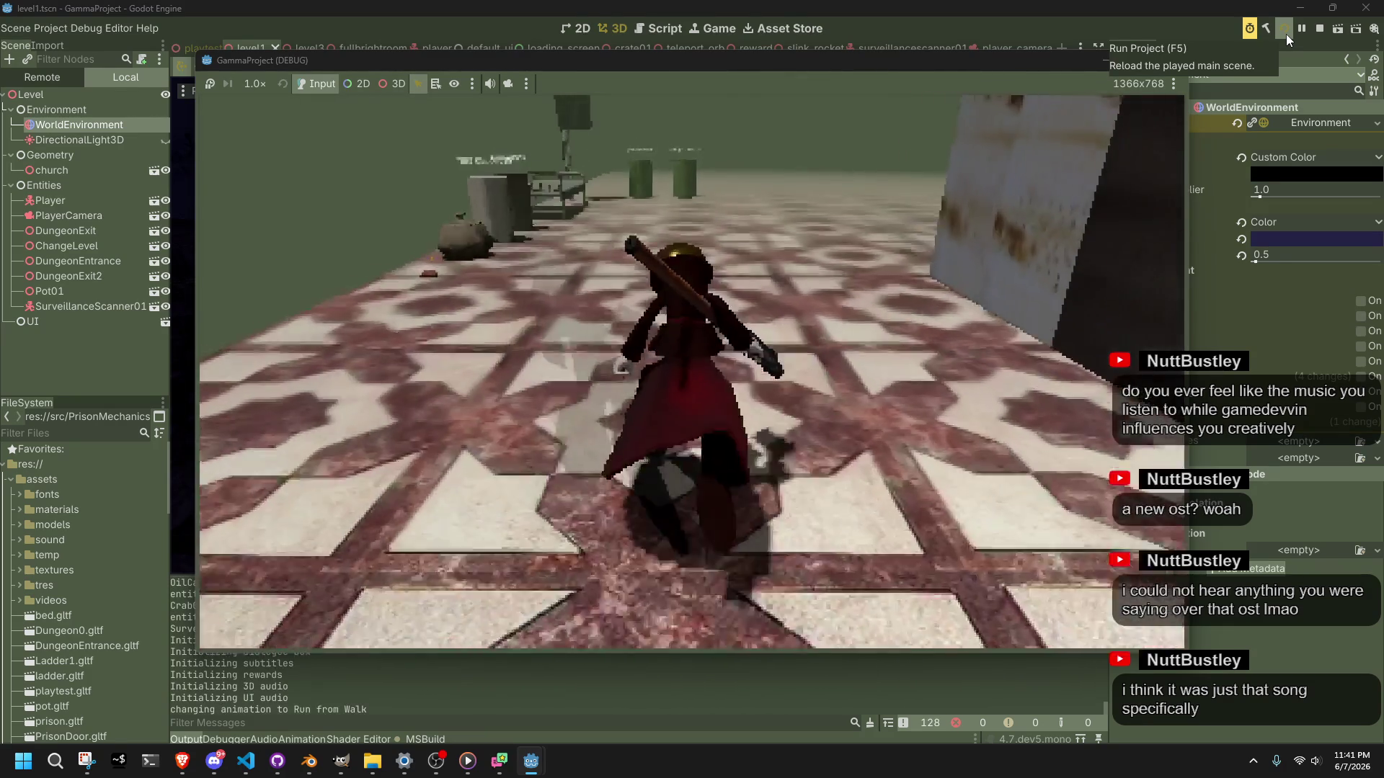
key(w)
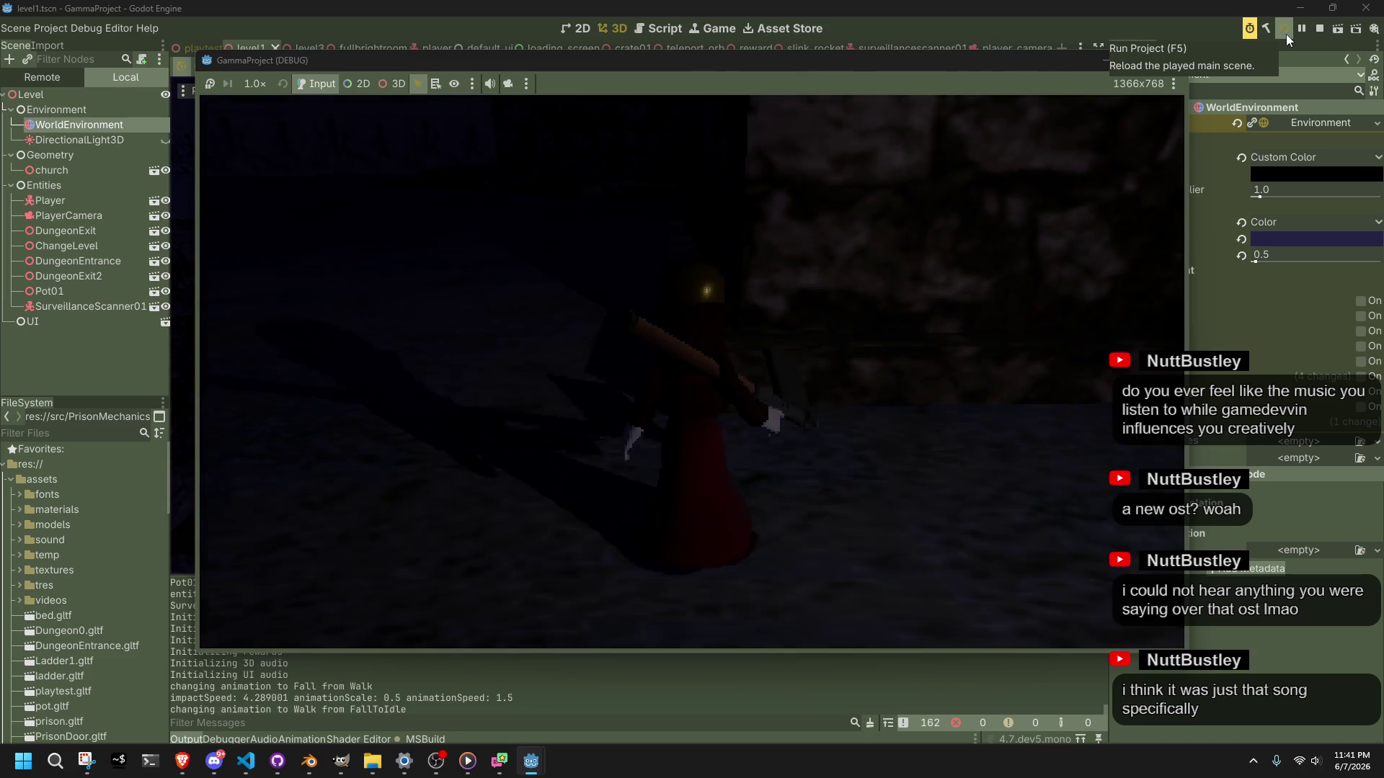
key(a)
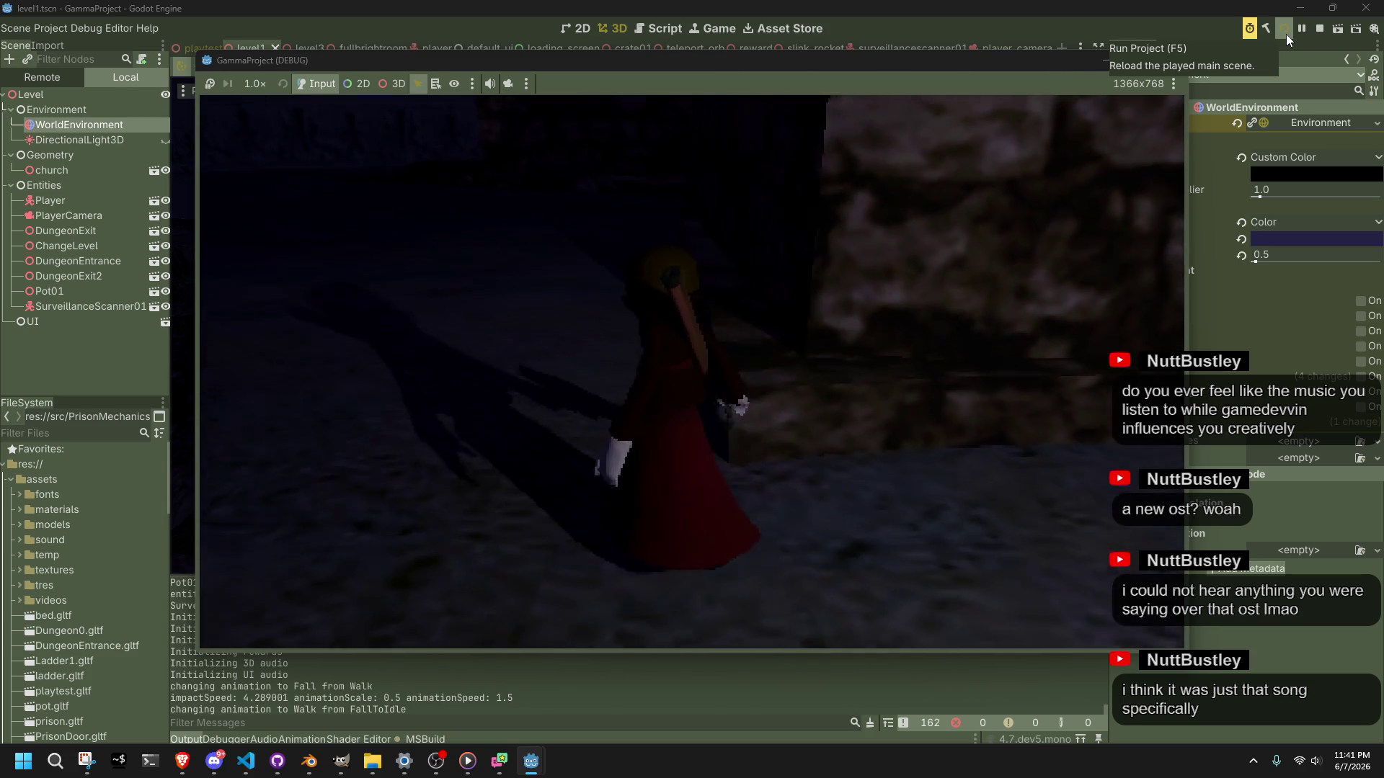
key(w)
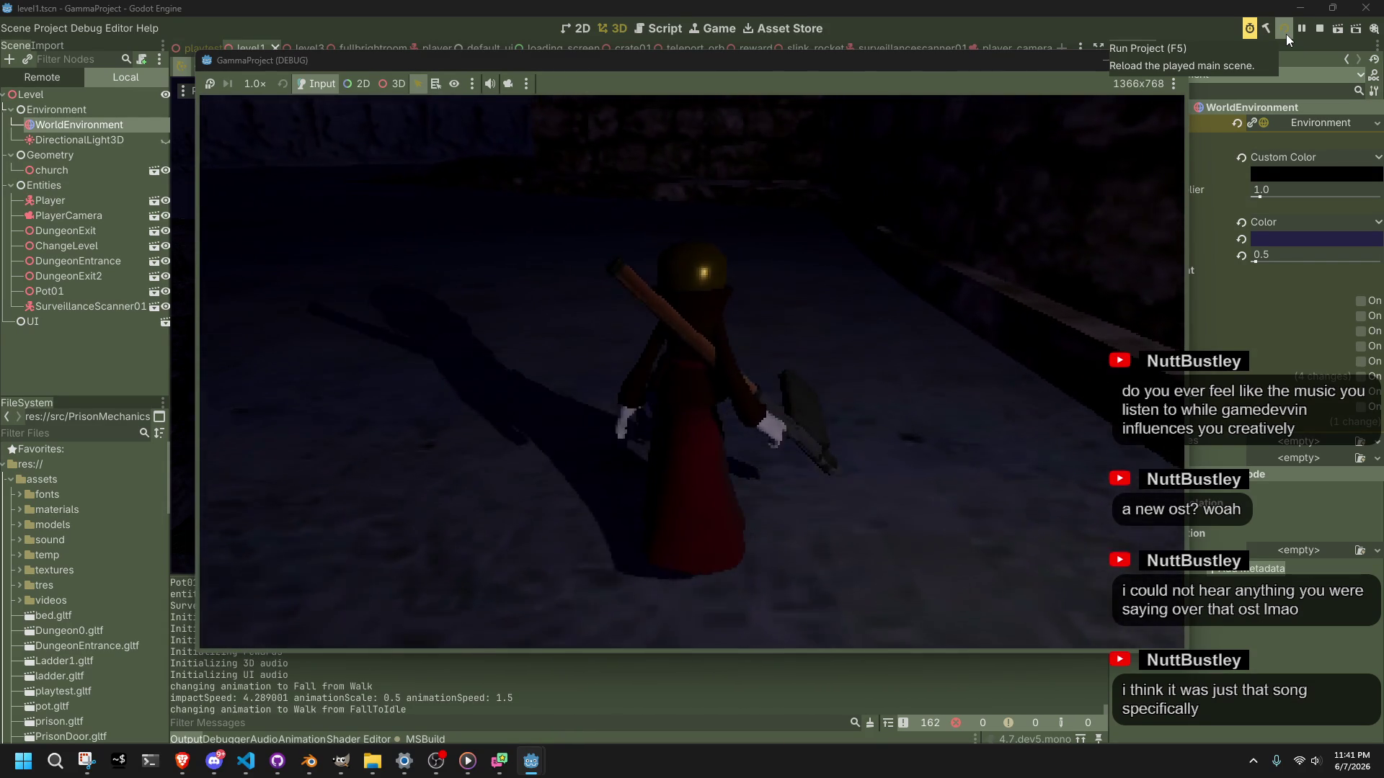
key(w)
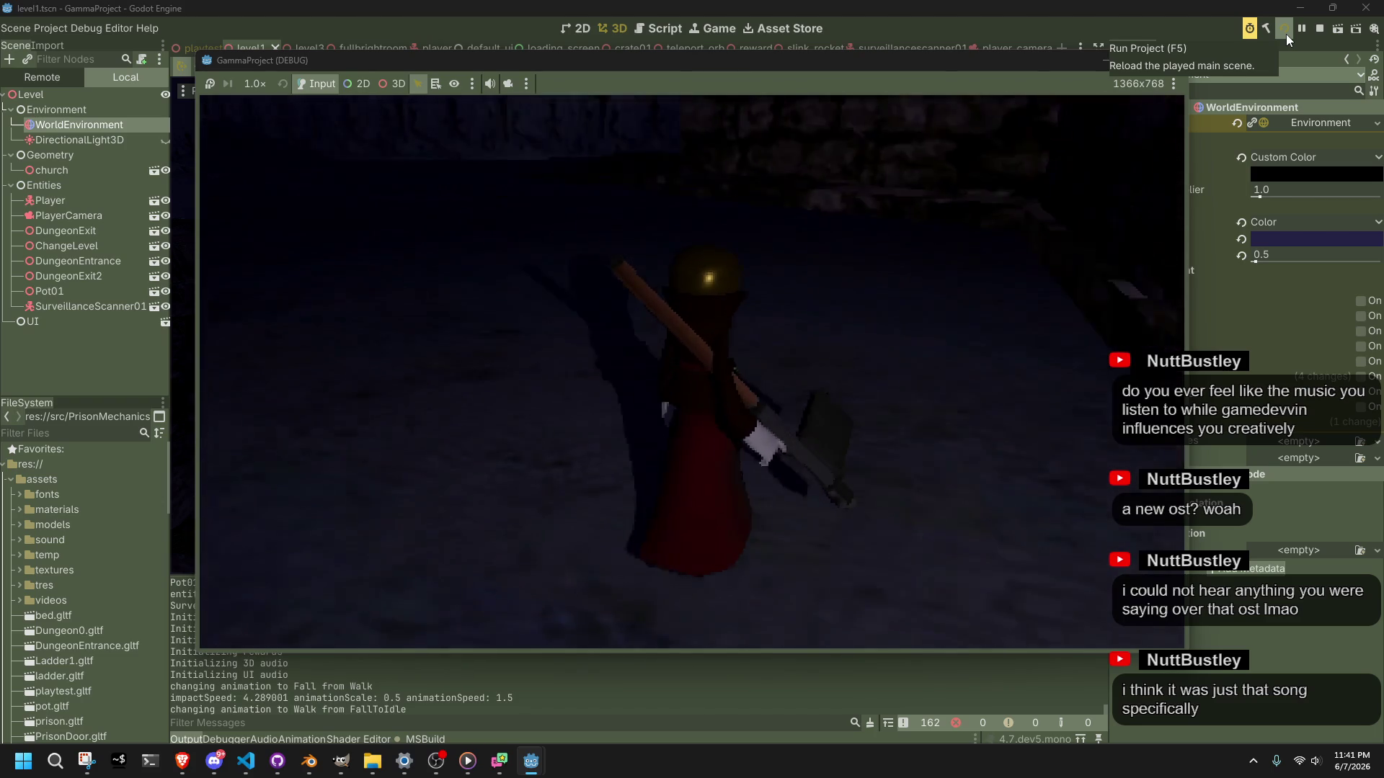
key(w)
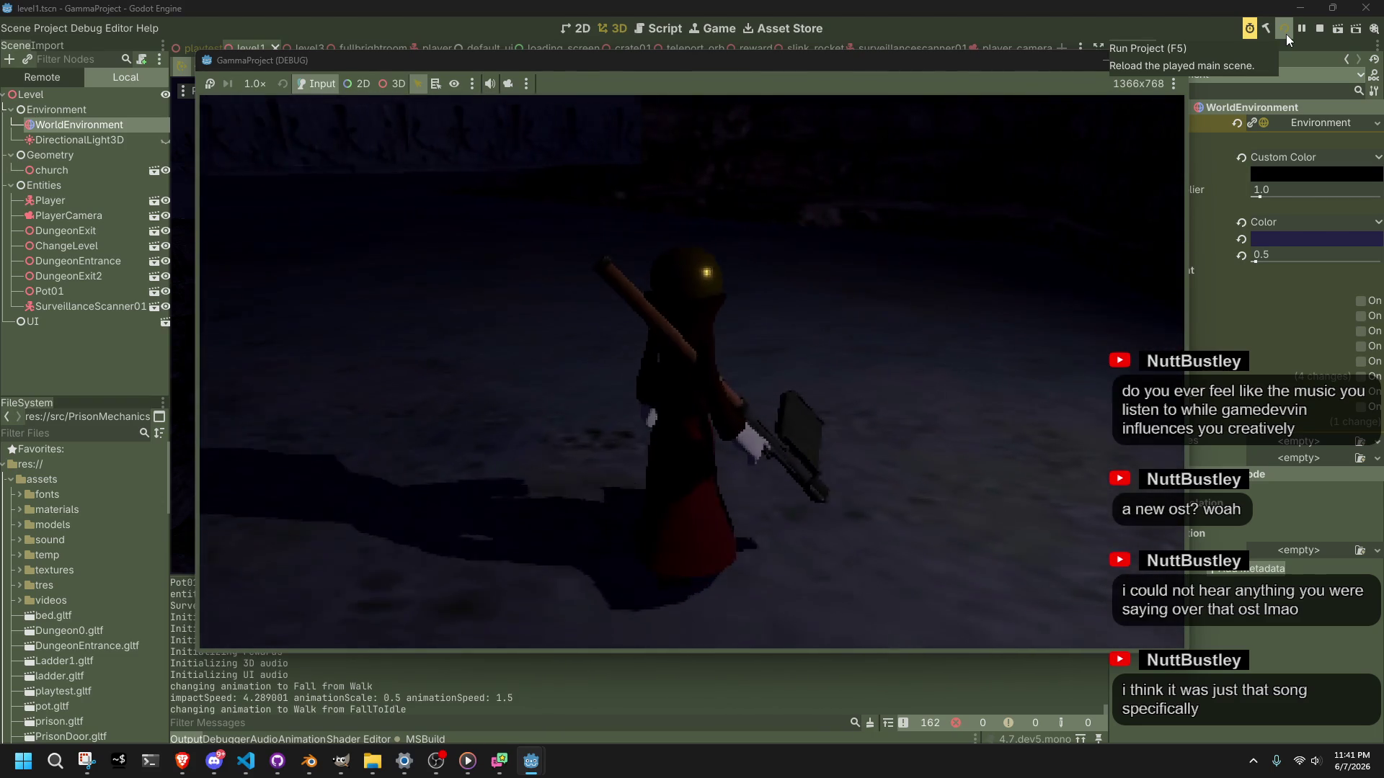
key(w)
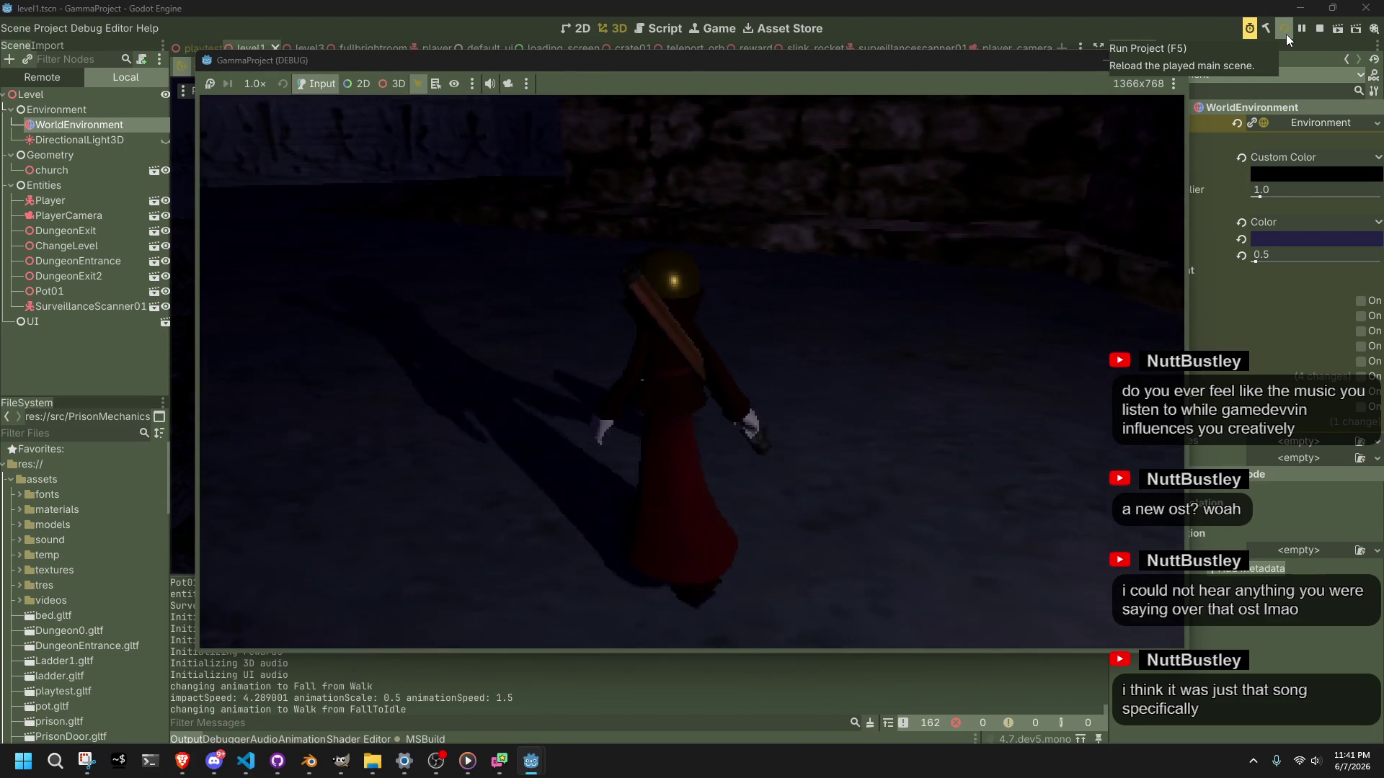
key(w)
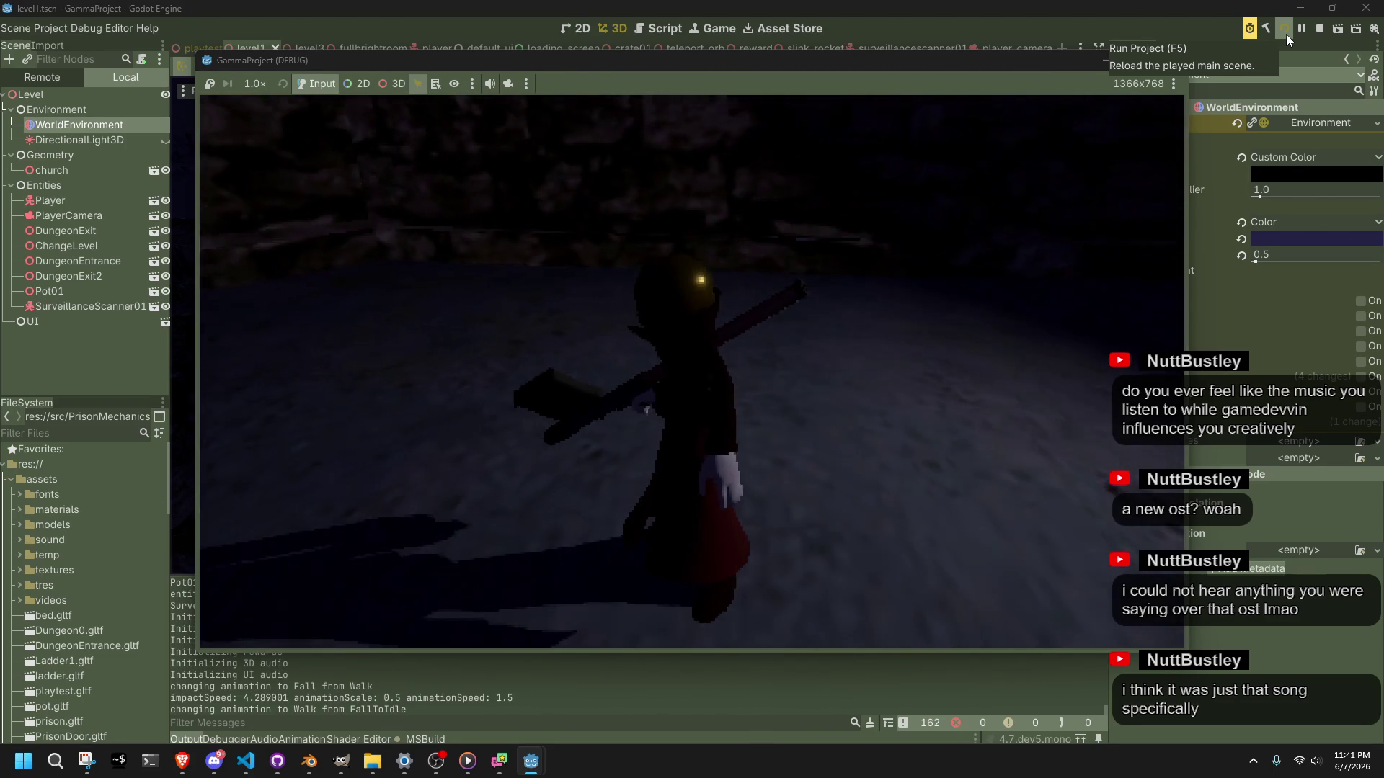
key(w)
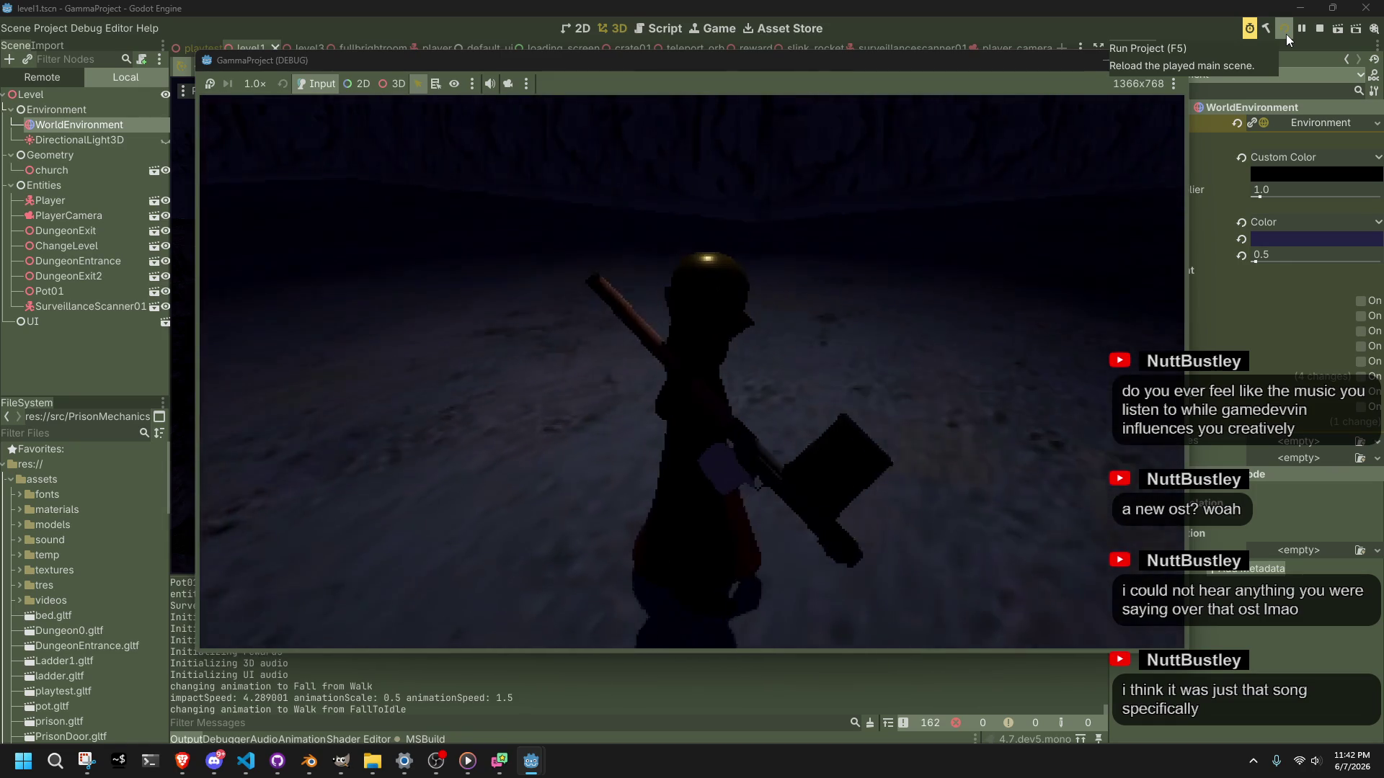
key(w)
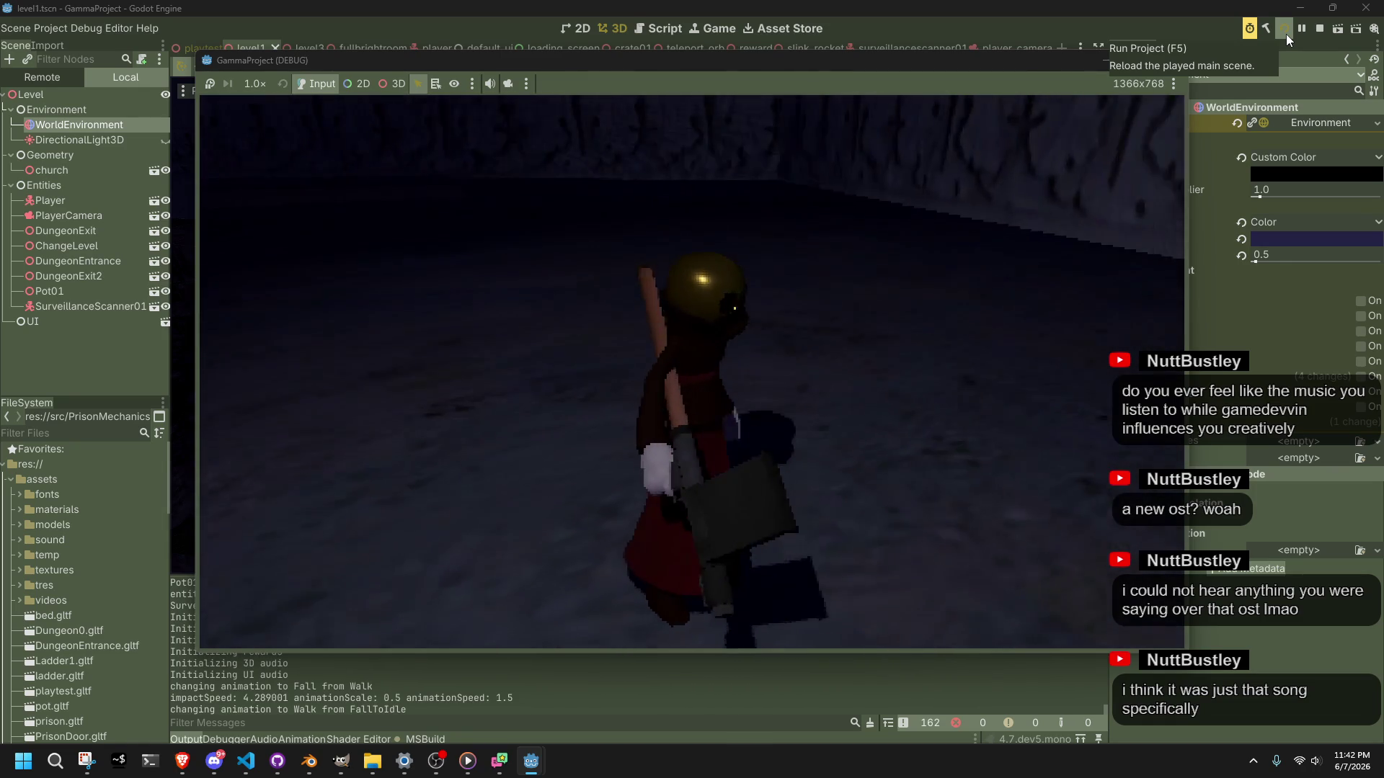
key(F8)
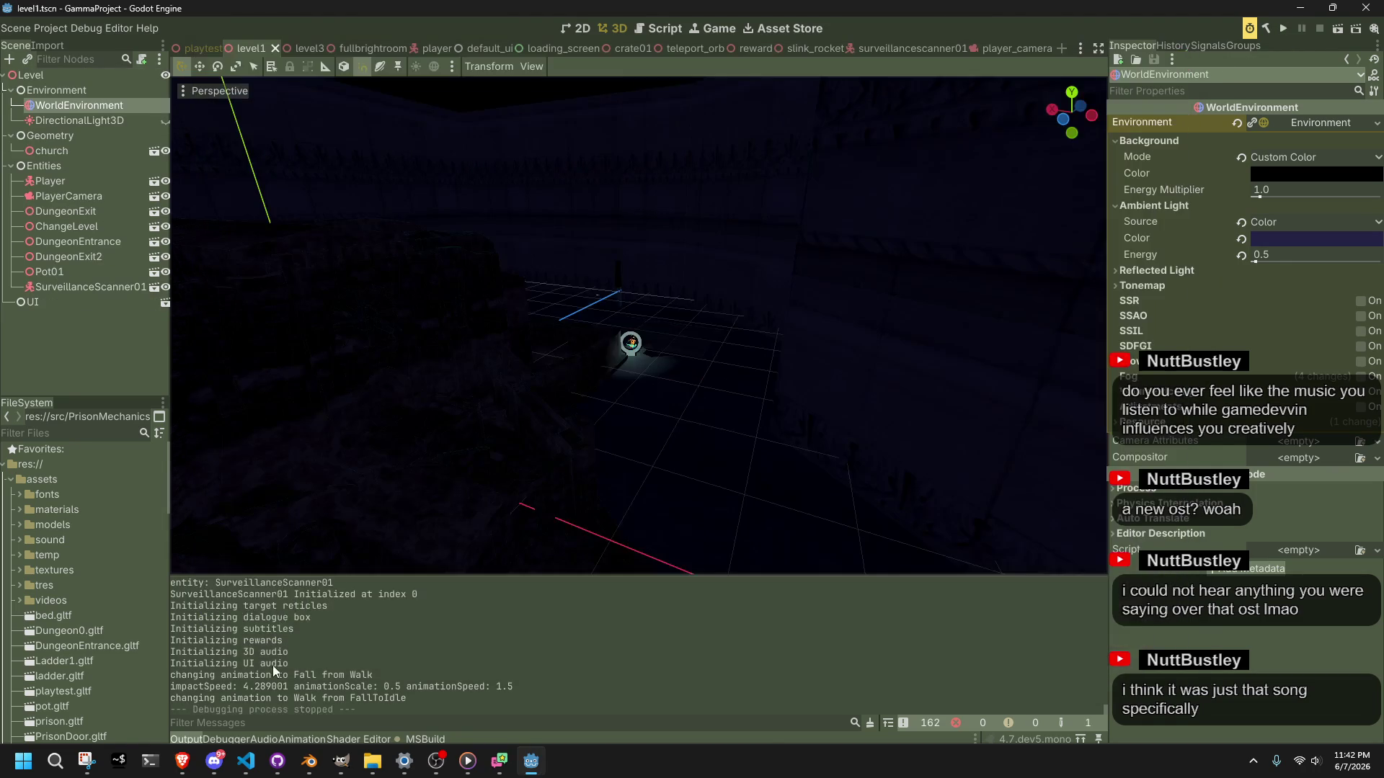
click(245, 761)
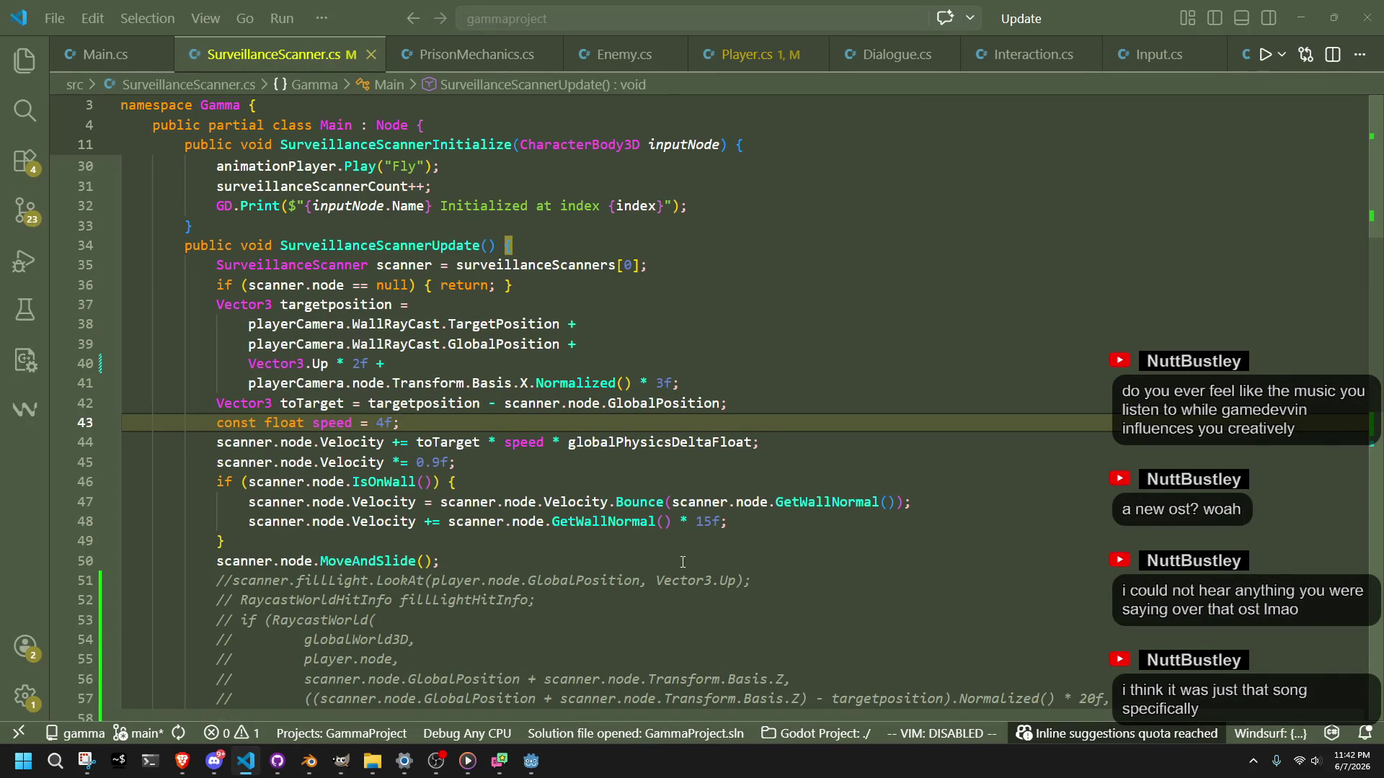
click(388, 422)
double_click(332, 423)
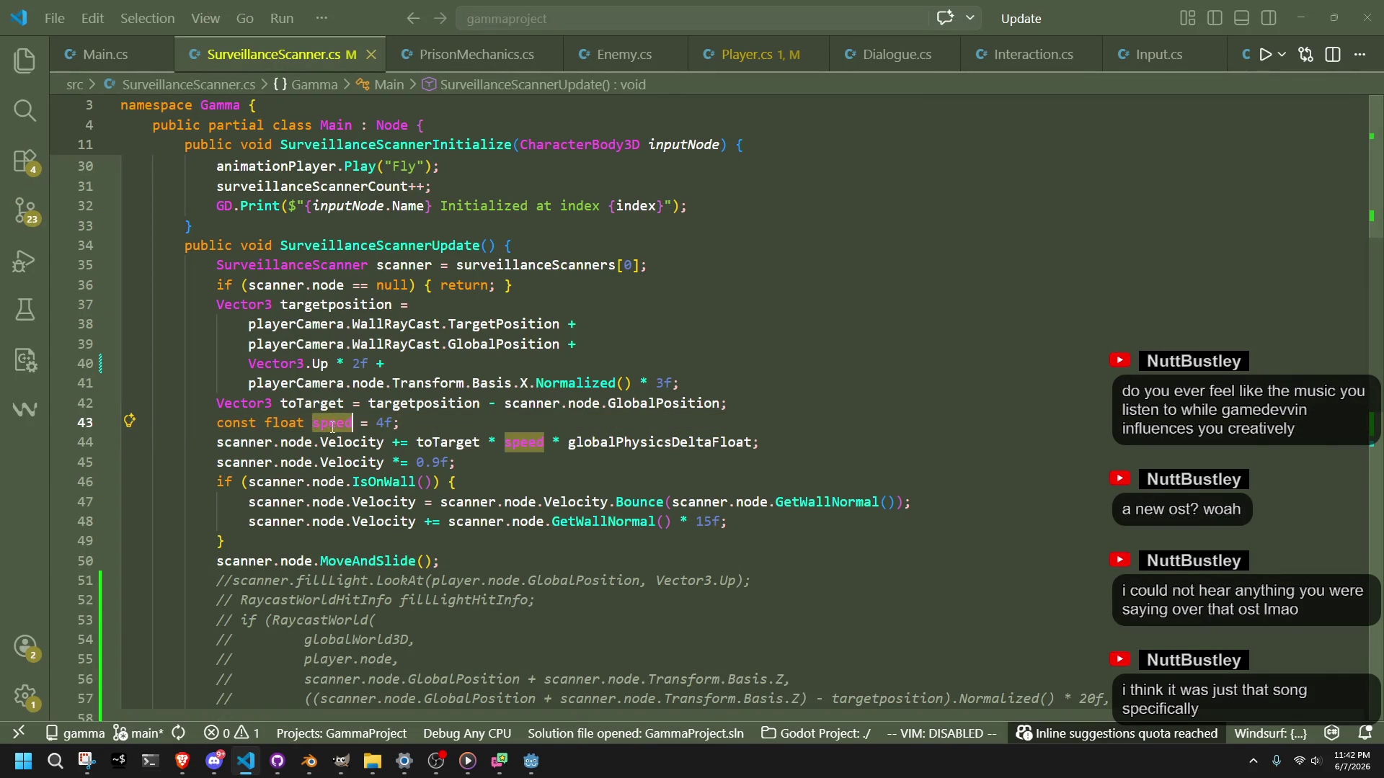
click(487, 485)
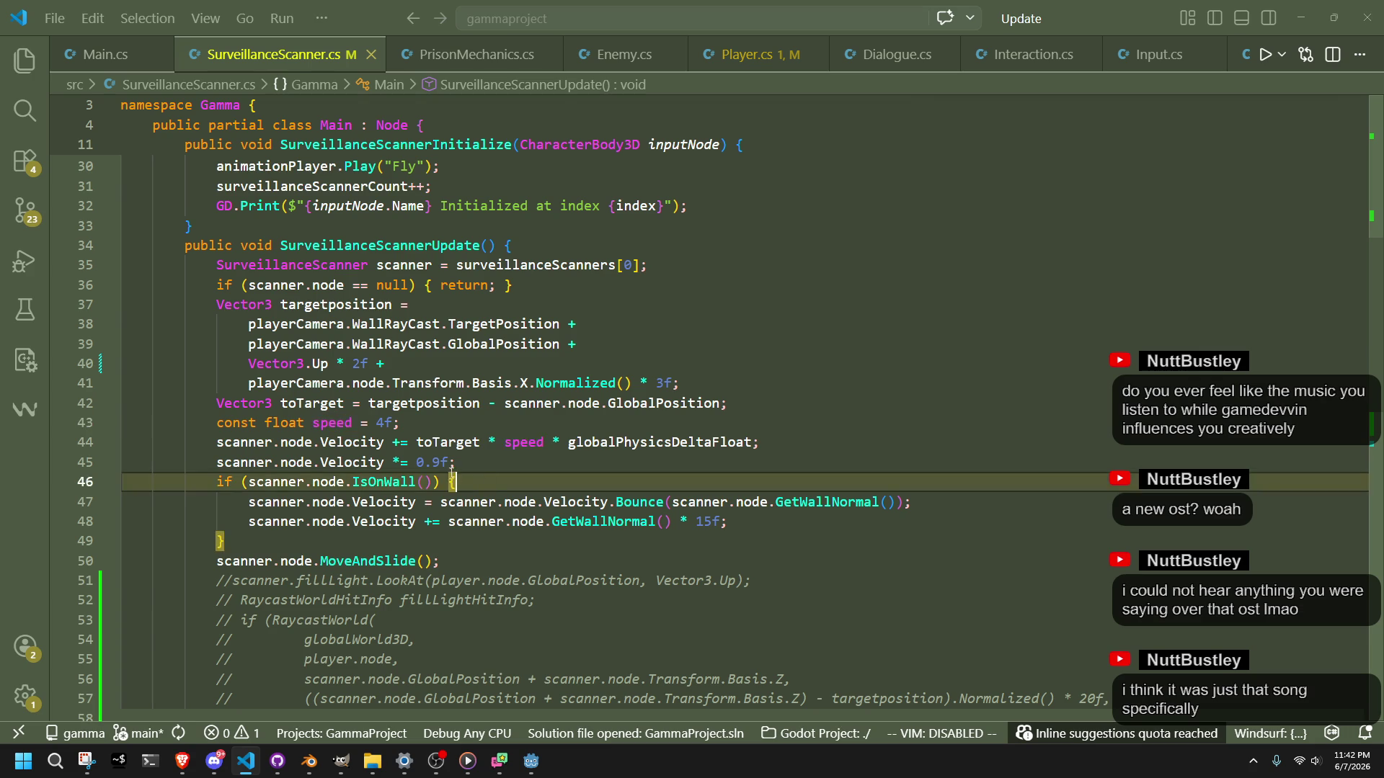
click(442, 464)
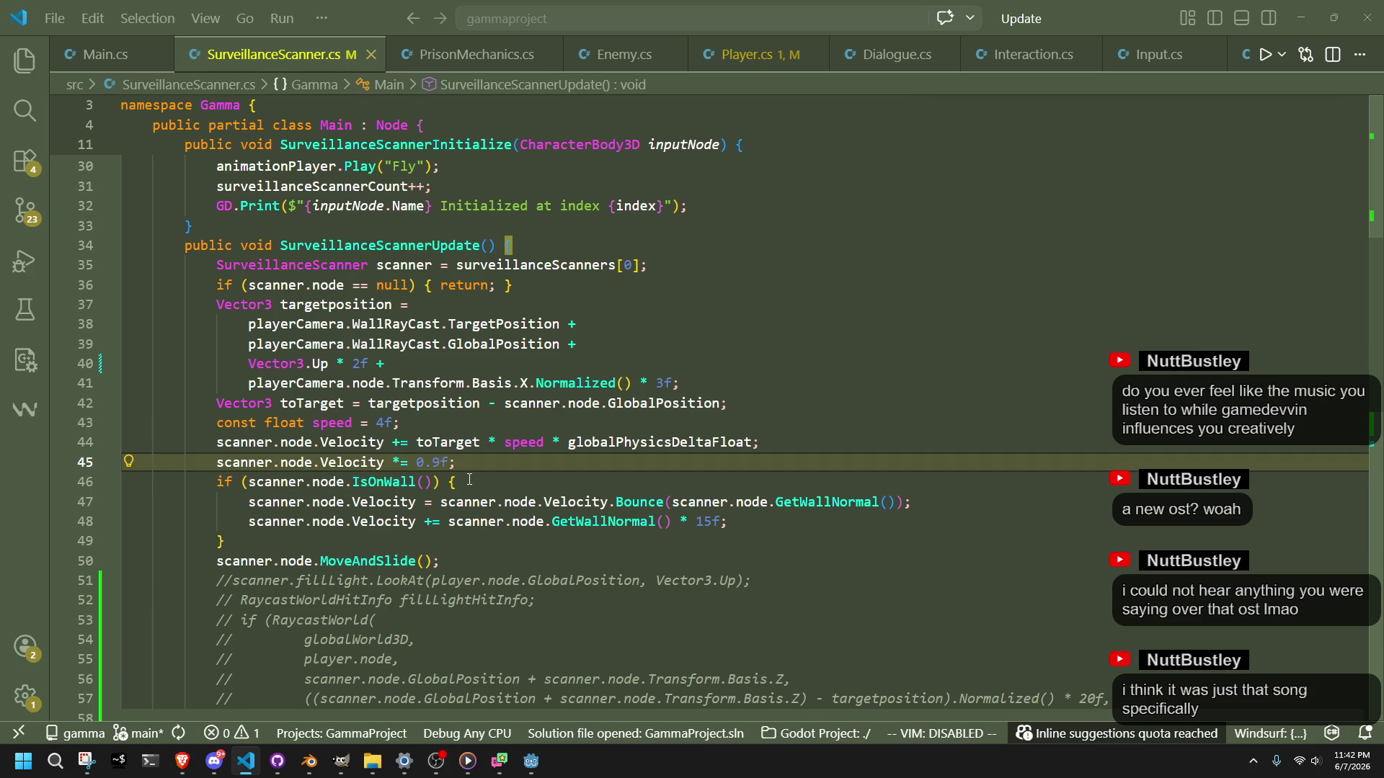
click(469, 480)
drag(452, 464, 418, 465)
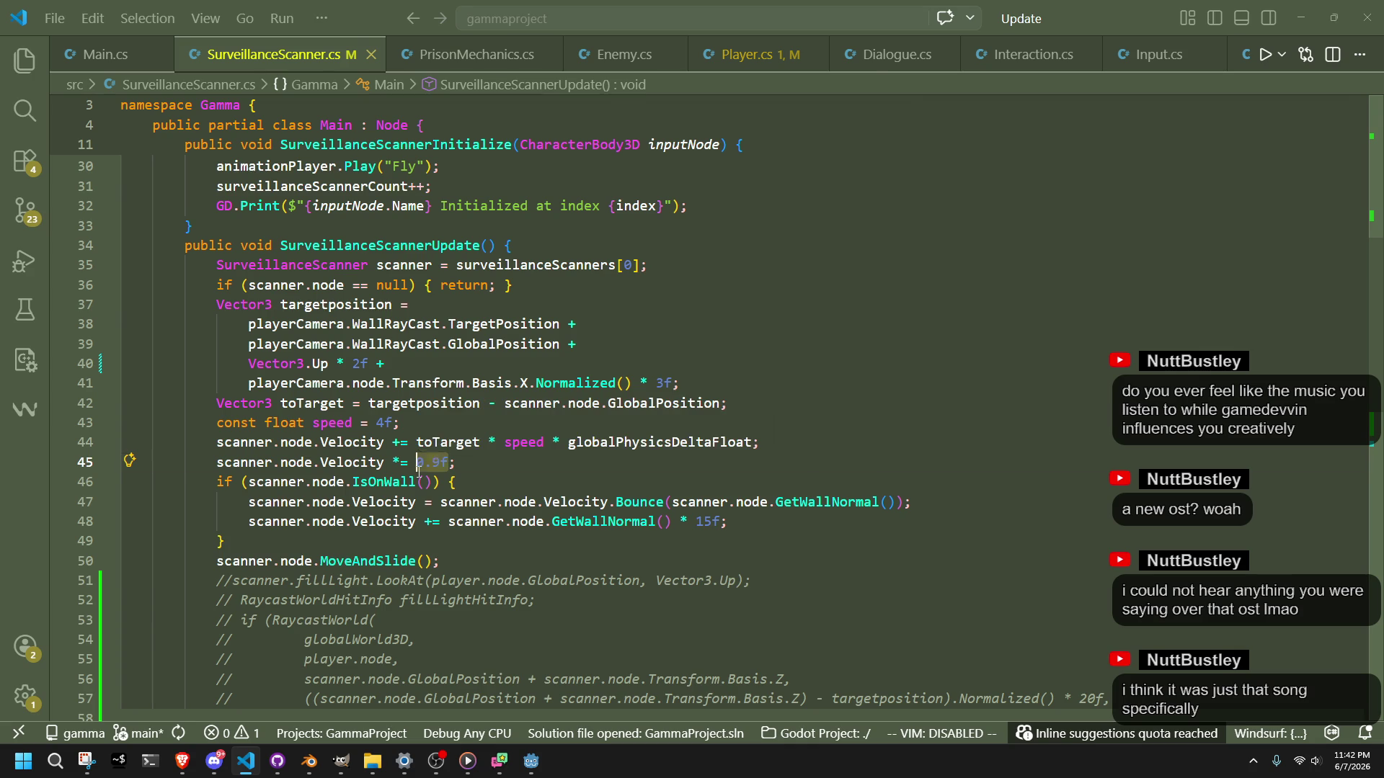
text(AL)
key(Return)
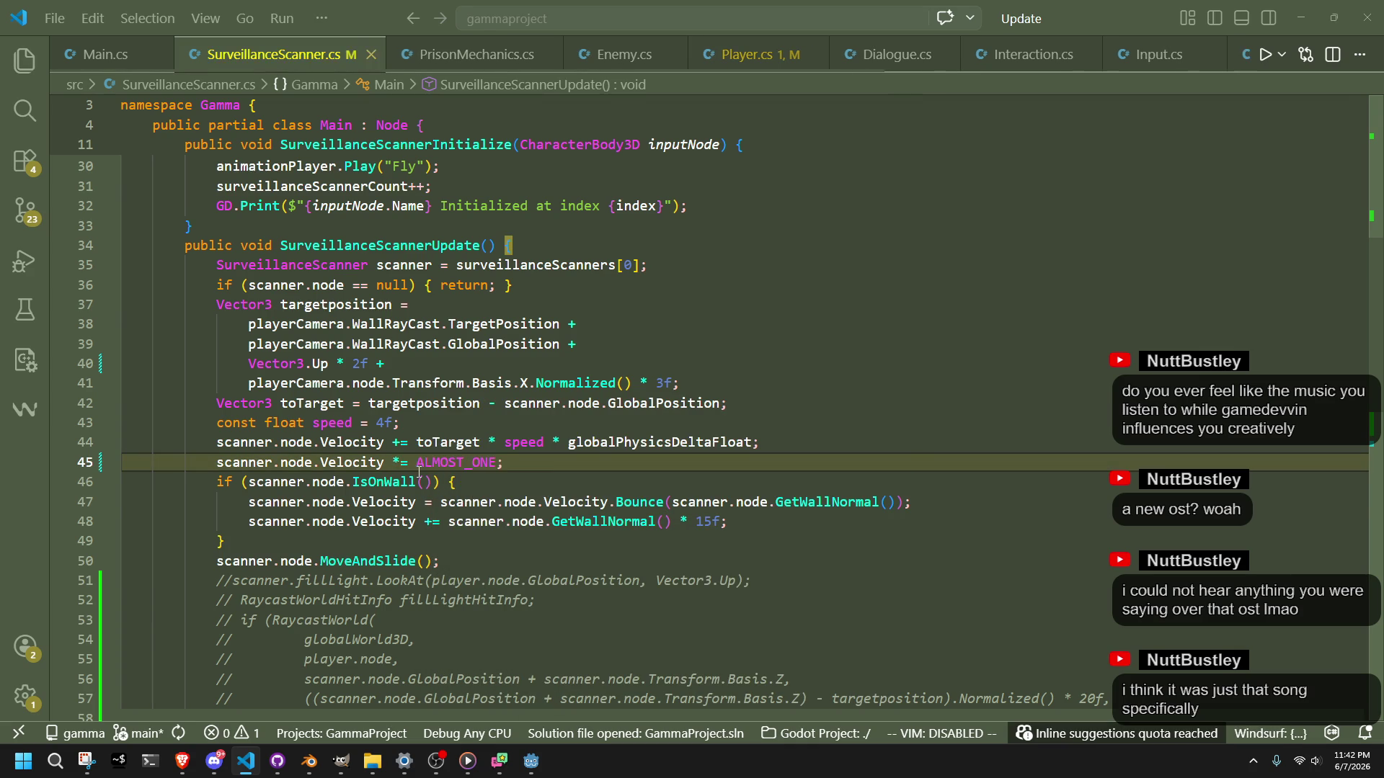
click(472, 498)
click(453, 481)
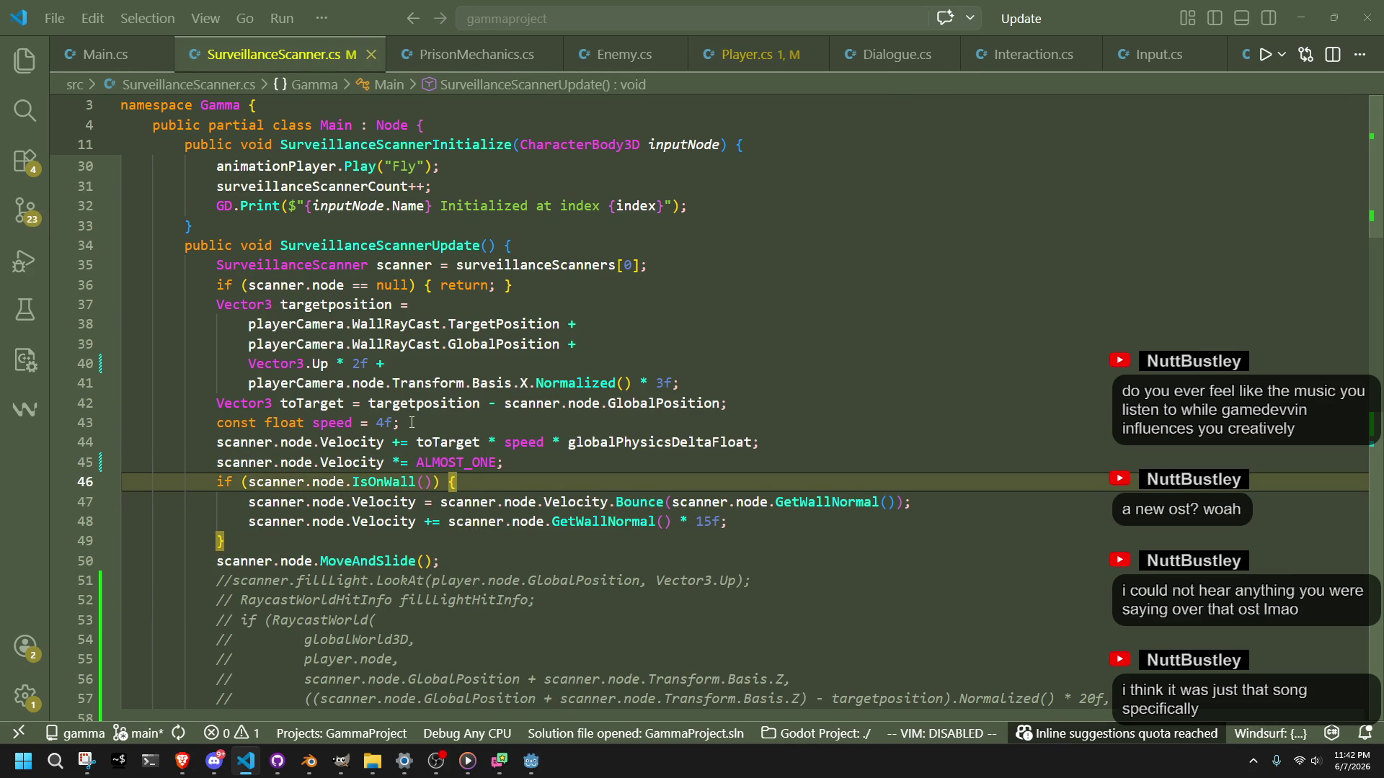
key(ctrl+z)
key(ctrl+z)
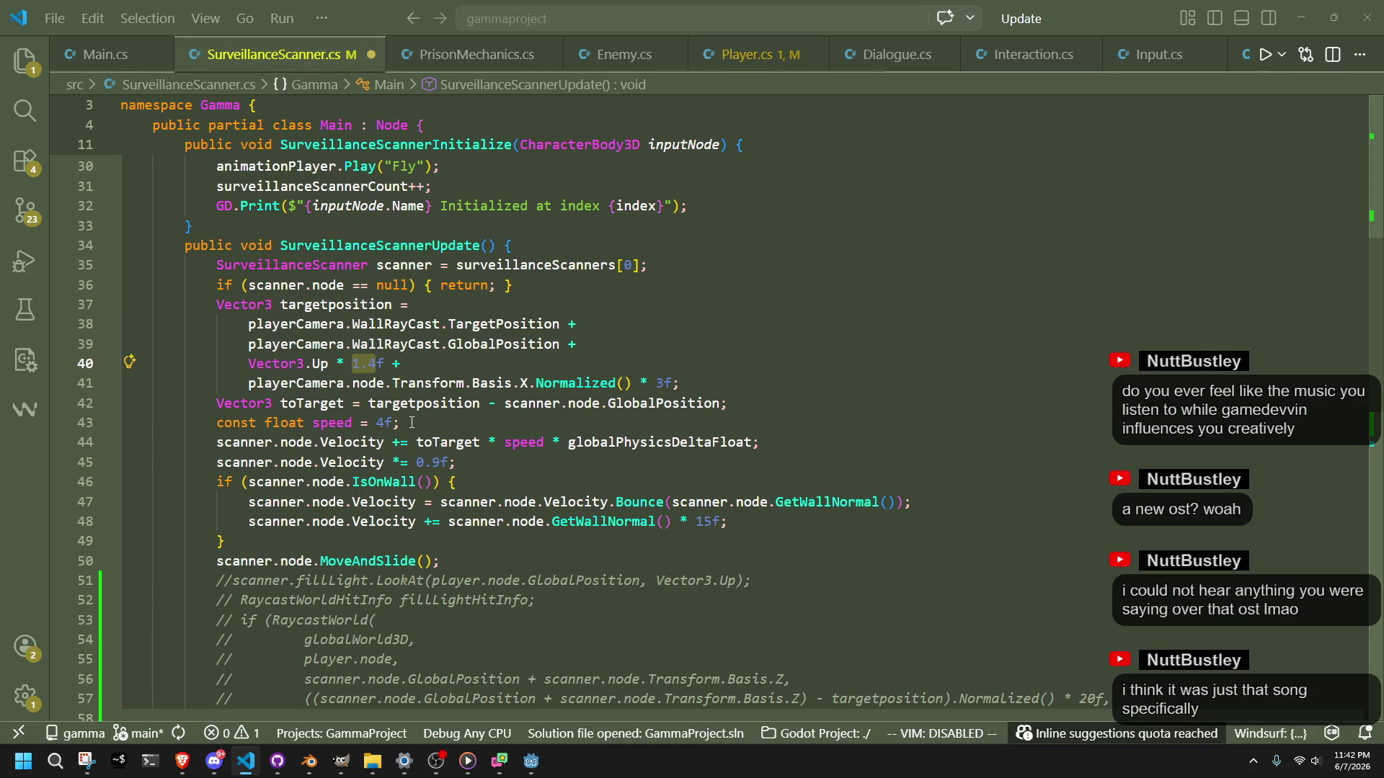
text(2)
click(543, 454)
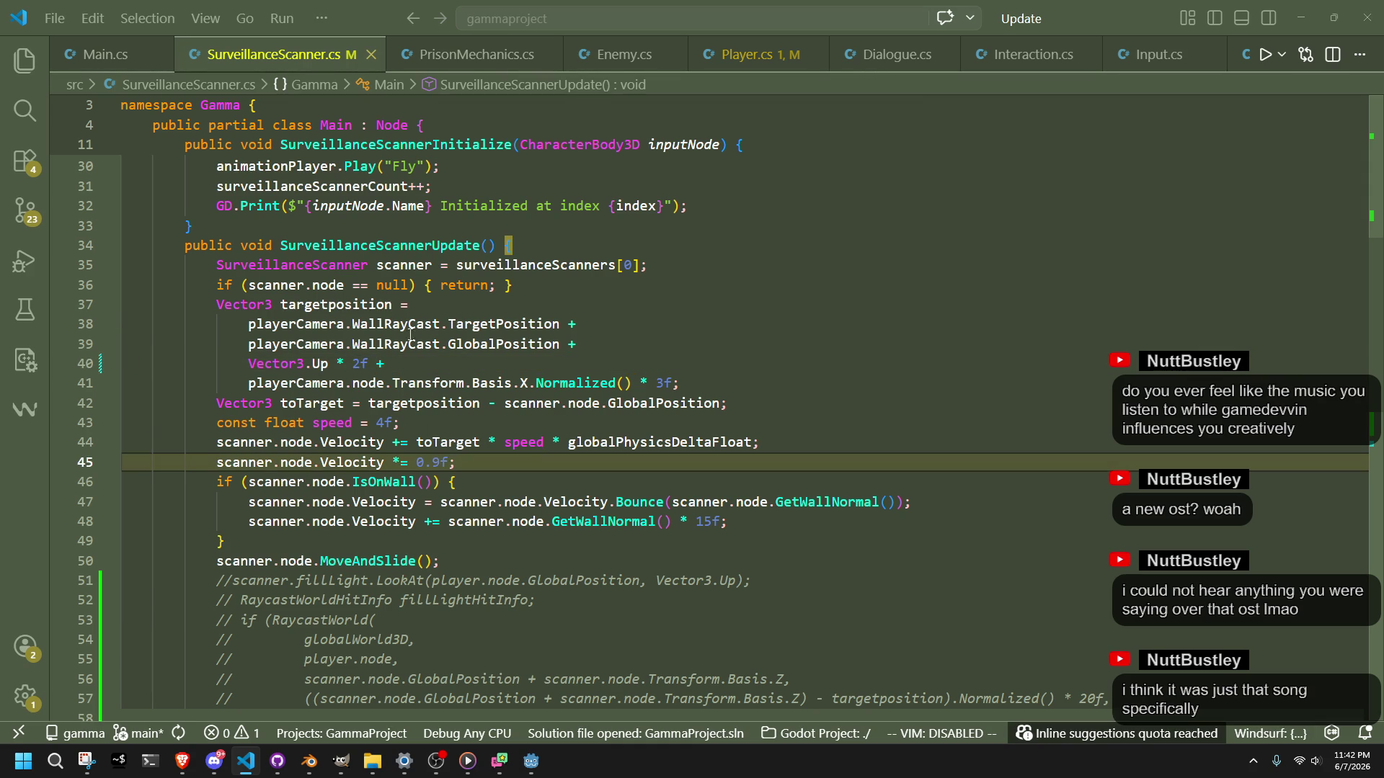
double_click(396, 326)
click(438, 364)
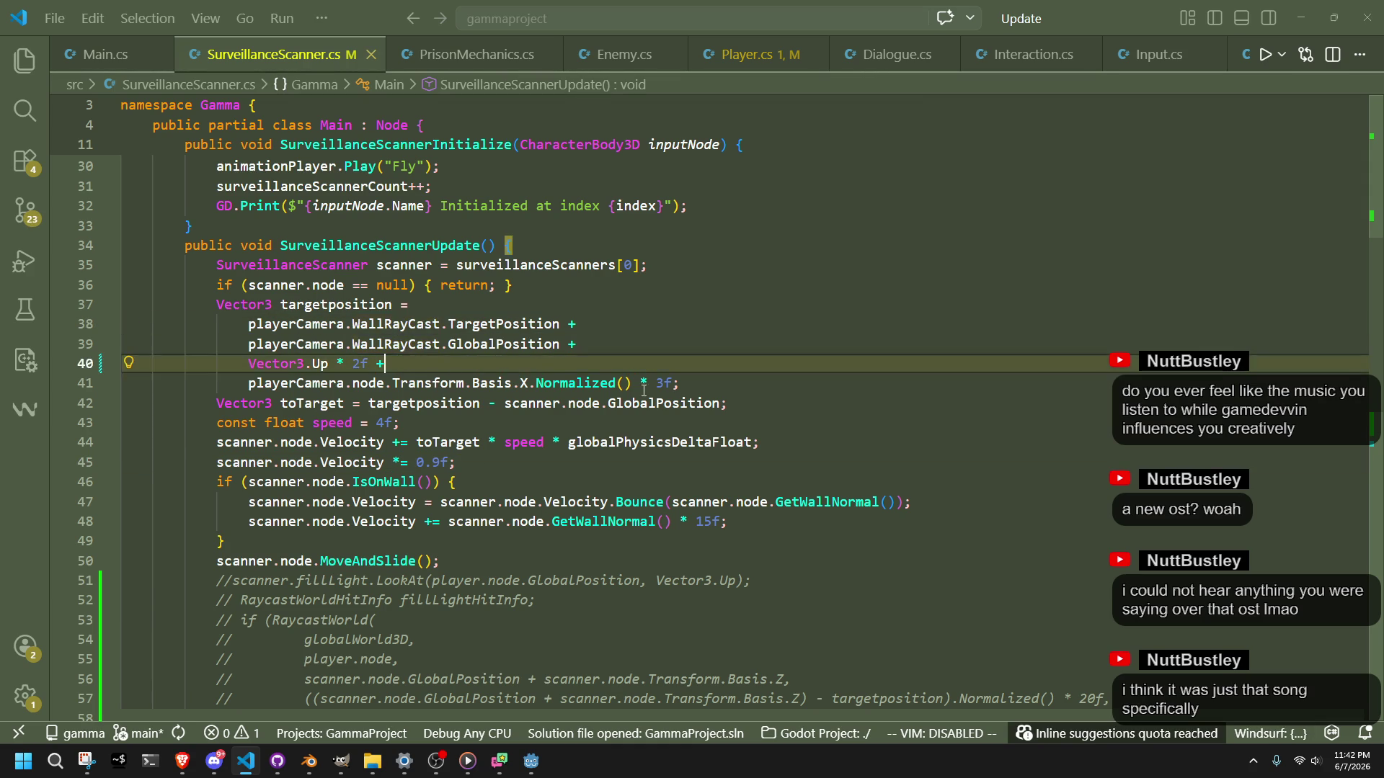
mouse_move(663, 387)
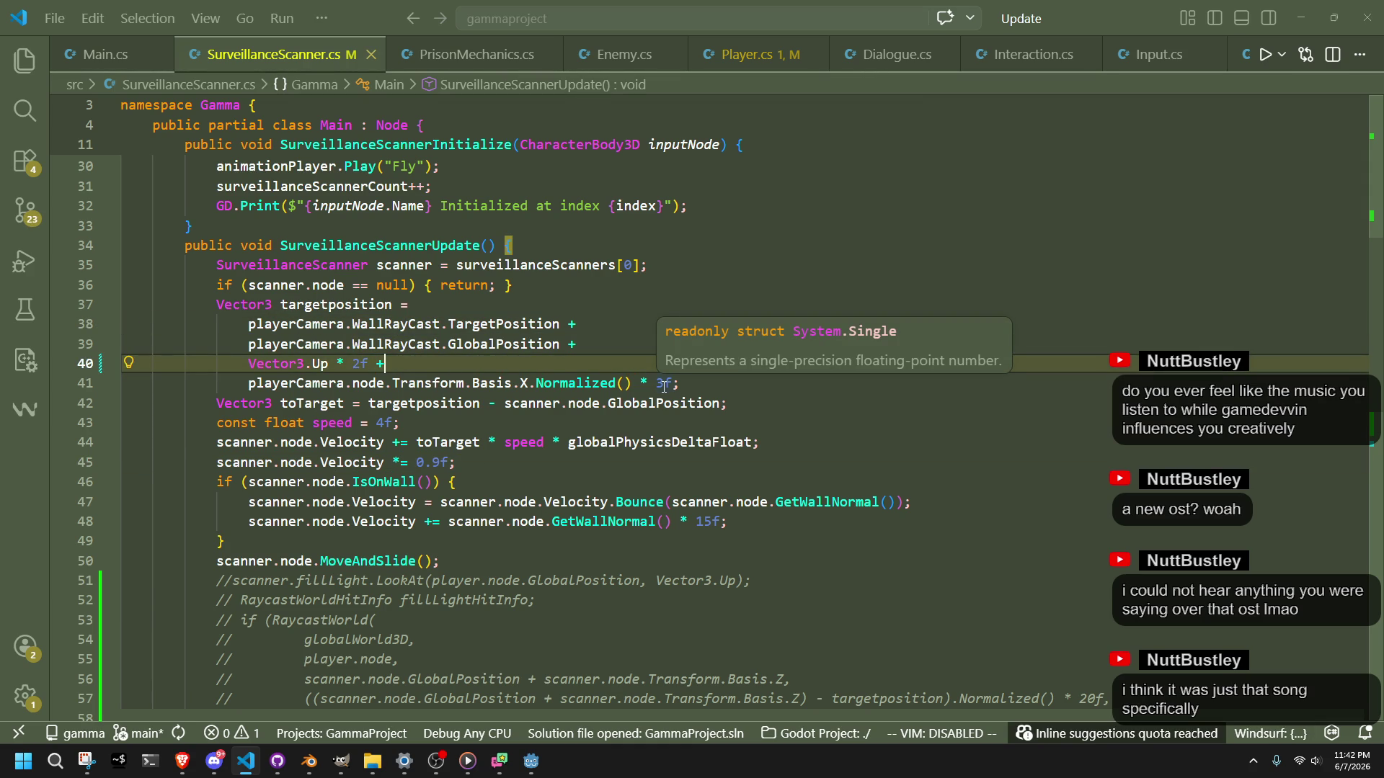
click(664, 385)
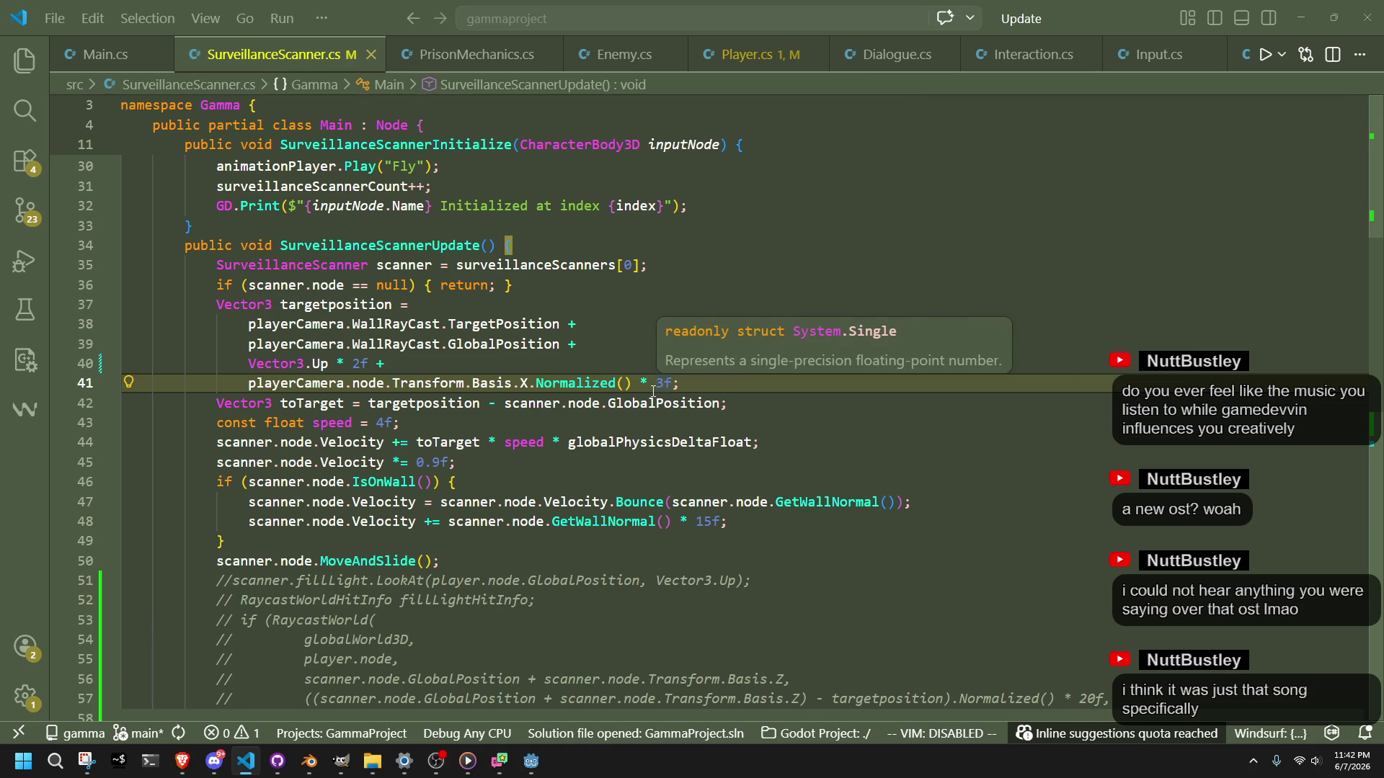
click(603, 419)
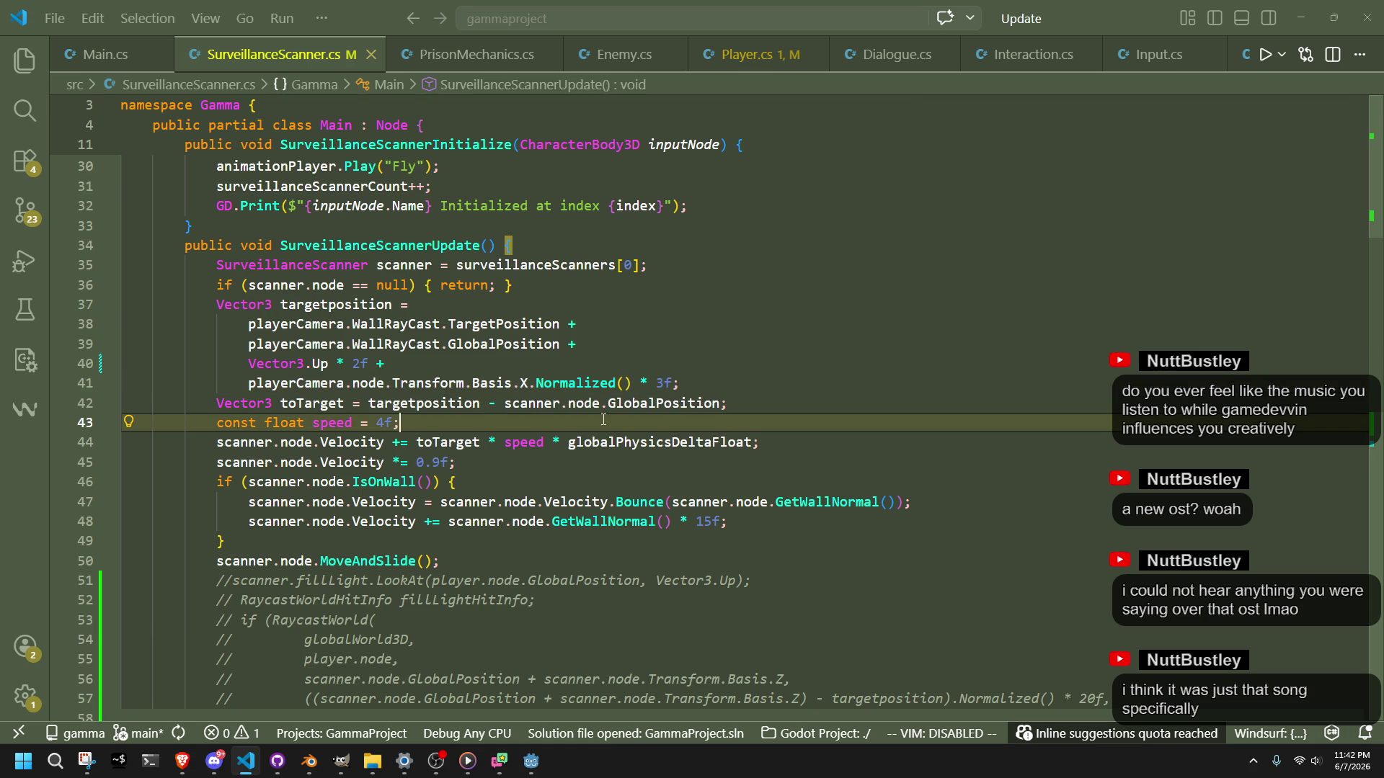
click(563, 372)
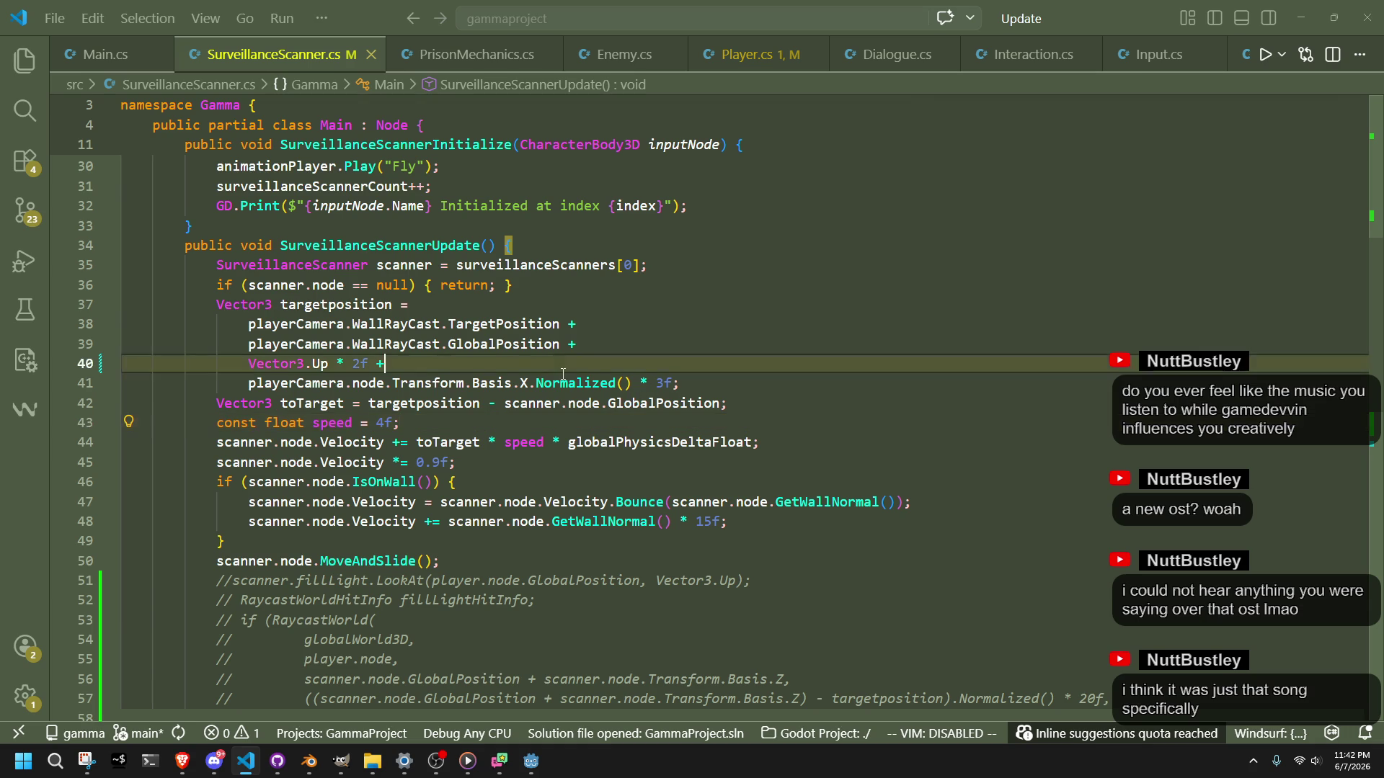
Step: Copy the camera Basis.X offset expression onto a new line below Vector3.Up * 2f
key(Return)
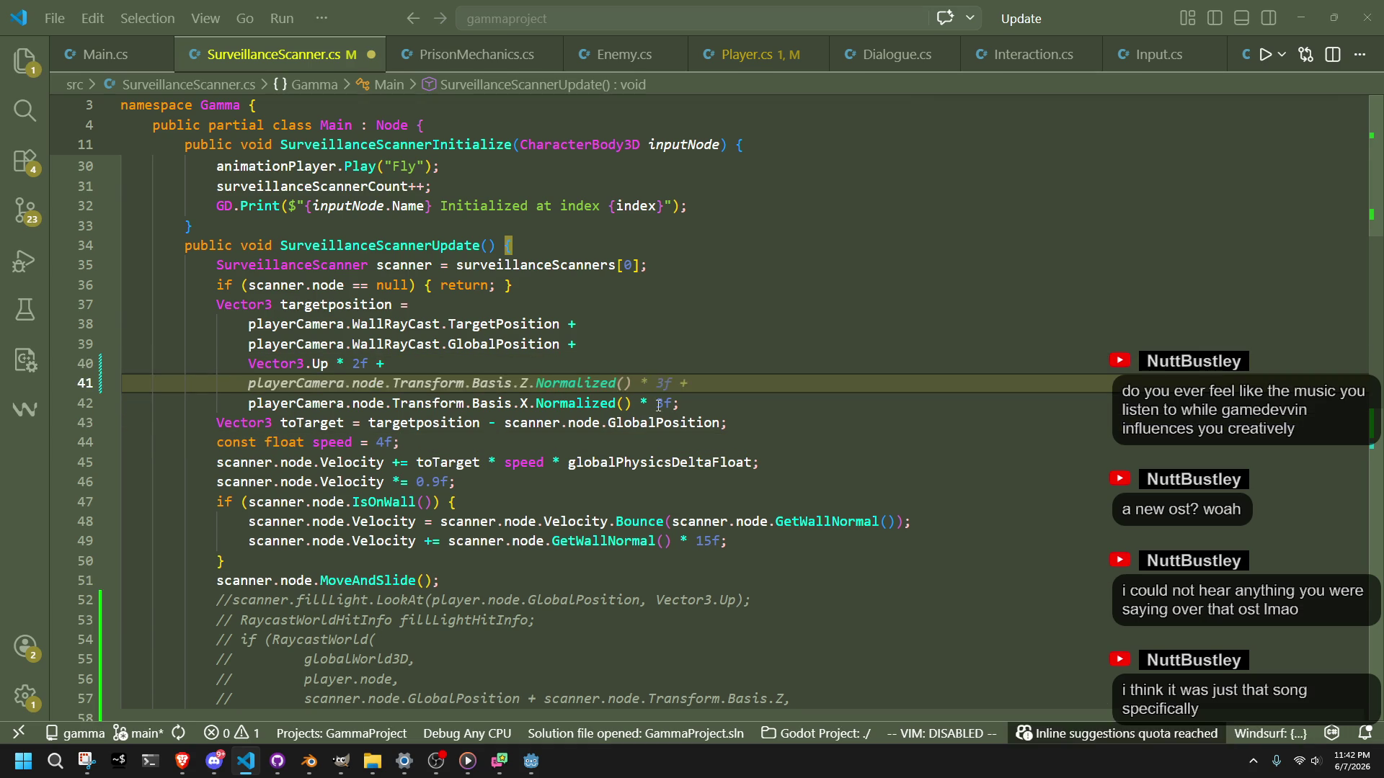
drag(674, 403, 248, 405)
key(ctrl+c)
click(623, 383)
key(ctrl+v)
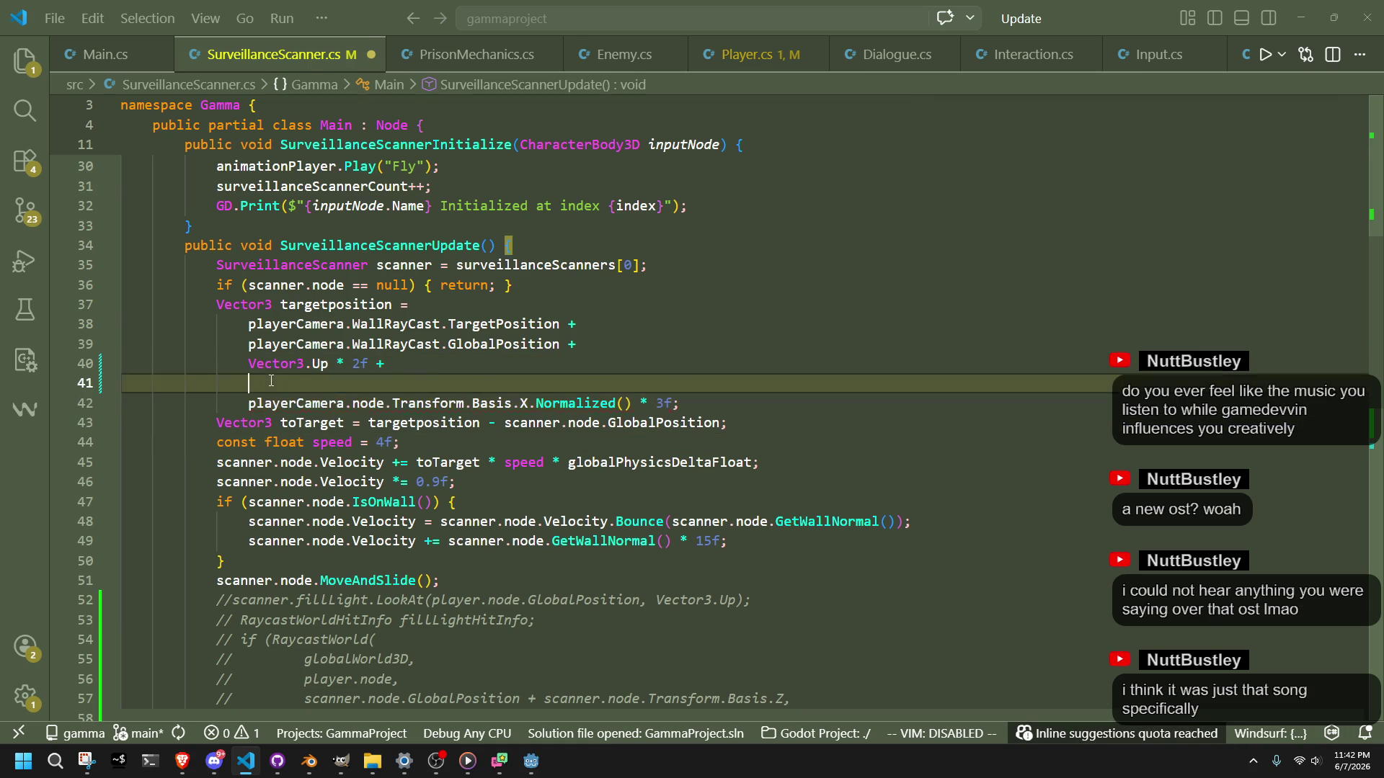
Step: Turn the copy into a negated camera Basis.Z term and append ' +'
double_click(526, 383)
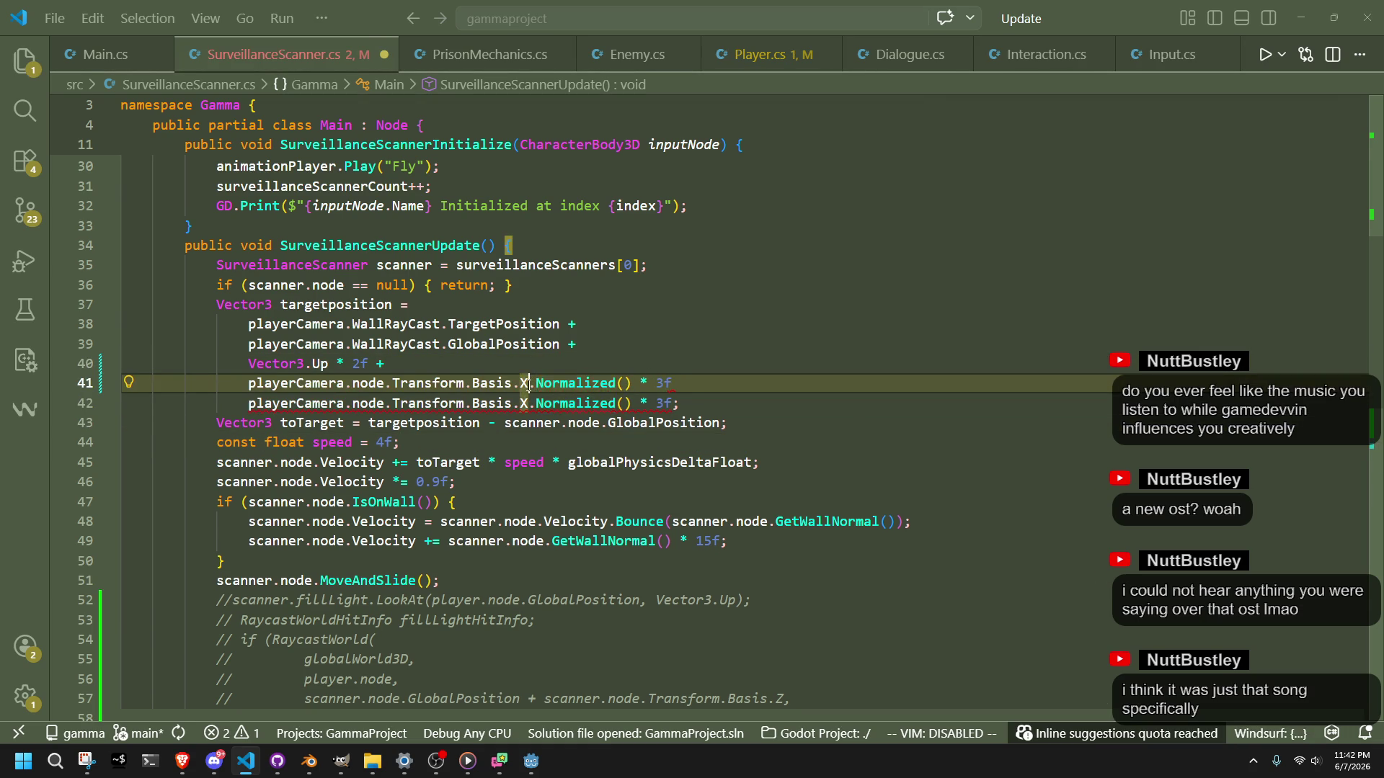
key(BackSpace)
text(Z)
click(249, 387)
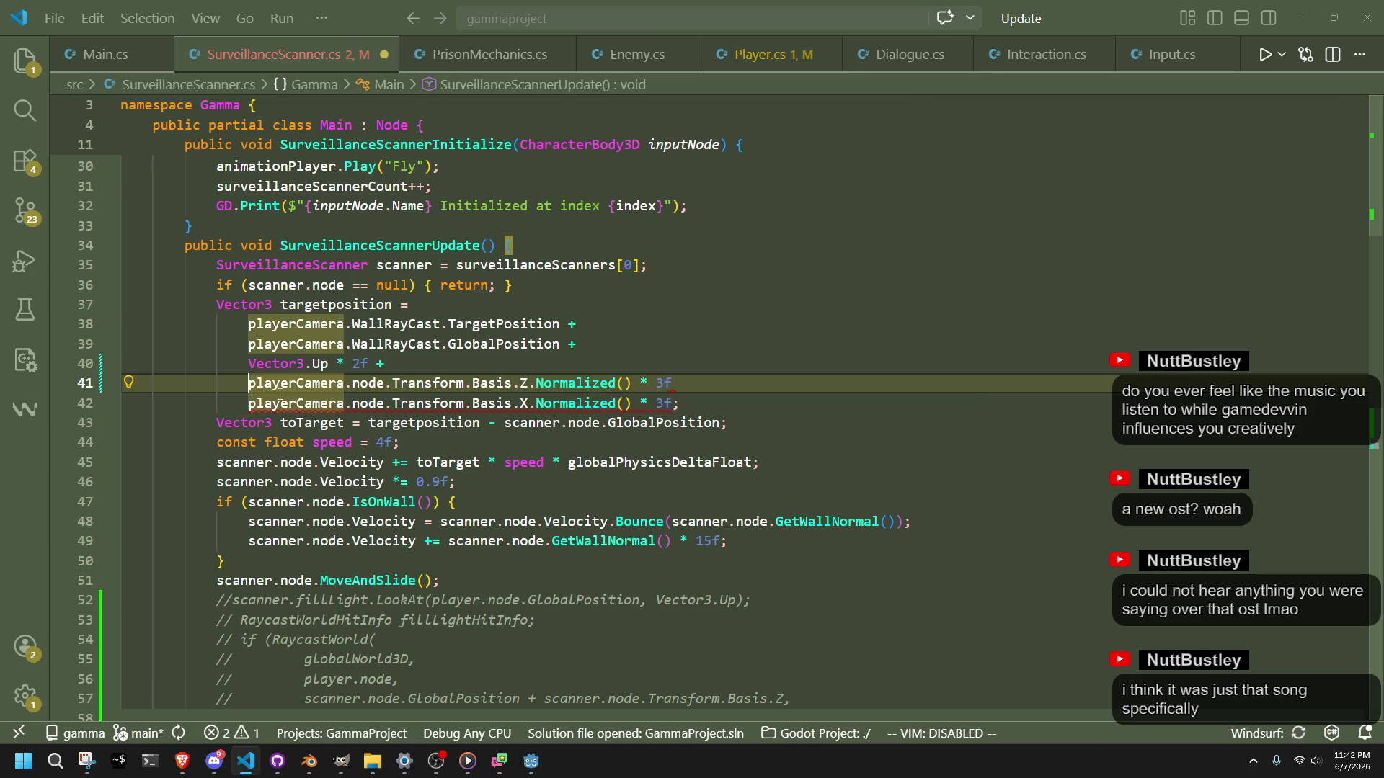
text(-)
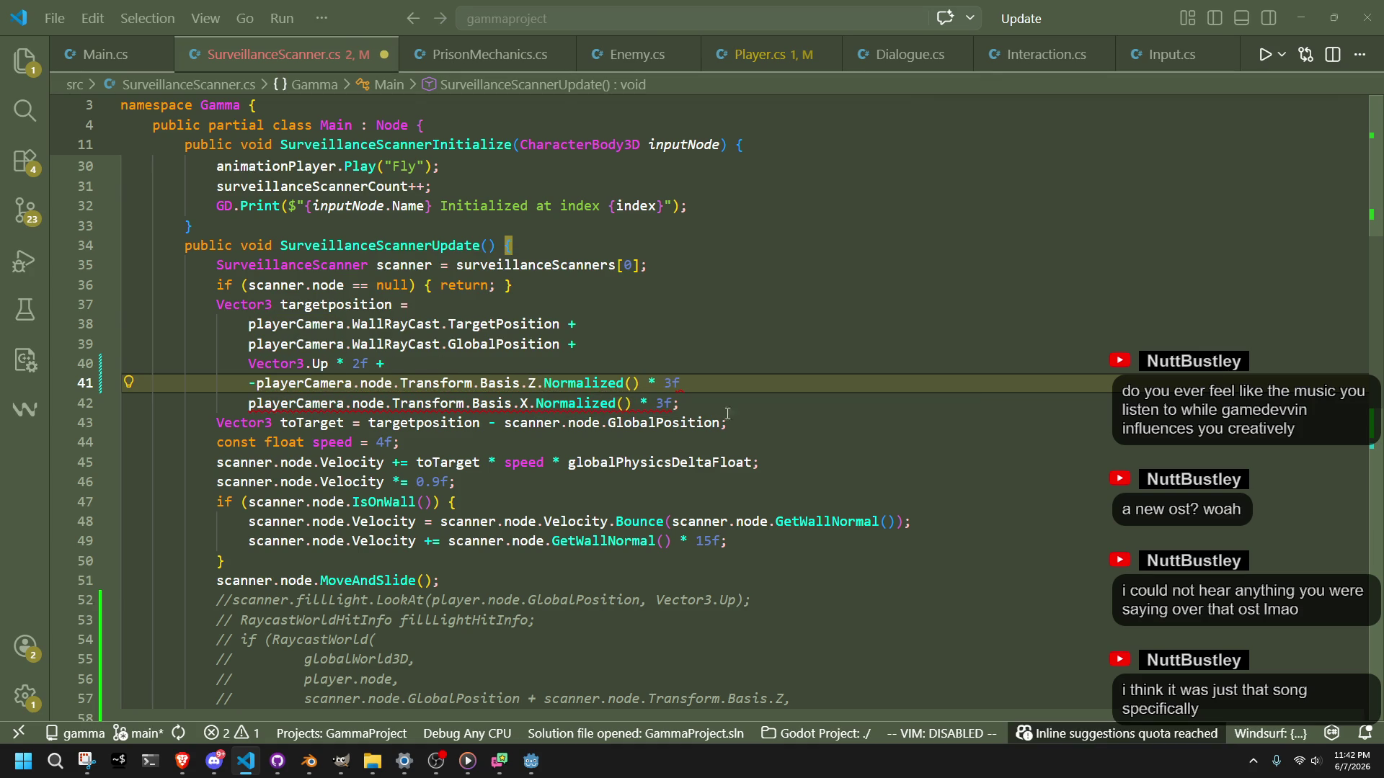
click(743, 409)
click(719, 388)
text(+)
click(731, 396)
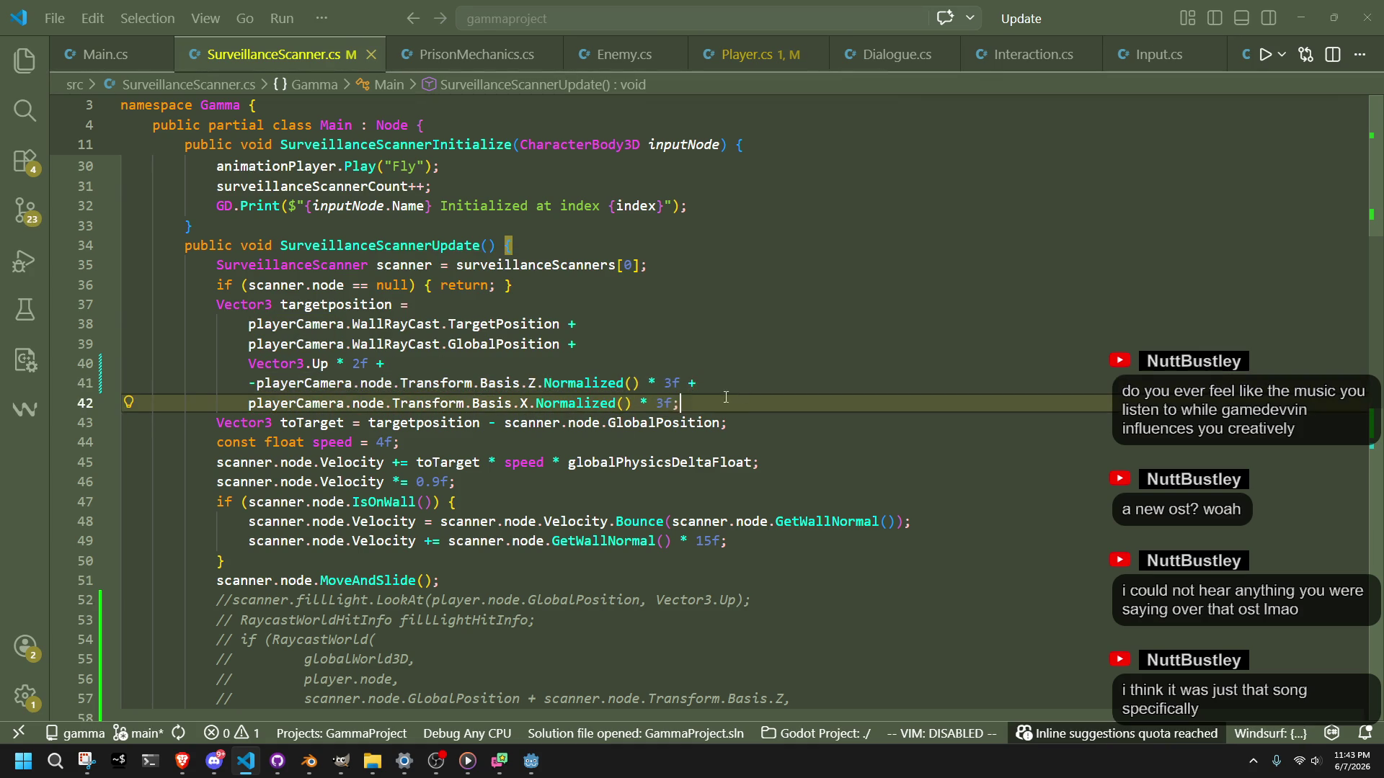
click(531, 761)
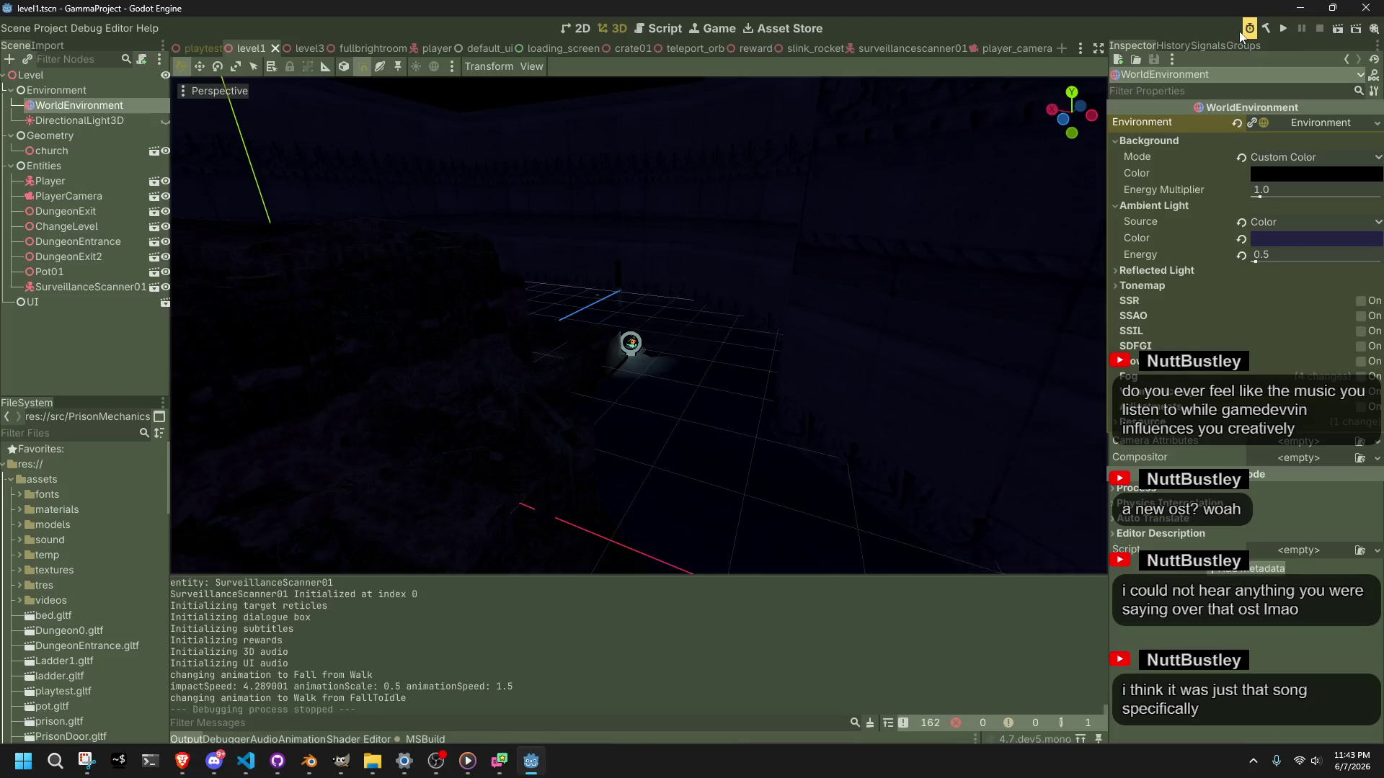
Step: Test-run the current scene with the new scanner offsets, then stop it
click(1337, 31)
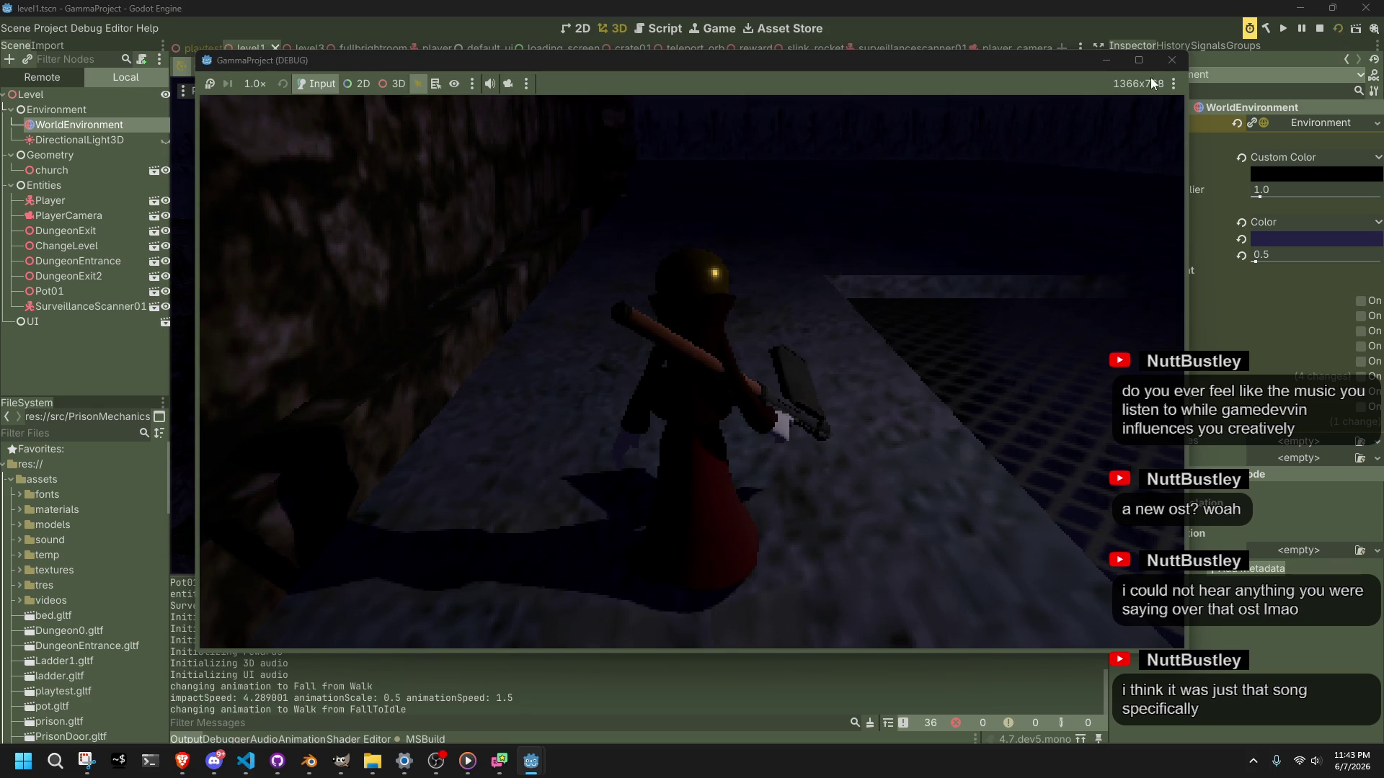
click(1174, 61)
key(alt+Tab)
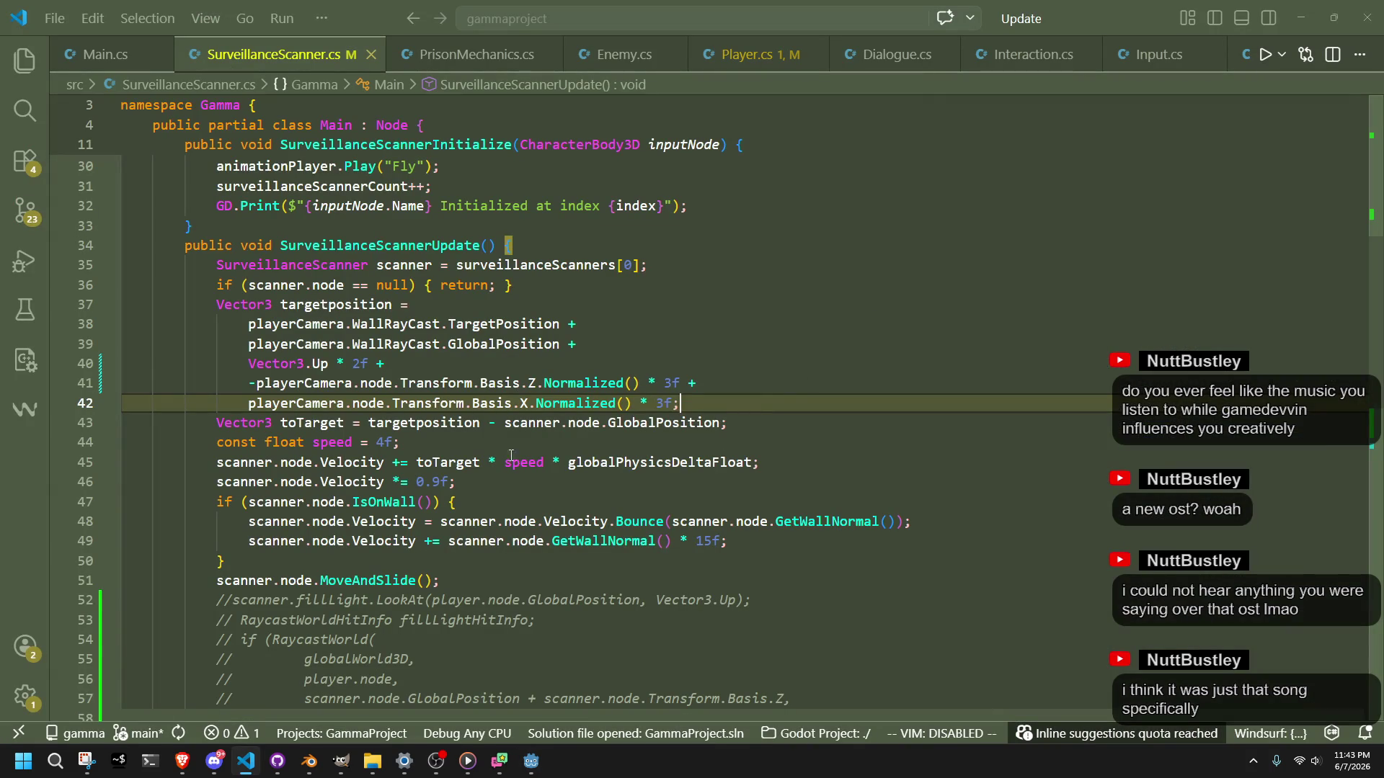
Step: Raise the scanner's upward target offset from 2f to 4f and rerun the scene
click(363, 364)
key(BackSpace)
text(4)
click(589, 488)
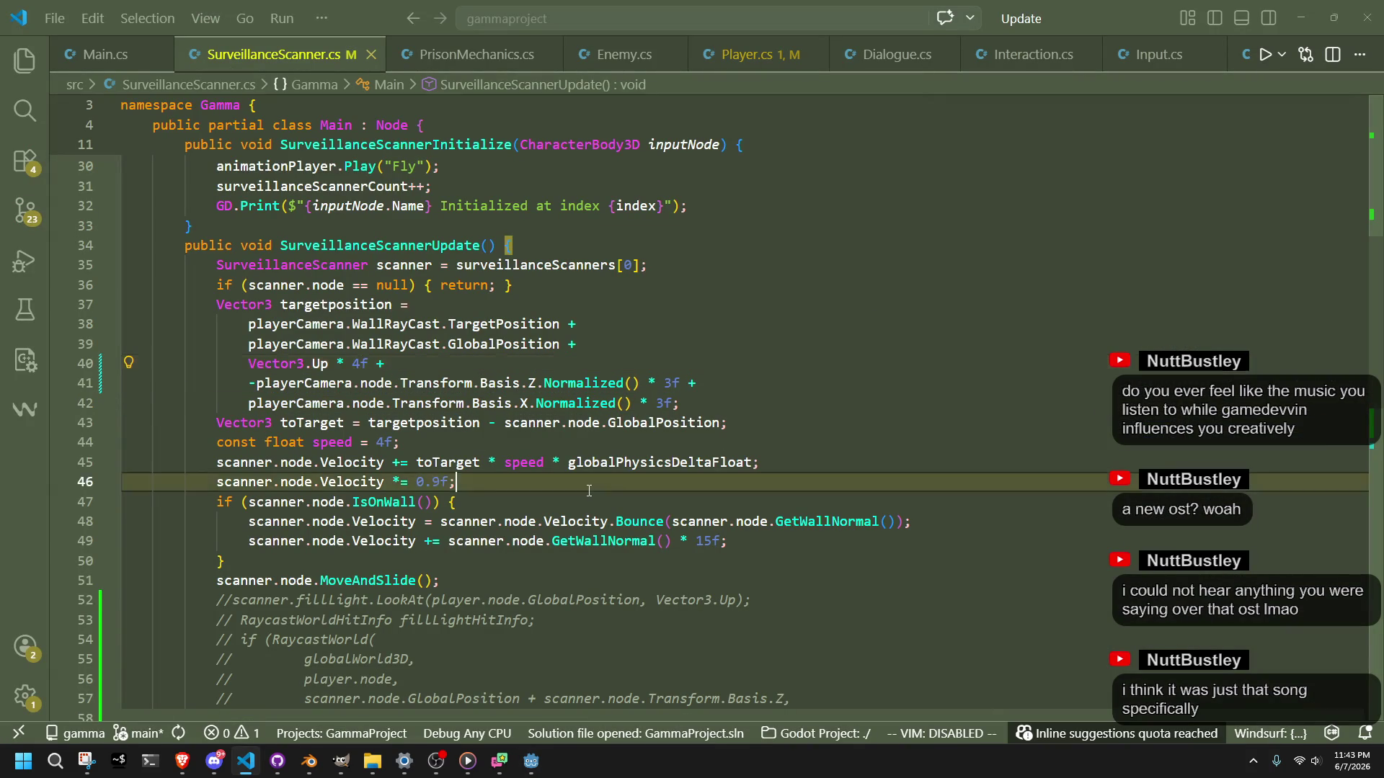
key(alt+Tab)
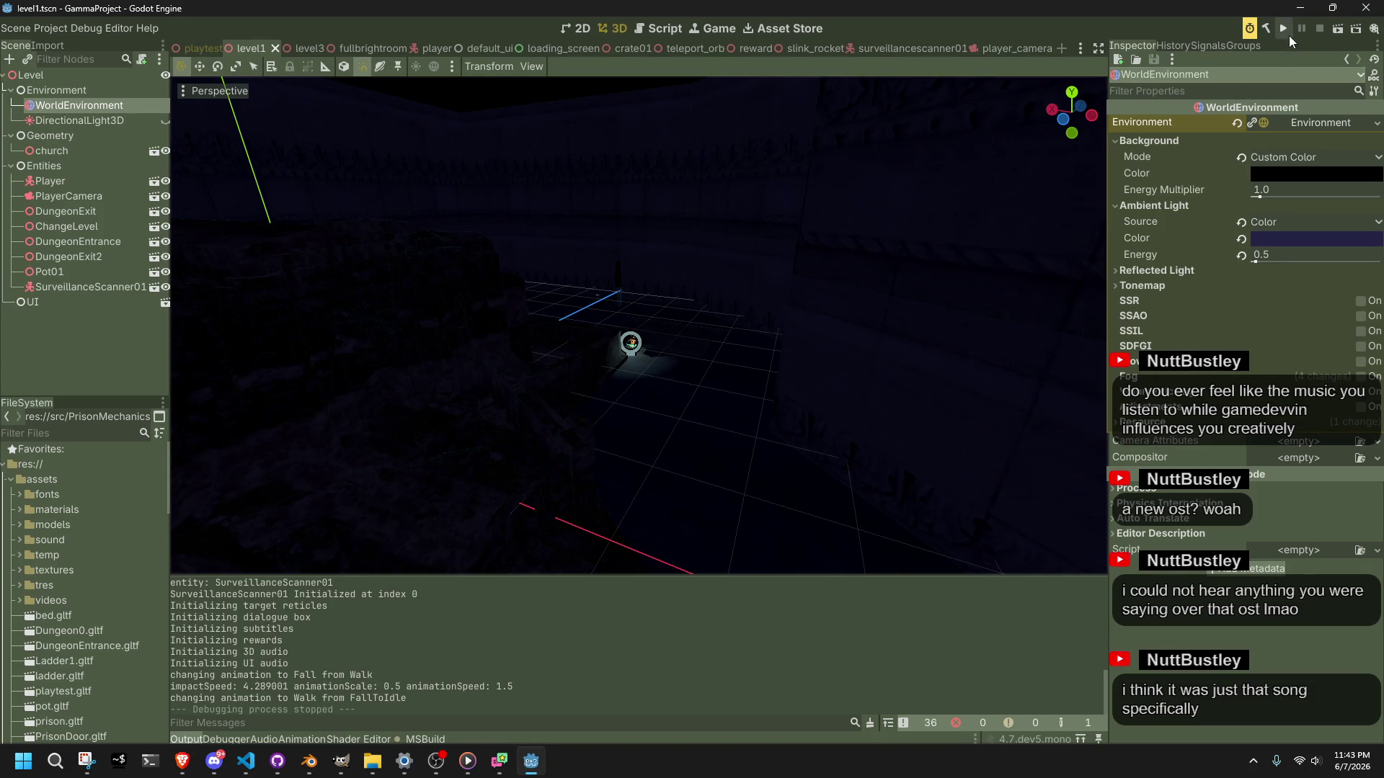
click(1336, 32)
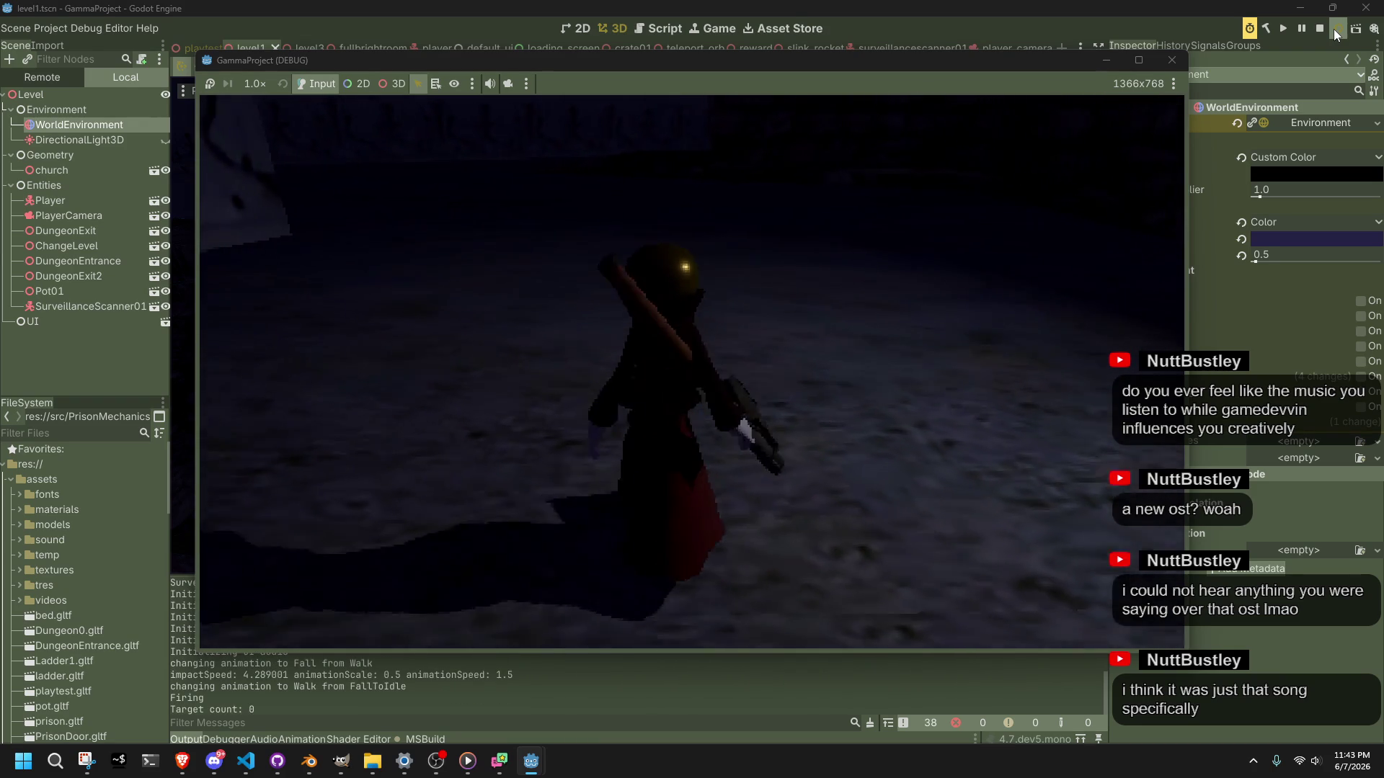
Step: Run and jump the character along the stone wall and up a ledge
key(space)
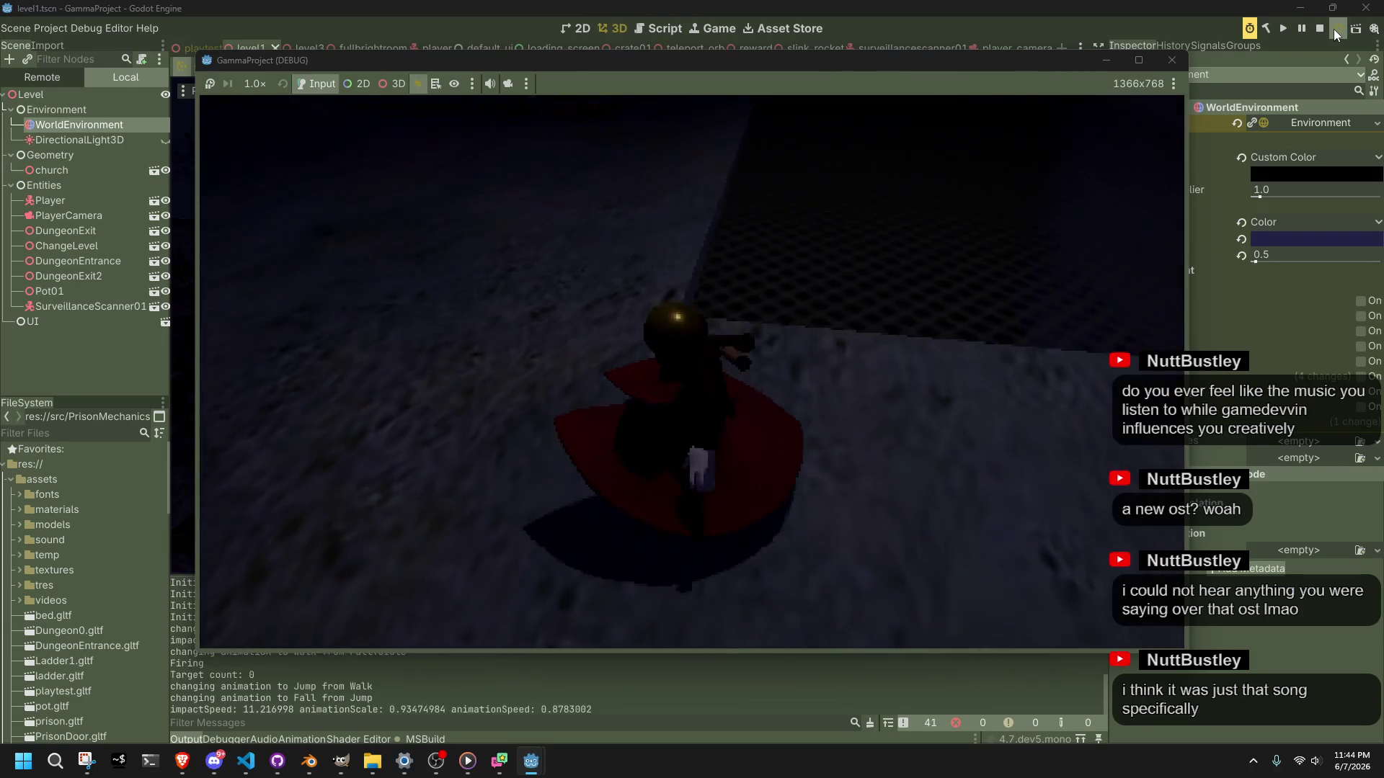
key(shift)
key(w)
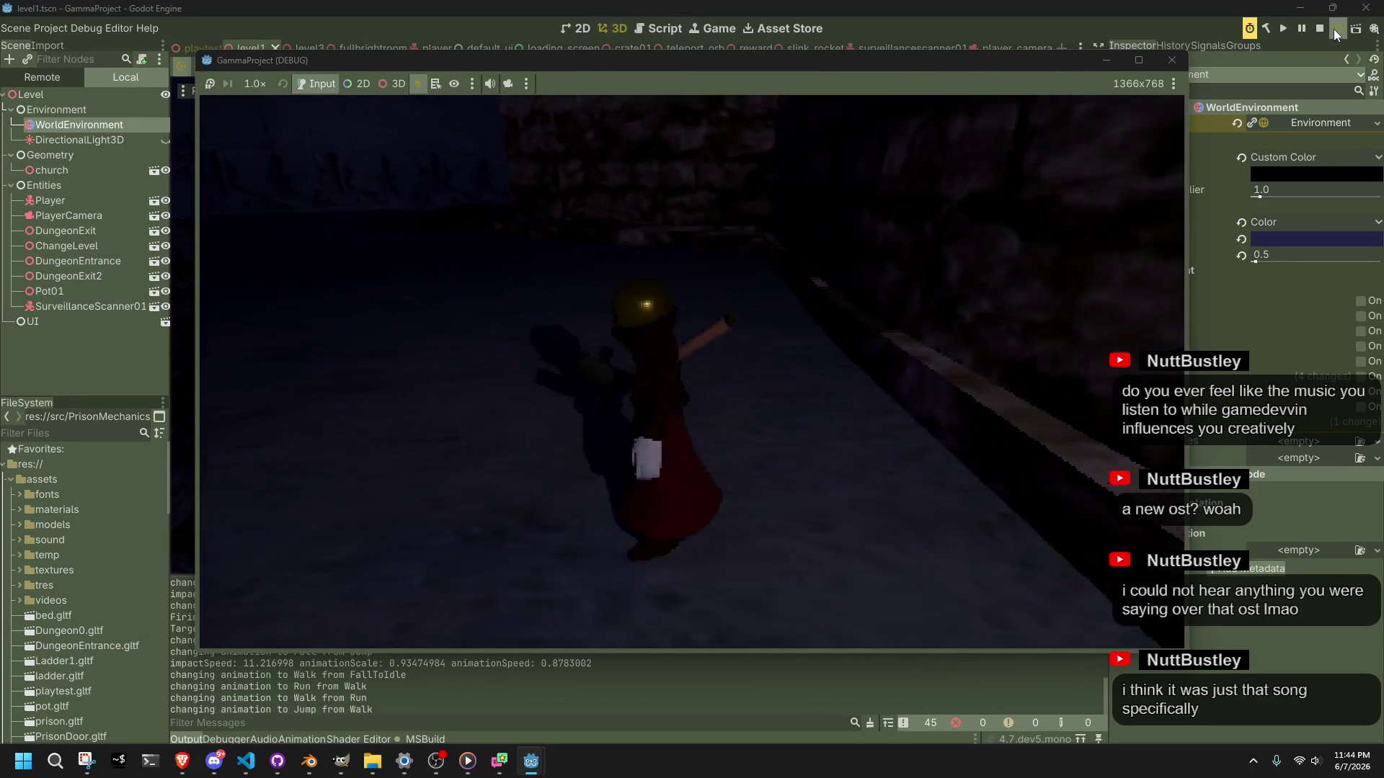
key(space)
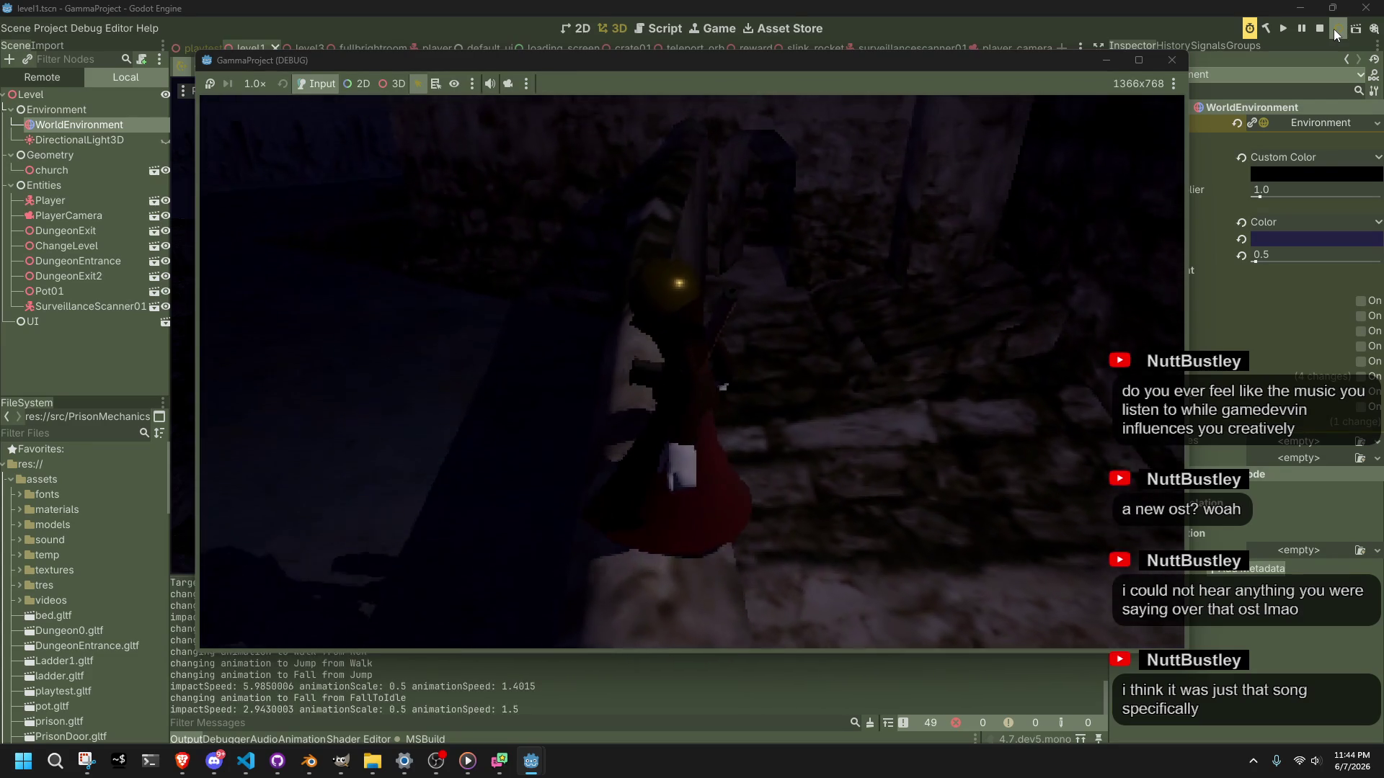
key(w)
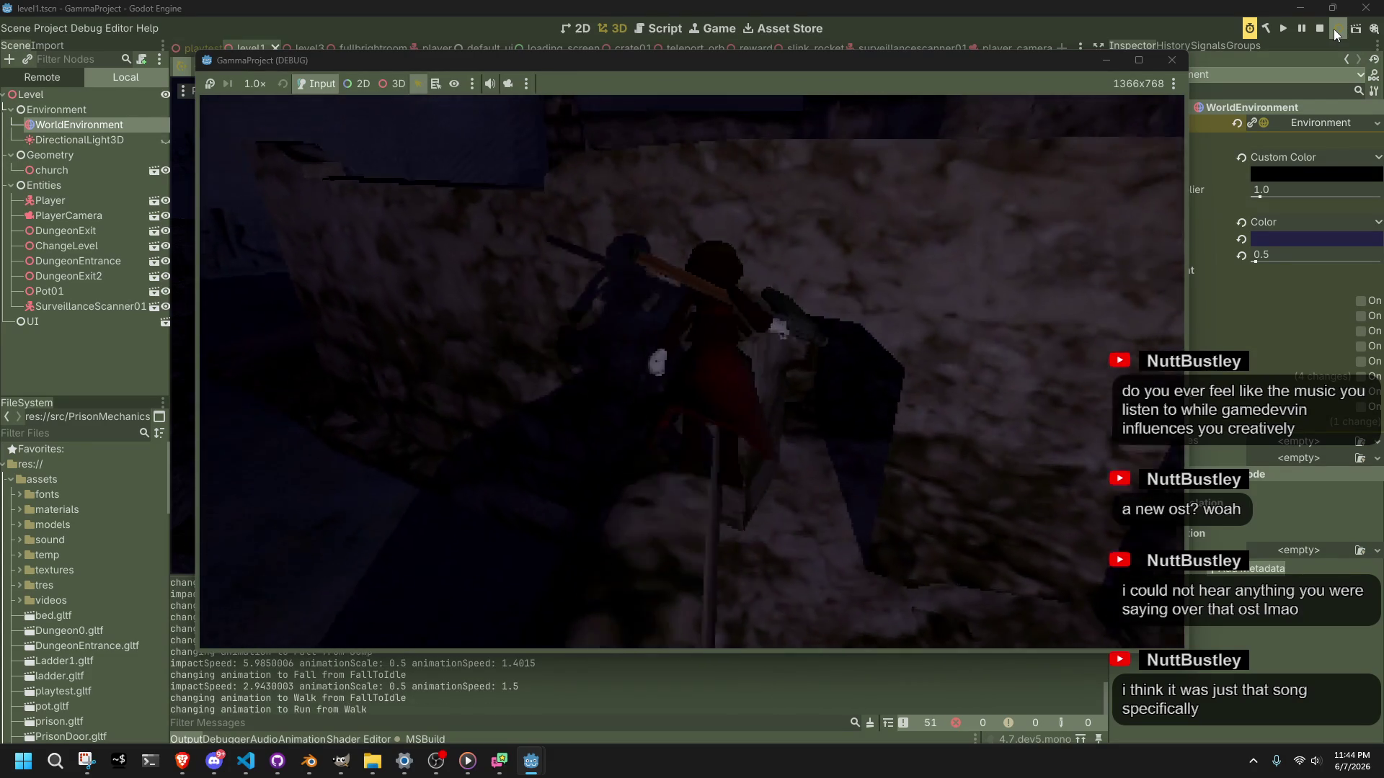
key(space)
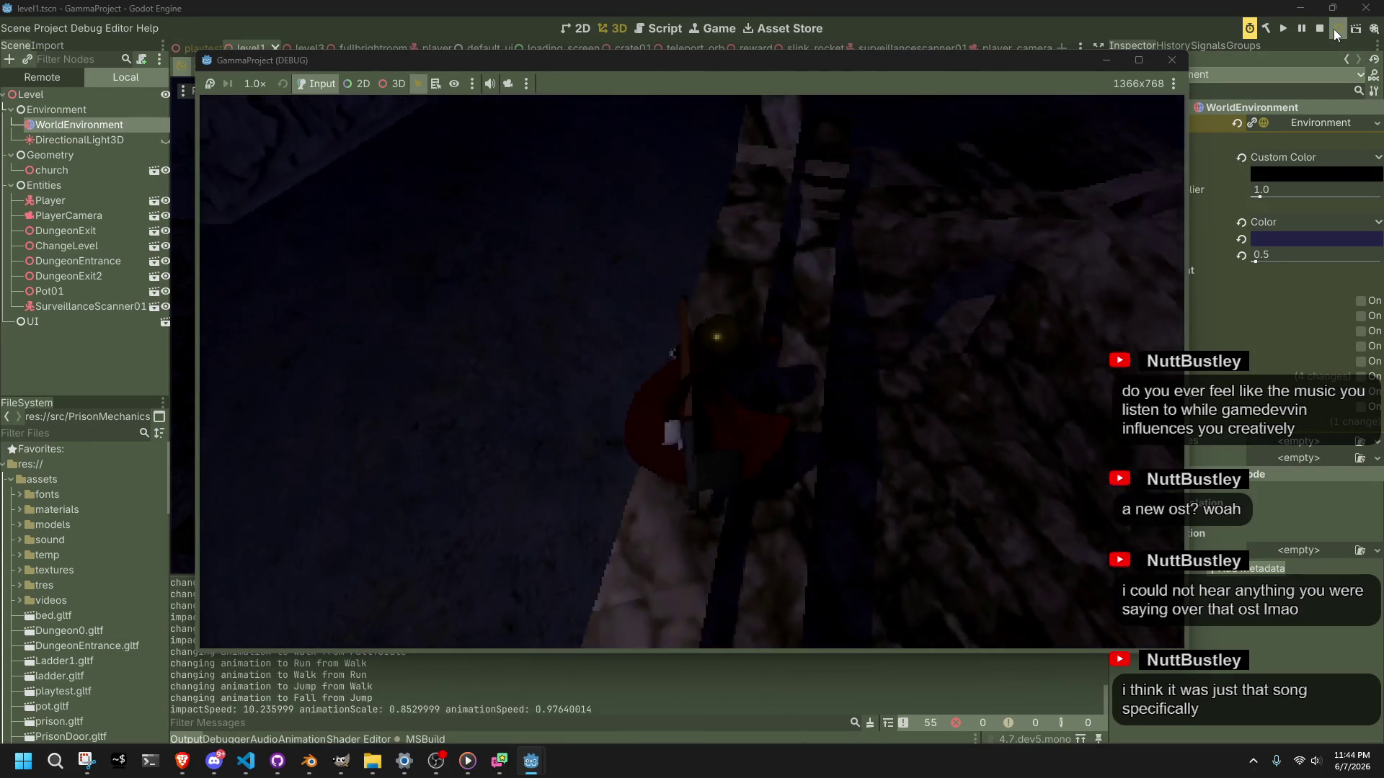
key(space)
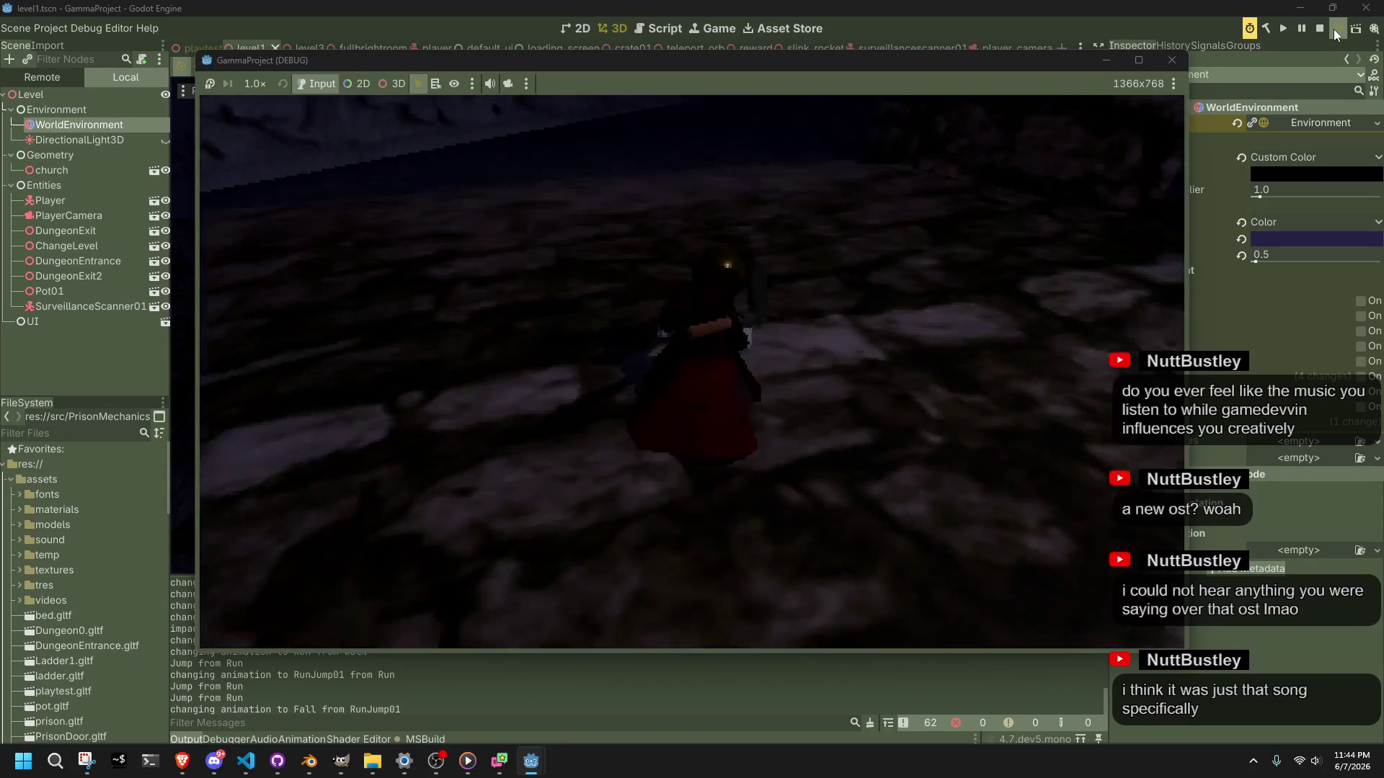
key(space)
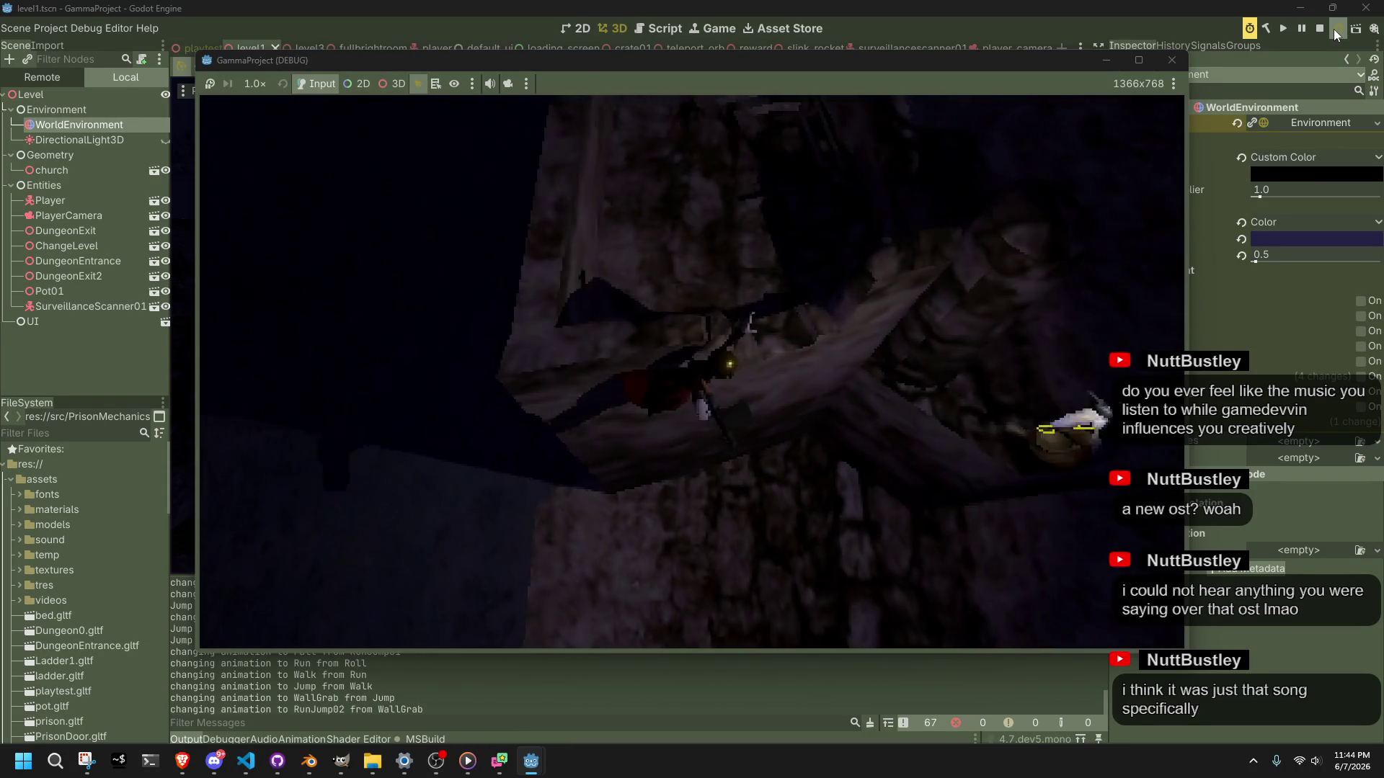
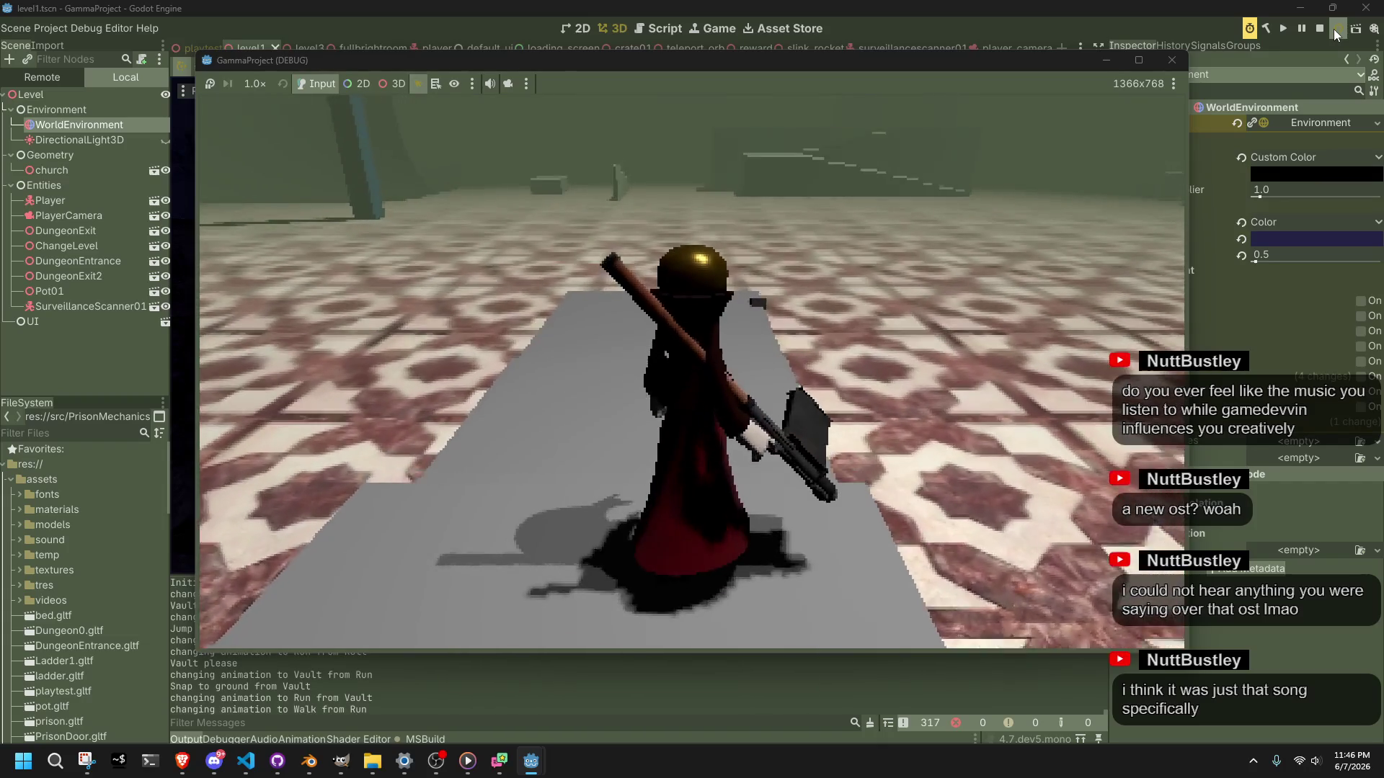
Step: Run and jump the character across the floor and up onto the ledge
key(s)
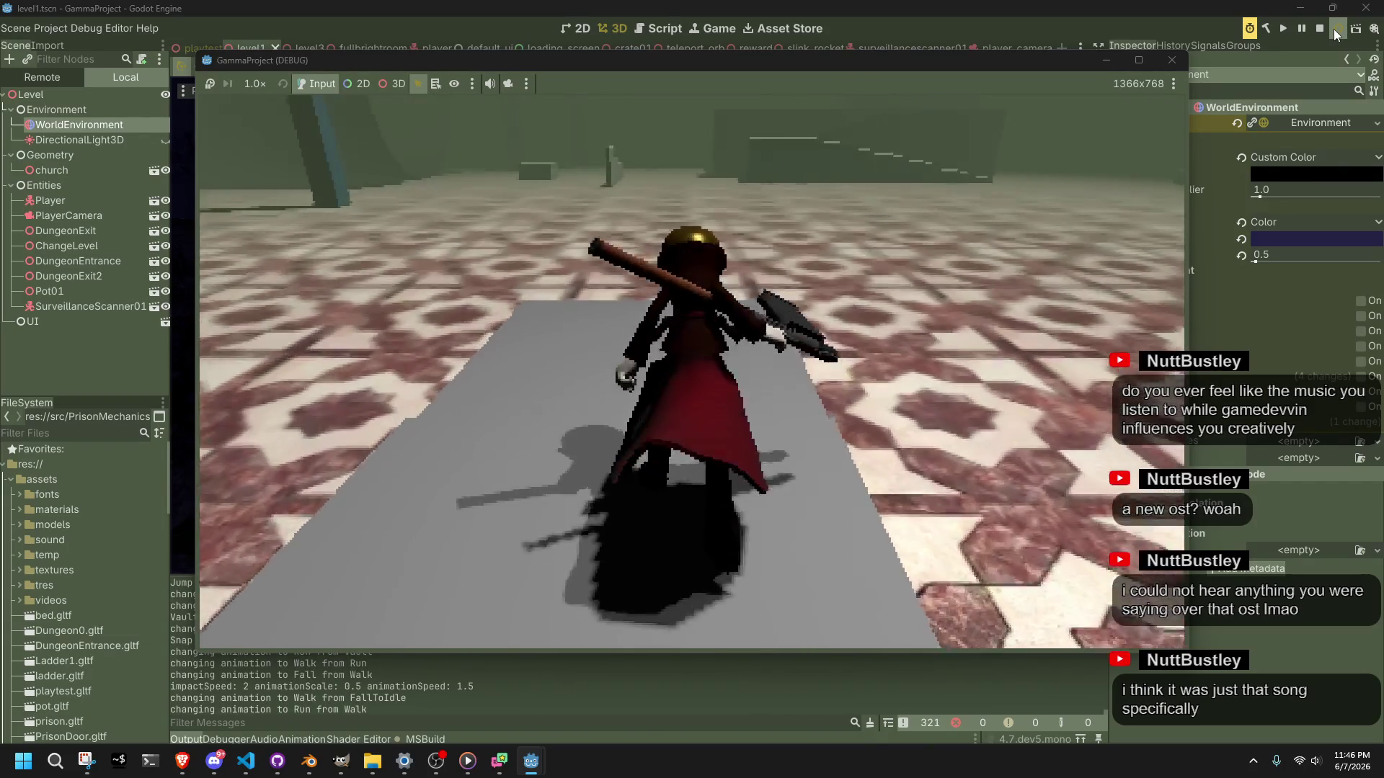
key(w)
key(space)
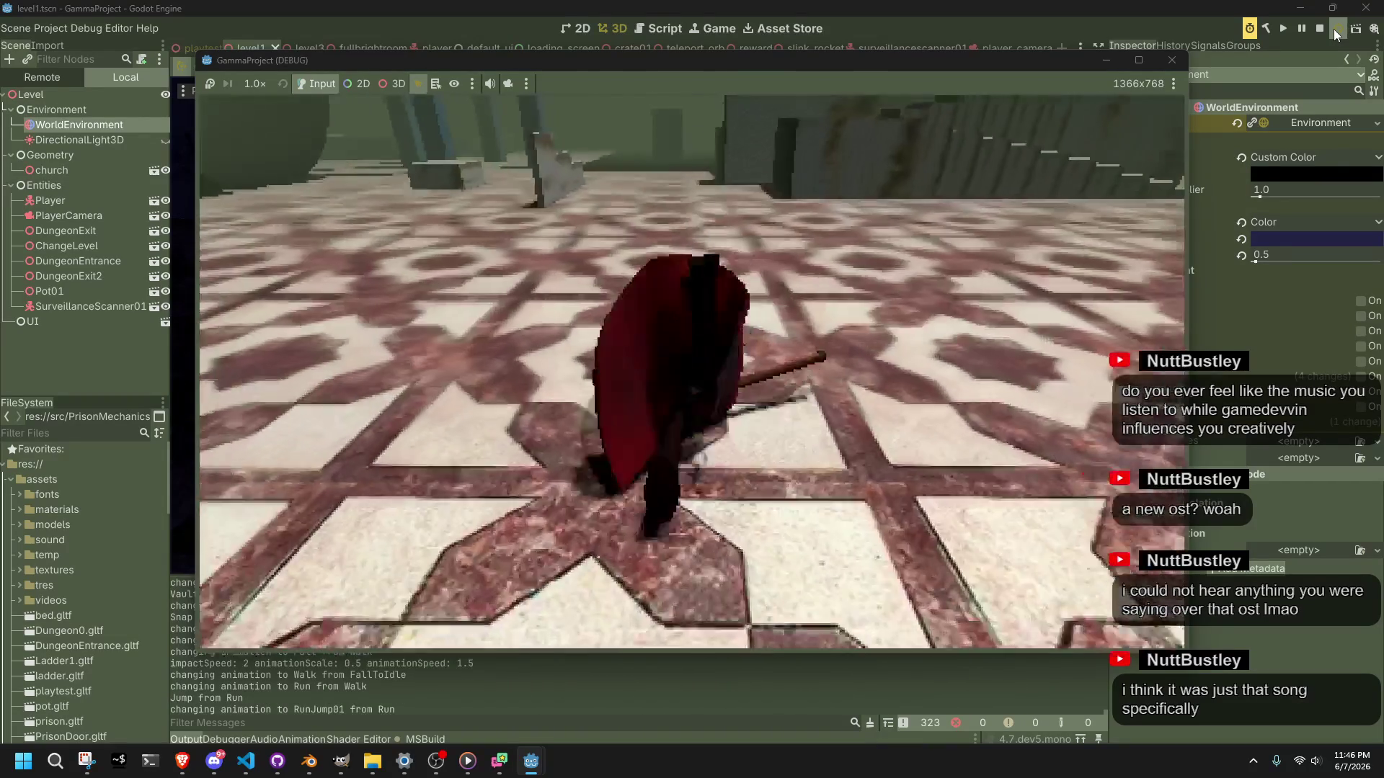
key(d)
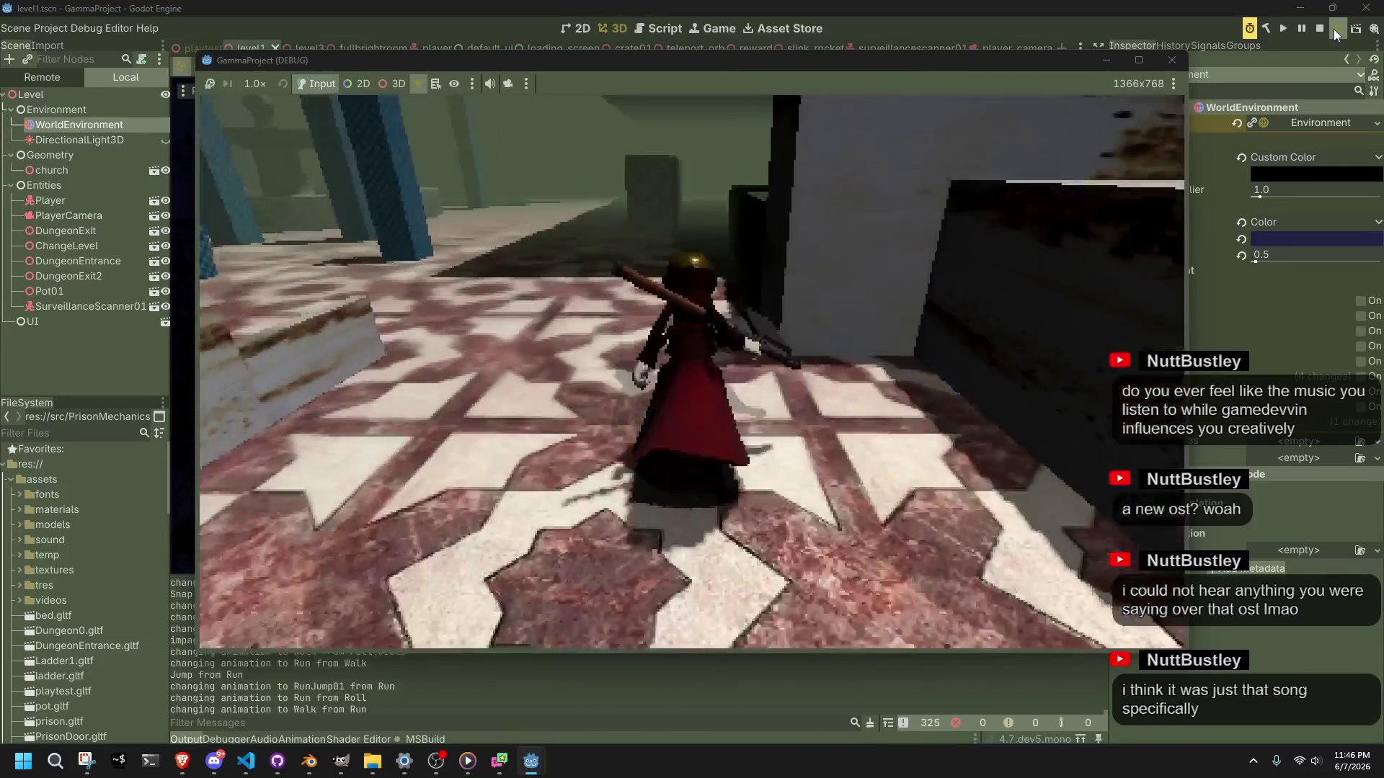
key(space)
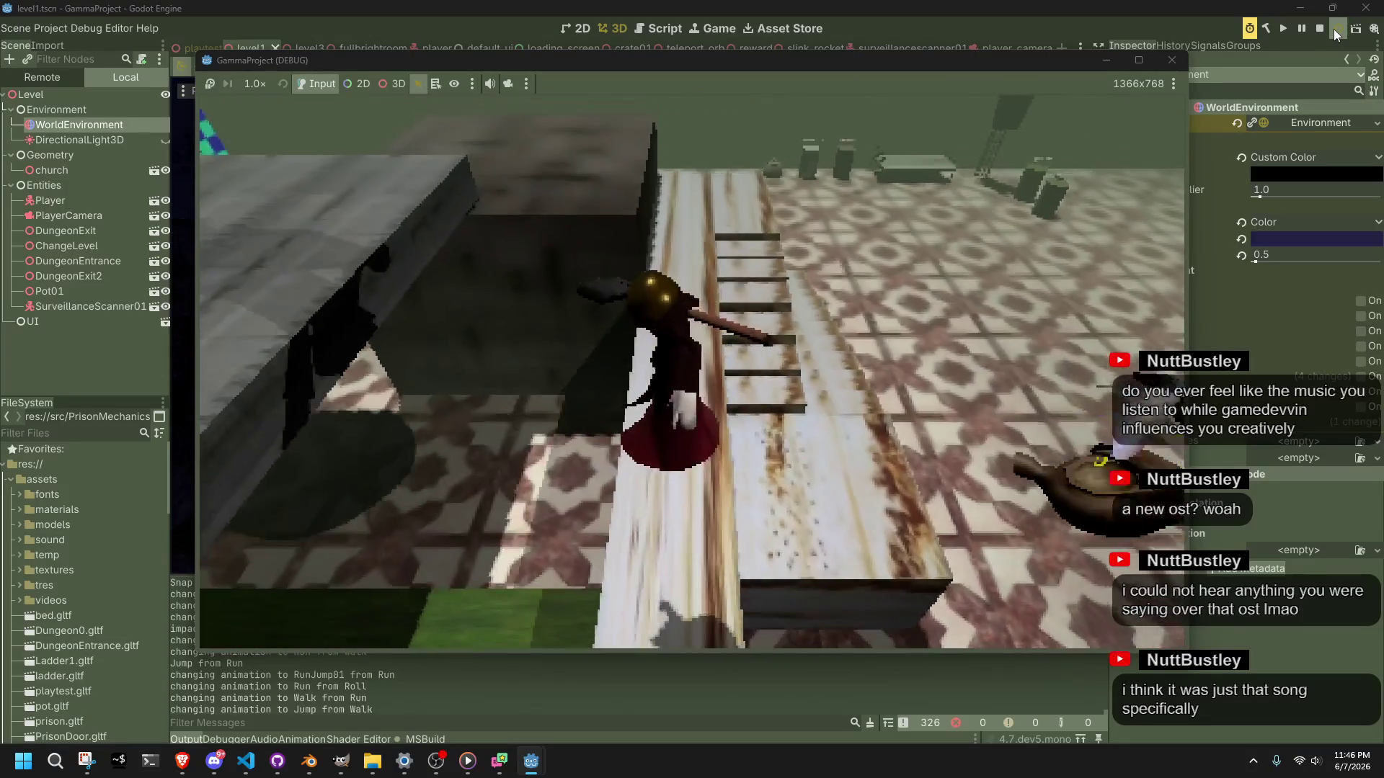
Step: Run along the ledge, drop off, vault onto the bed, and stop the game
key(w)
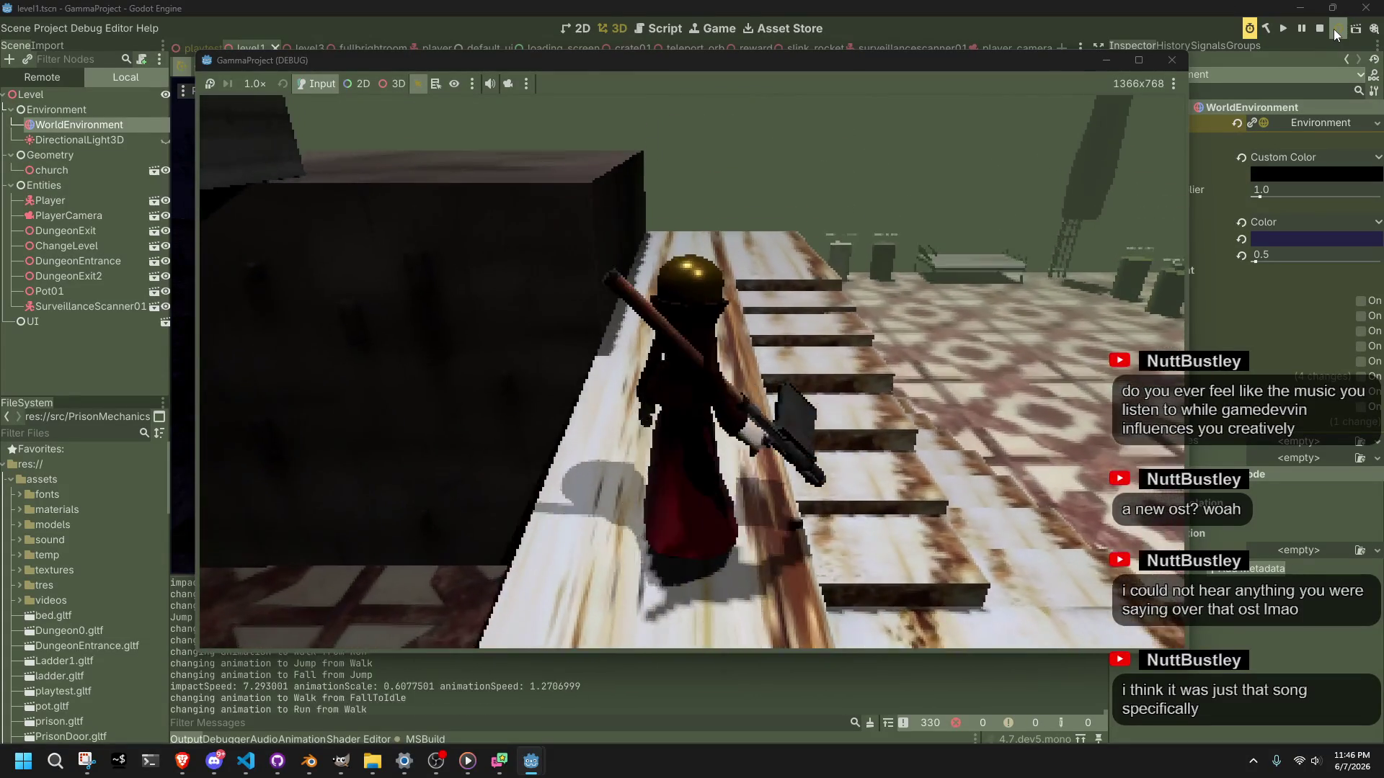
key(a)
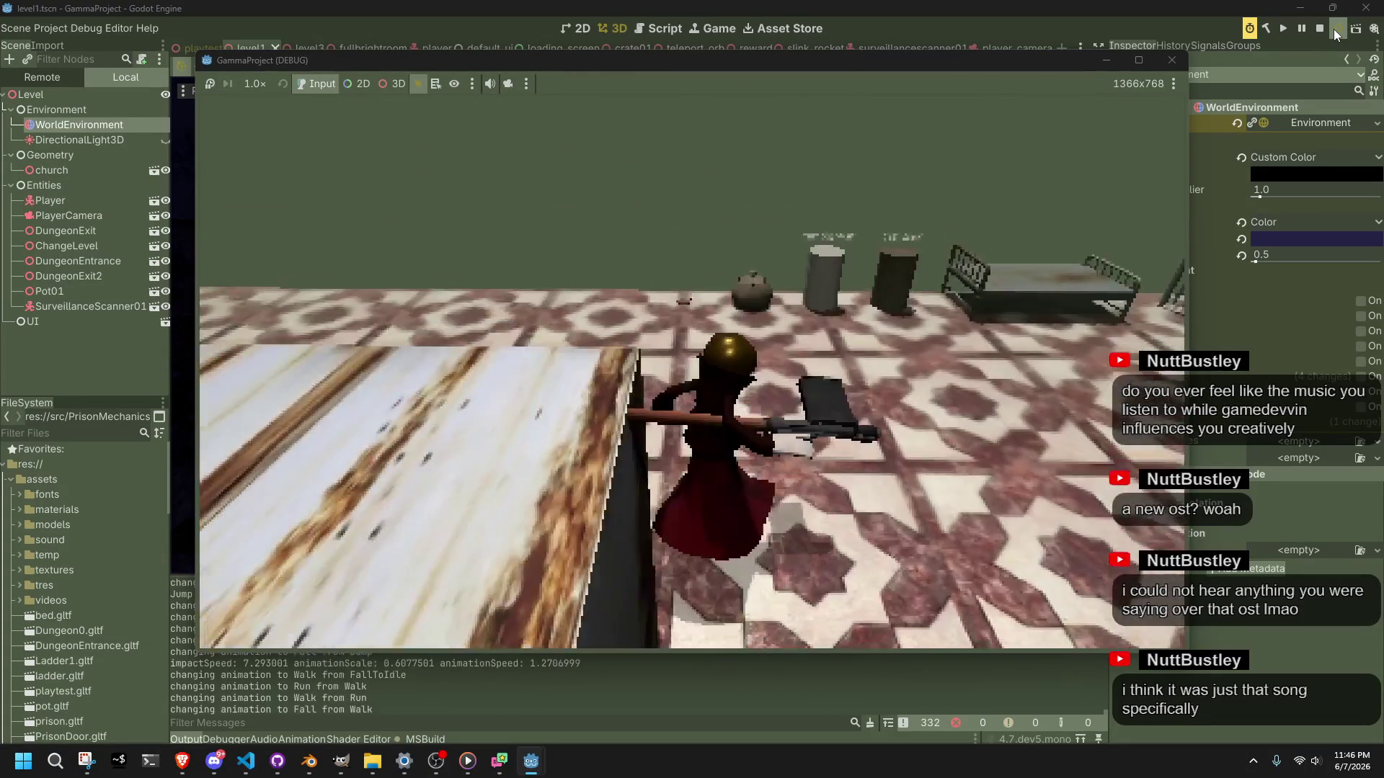
key(w)
key(w)
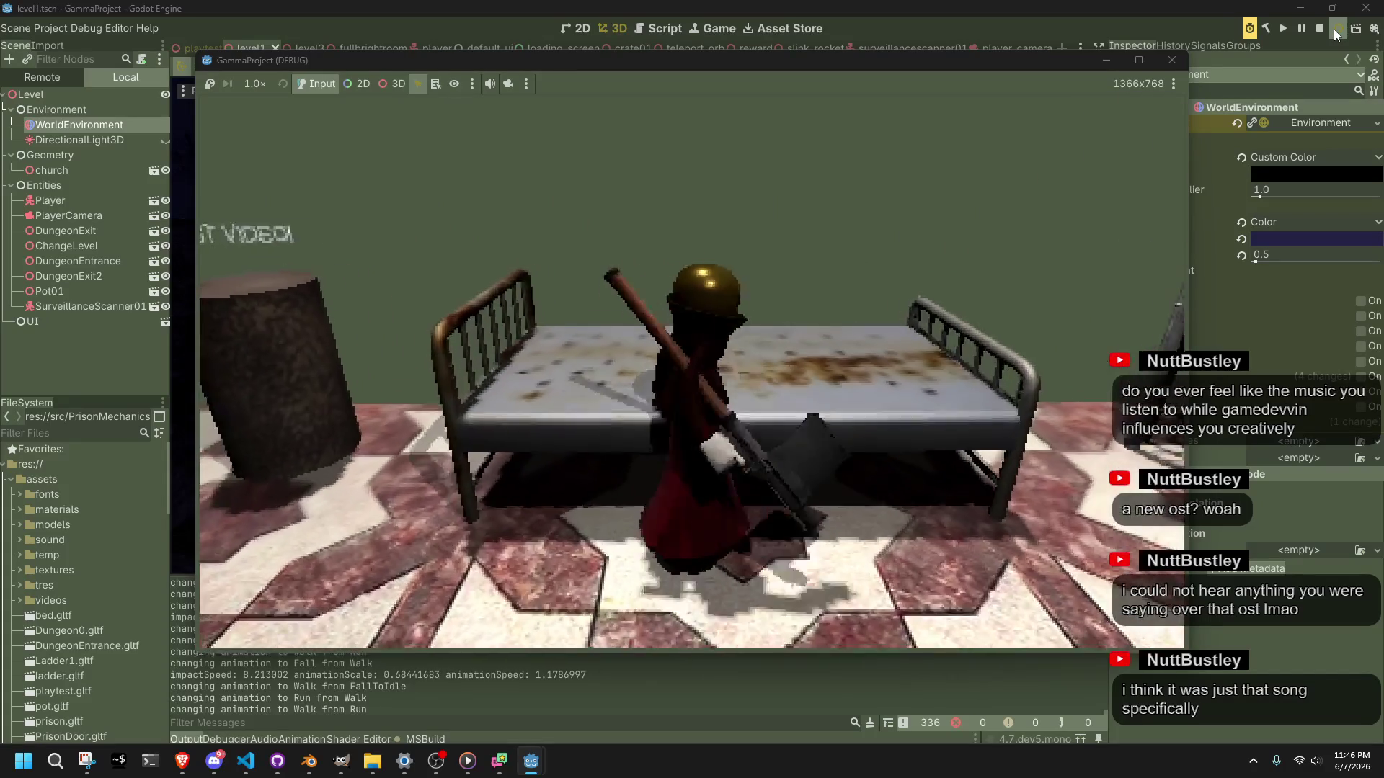
key(space)
click(1171, 59)
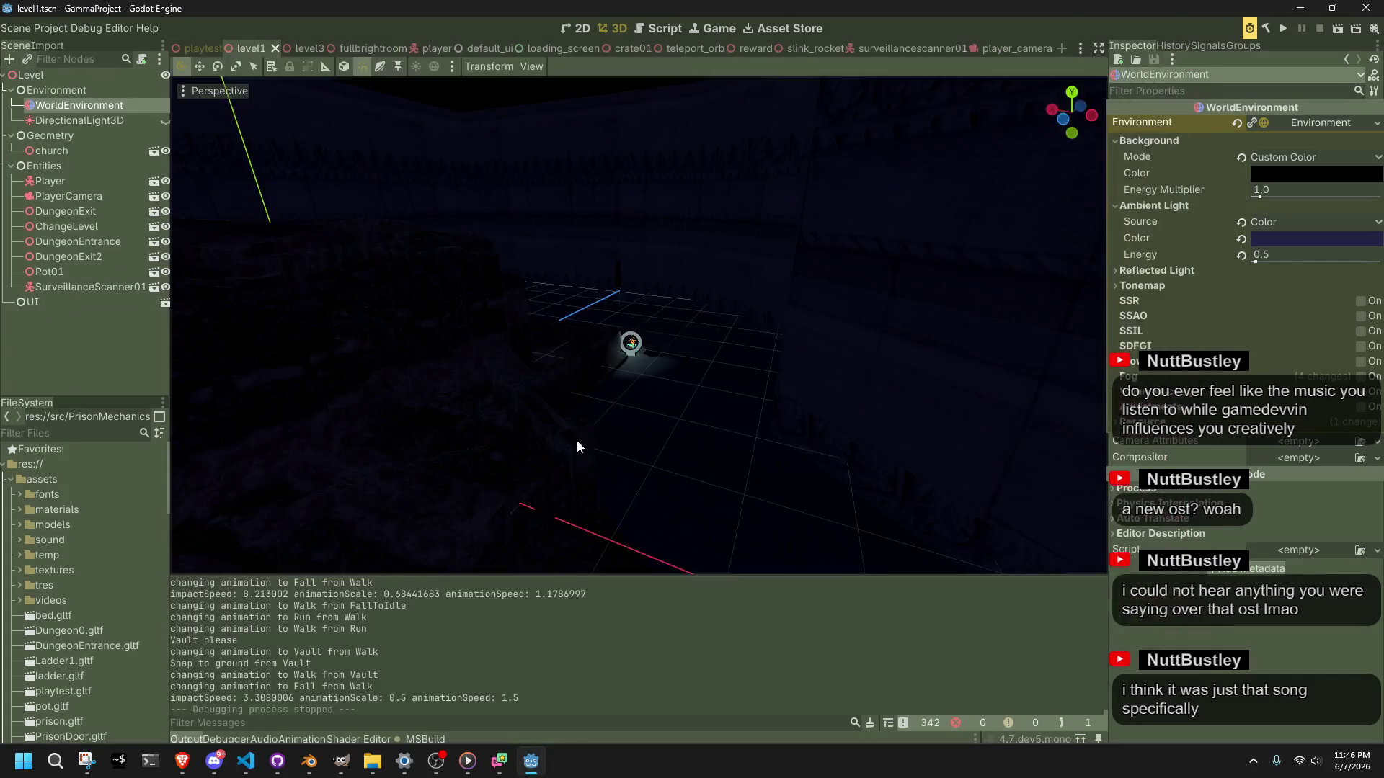
Step: Delete the unused correctionSpeed line 403 in Player.cs from its Problems warning, save, and return to Godot
click(410, 741)
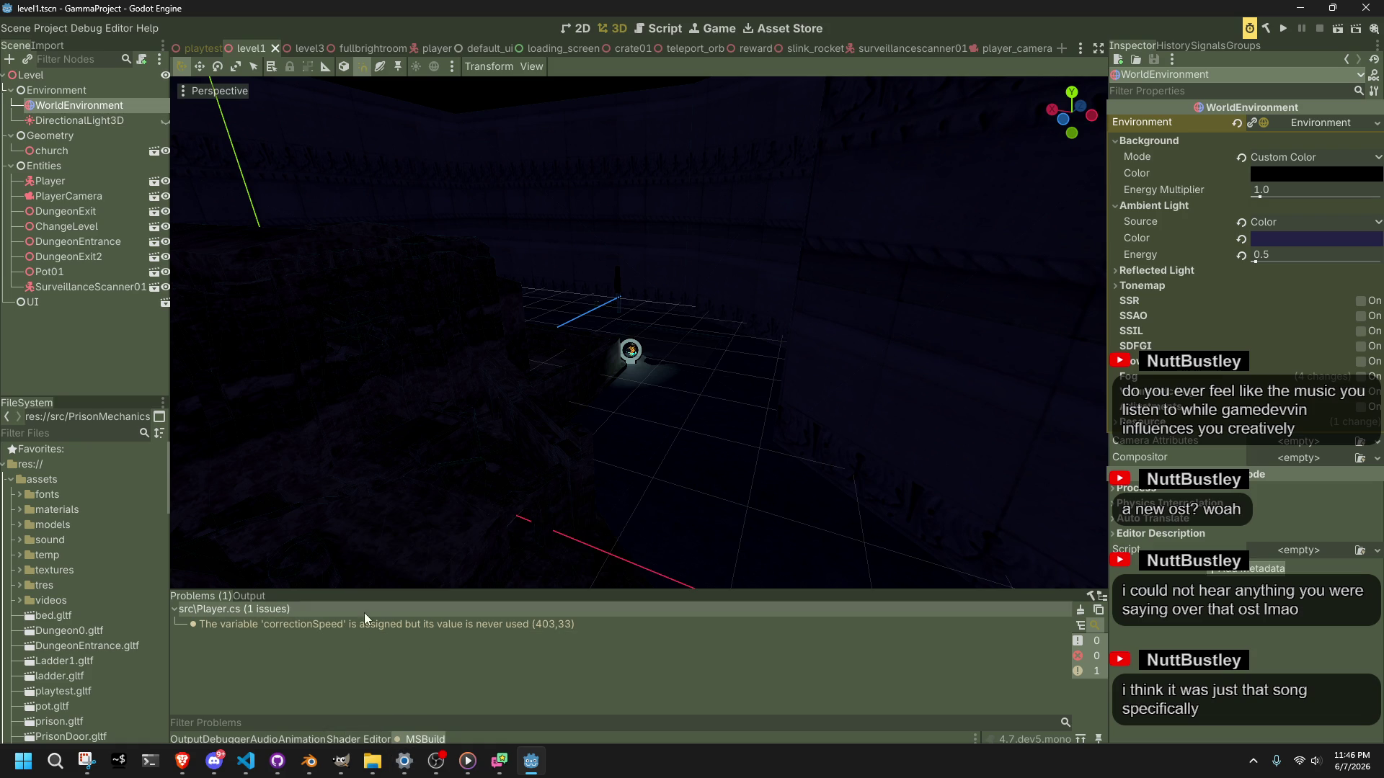
double_click(376, 627)
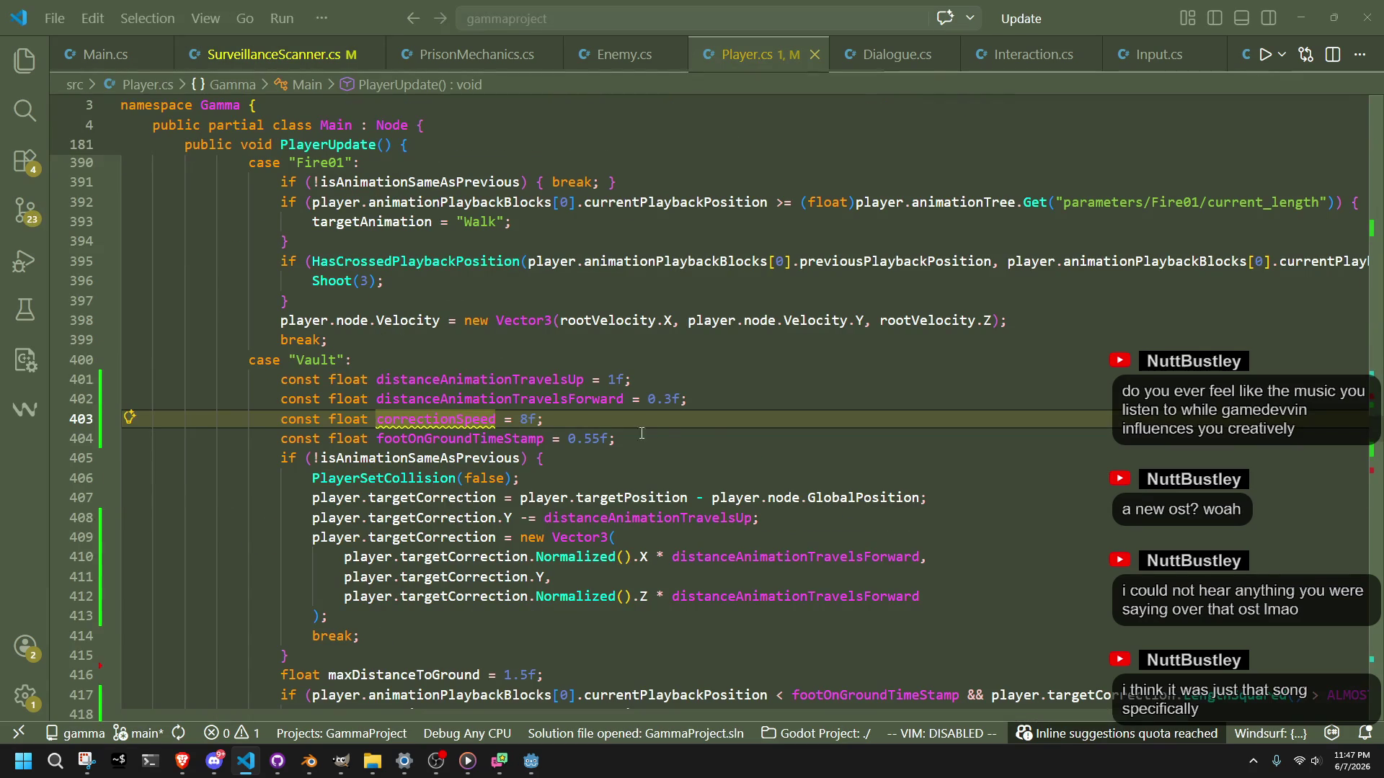
key(ctrl+shift+k)
click(721, 403)
key(ctrl+s)
click(531, 762)
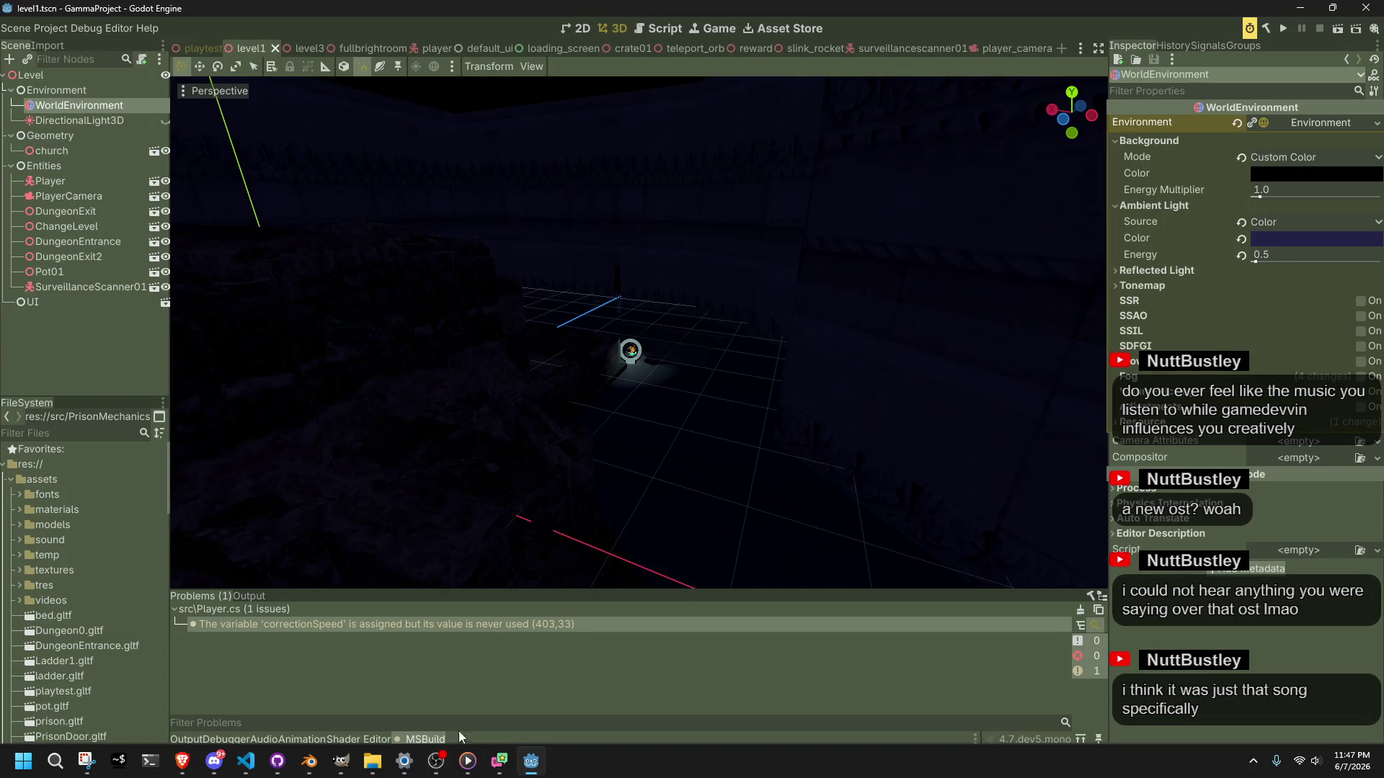
Step: Back in Godot, open the ObjectDB Profiler in the Debugger panel
click(248, 764)
click(531, 762)
click(356, 740)
click(310, 740)
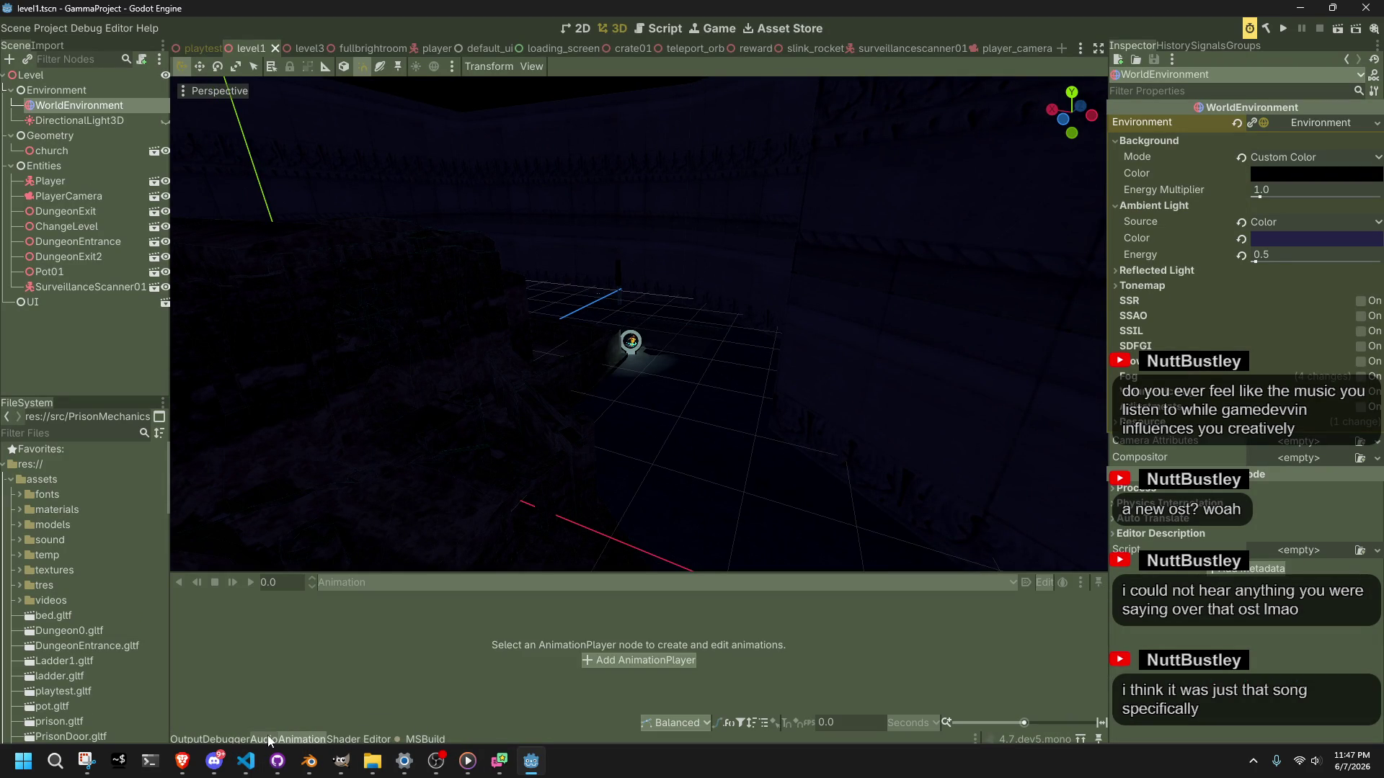
click(266, 740)
click(223, 740)
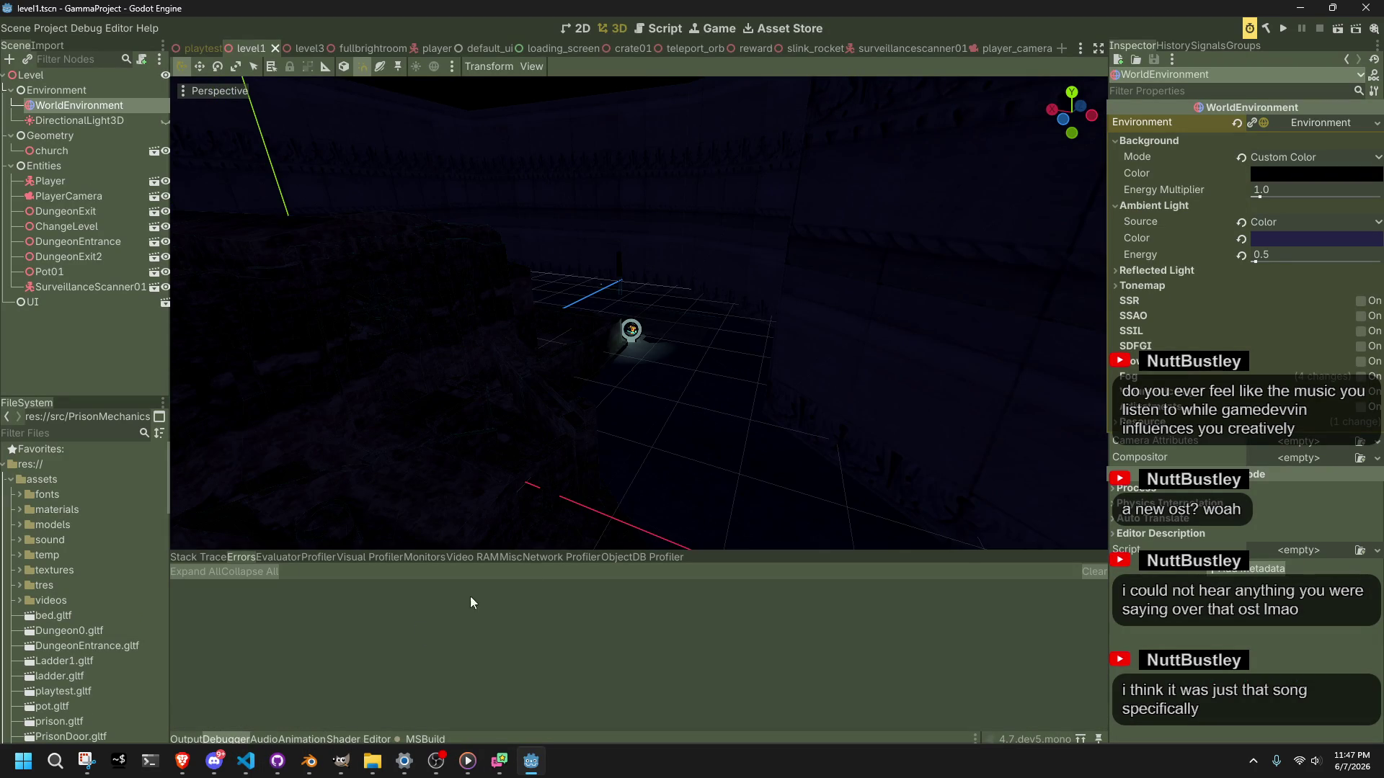
click(563, 559)
click(507, 560)
click(569, 557)
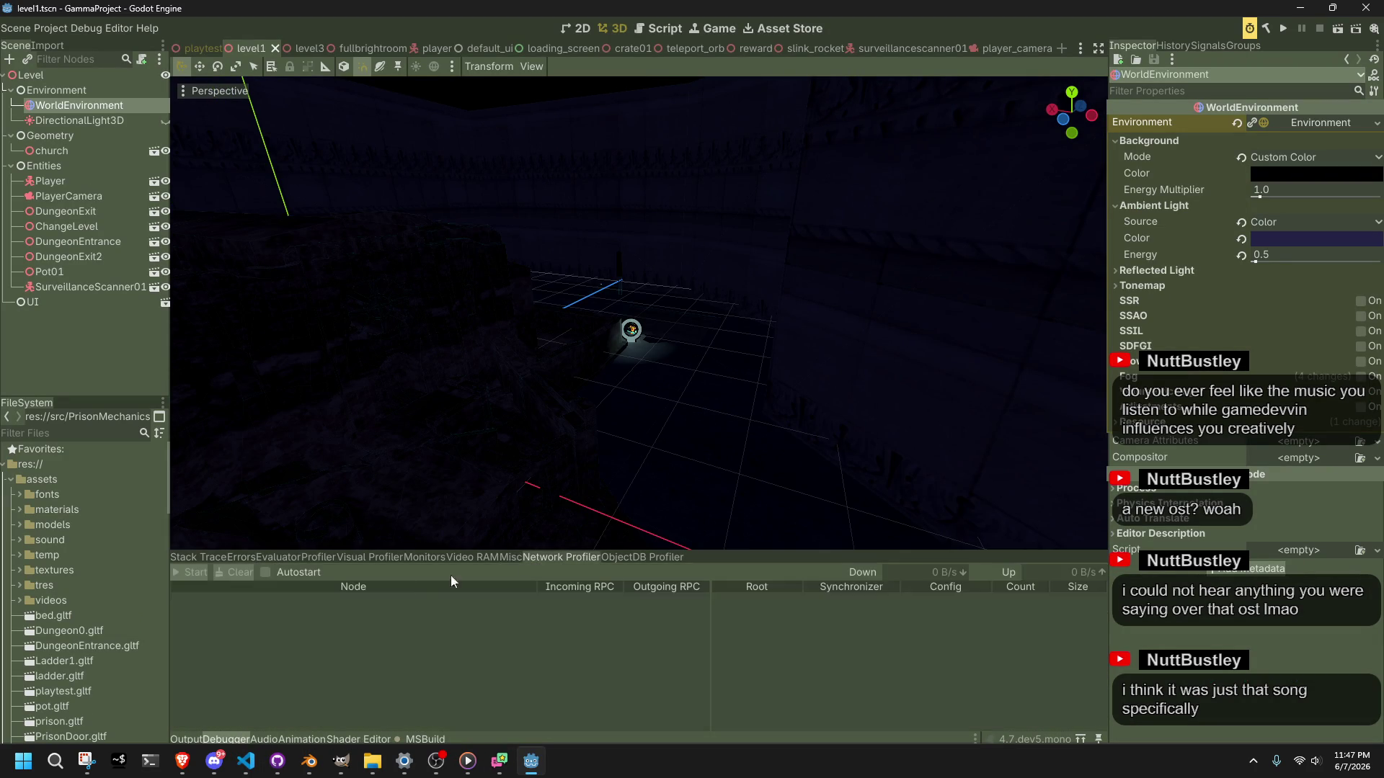
click(617, 560)
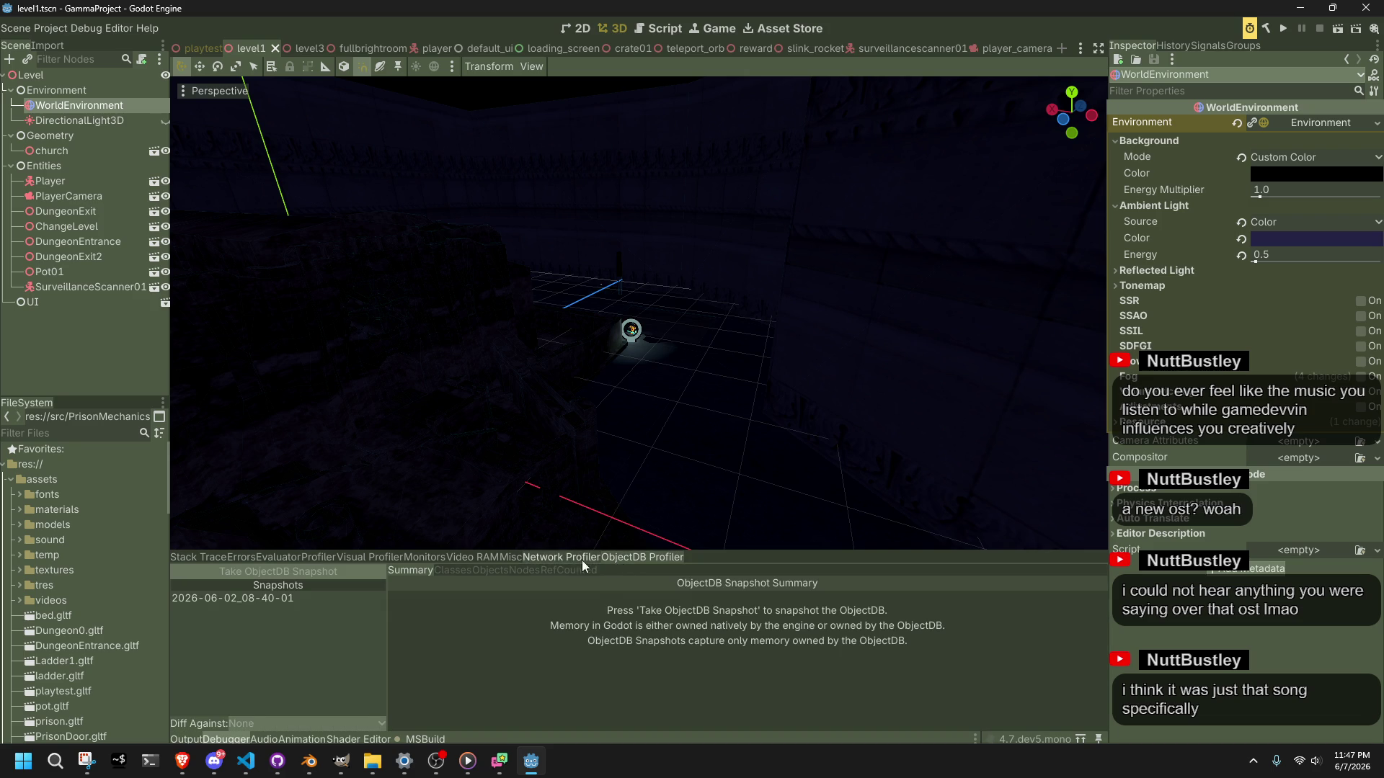
Step: Delete the saved ObjectDB snapshot and rebuild and run the game
click(277, 597)
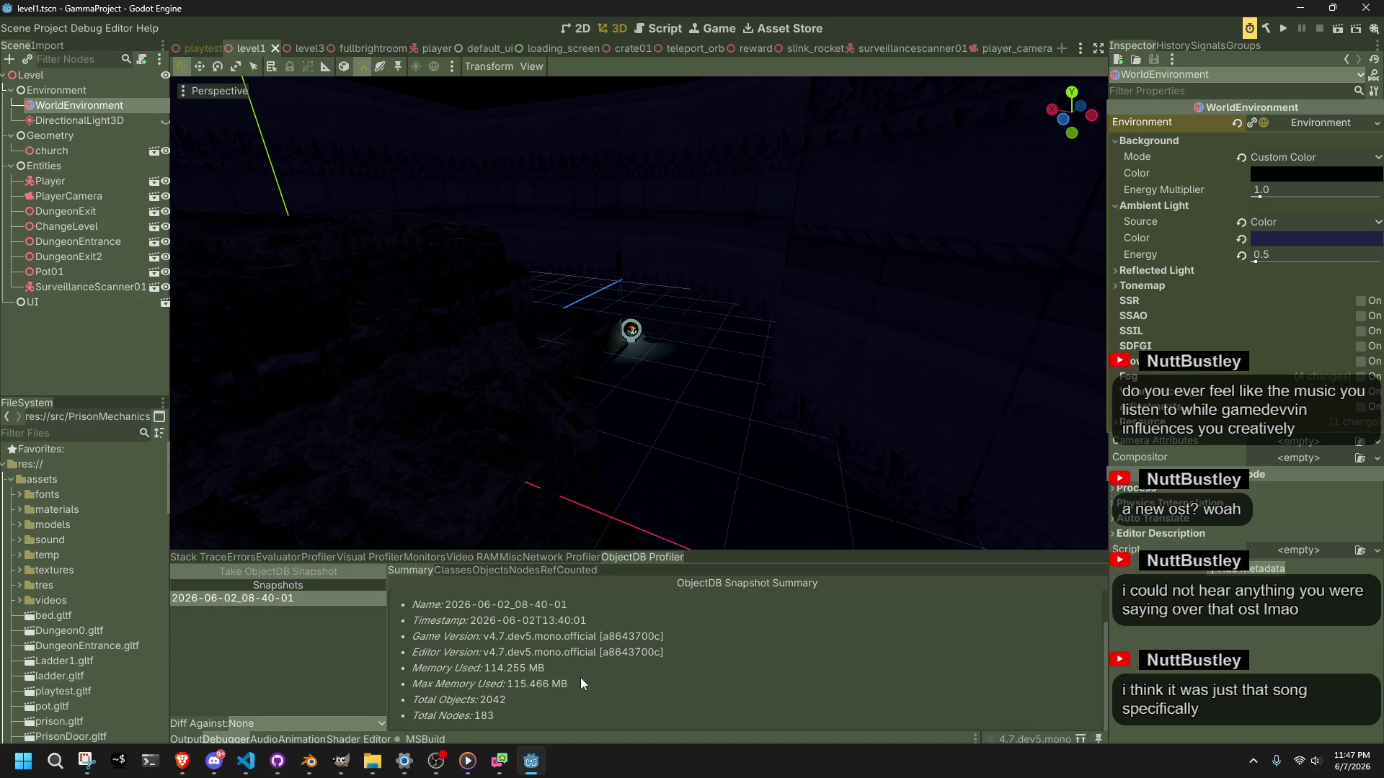
right_click(267, 601)
right_click(275, 599)
click(300, 624)
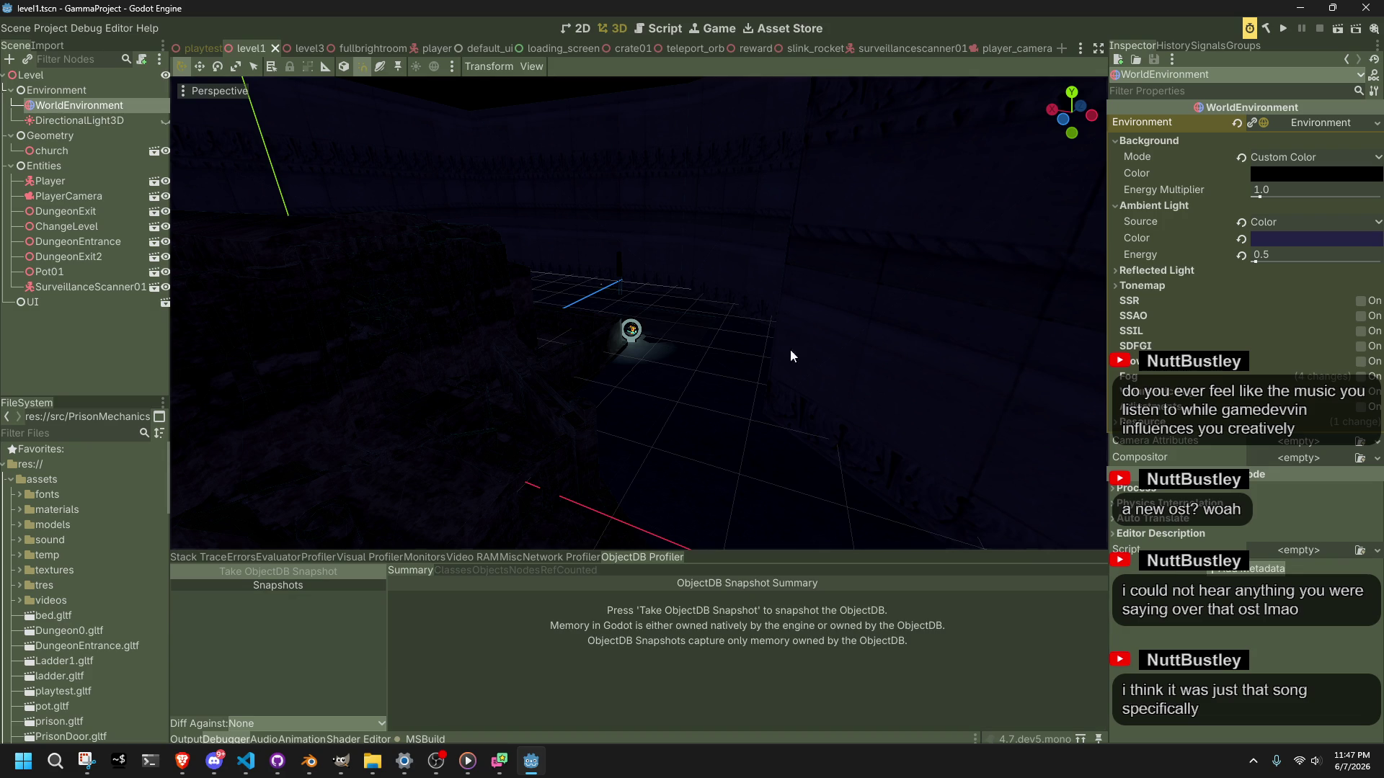
click(1285, 34)
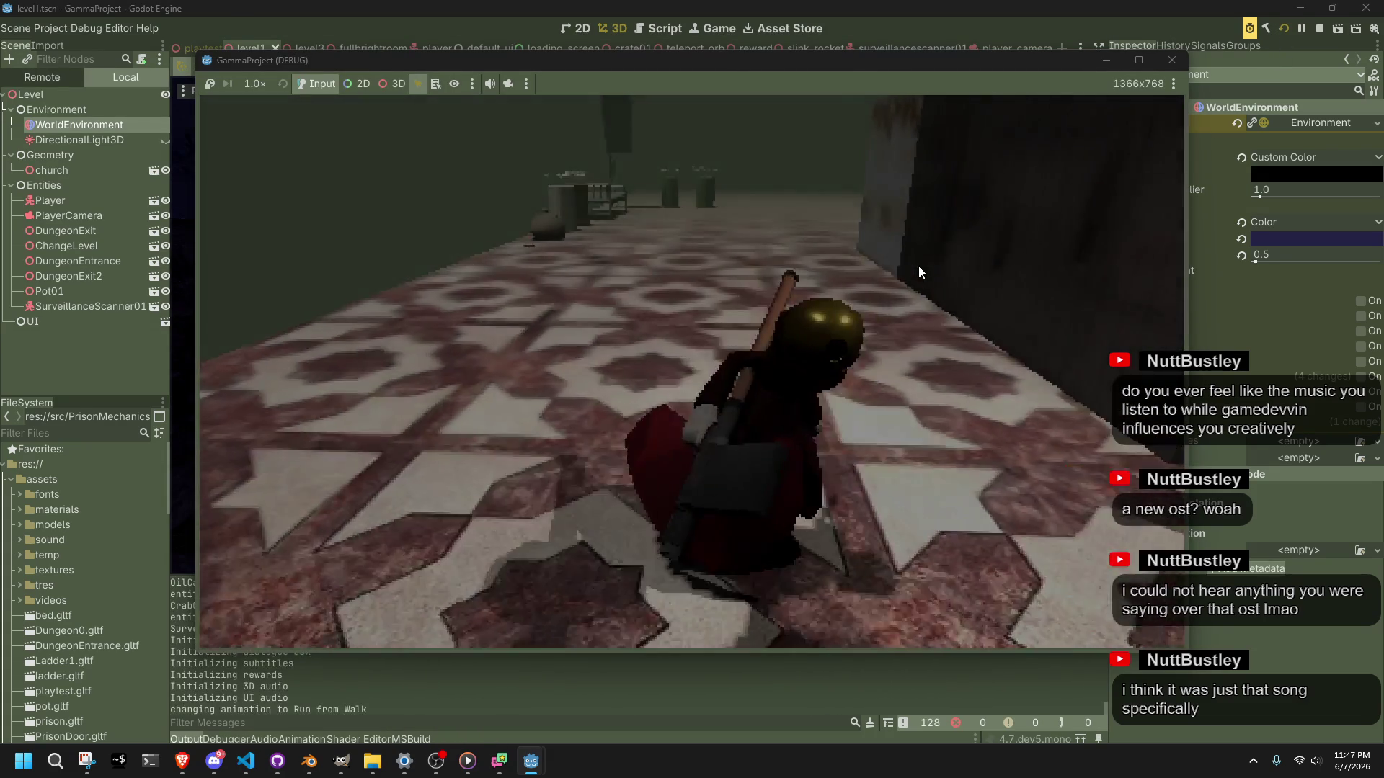
Step: Jump over the boxes, run past the checkered pillar, and vault onto the stone ledge
key(space)
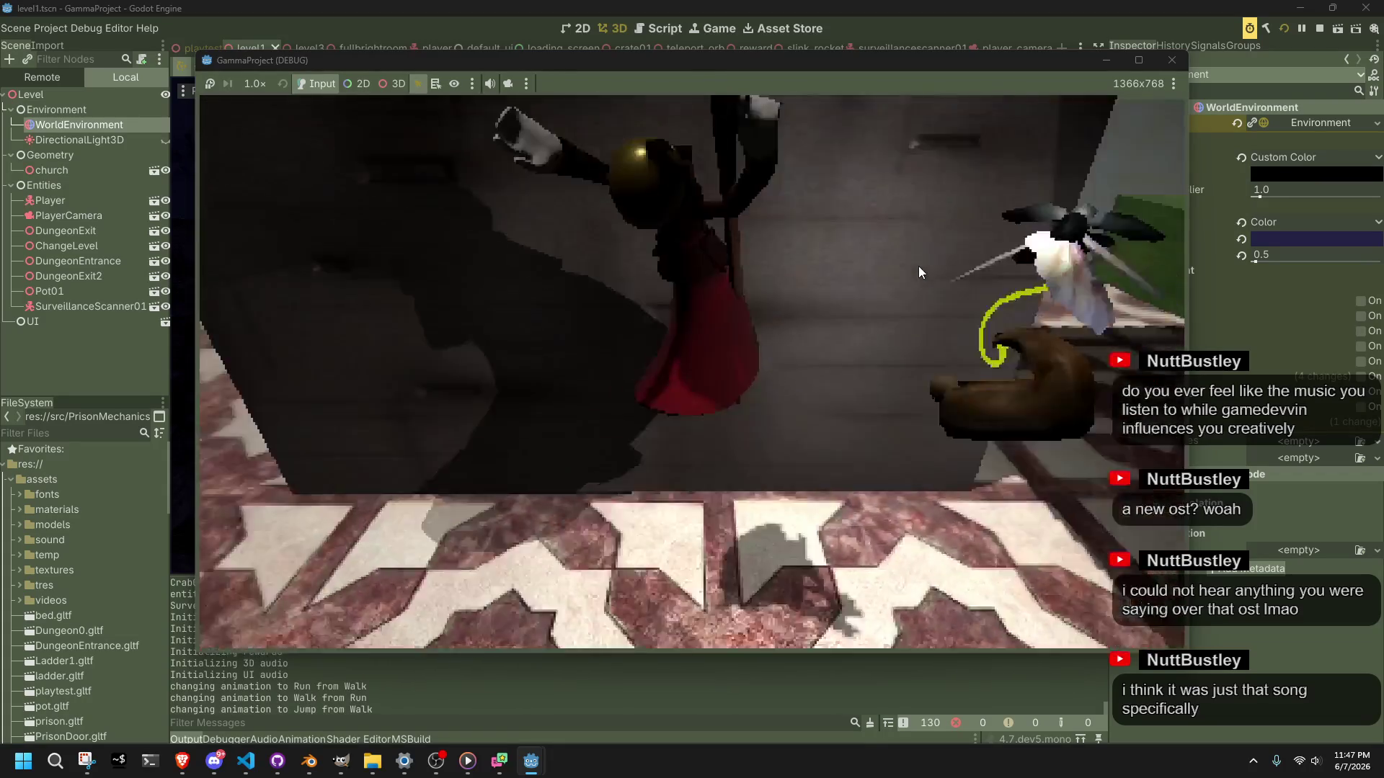
key(w)
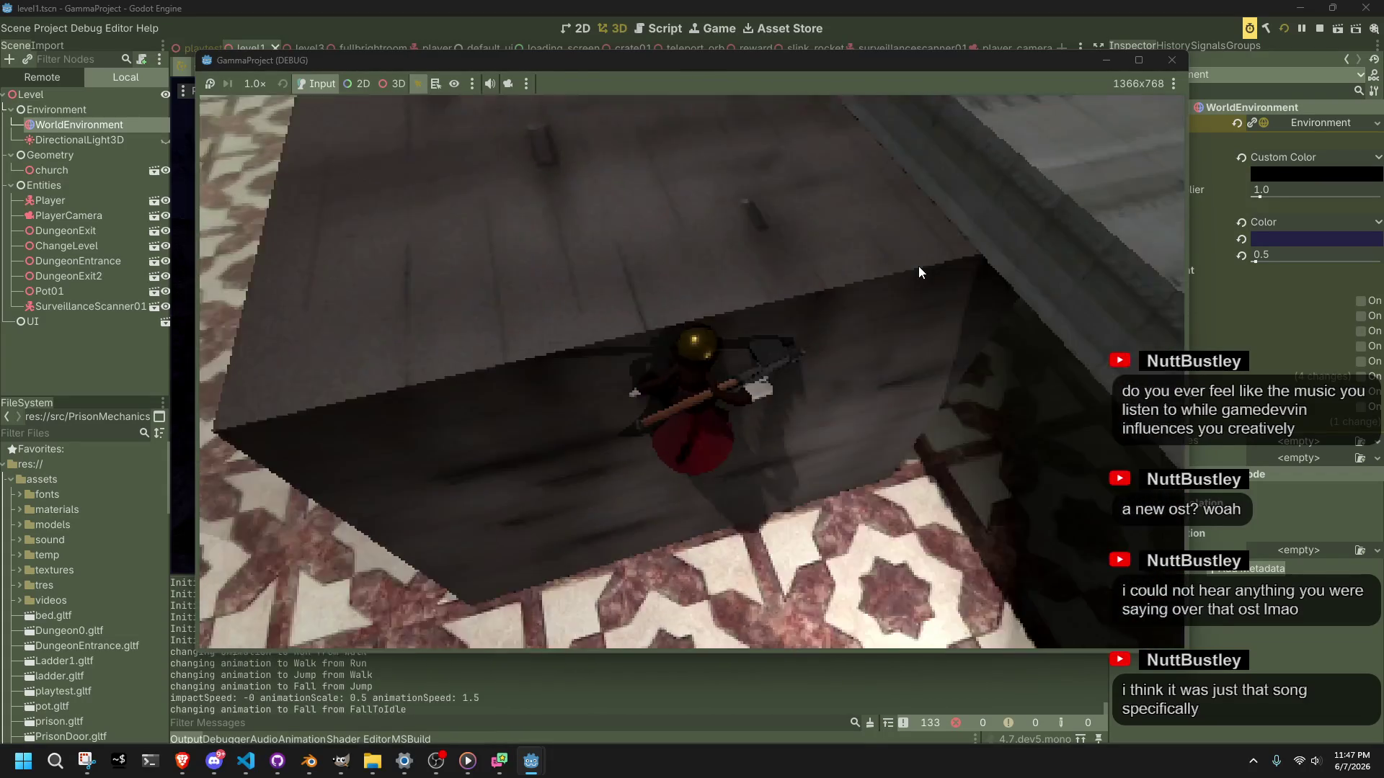
key(w)
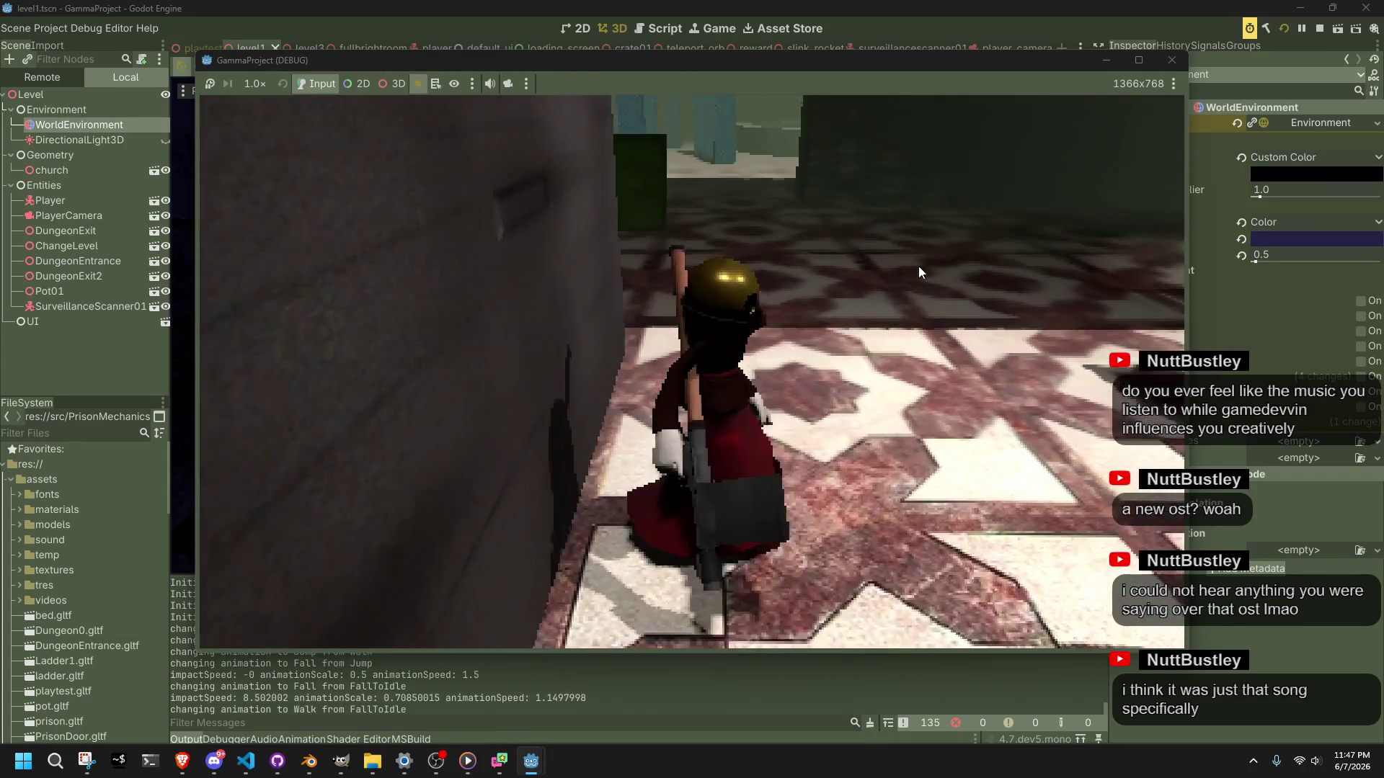
key(space)
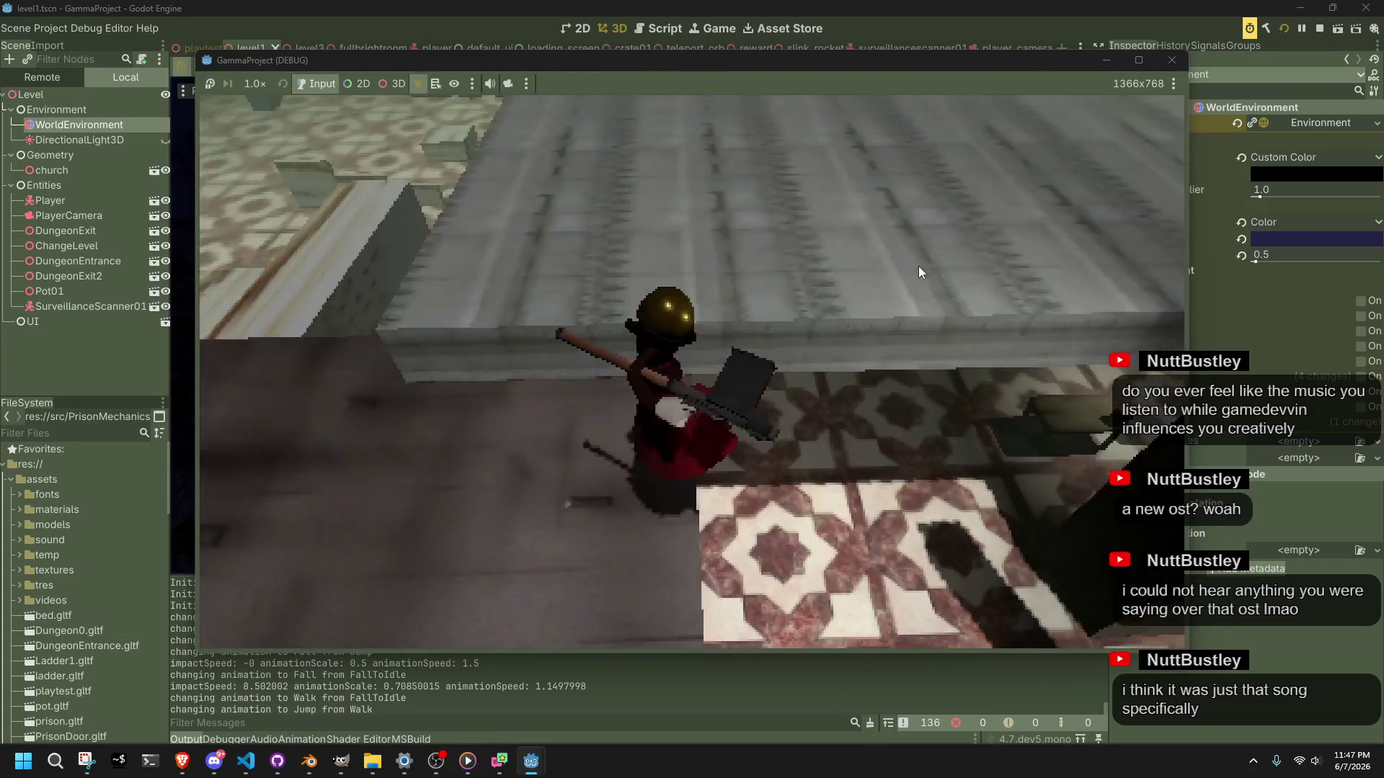
key(w)
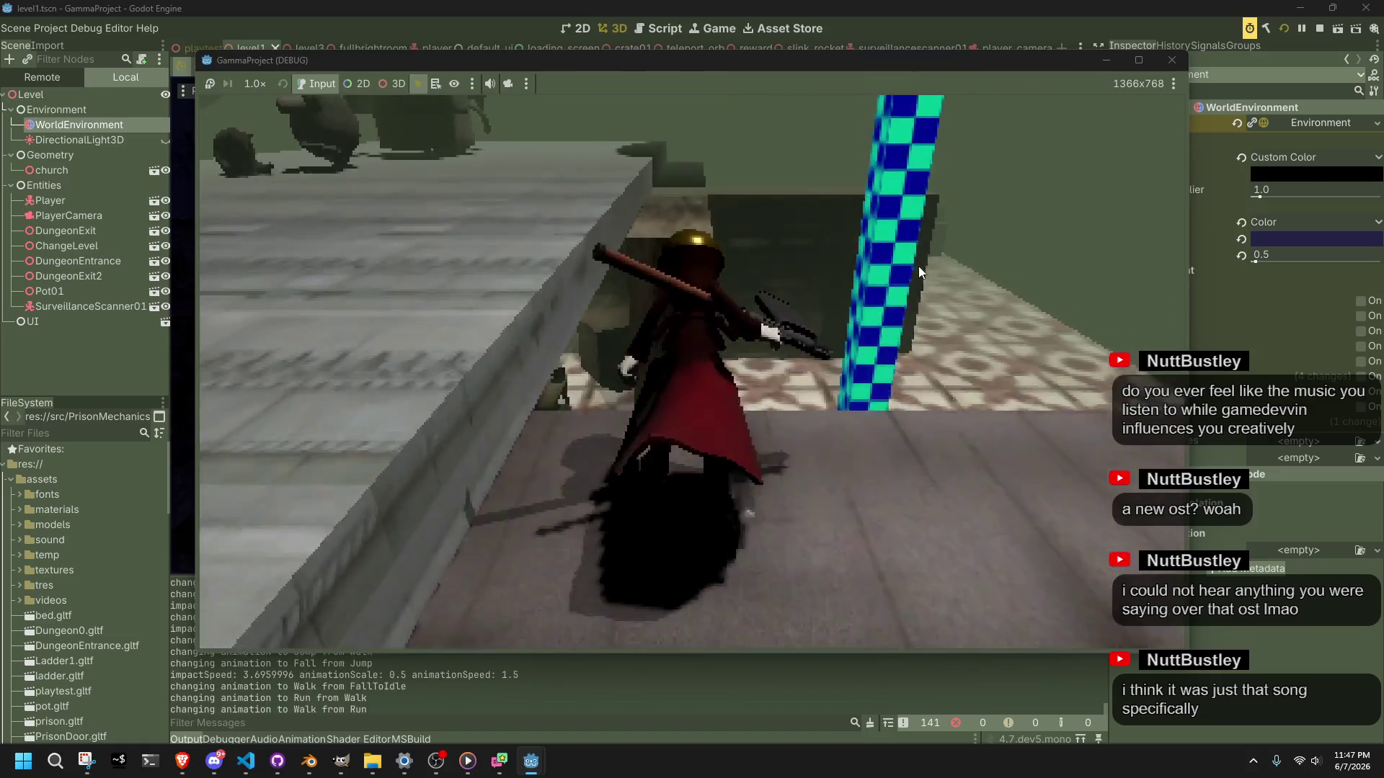
key(w)
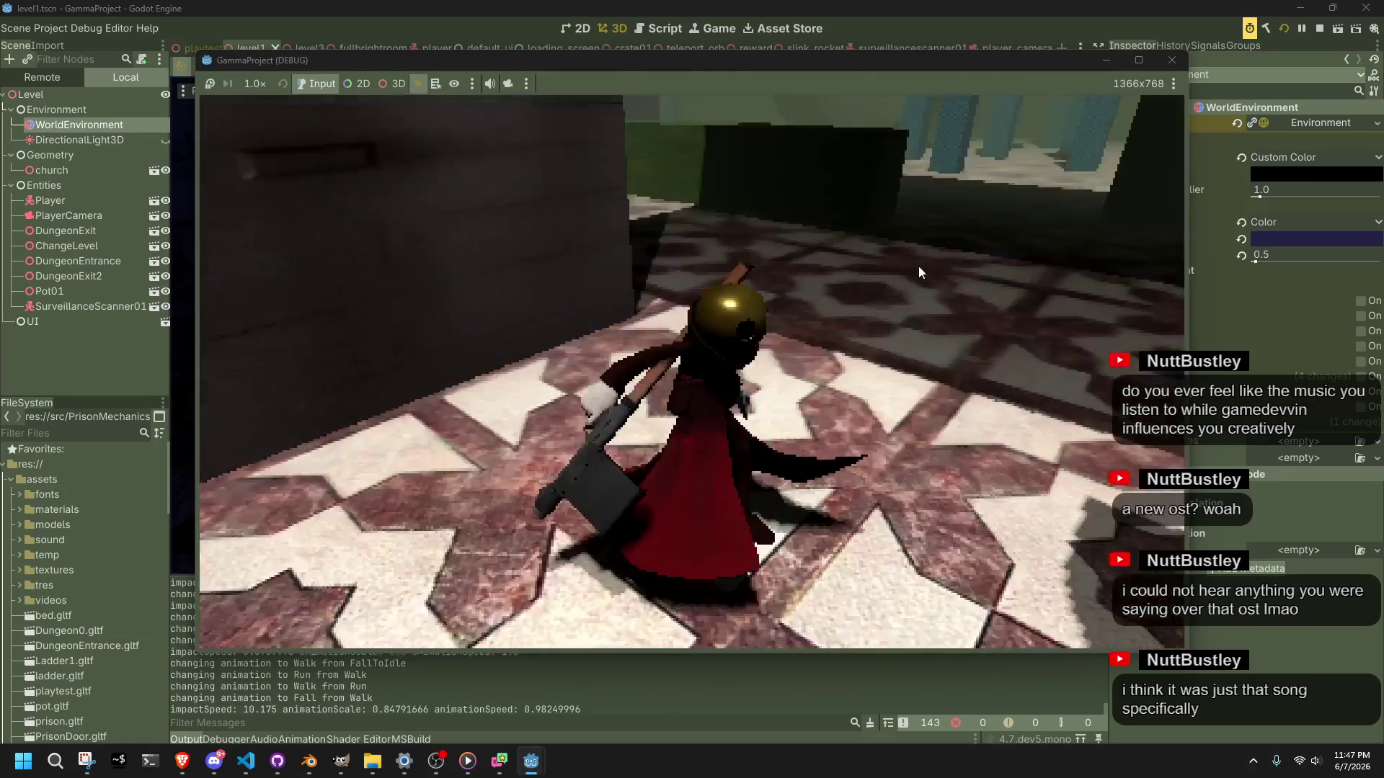
key(w)
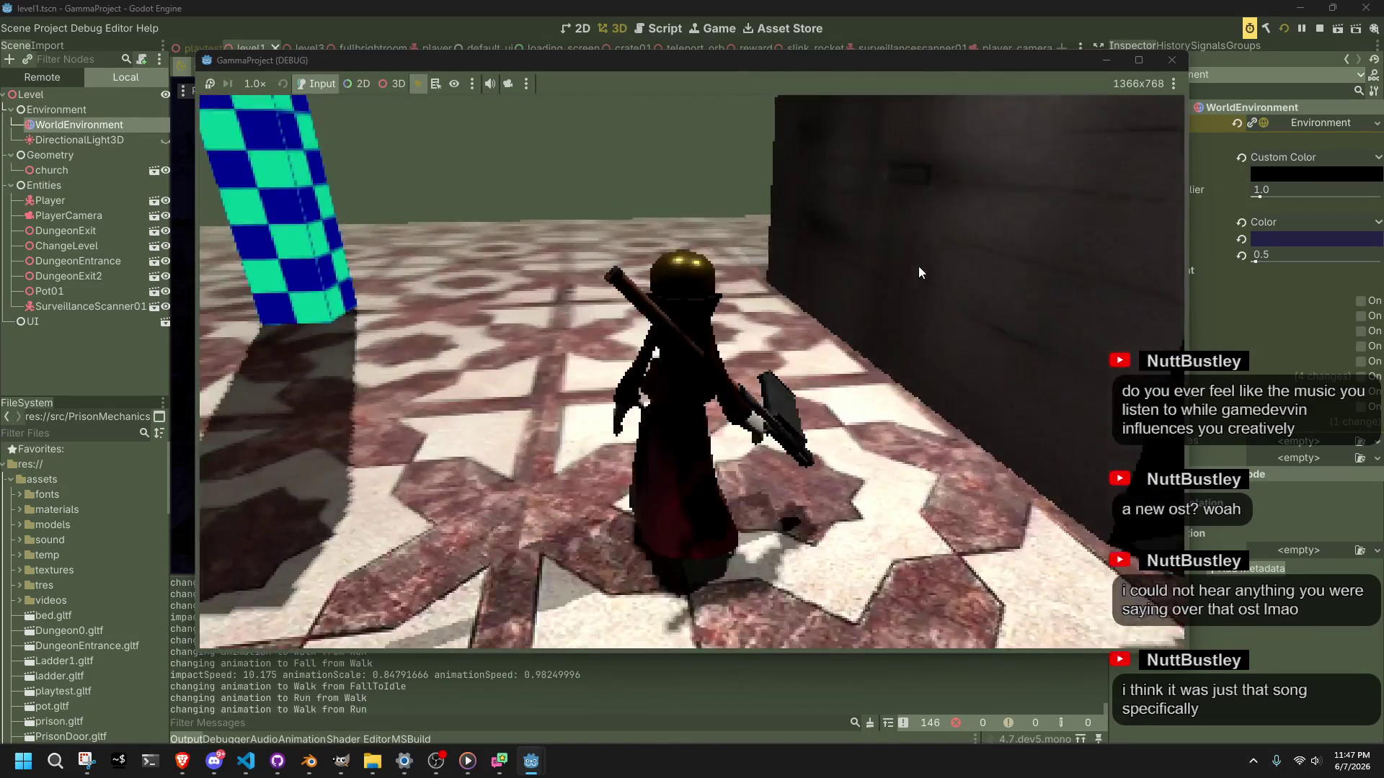
key(w)
key(space)
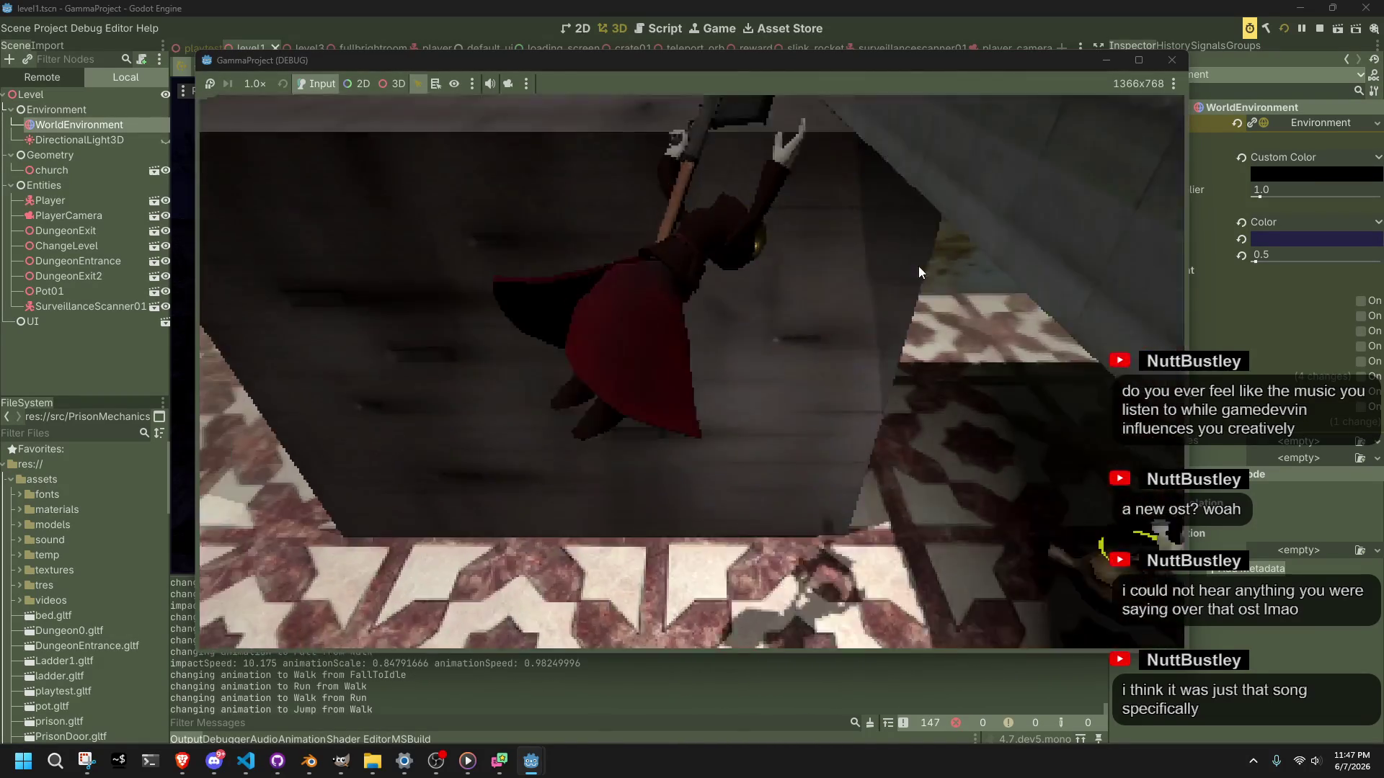
key(w)
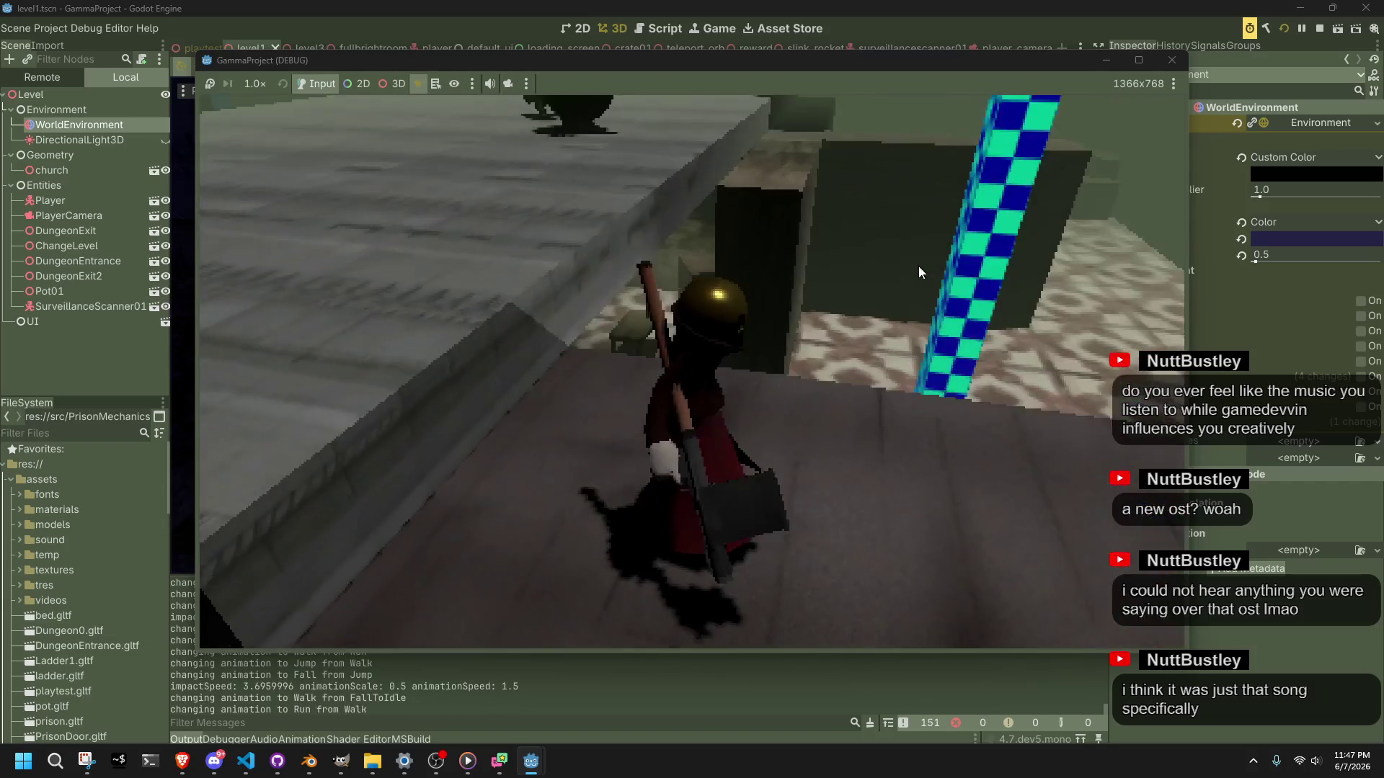
key(w)
key(space)
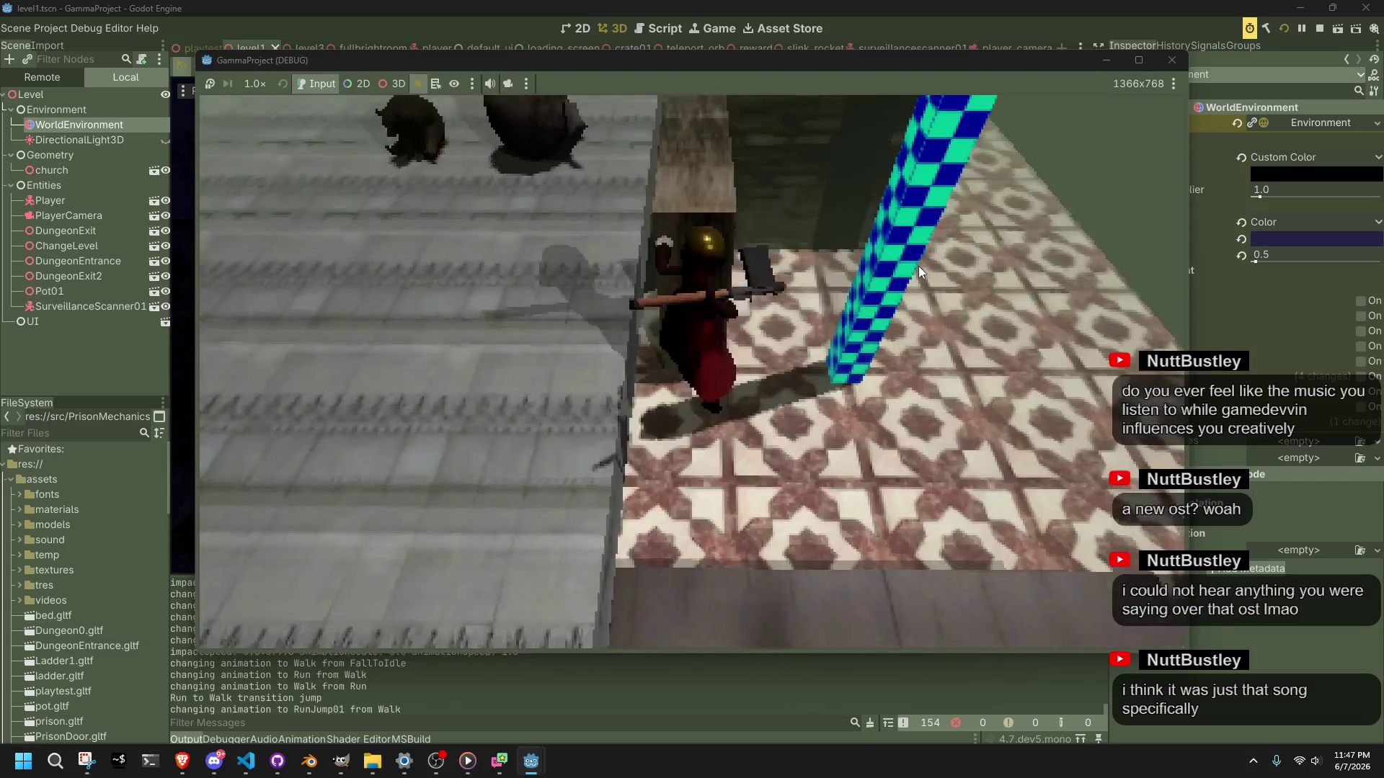
key(w)
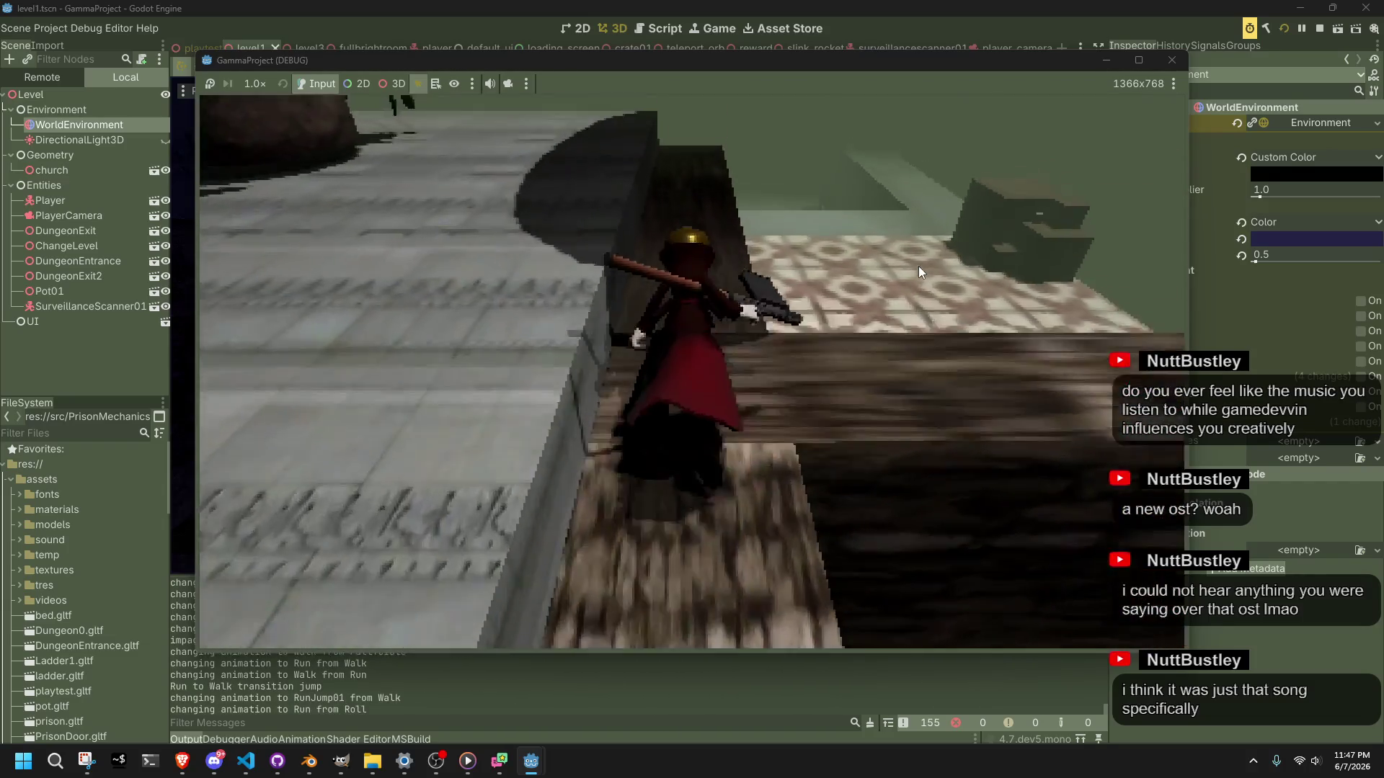
key(w)
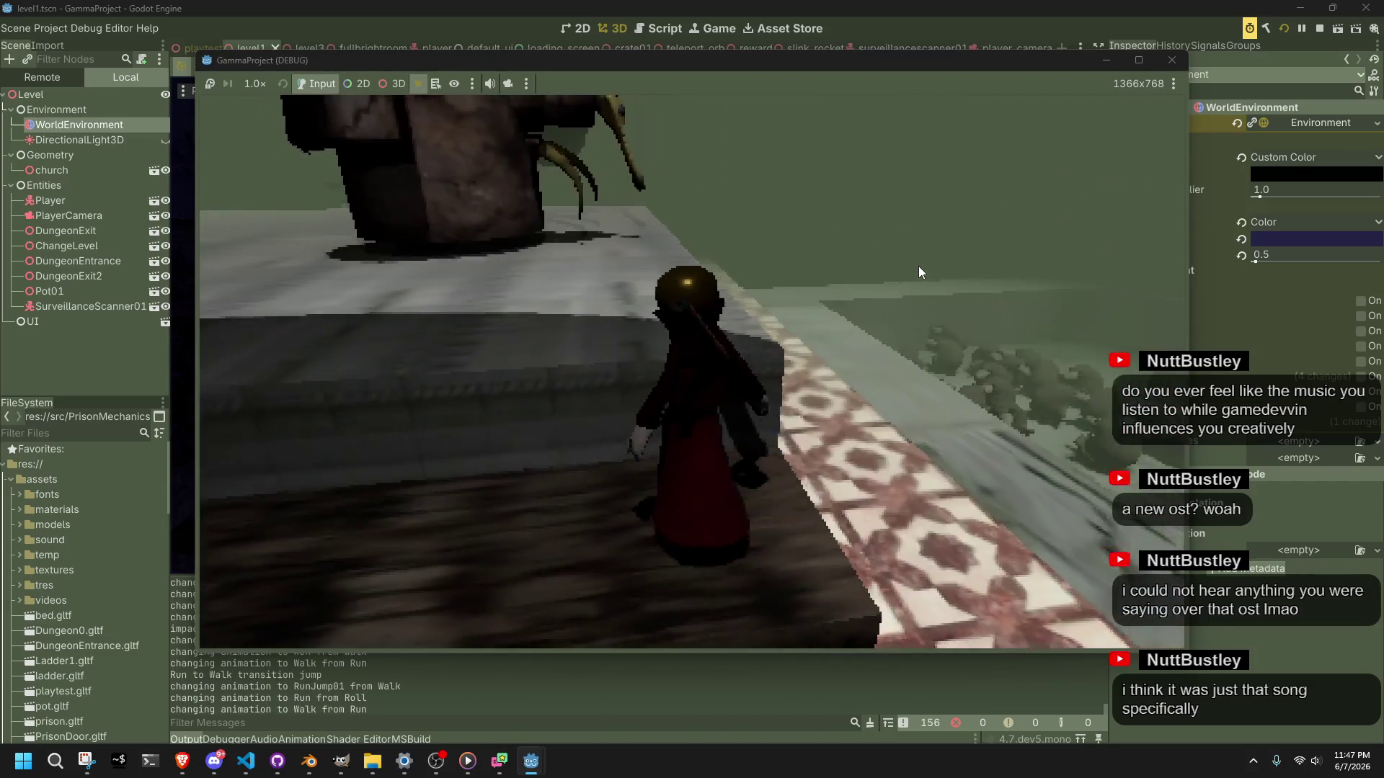
key(w)
key(space)
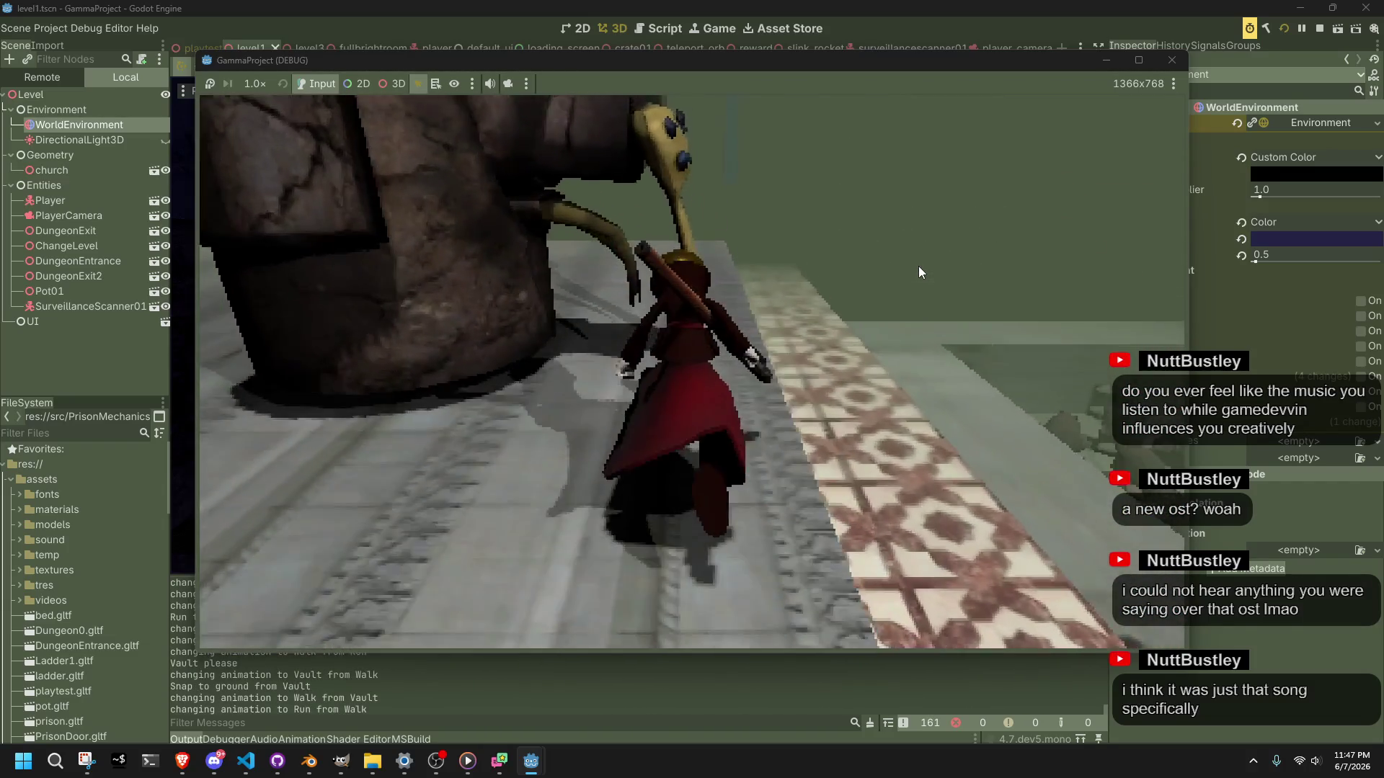
key(w)
key(space)
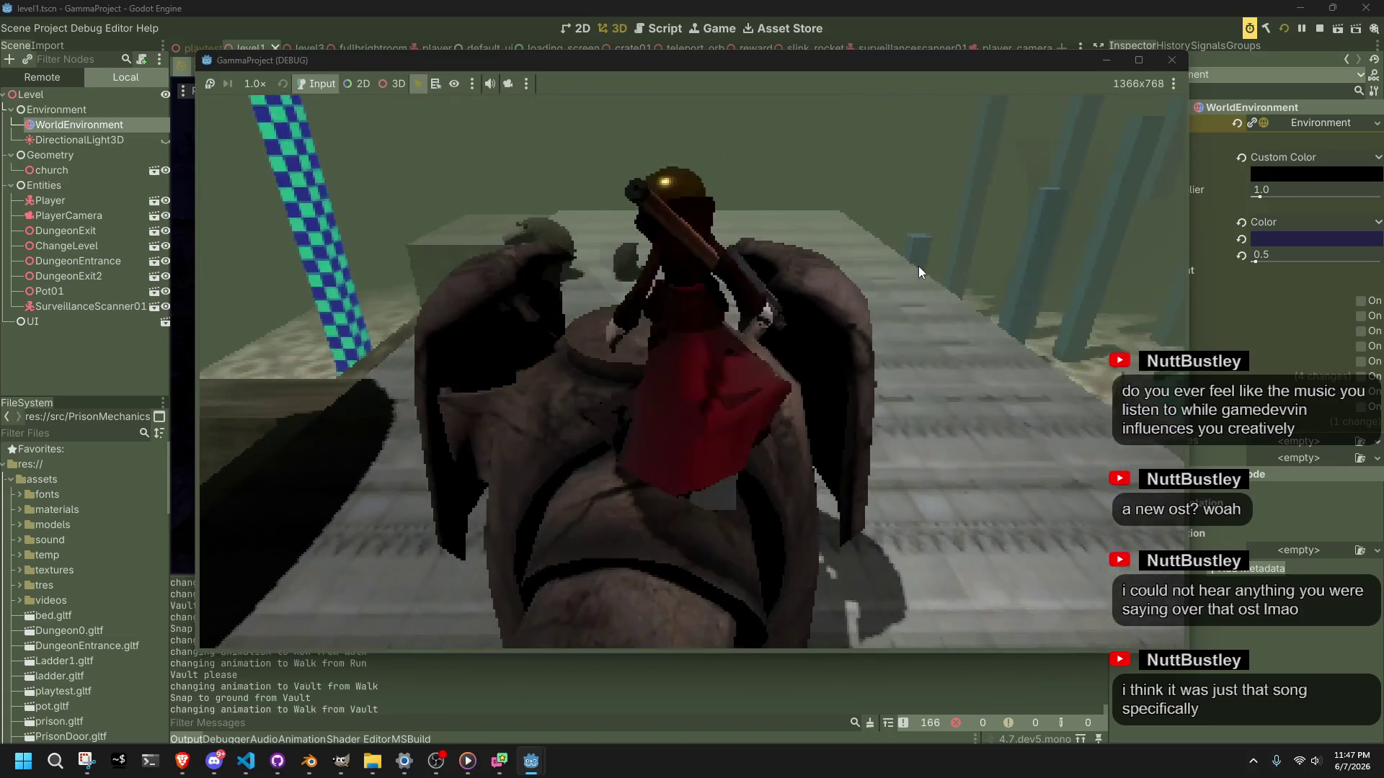
Step: Walk along the ledge, run across the tiled floor, and drop into the creature pit
key(w)
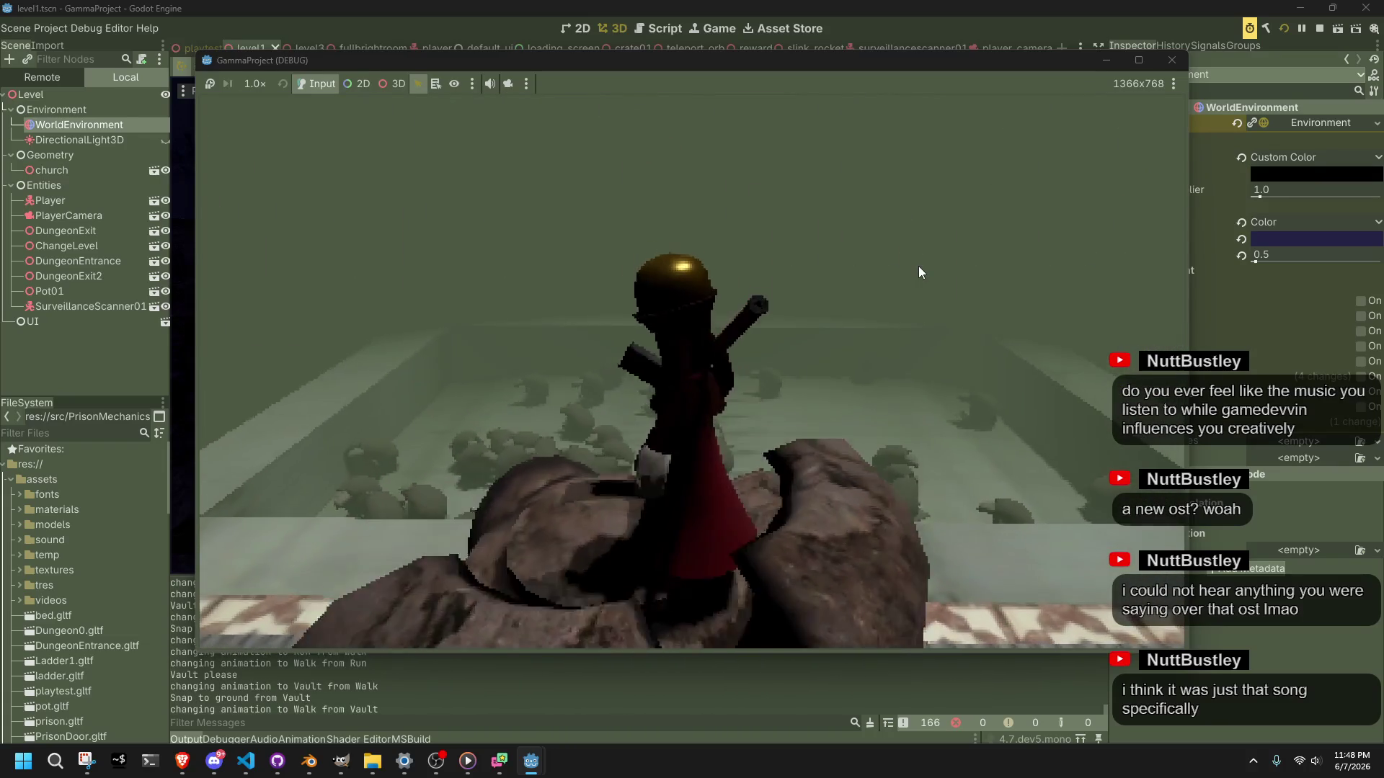
key(w)
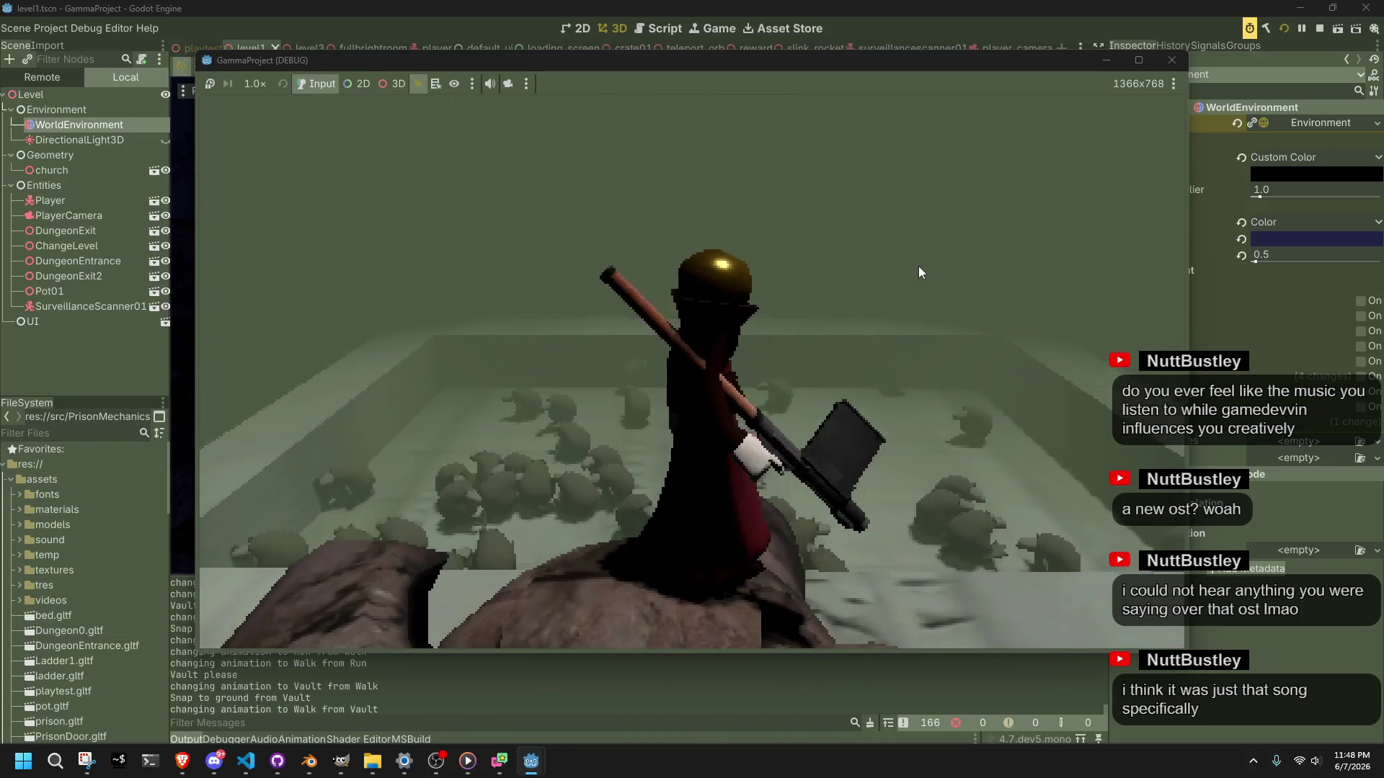
key(w)
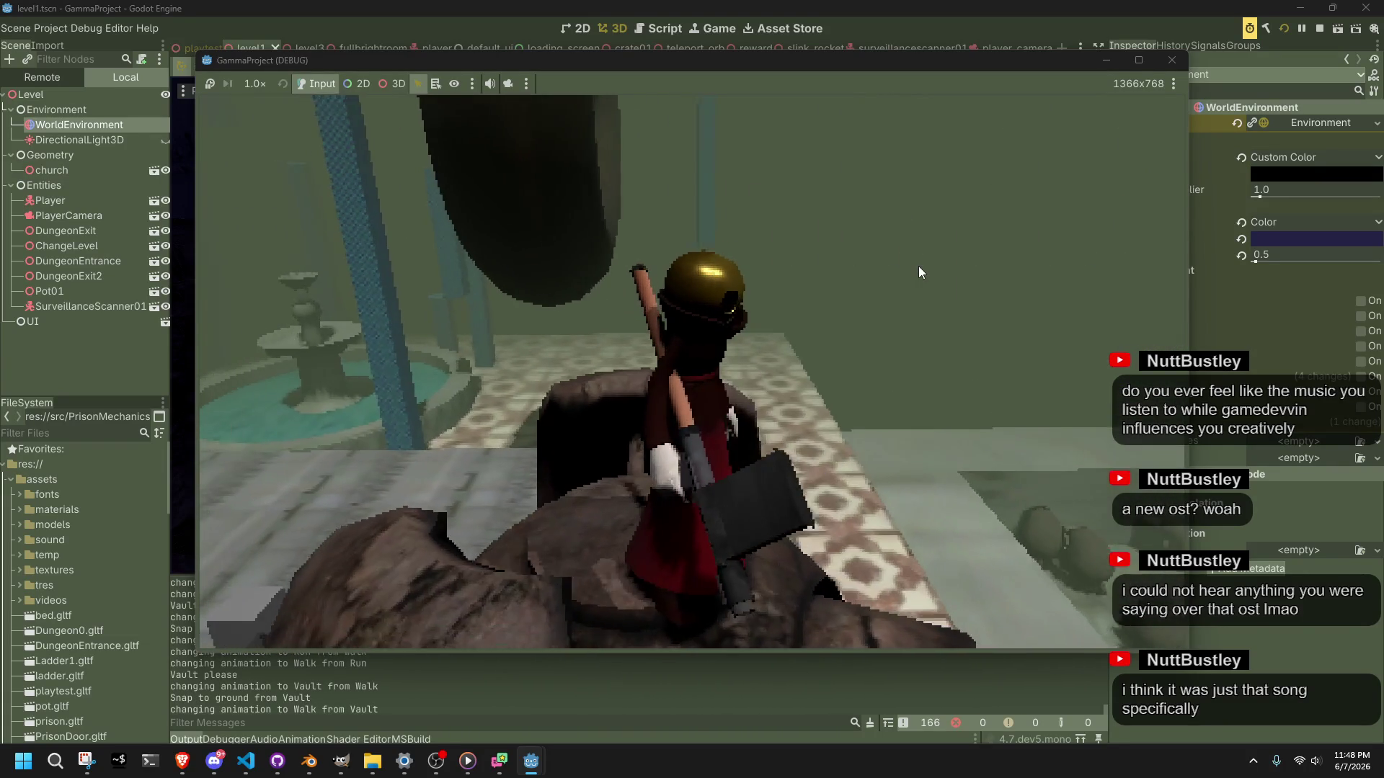
key(w)
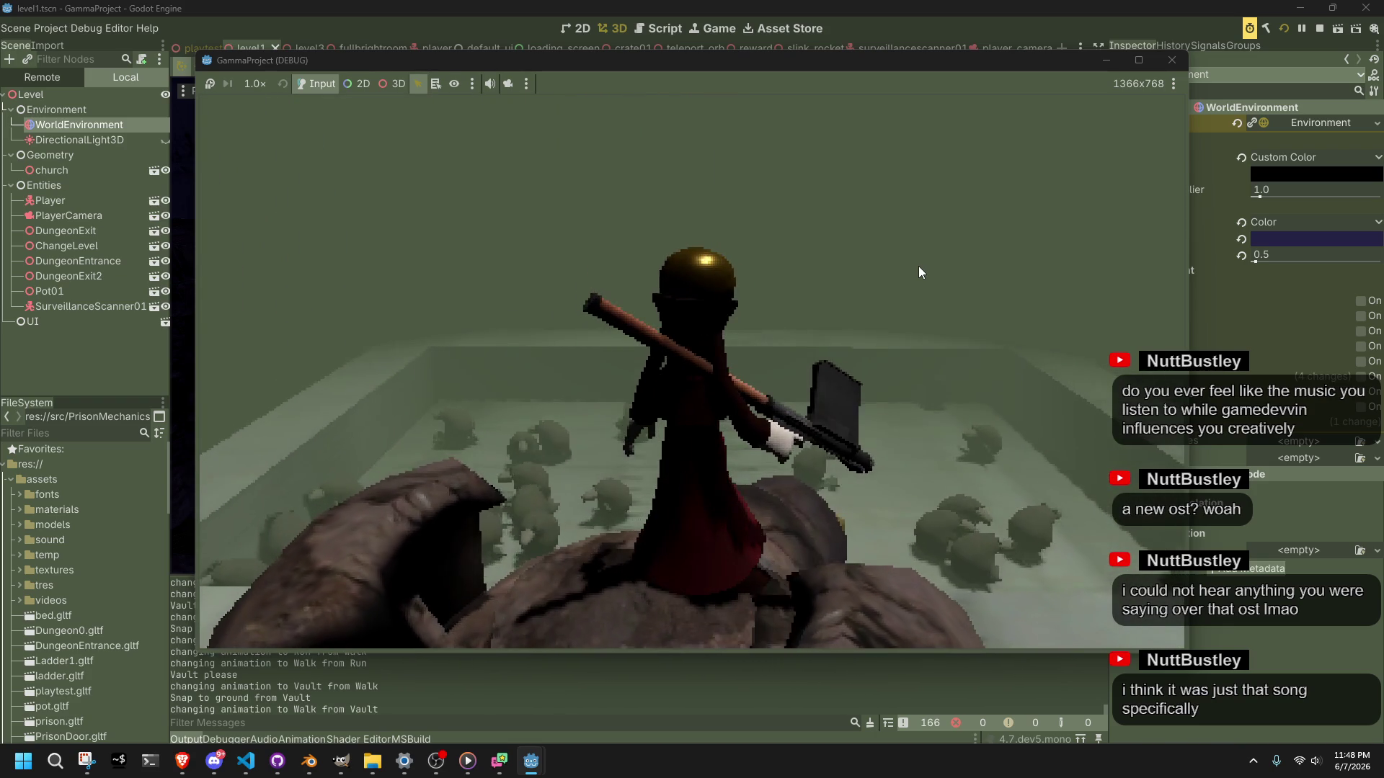
key(a)
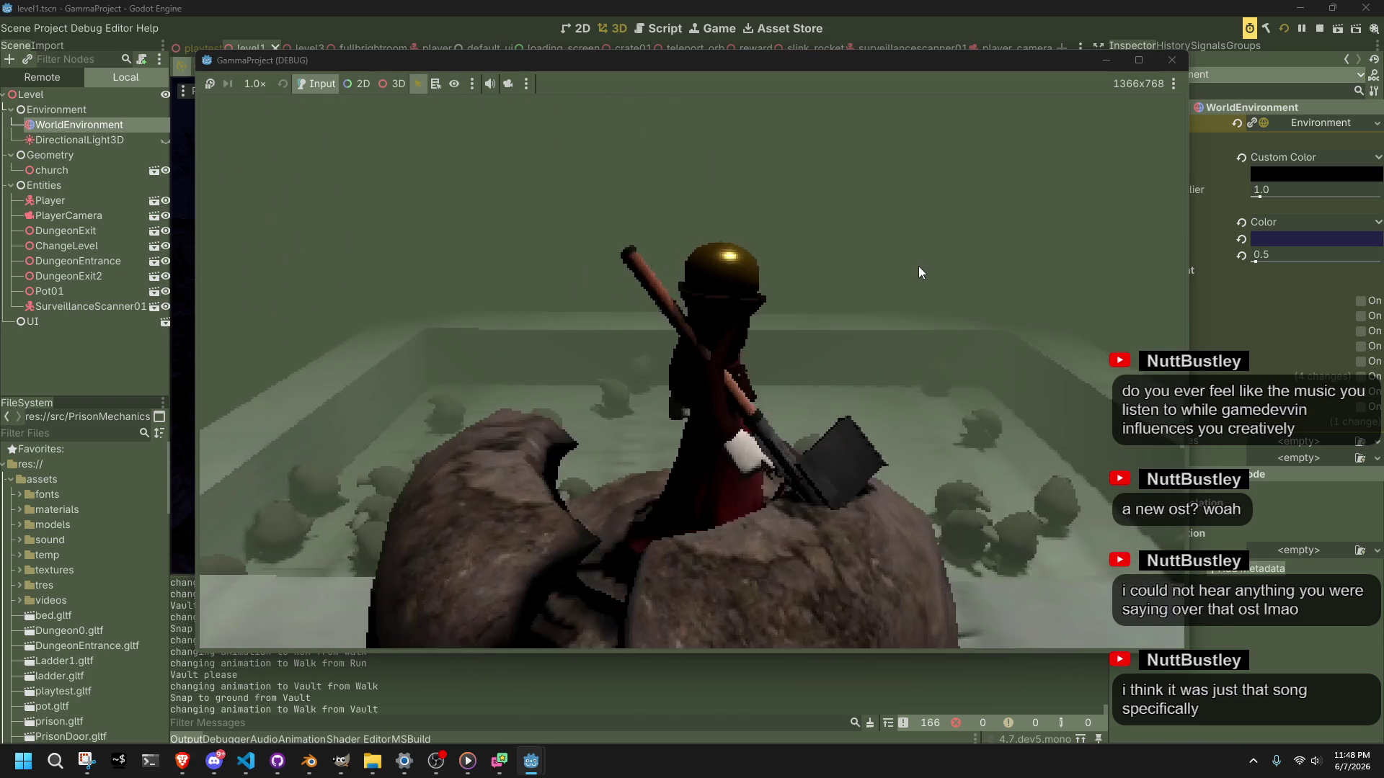
key(w)
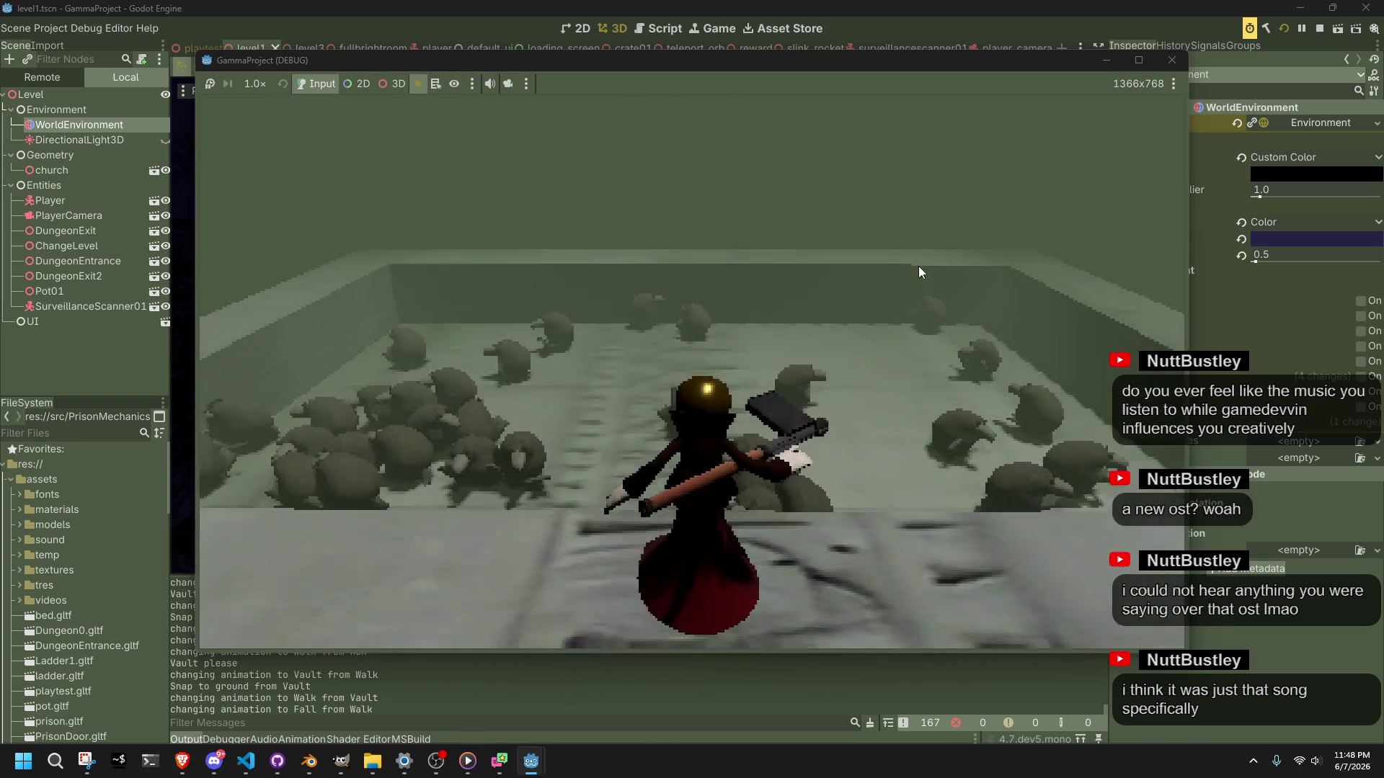
key(s)
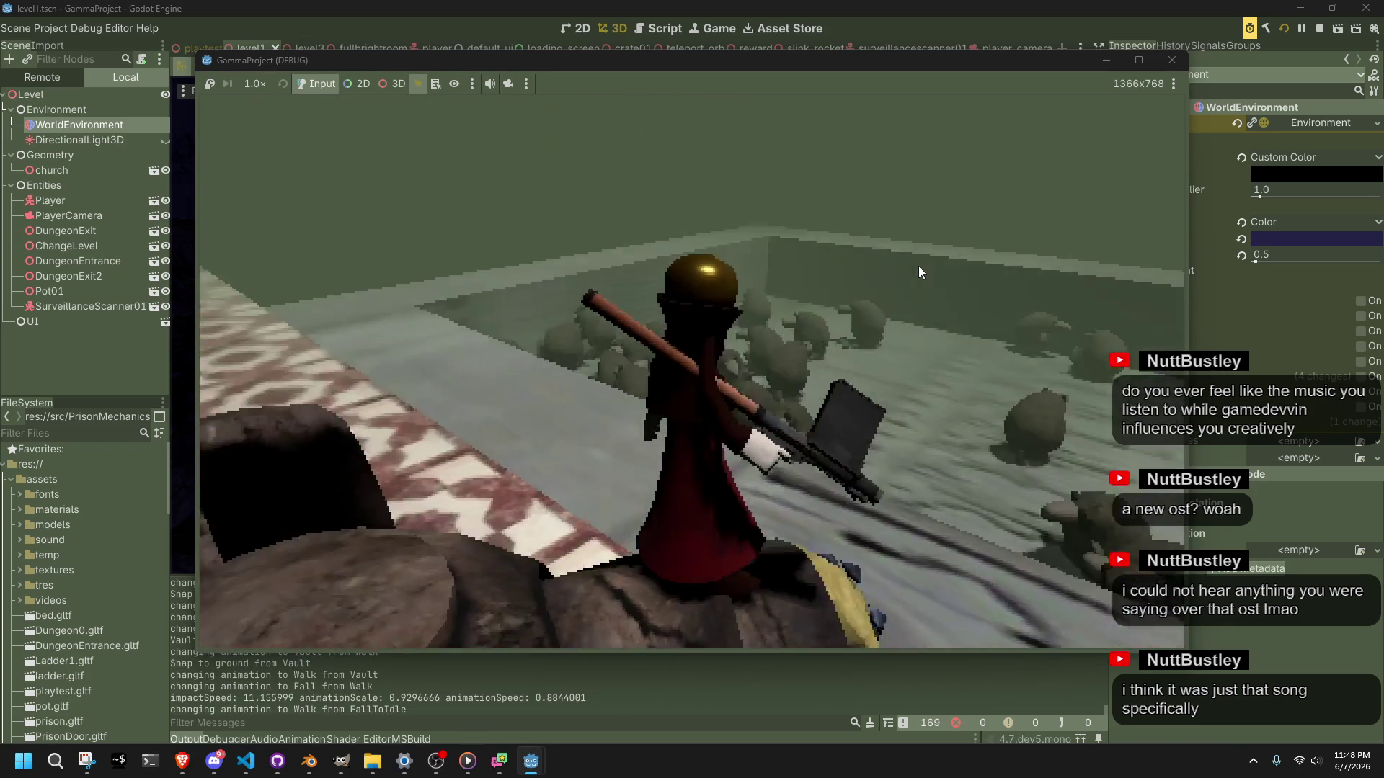
key(w)
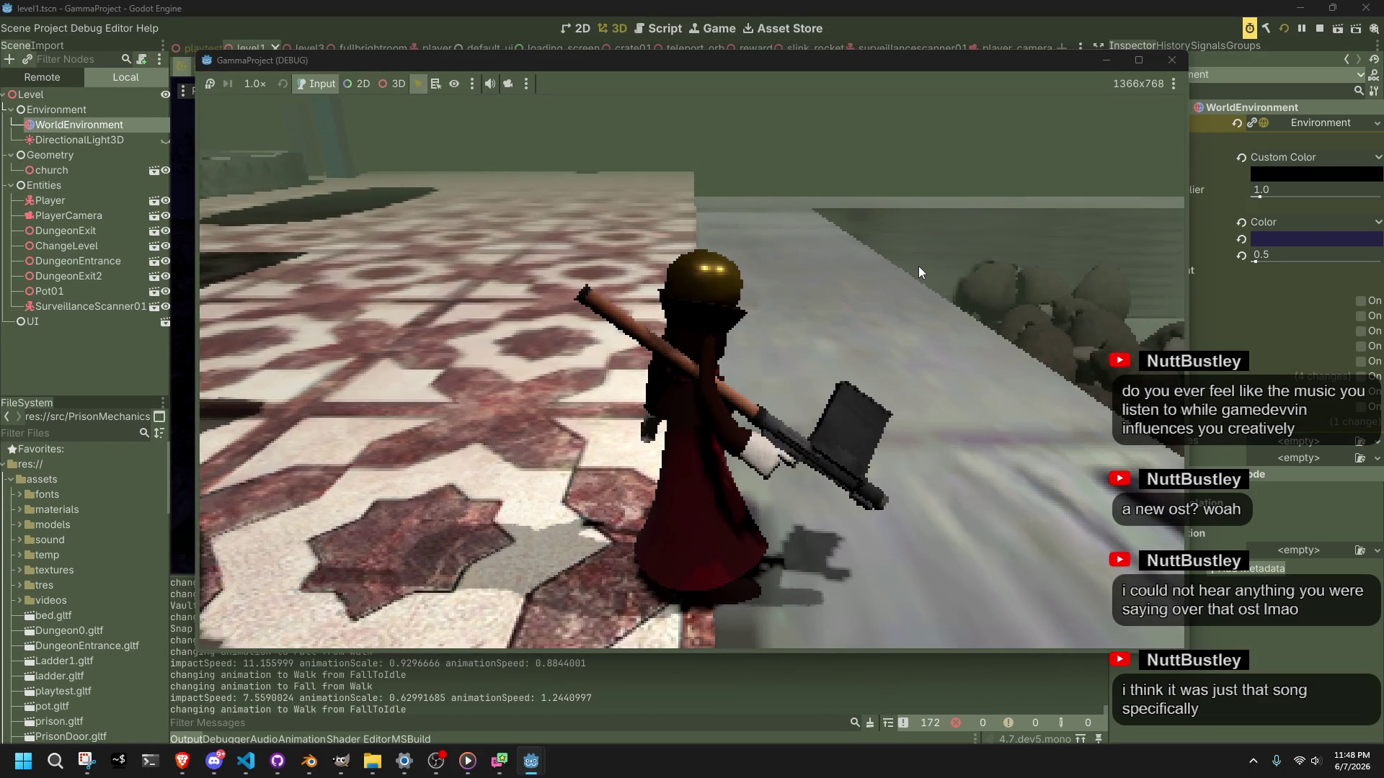
key(w)
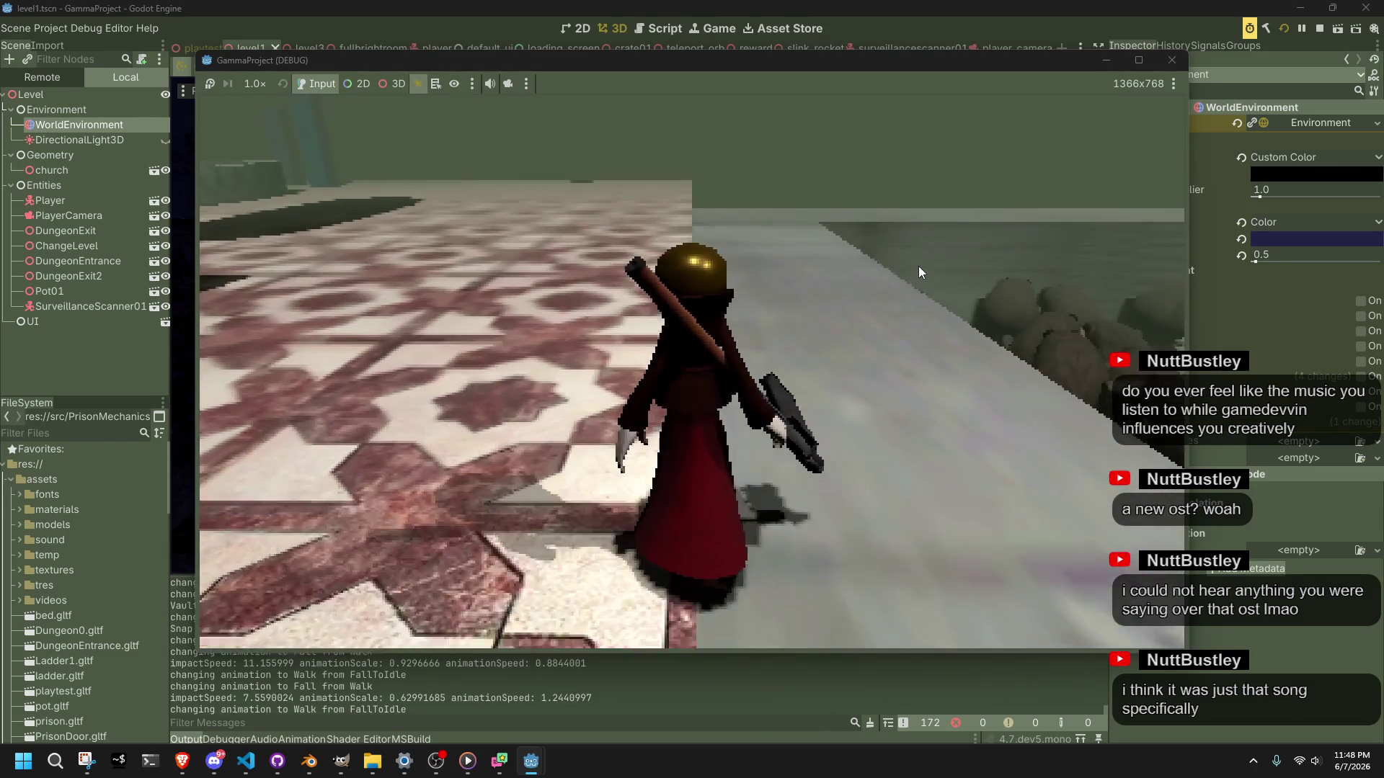
key(shift)
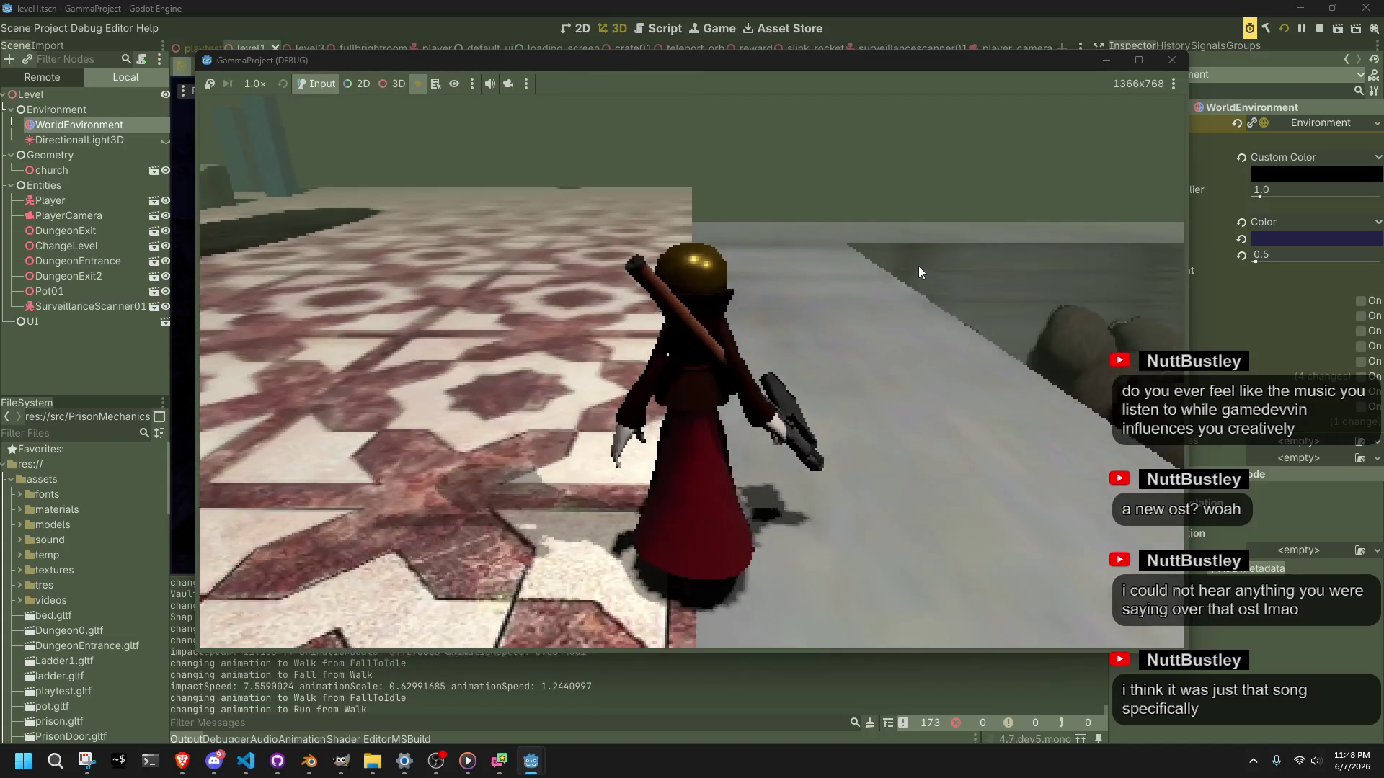
key(w)
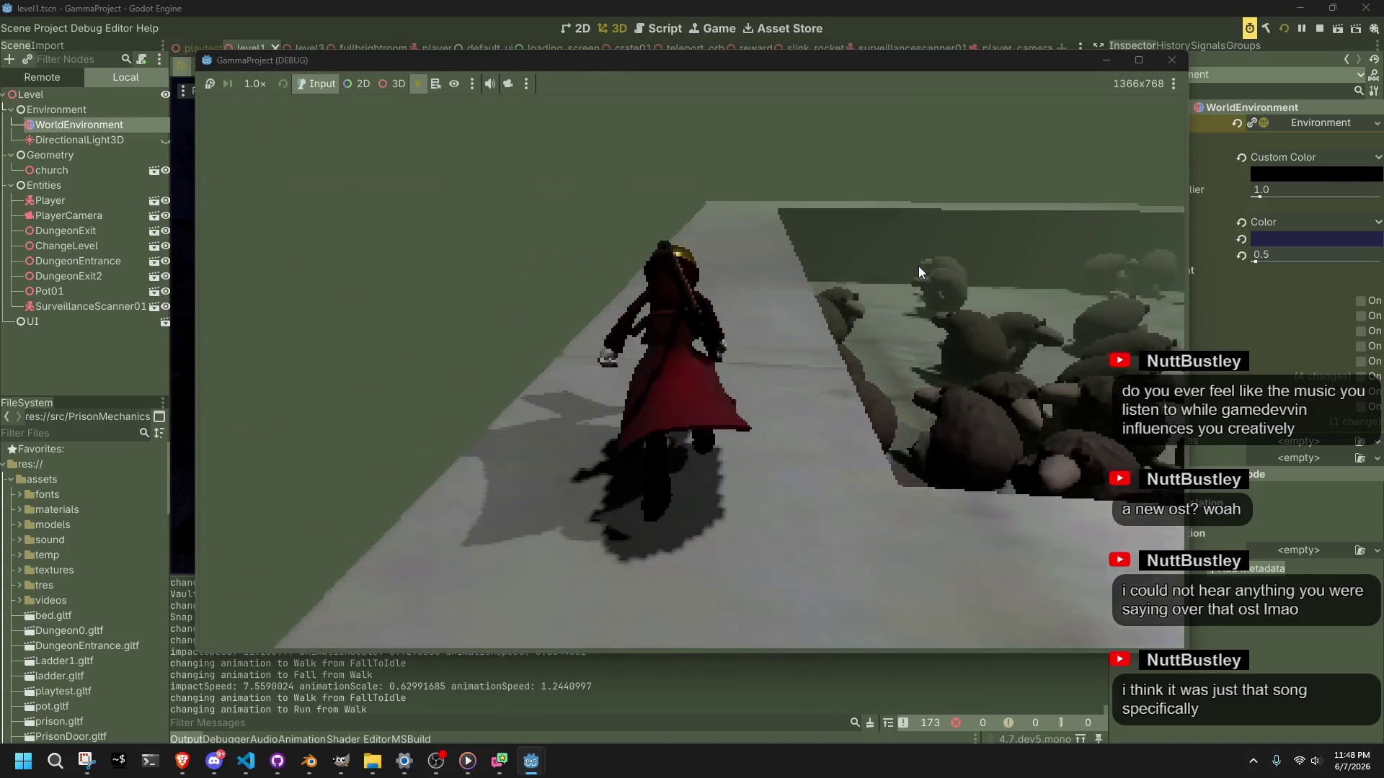
key(w)
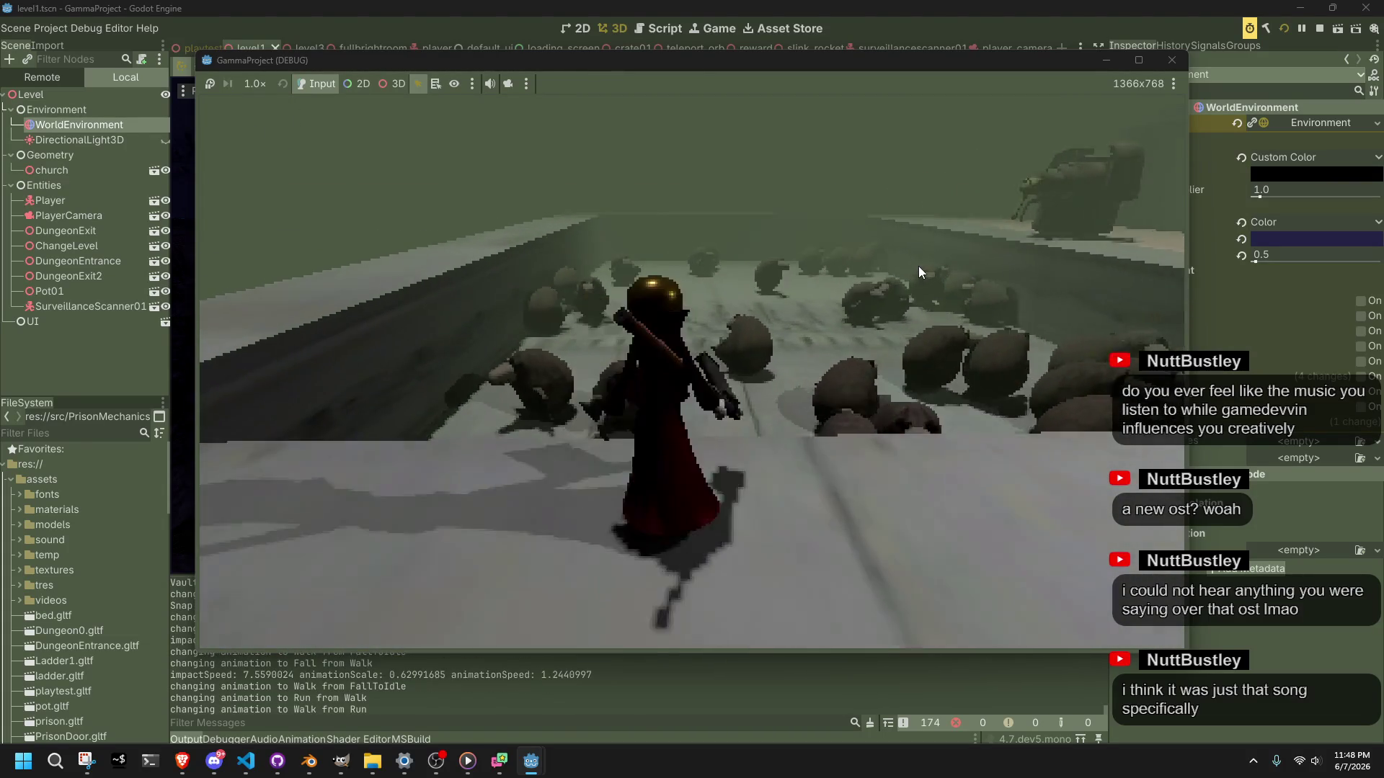
Step: Fire repeatedly at the creatures in the pit, then stop the game
click(918, 266)
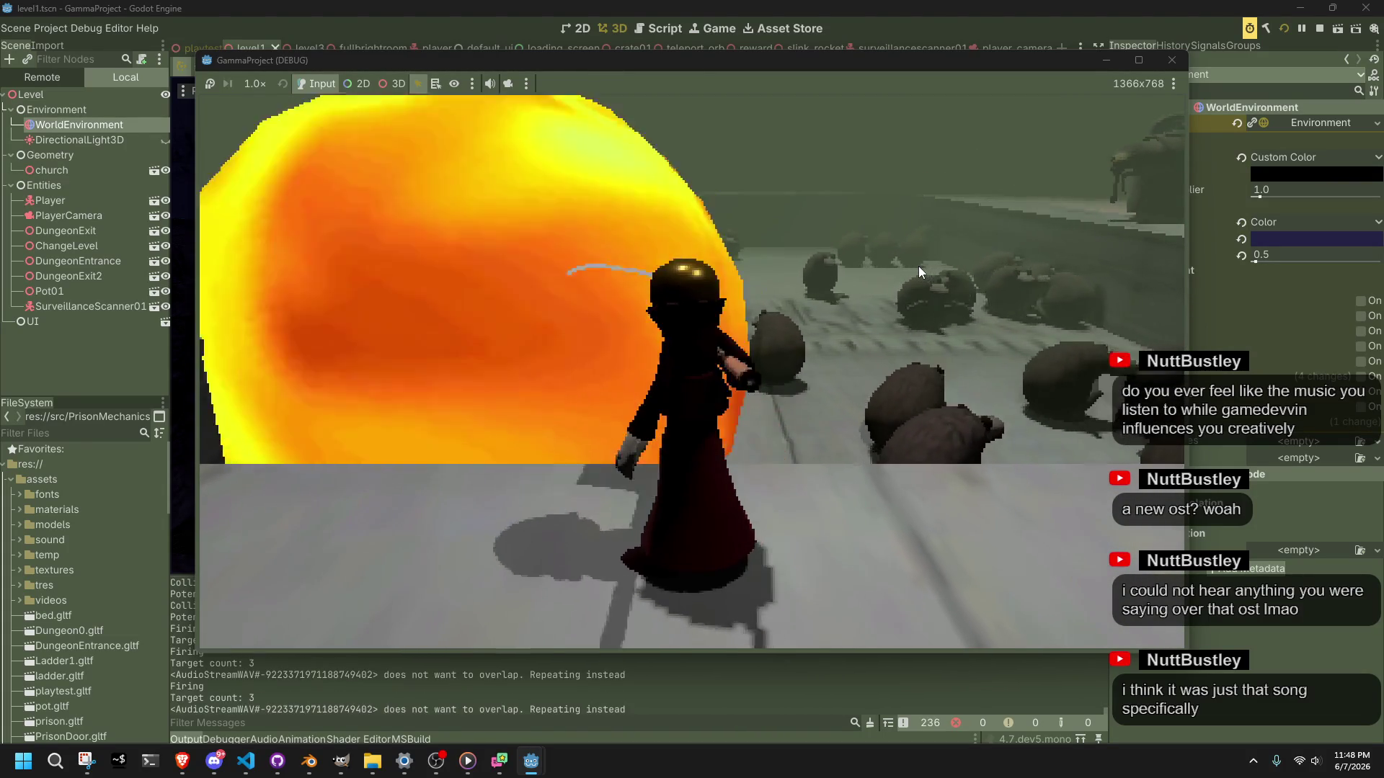
click(918, 266)
key(w)
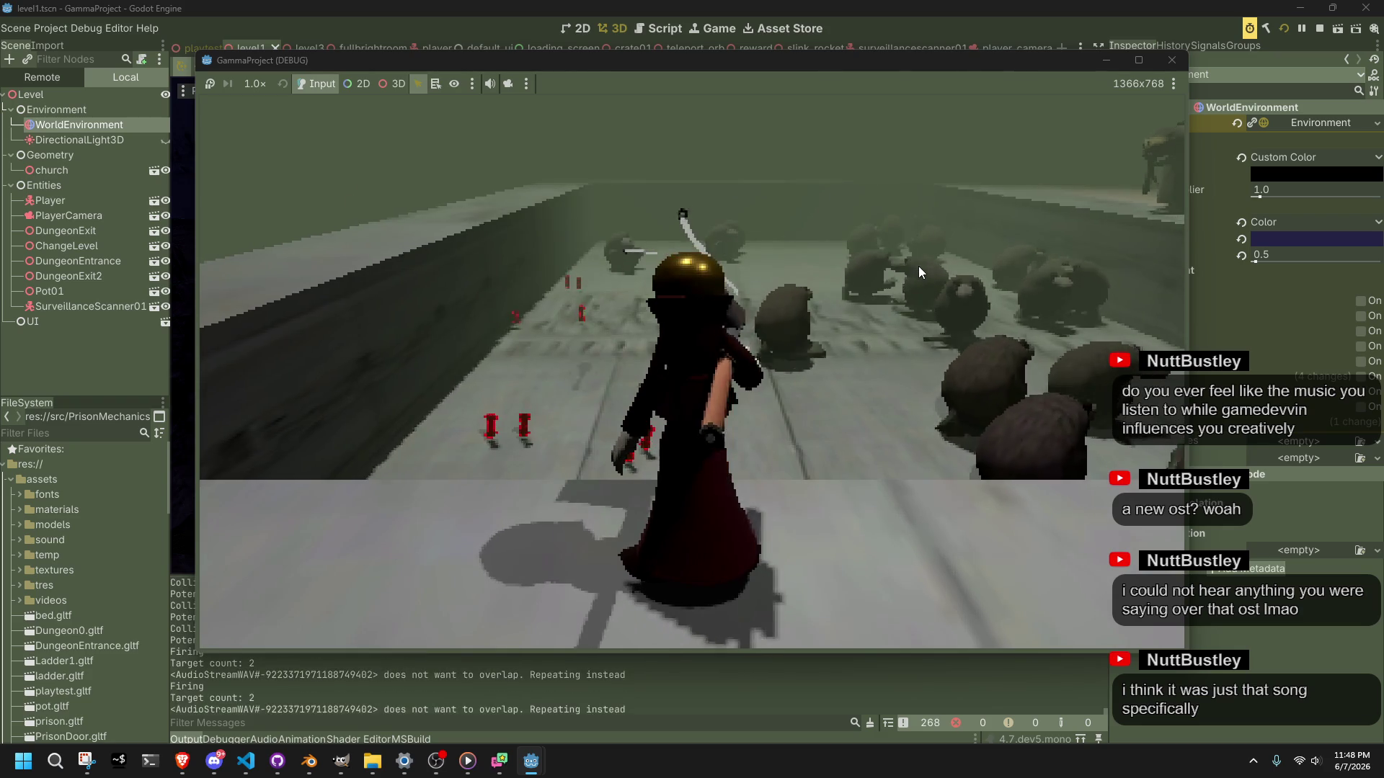
click(918, 266)
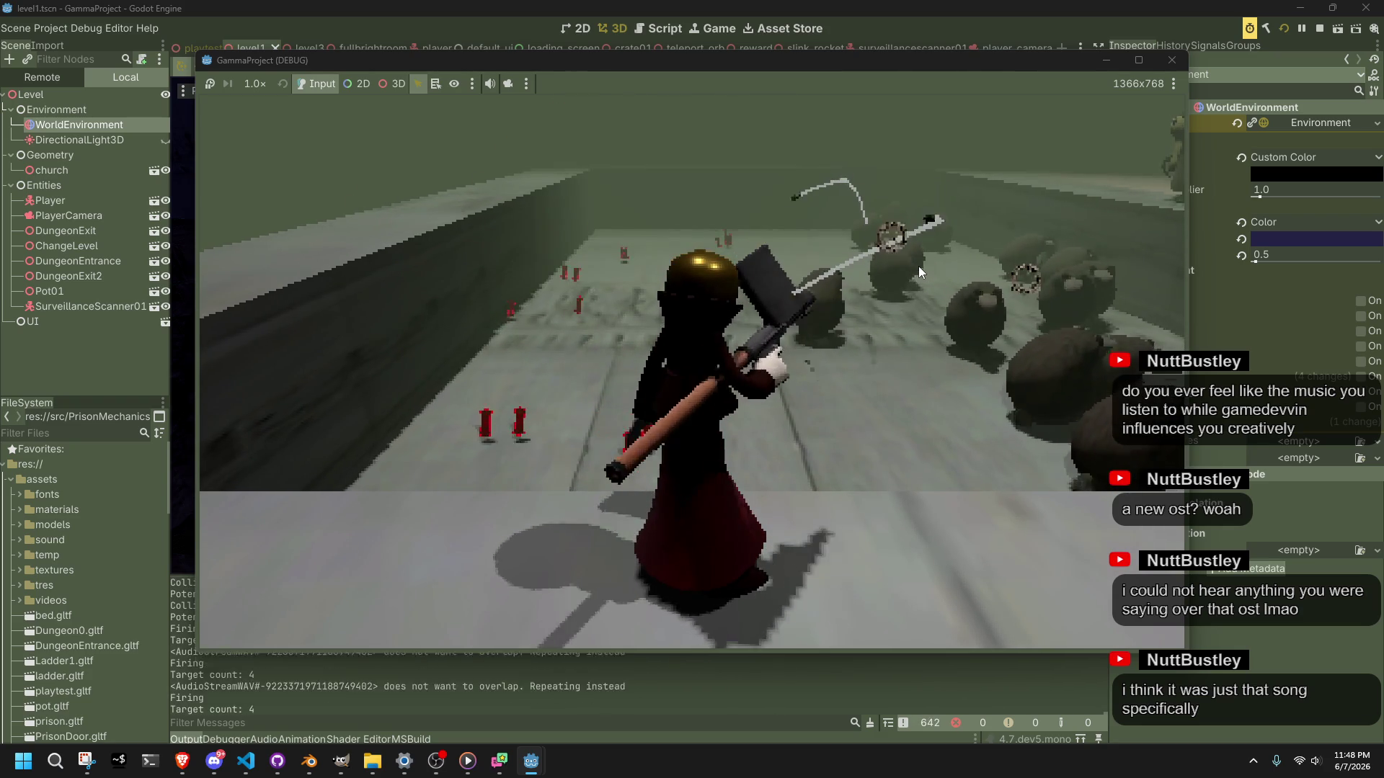
click(919, 266)
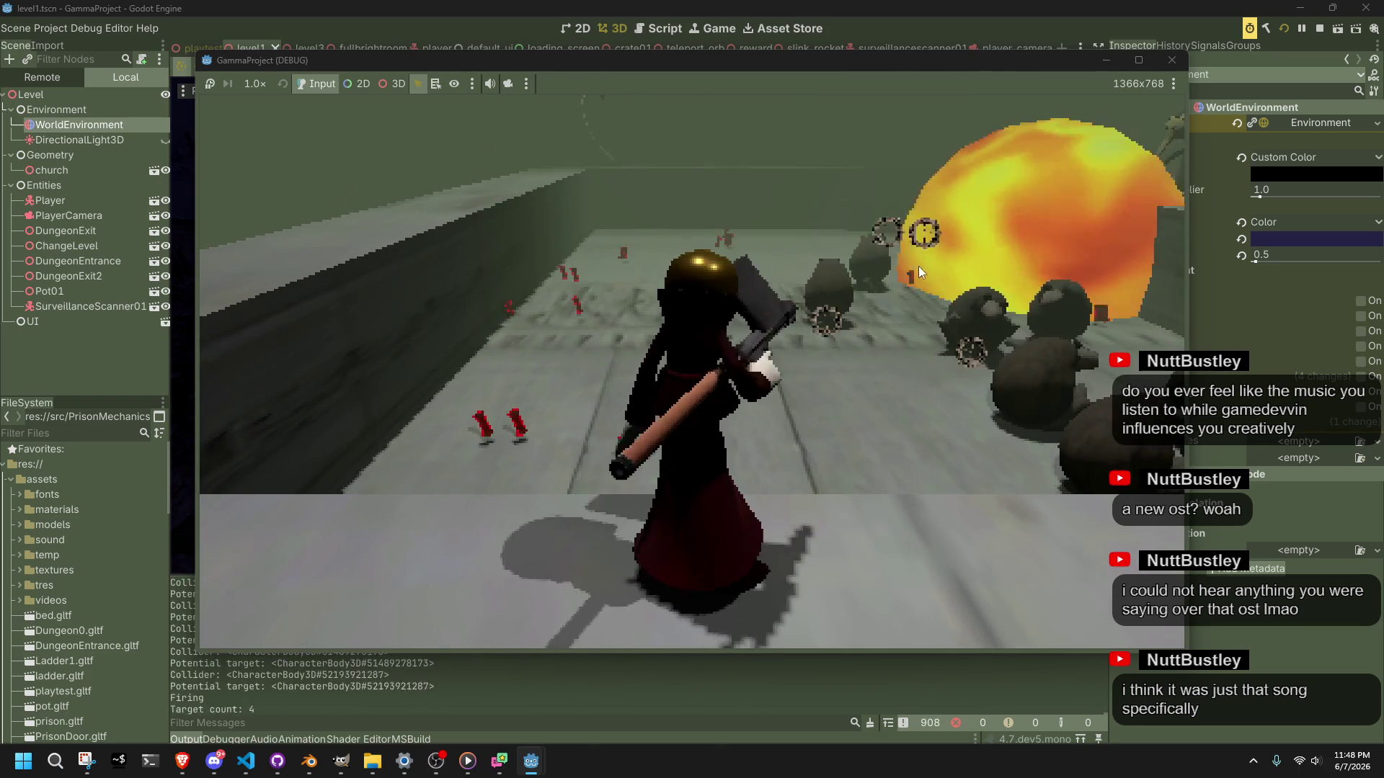
click(918, 266)
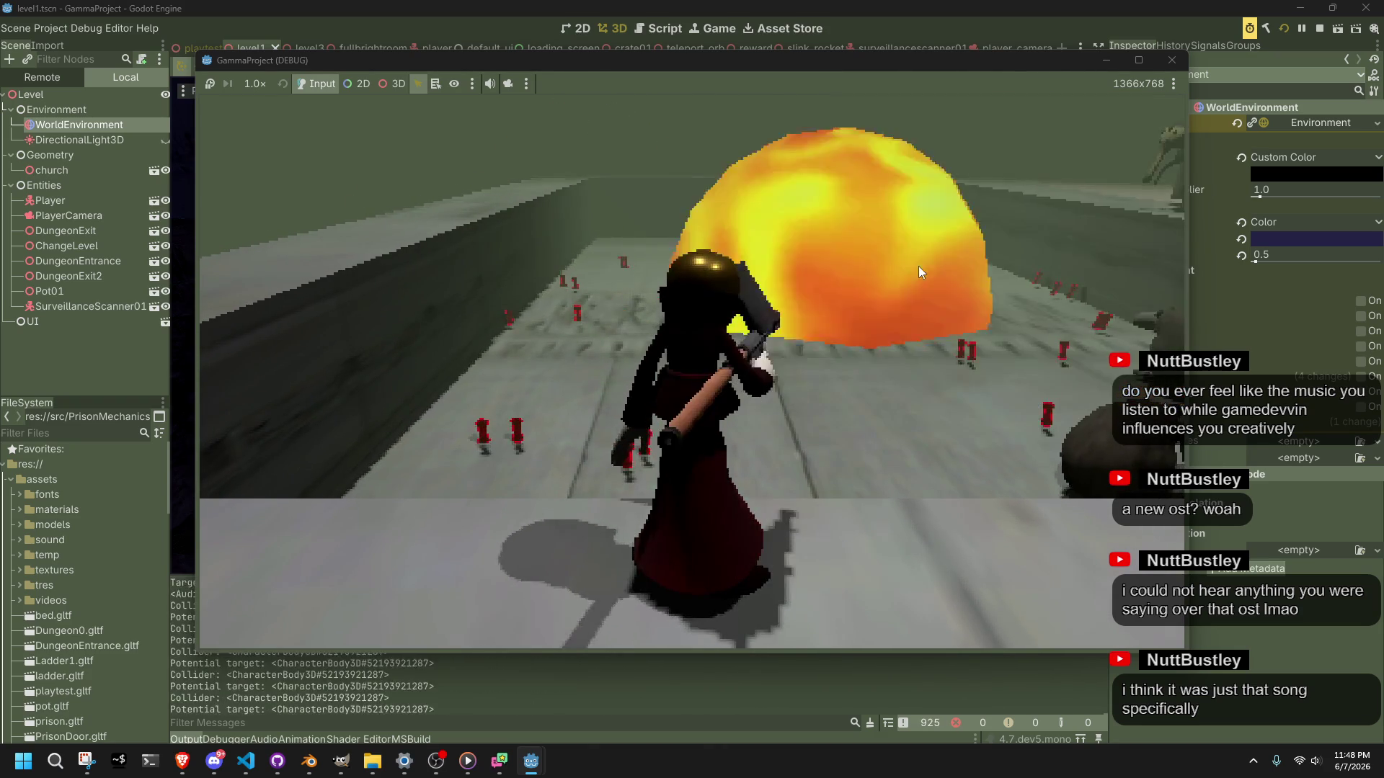
click(918, 266)
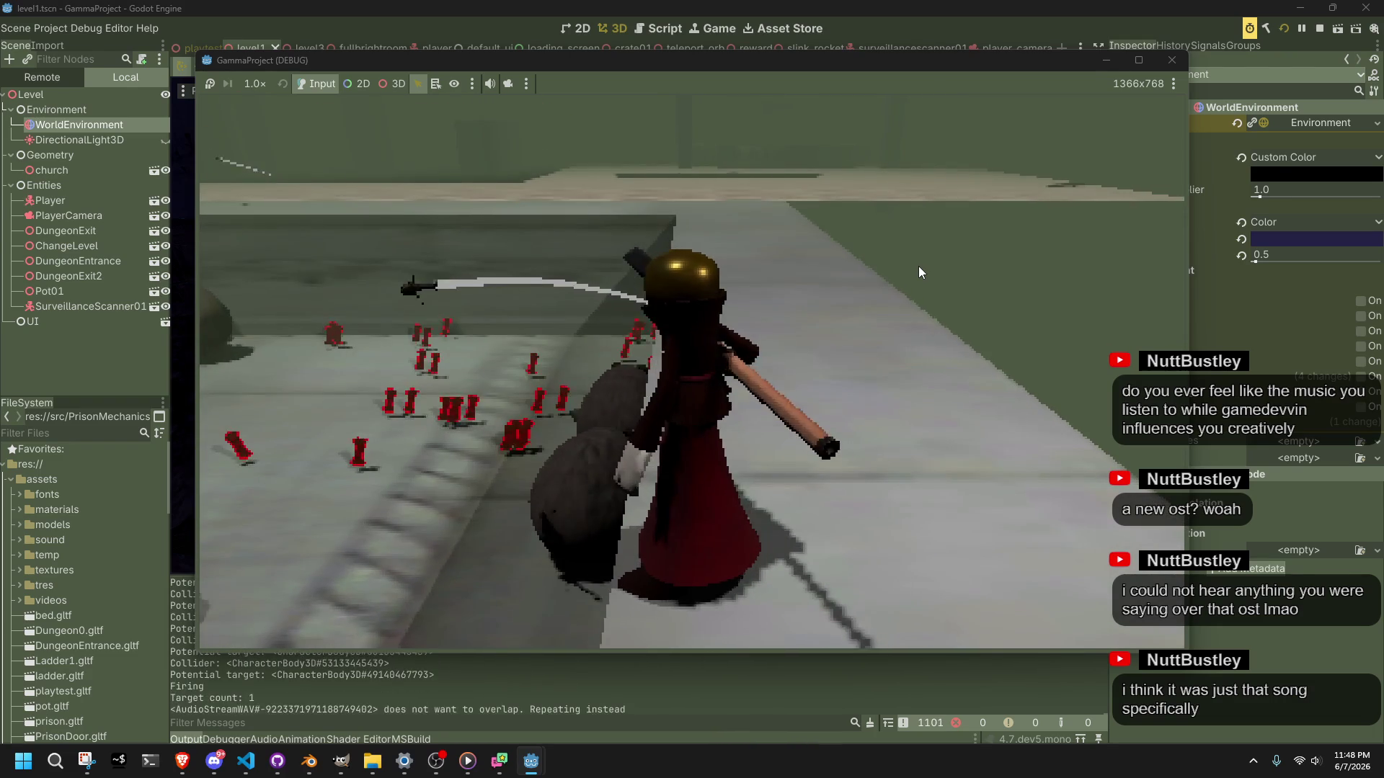
click(919, 266)
click(918, 266)
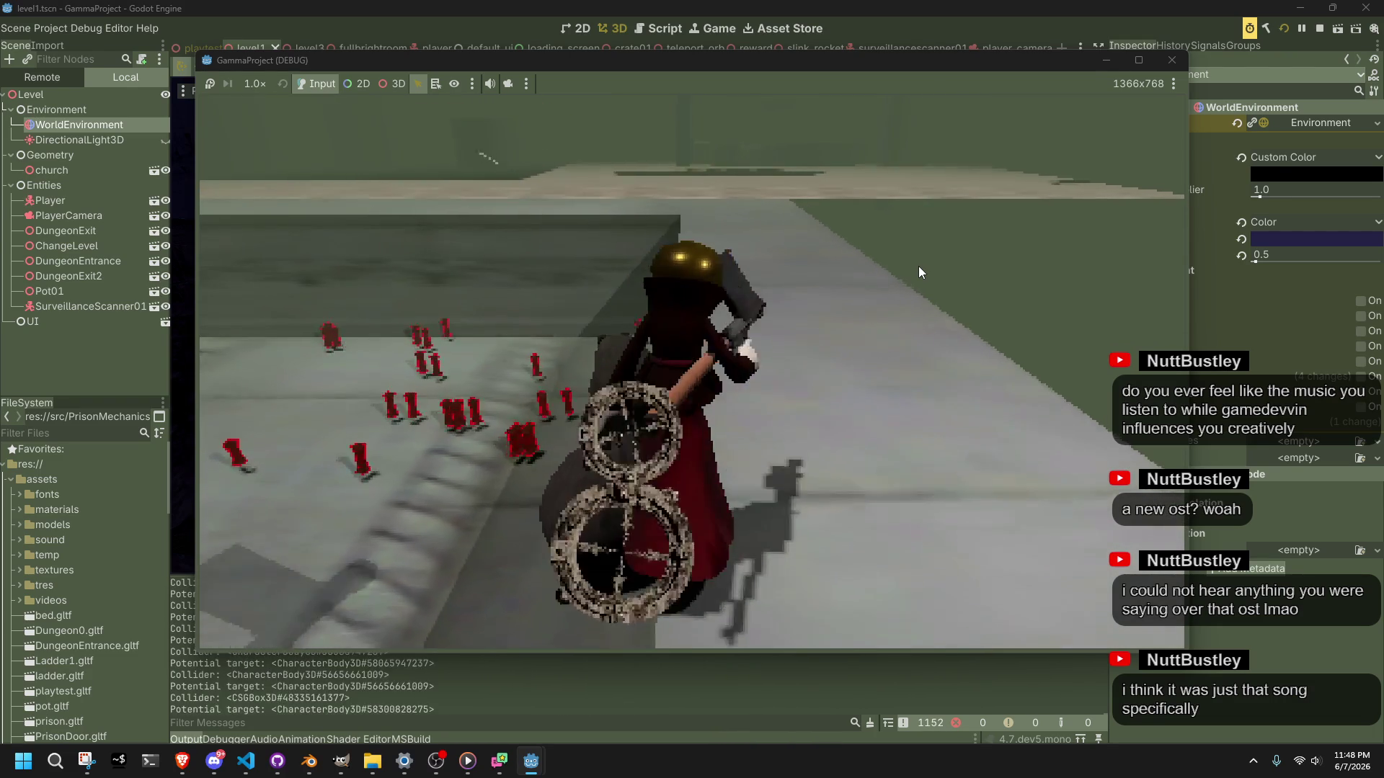
click(918, 266)
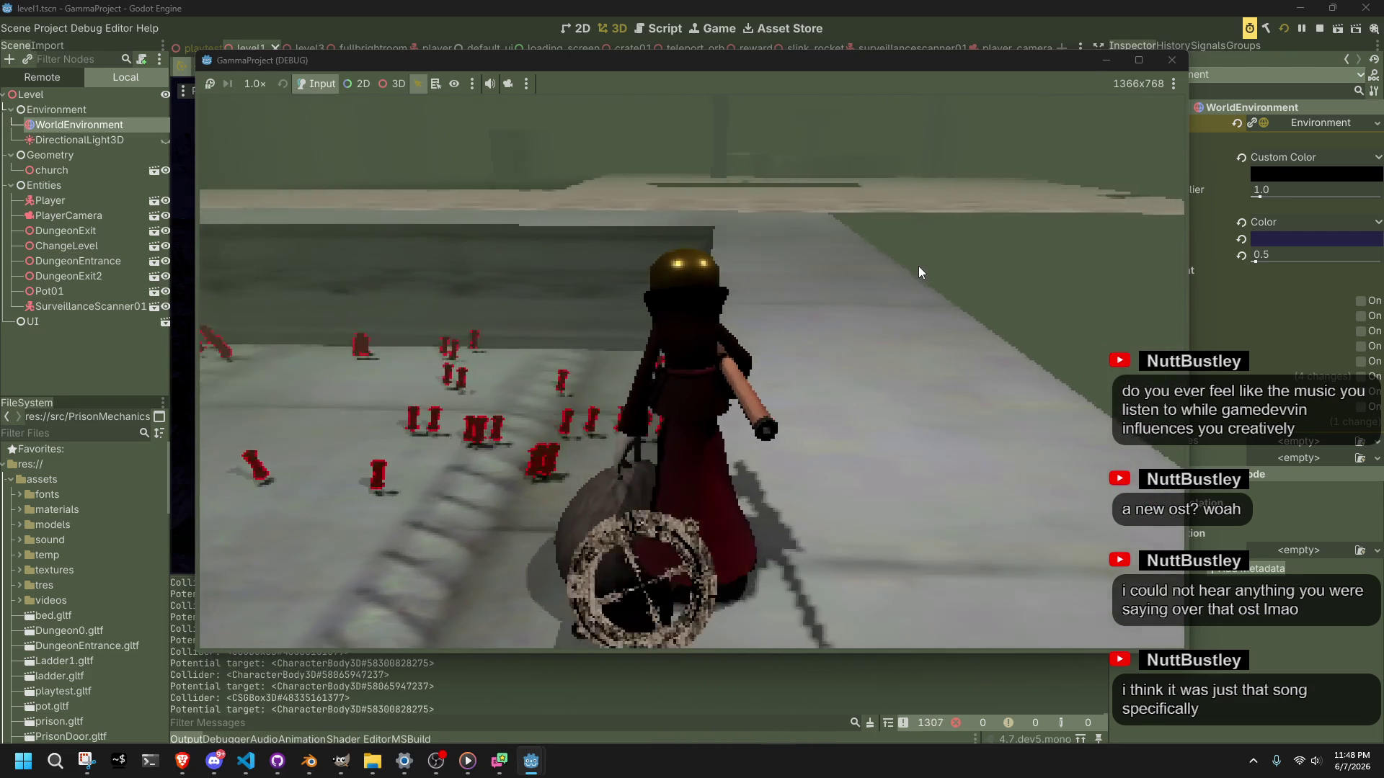
click(918, 266)
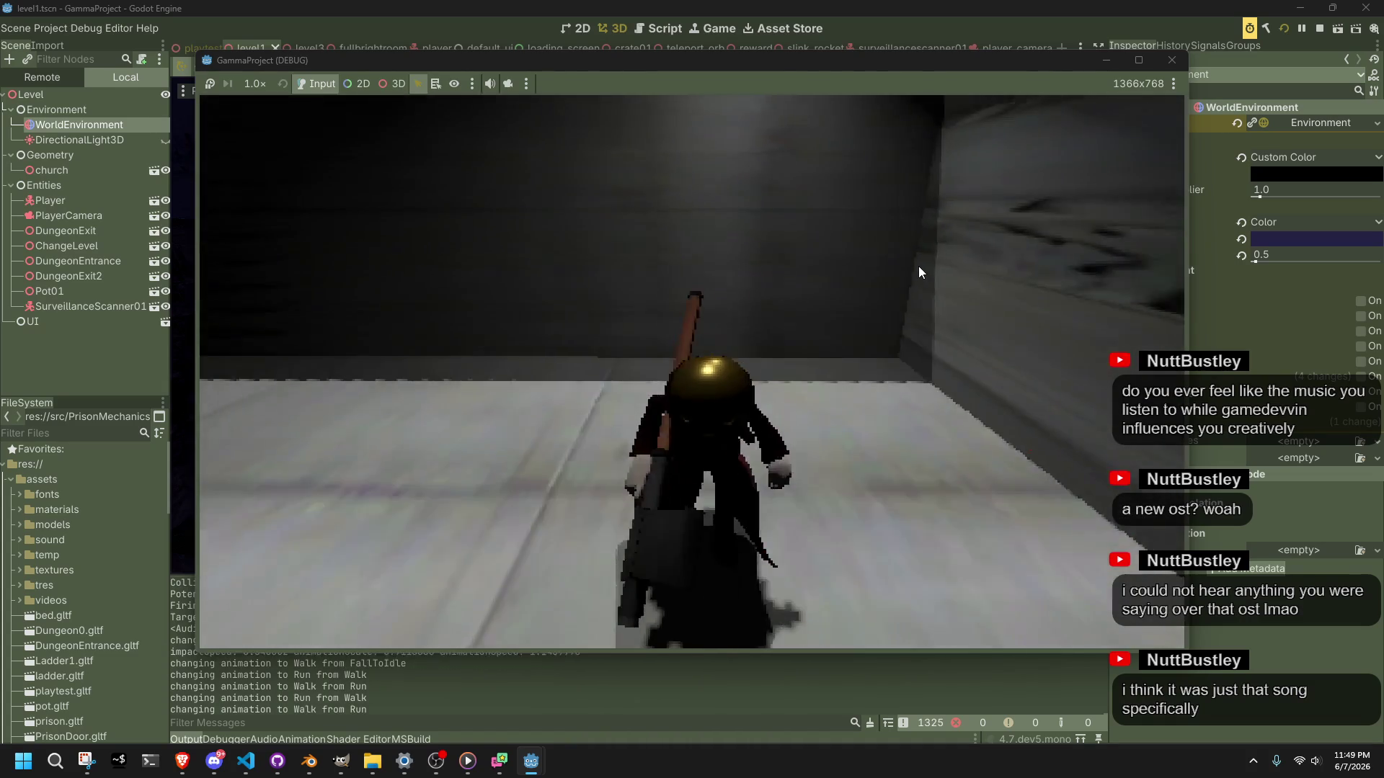
click(1171, 60)
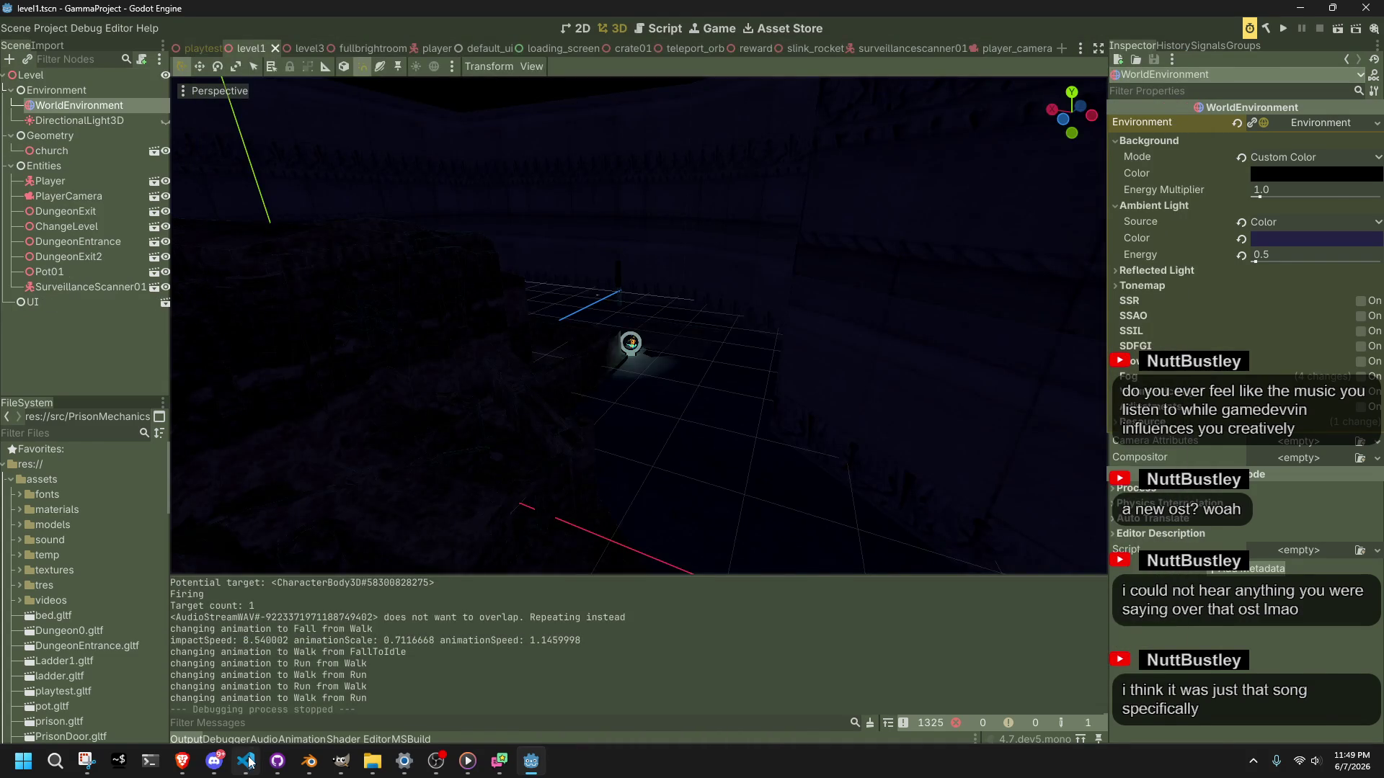
Step: Scroll Player.cs's PlayerUpdate down to the PlayerVault call near line 338 and right-click it
click(246, 761)
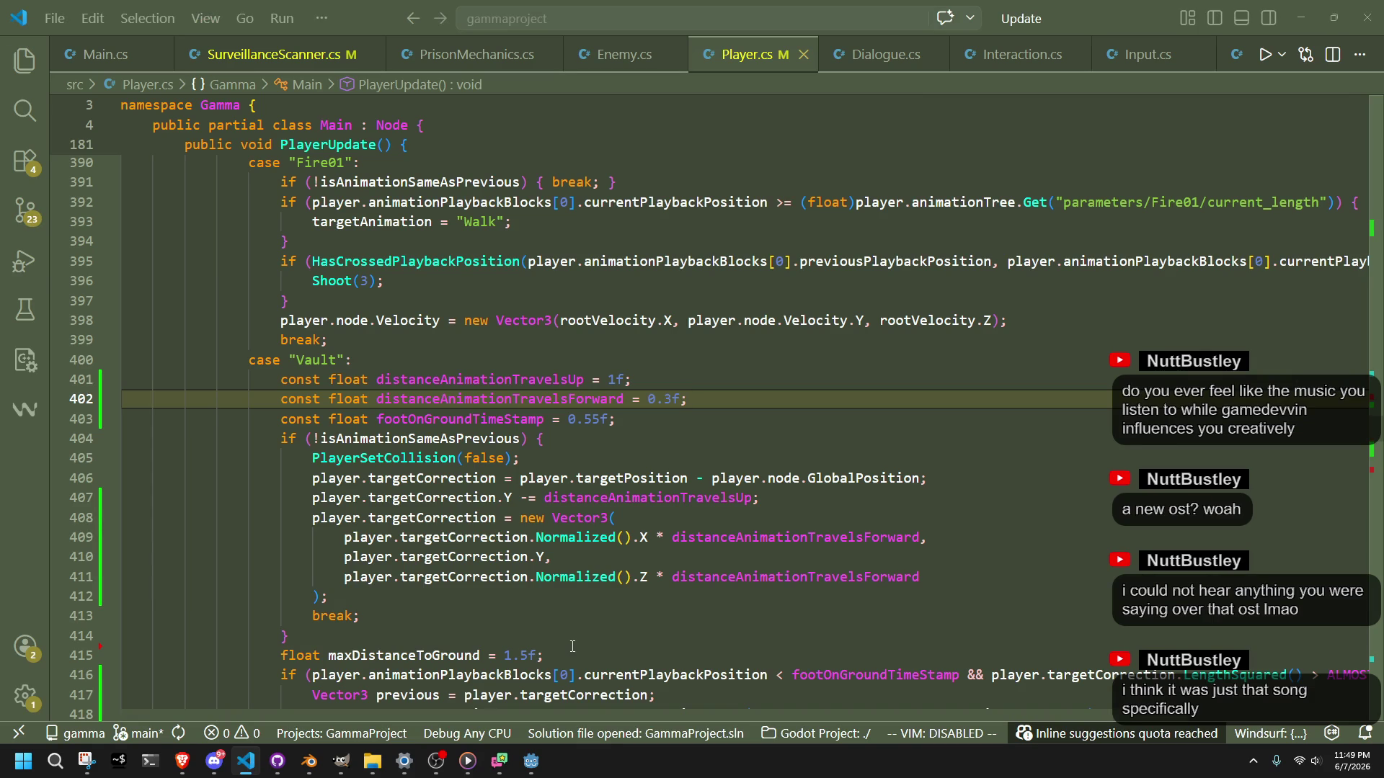
scroll(362, 369, up, 12)
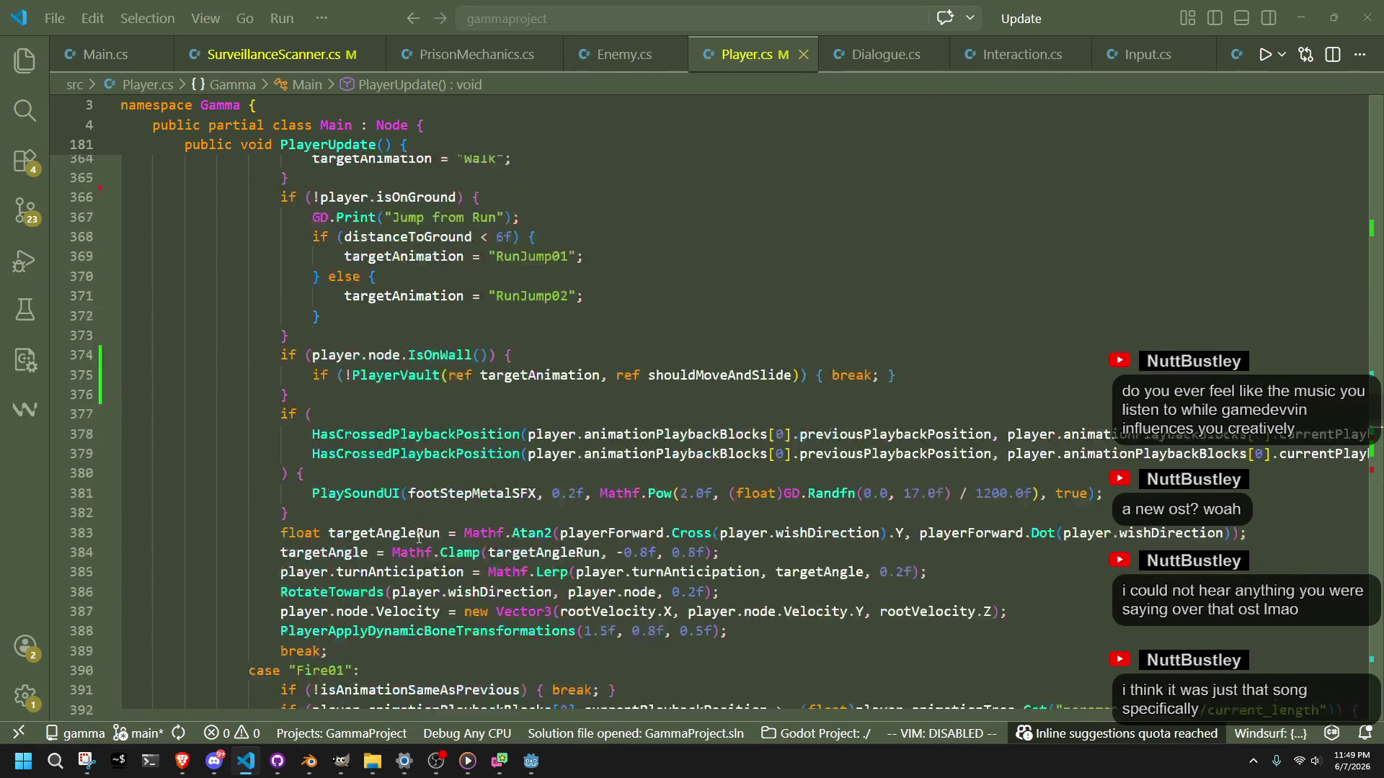
scroll(419, 538, up, 17)
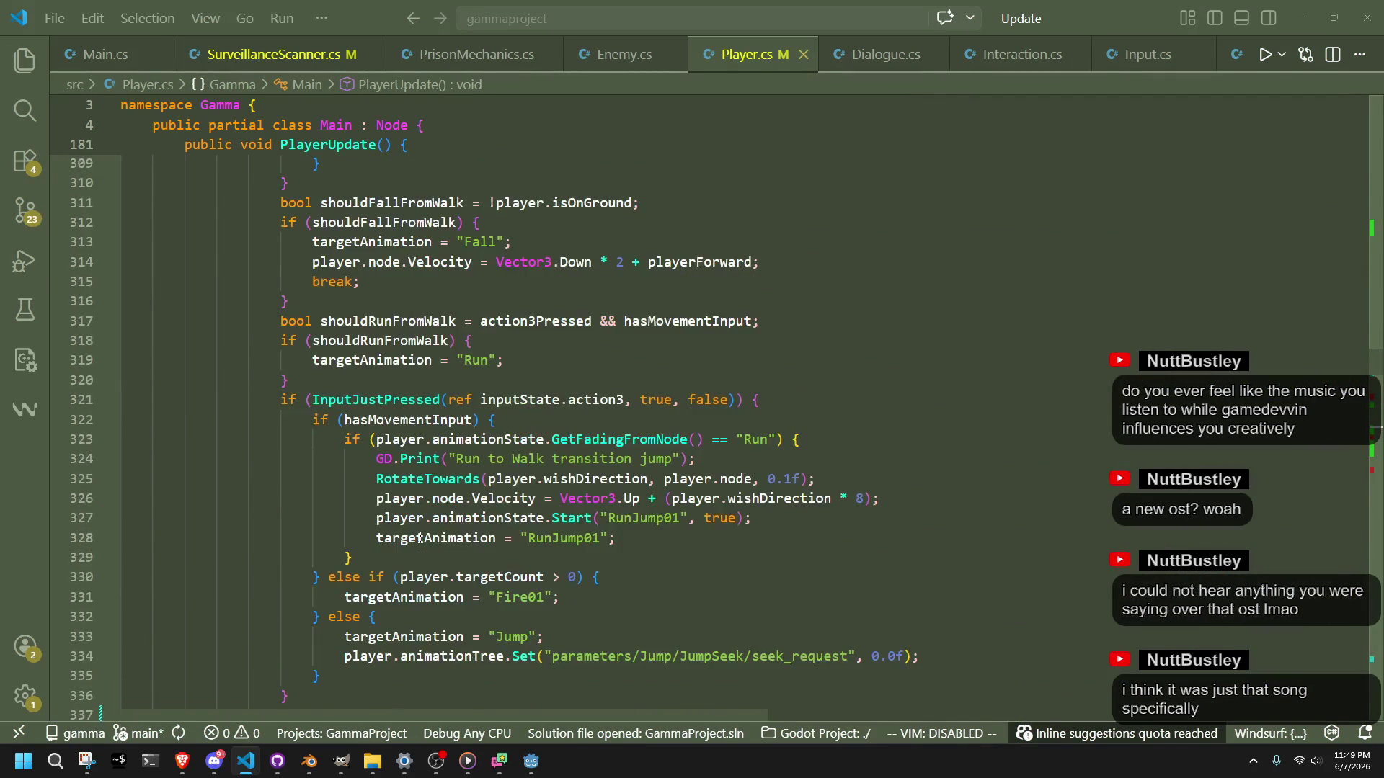
scroll(420, 537, up, 18)
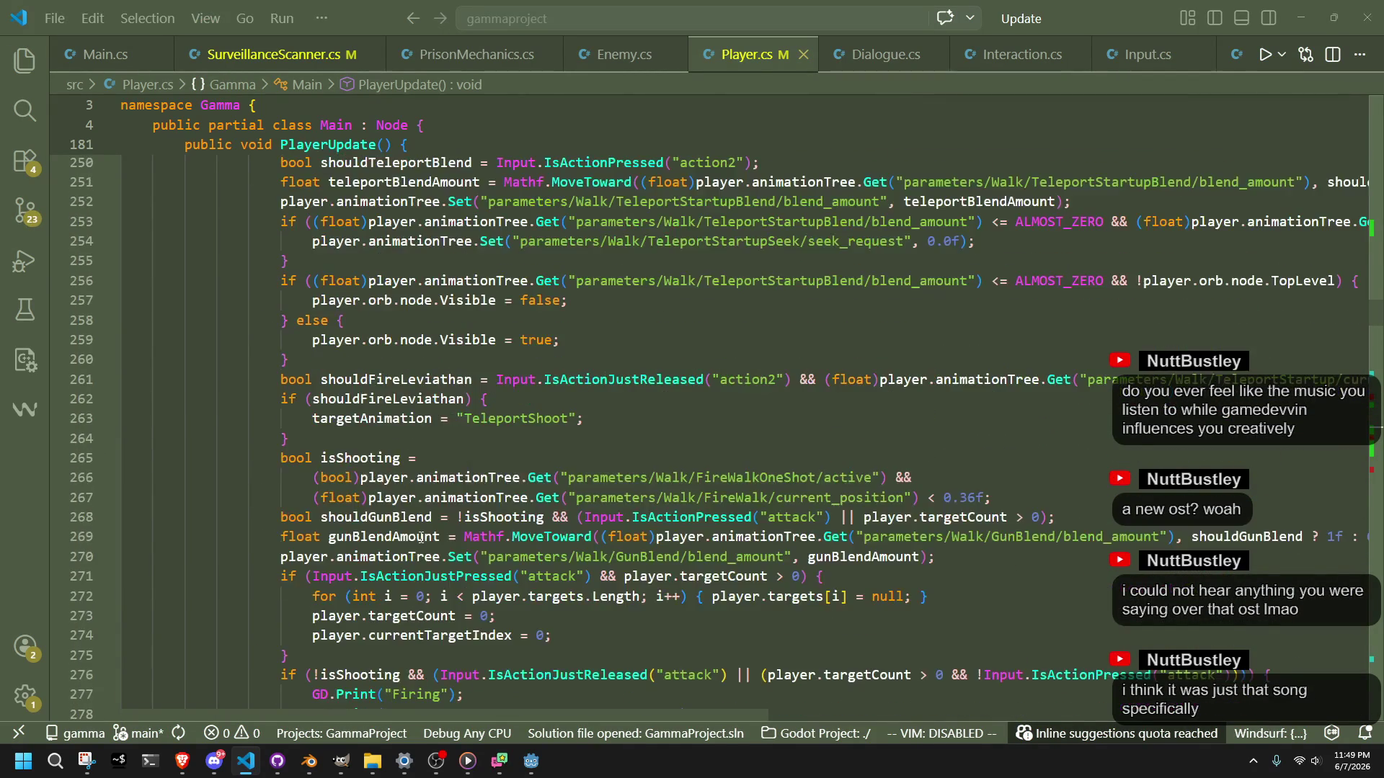
scroll(420, 537, up, 3)
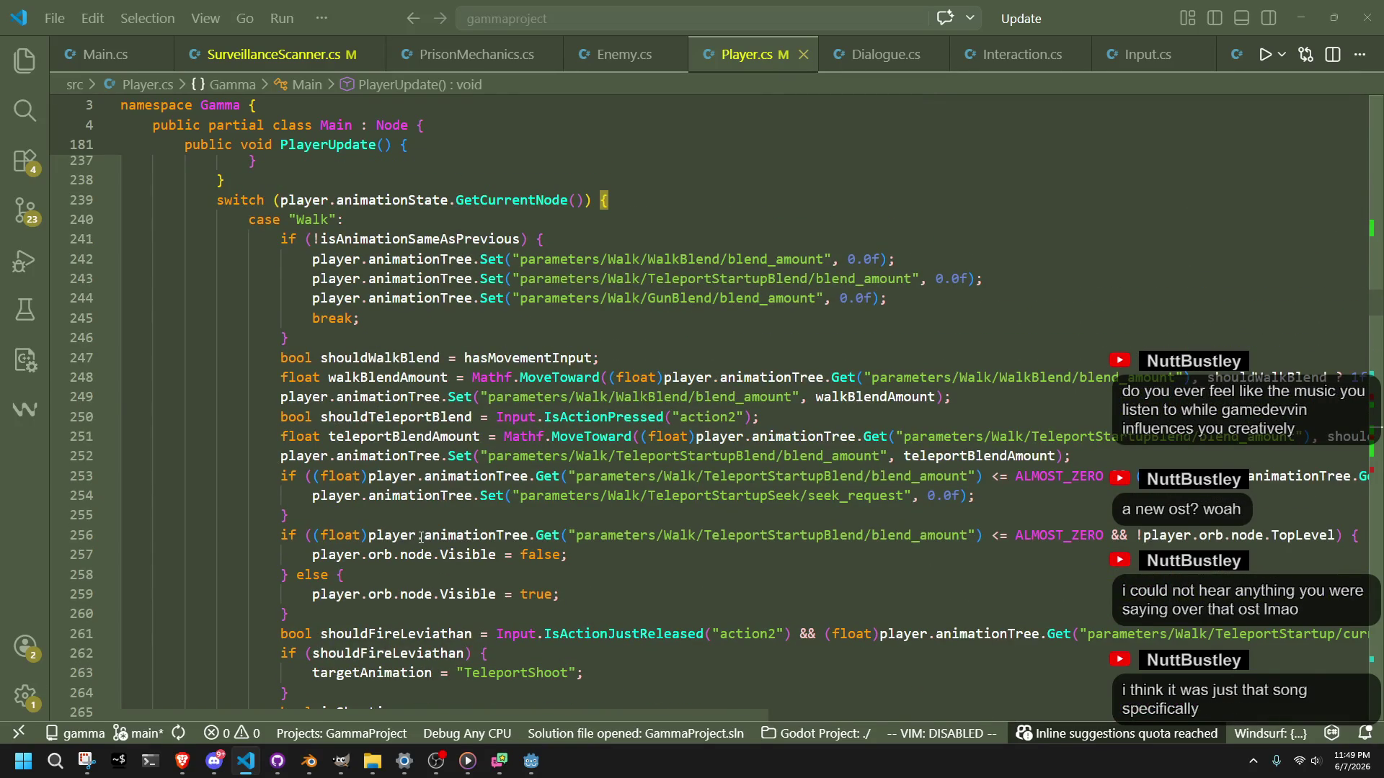
scroll(420, 538, down, 5)
scroll(420, 538, down, 9)
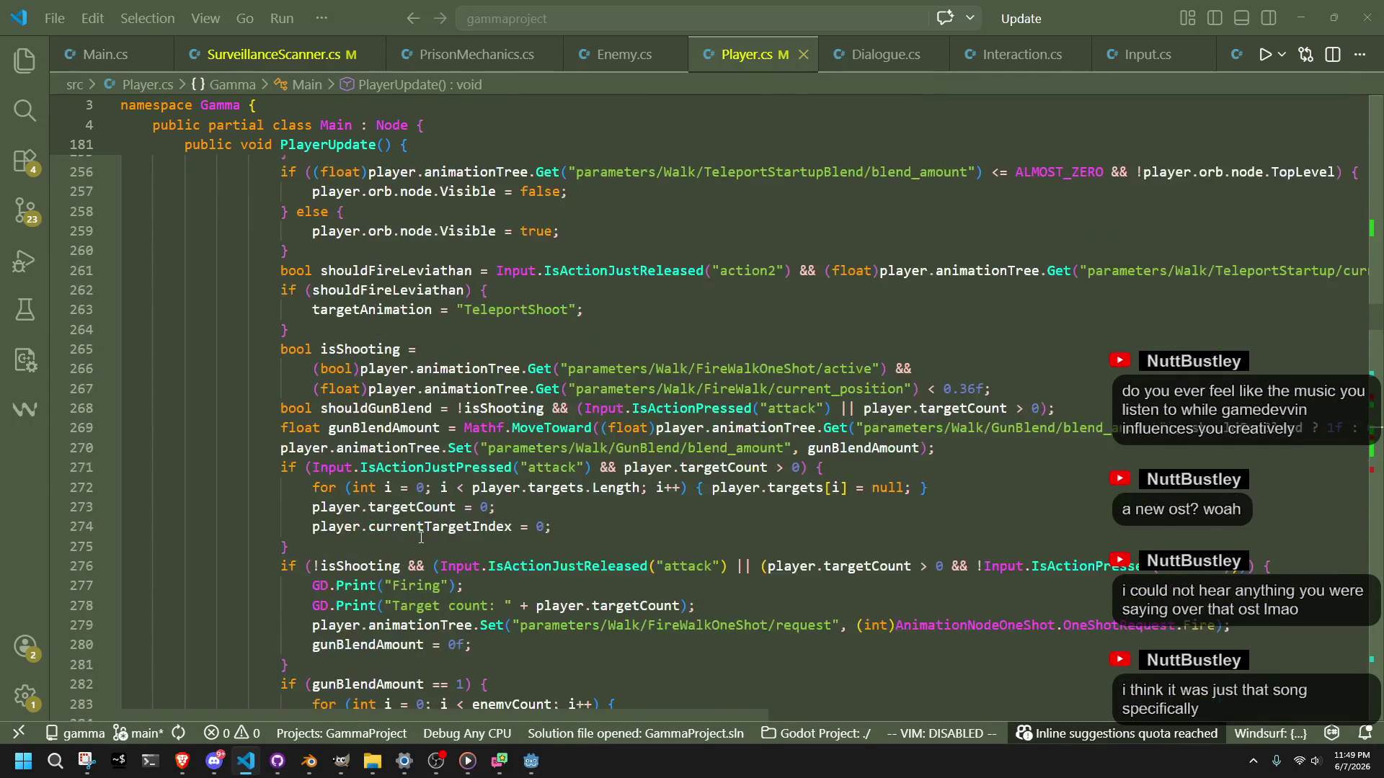
scroll(420, 538, down, 7)
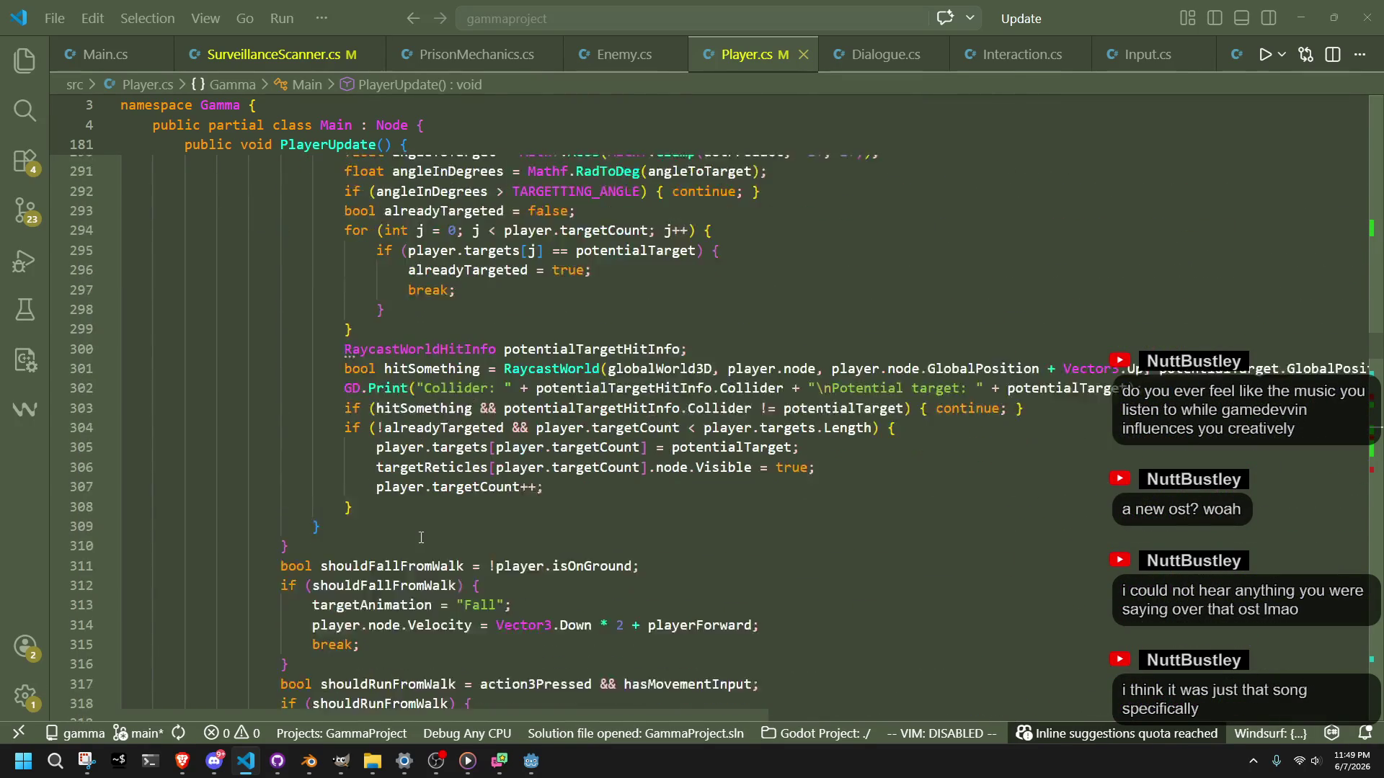
scroll(421, 538, down, 7)
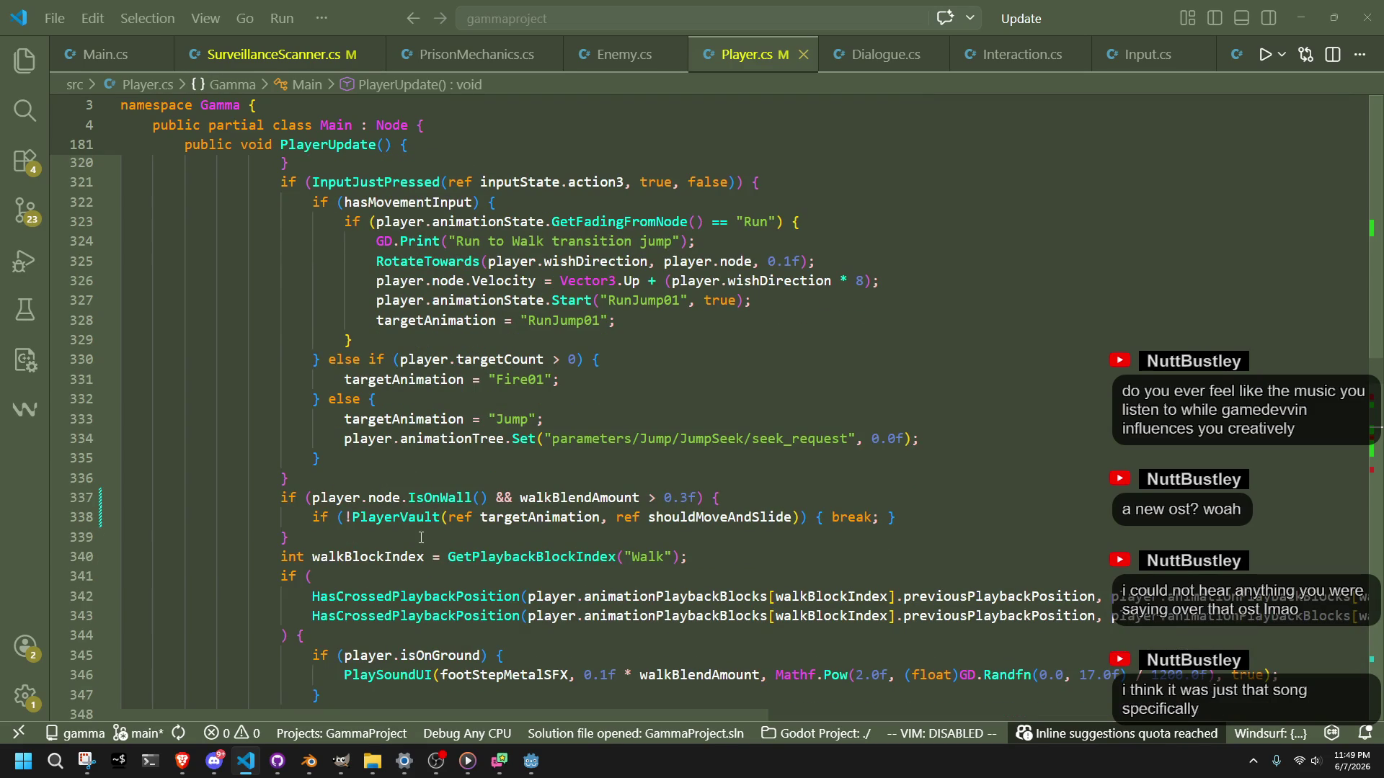
scroll(421, 538, down, 2)
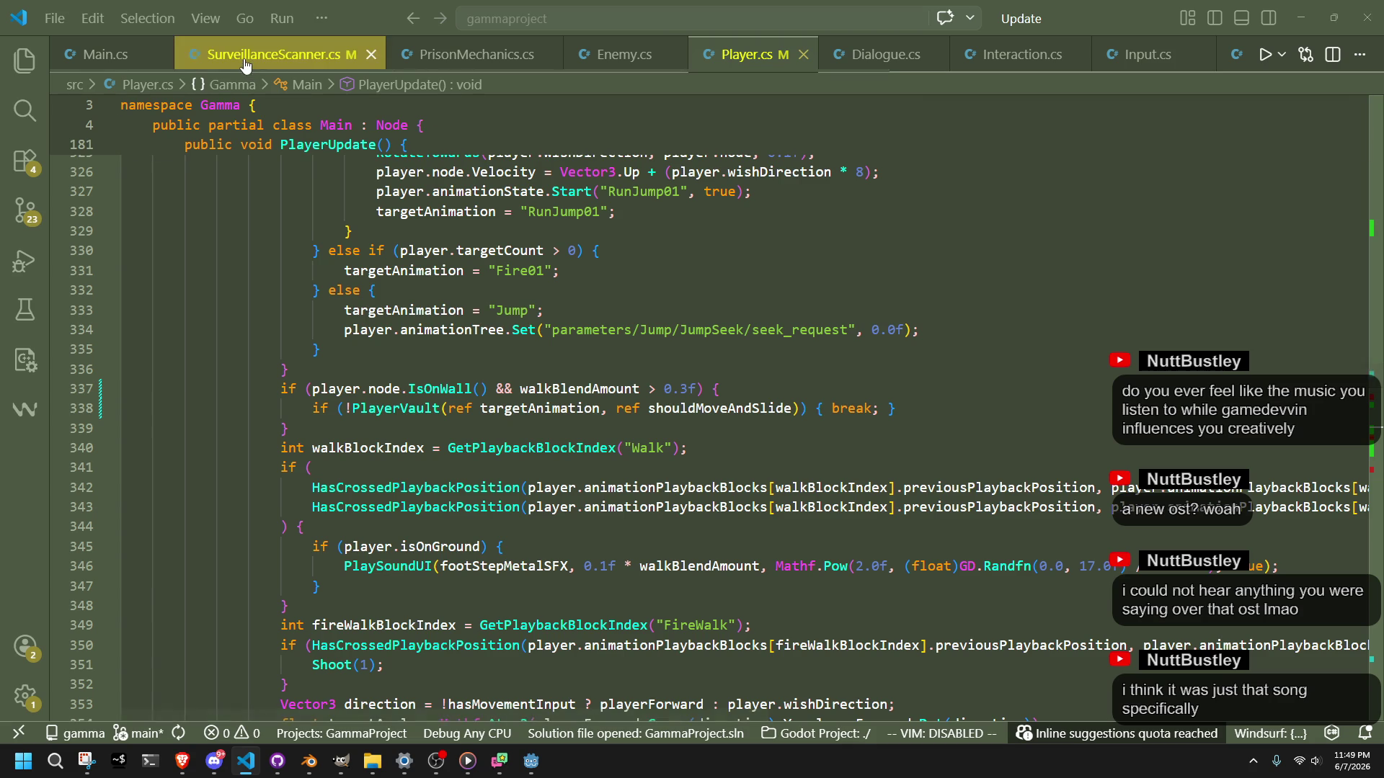
right_click(396, 408)
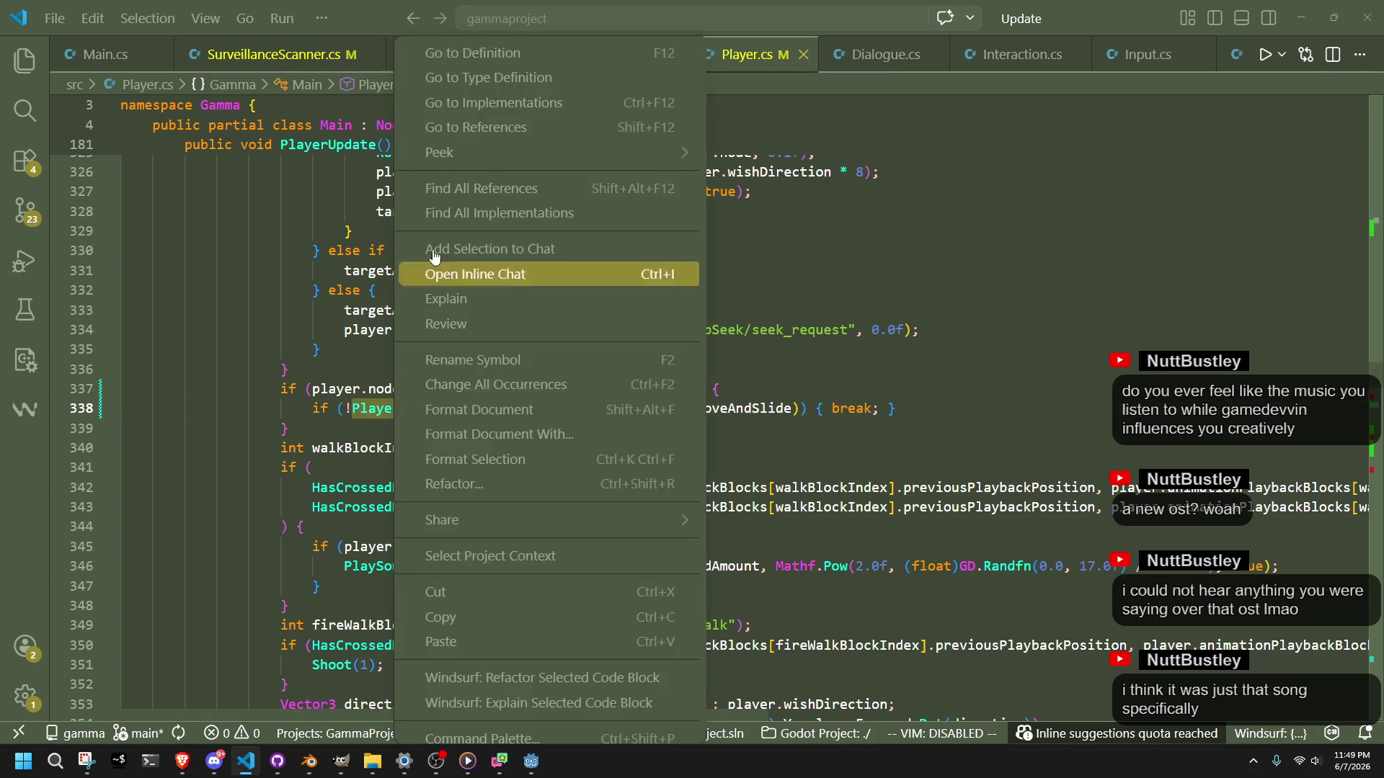
Step: Go to the PlayerVault definition and place the cursor on the RotateTowards line 164
click(476, 53)
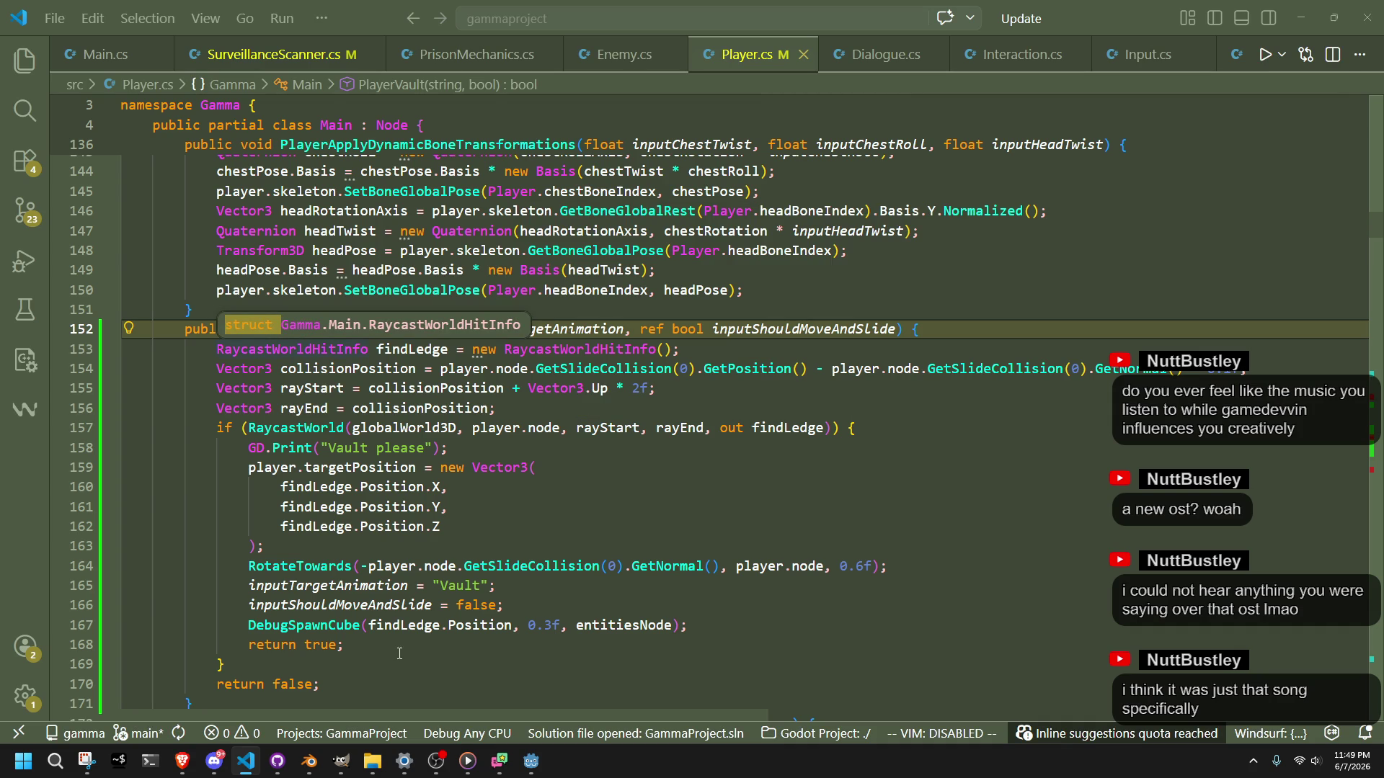
click(302, 667)
double_click(280, 645)
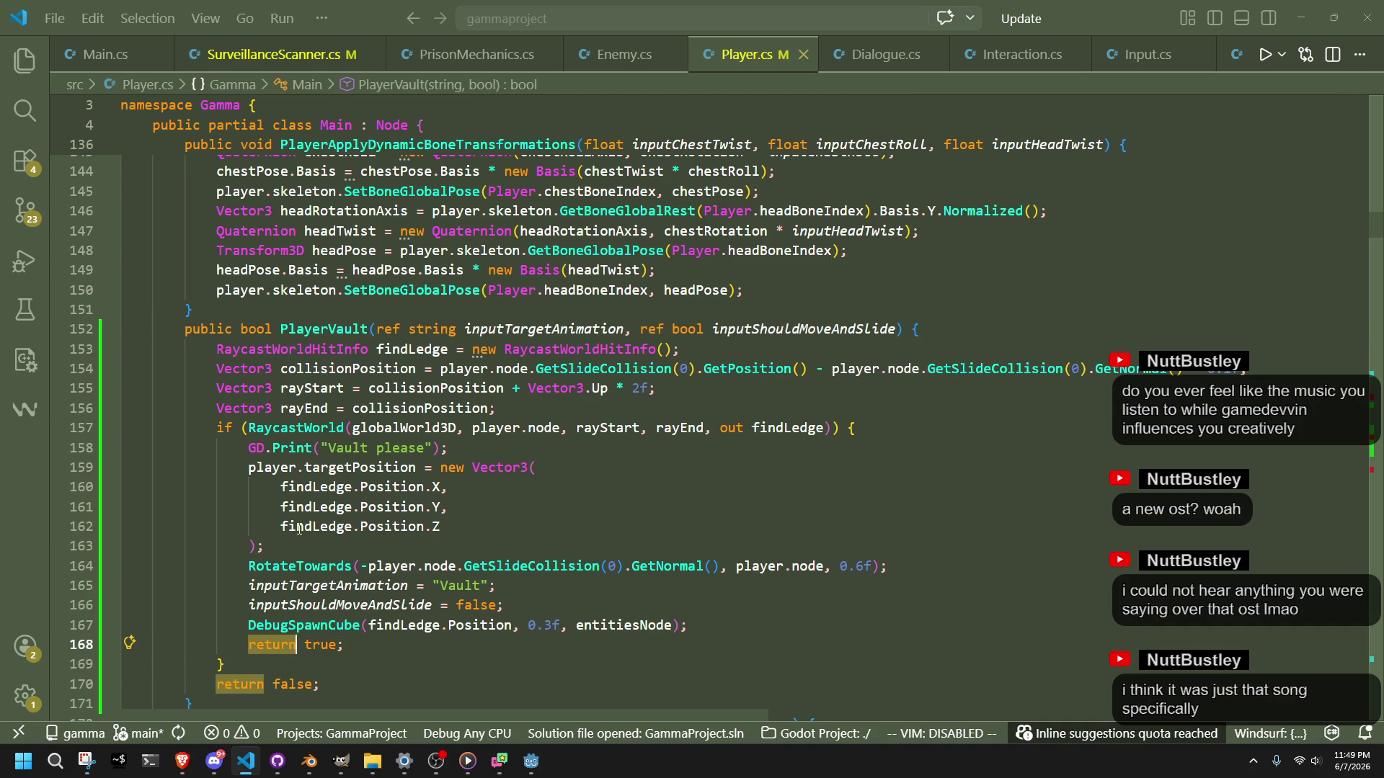
click(535, 535)
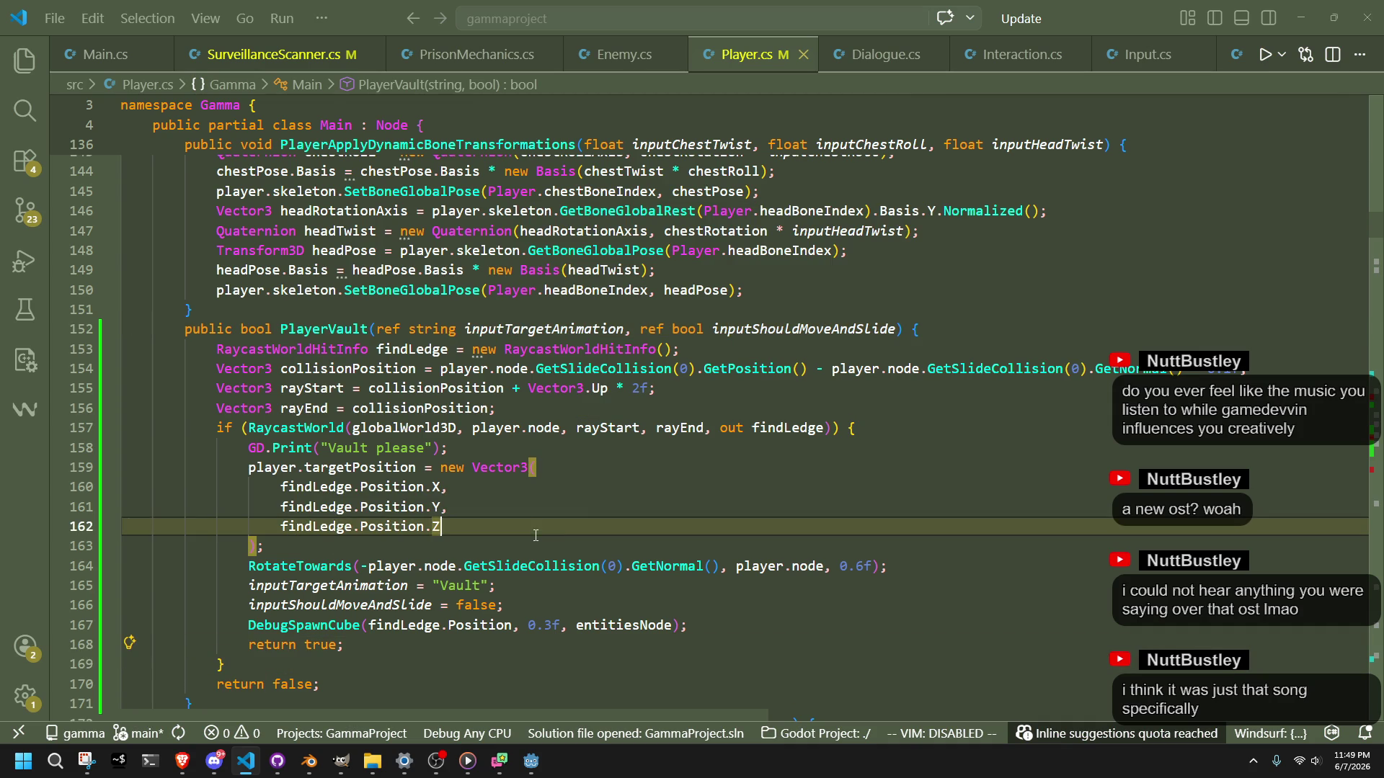
click(827, 448)
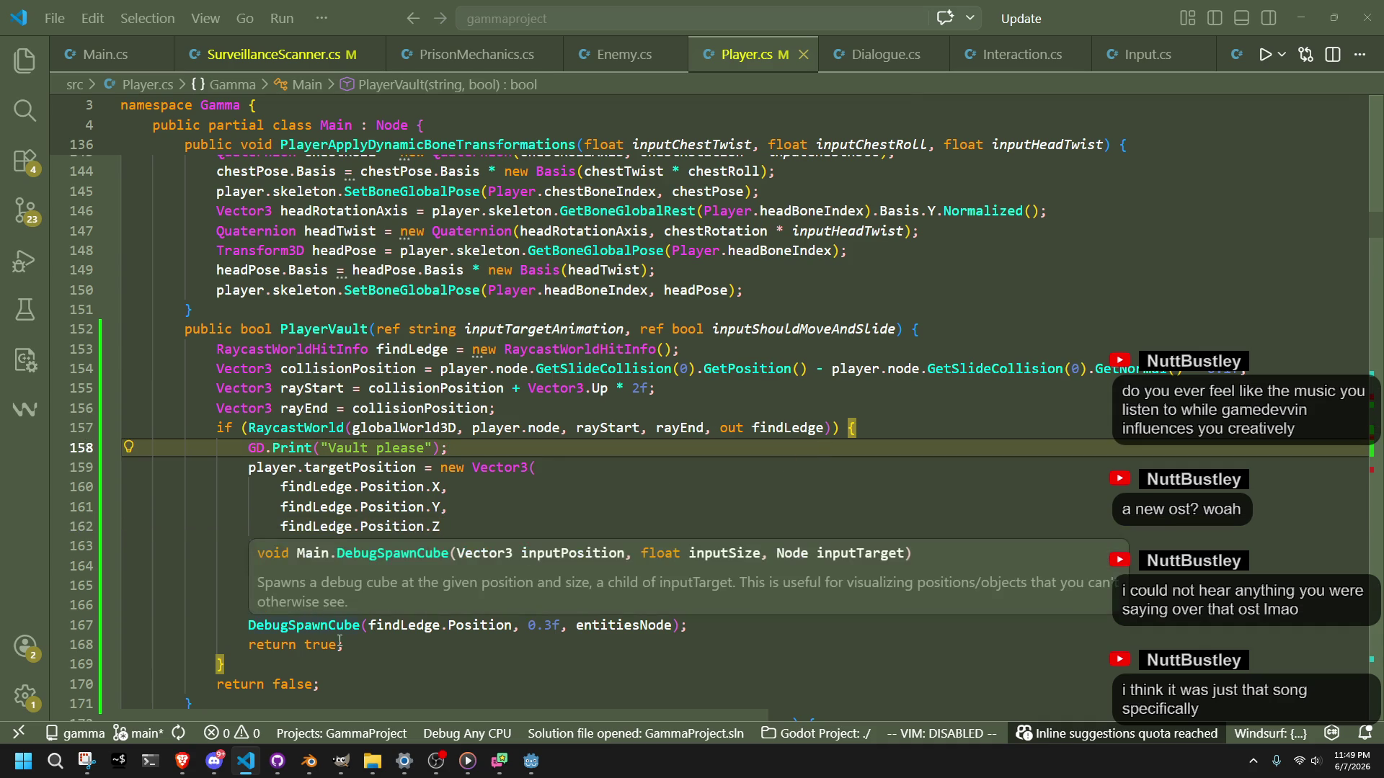
click(251, 553)
click(251, 556)
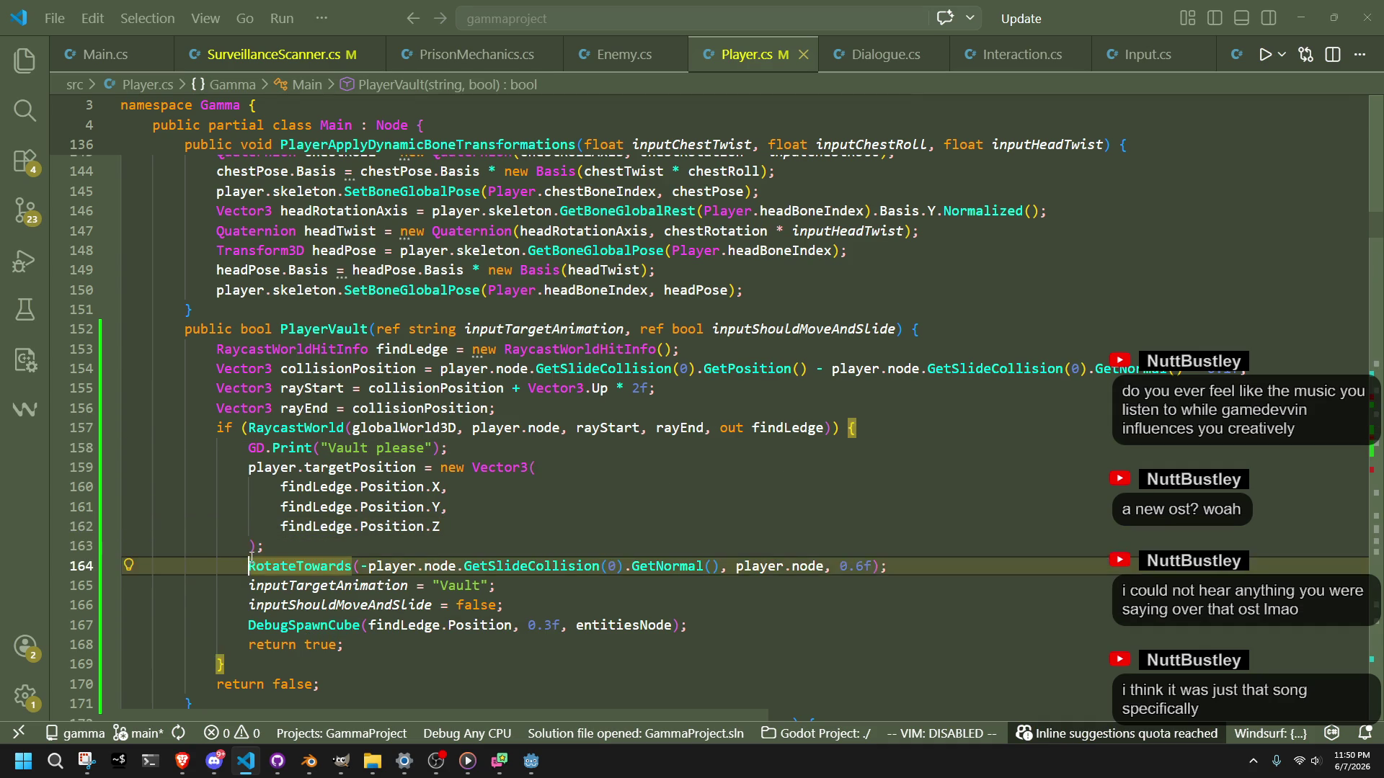
Step: Undo line 164 back to its commented-out rotation code and rerun the project from Godot
key(ctrl+z)
key(ctrl+z)
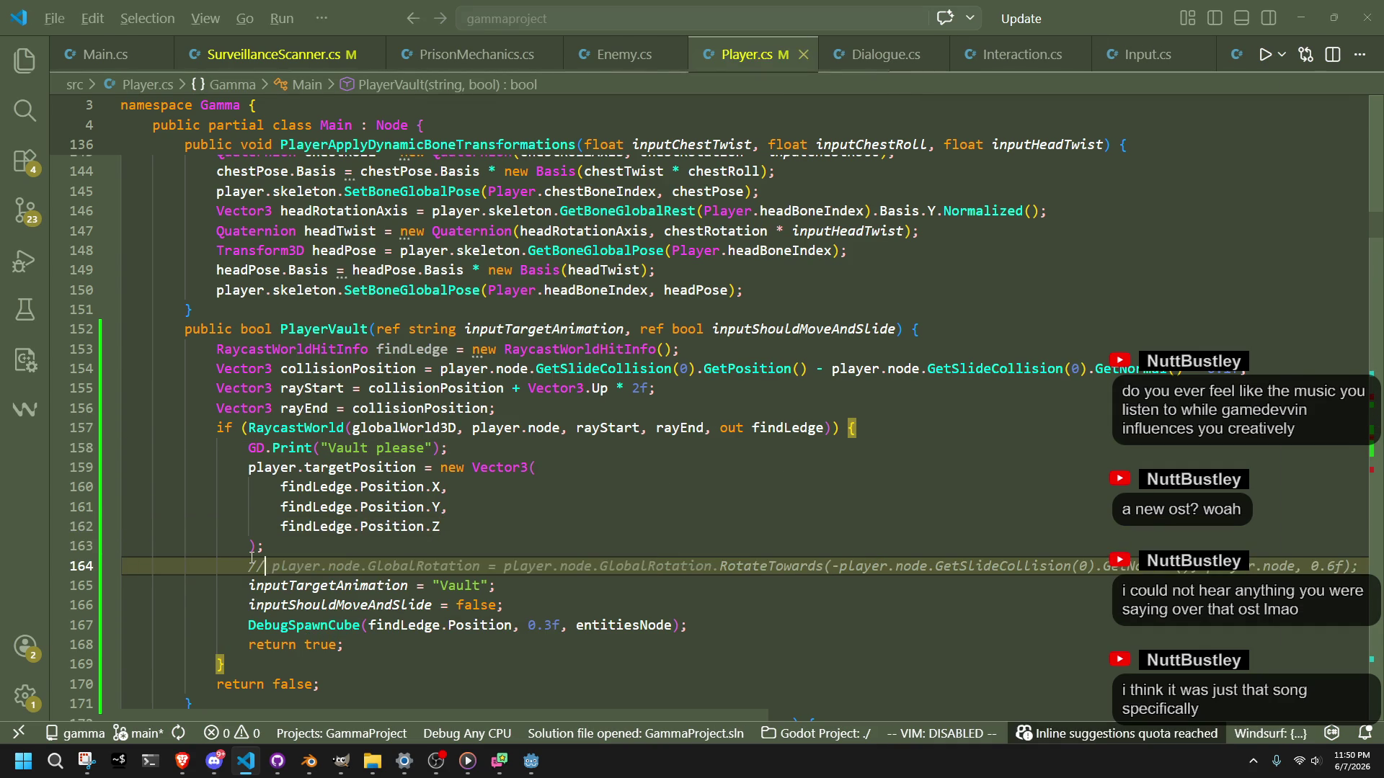
key(alt+Tab)
click(1287, 26)
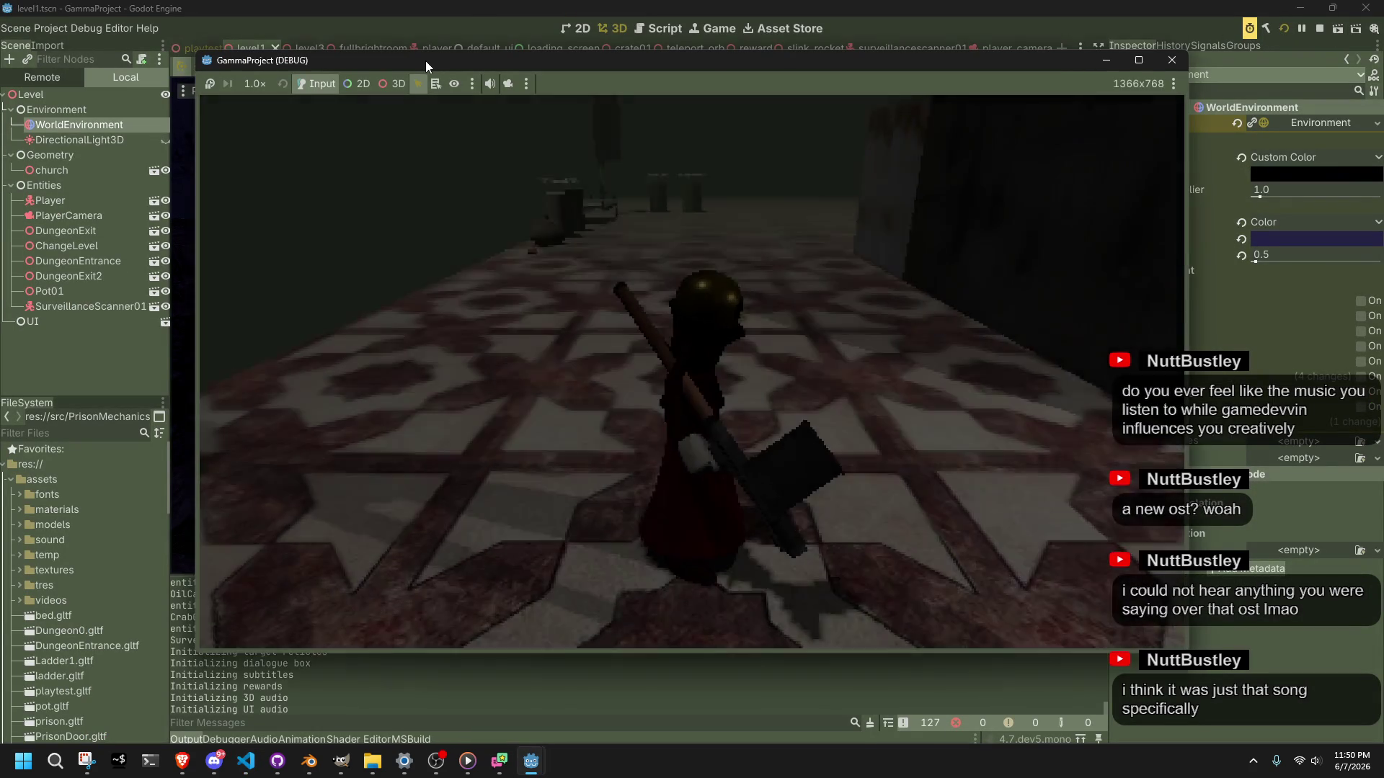
Step: Open the ObjectDB Profiler, play the running game among the crabs, and capture an ObjectDB snapshot
mouse_move(425, 61)
mouse_down()
mouse_move(709, 48)
mouse_move(405, 59)
mouse_move(507, 66)
mouse_move(620, 23)
mouse_up()
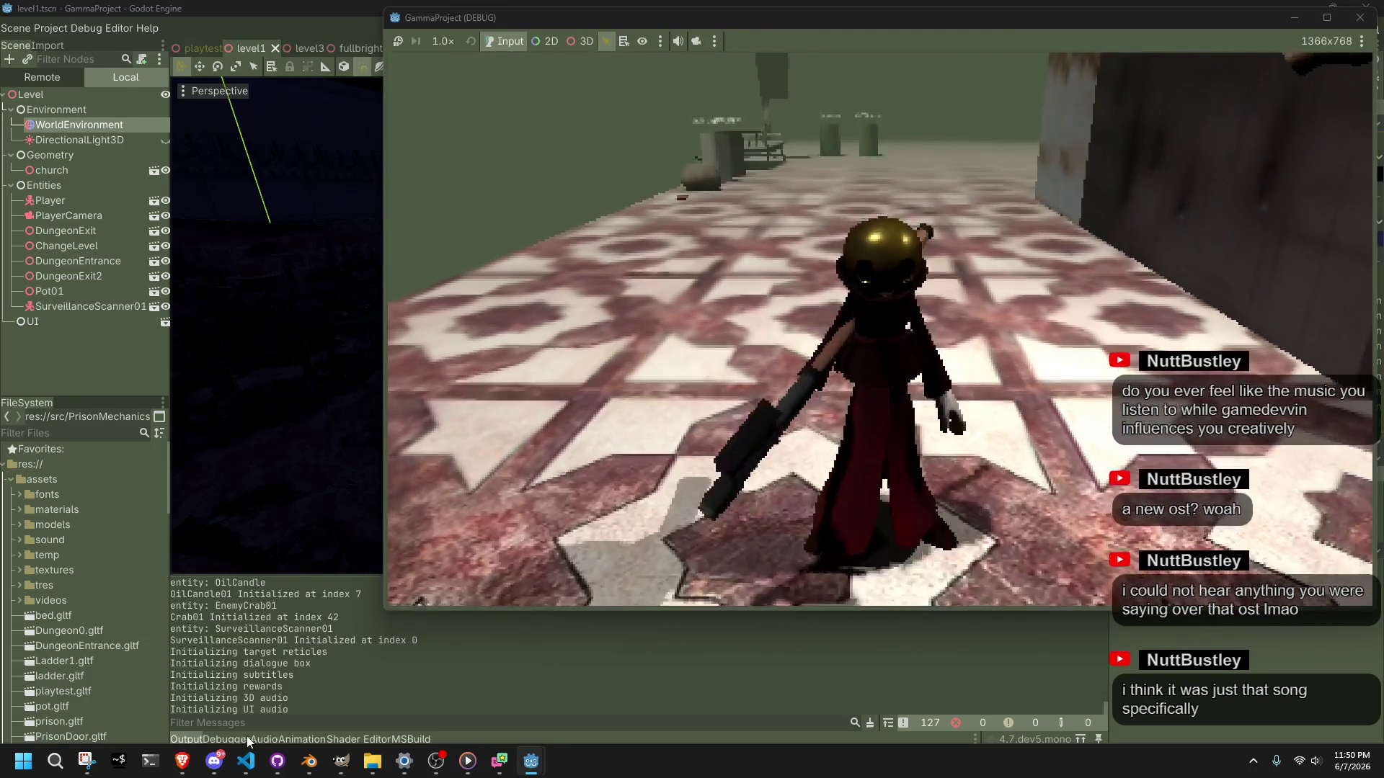
click(243, 738)
mouse_move(519, 765)
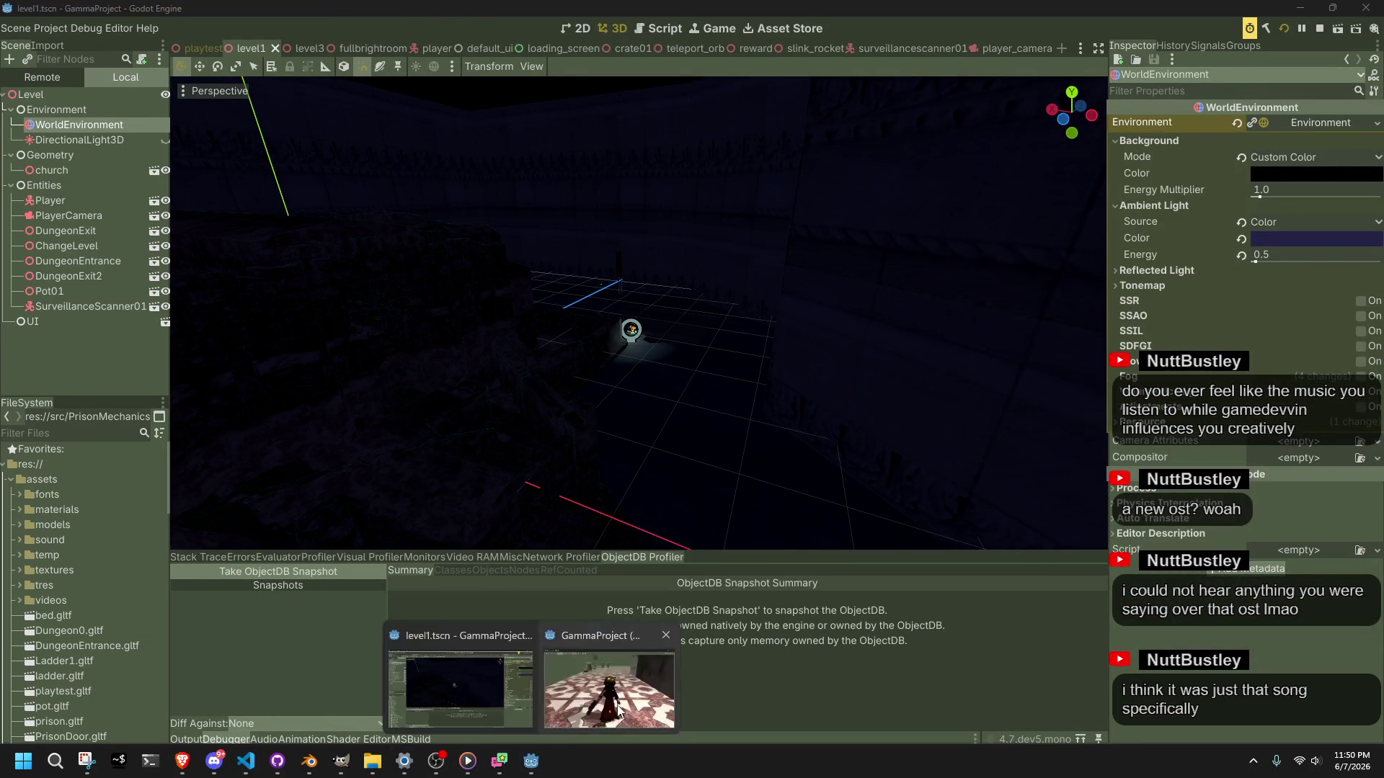
click(446, 645)
key(F5)
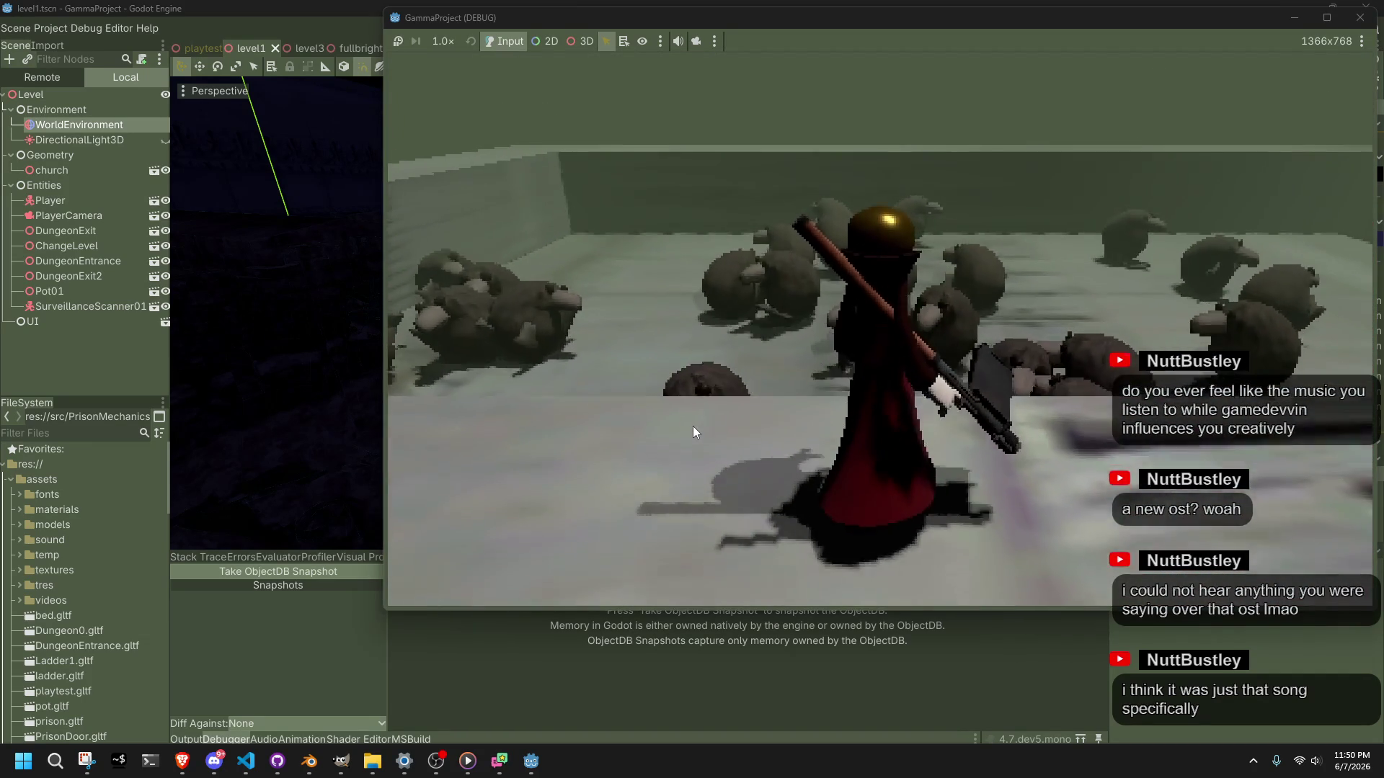
click(244, 573)
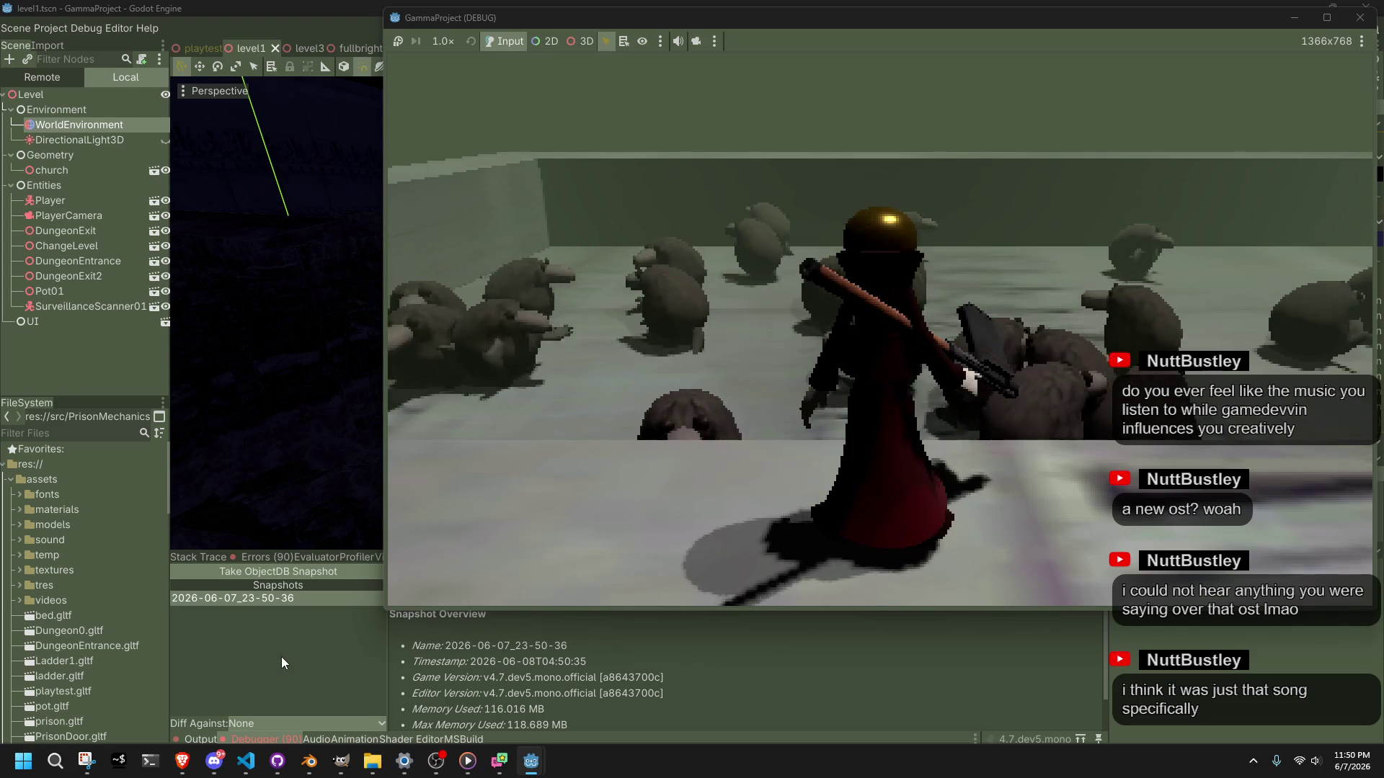
Step: Review the 116.016 MB, 3126-object snapshot and open its folder in File Explorer
click(239, 599)
scroll(538, 647, down, 2)
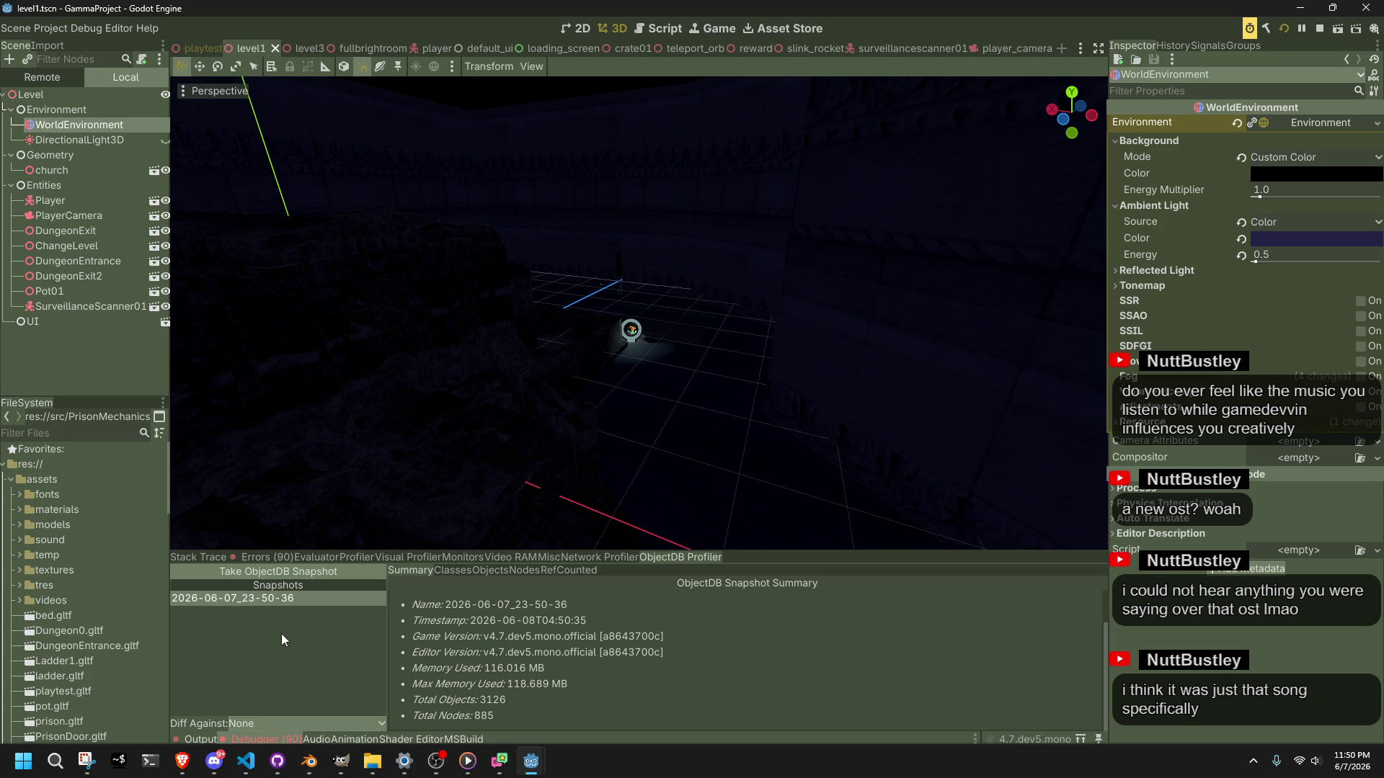
right_click(258, 601)
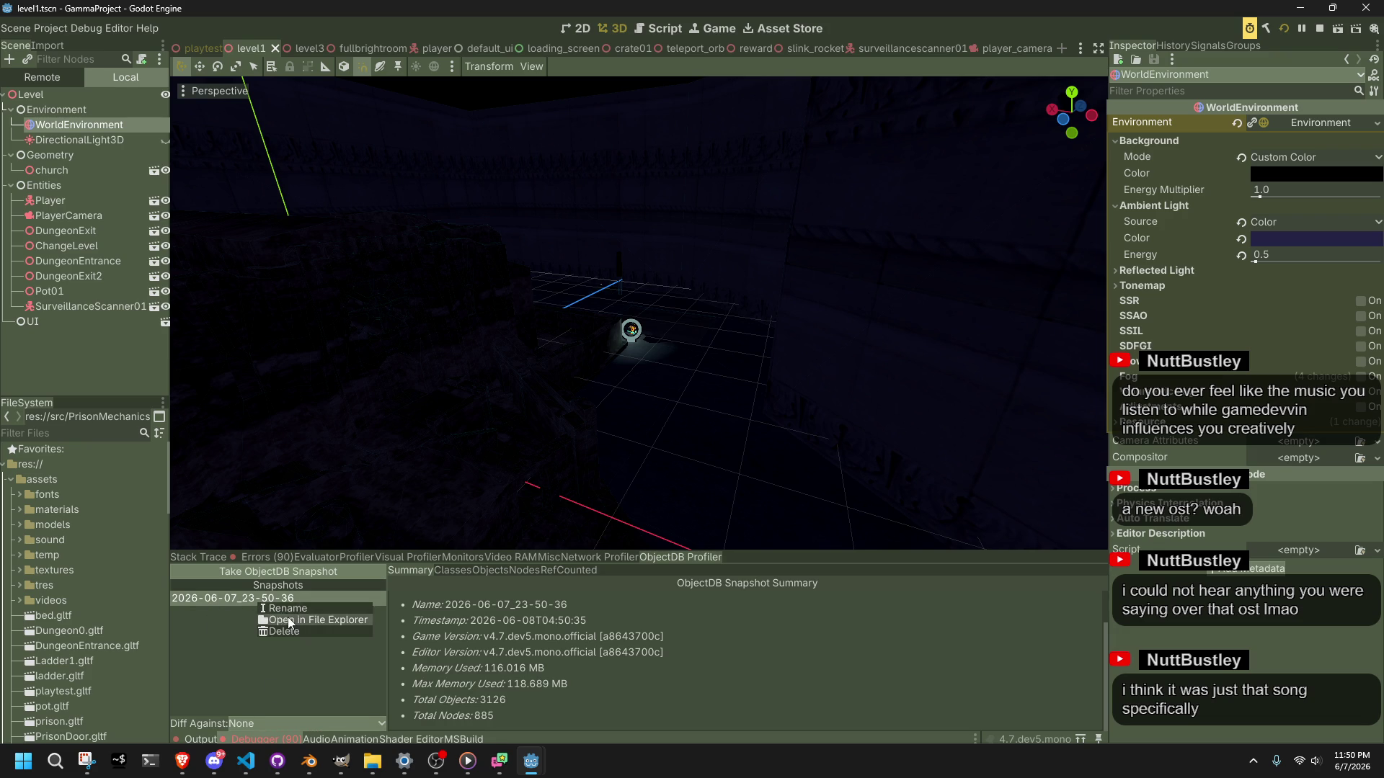
click(287, 619)
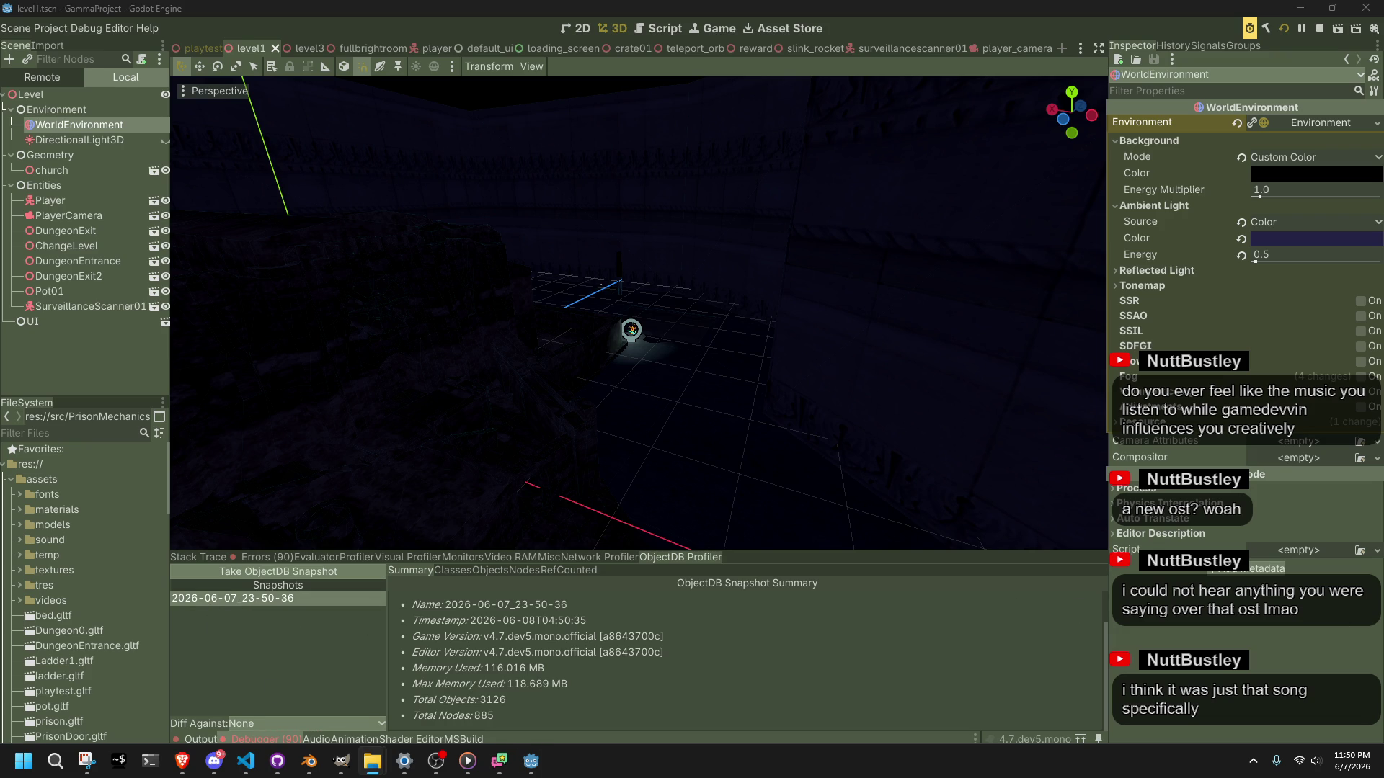
Step: Switch to Brave, then bring VS Code forward with the .odb_snapshot file open
key(alt+Tab)
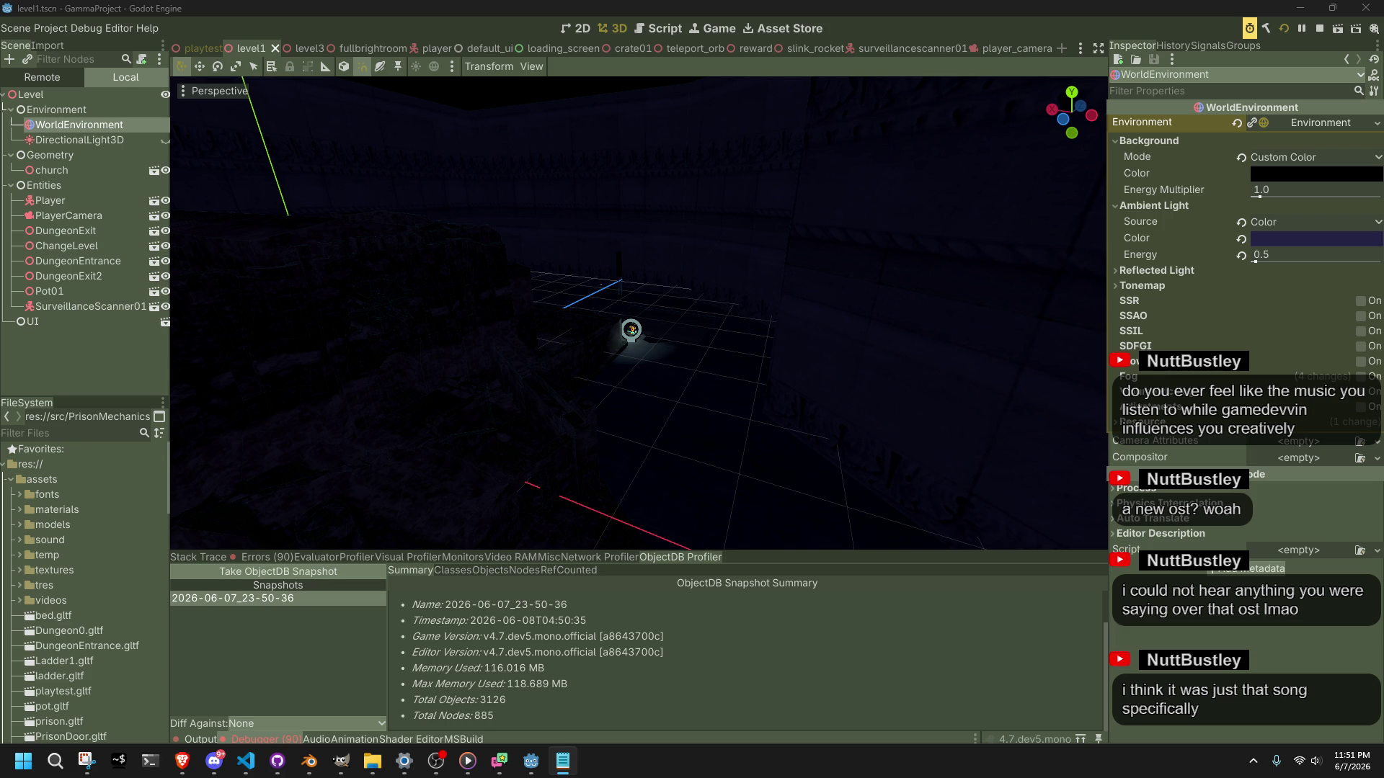
click(246, 760)
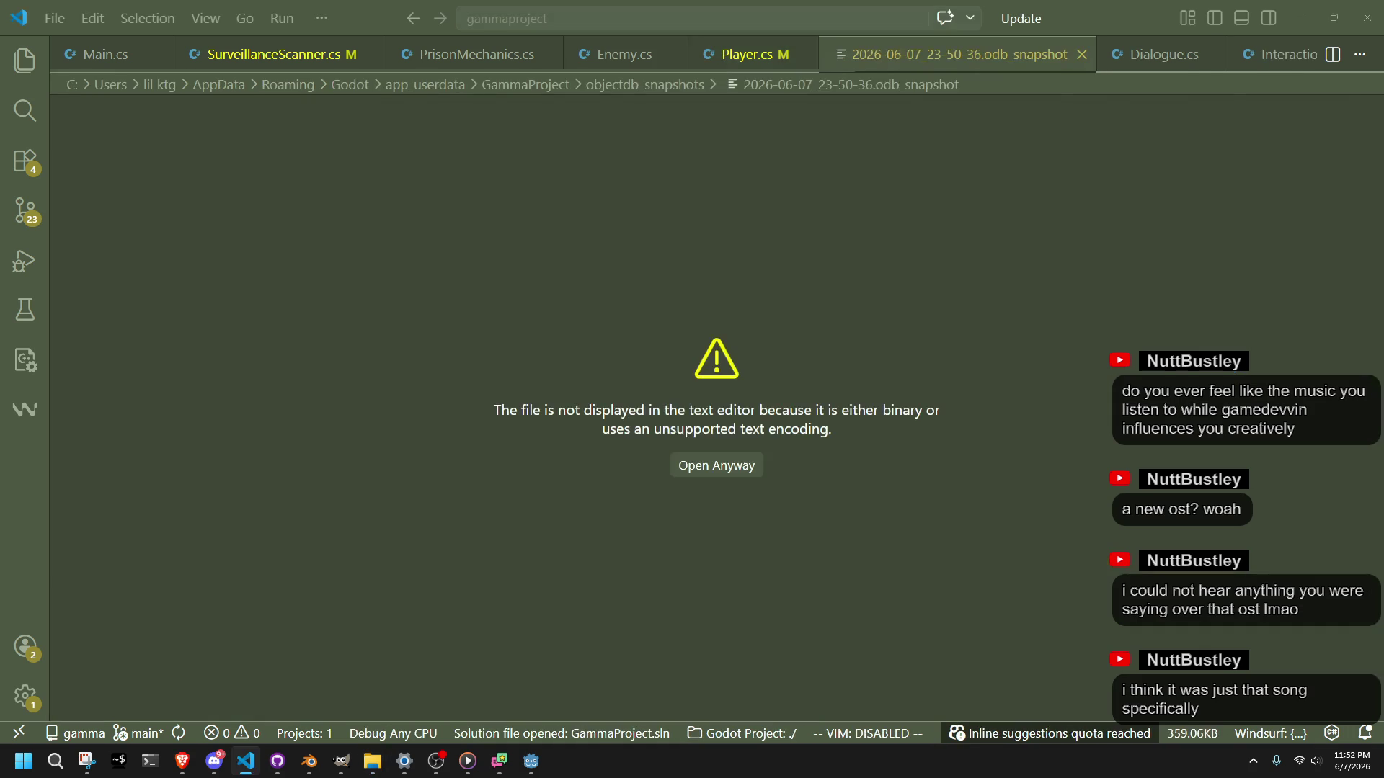
Step: Force-open the .odb_snapshot in the text editor, scroll its binary contents, then close the tab
click(729, 467)
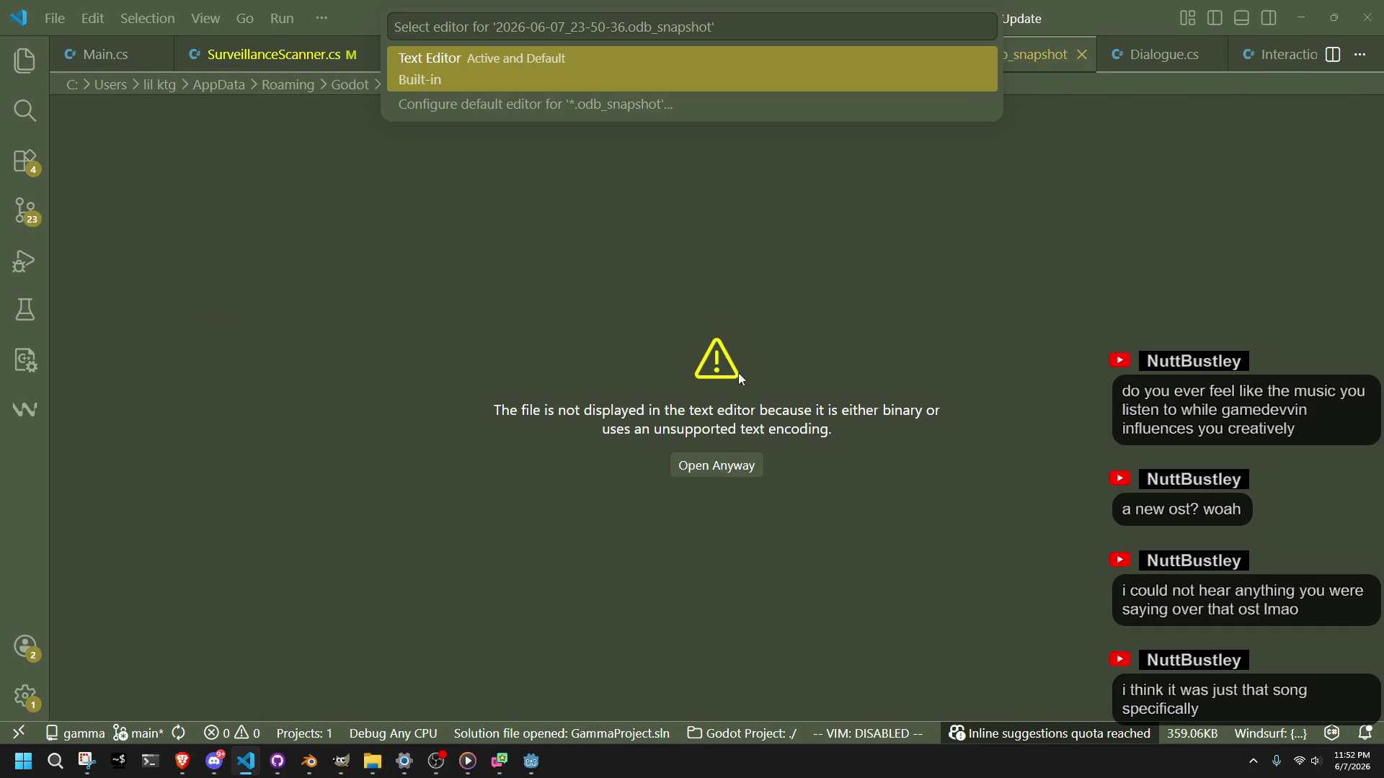
click(438, 89)
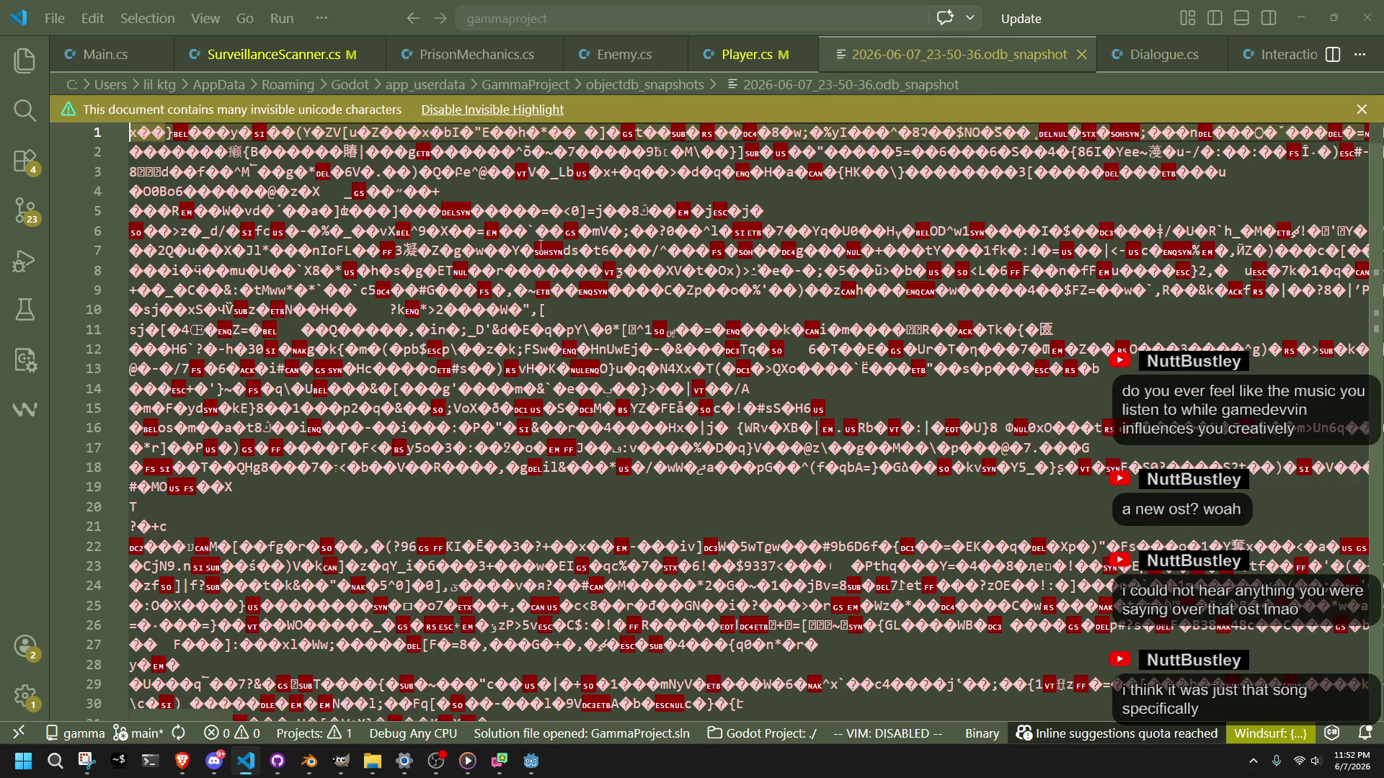
scroll(592, 294, down, 10)
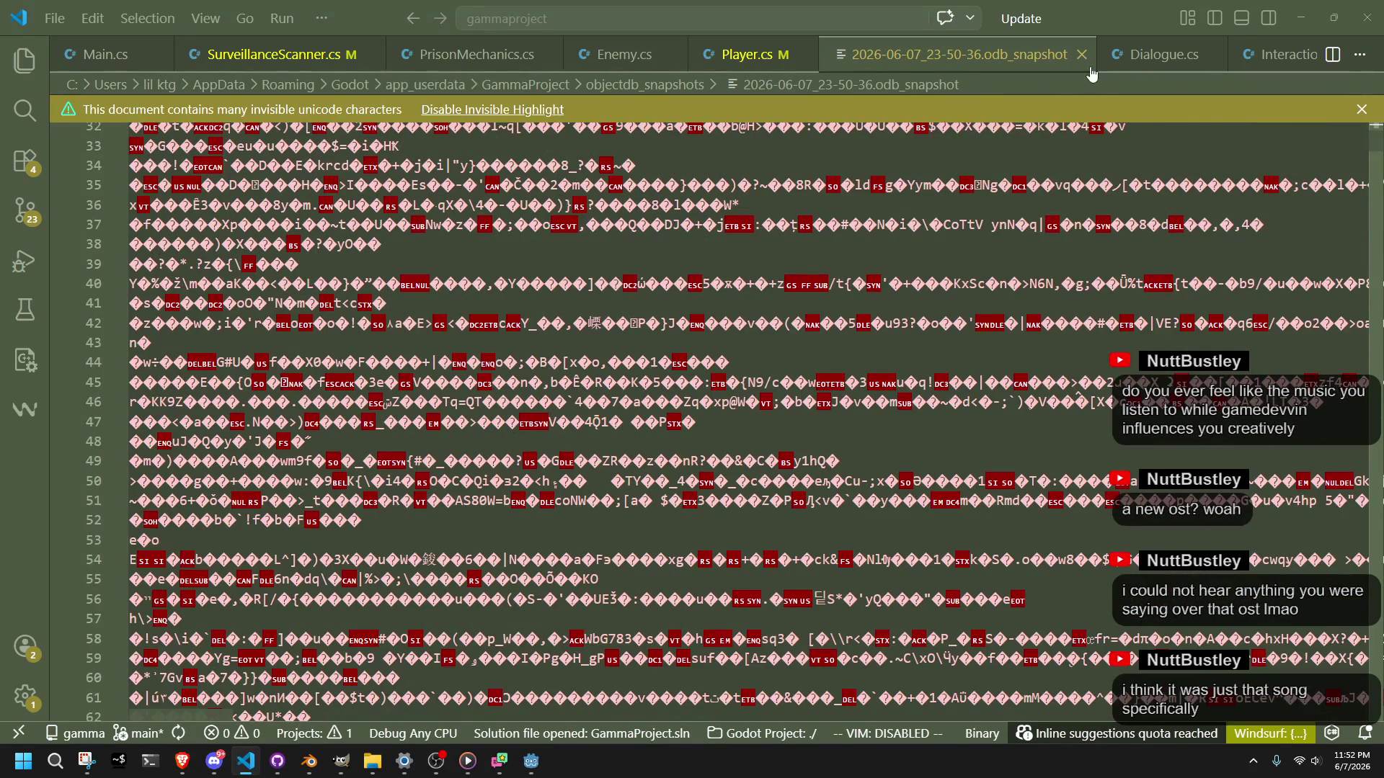
click(1085, 56)
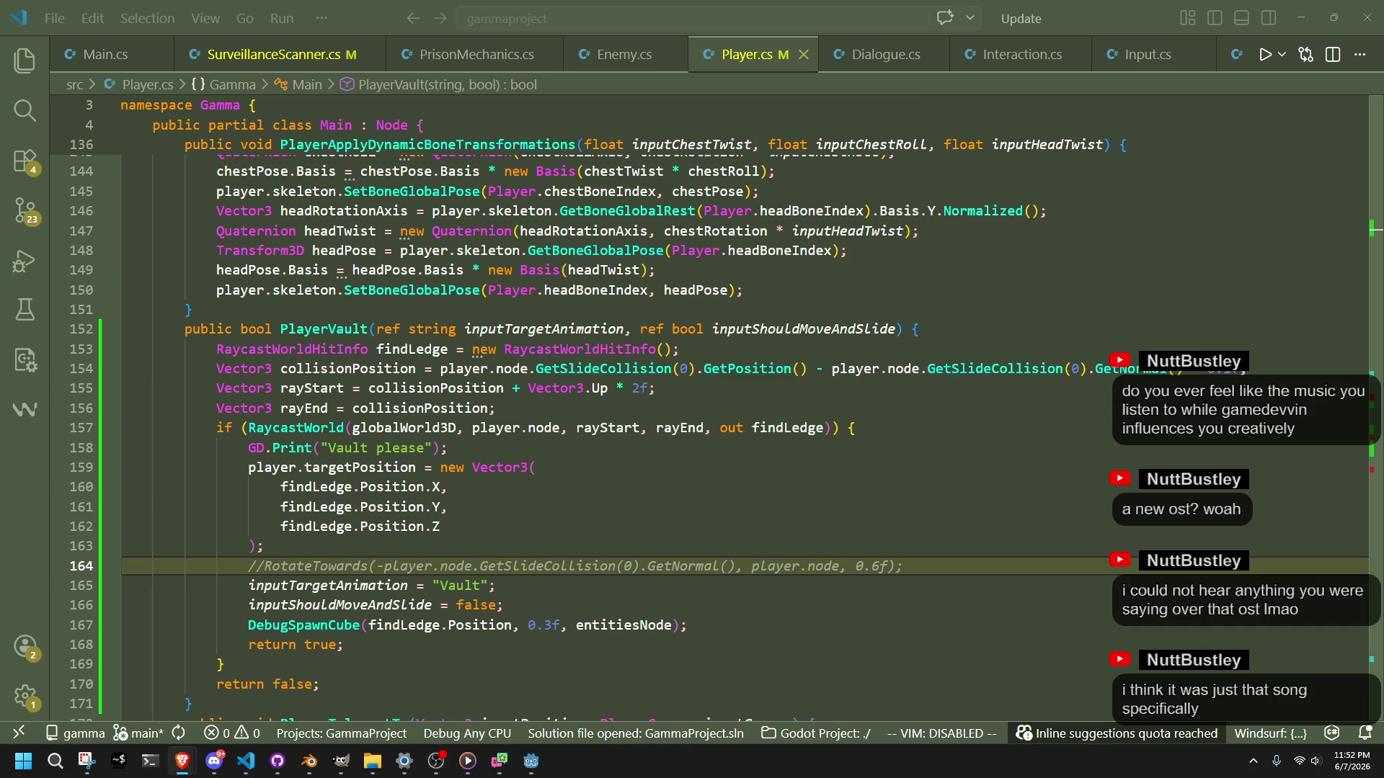
Step: Bring the Godot editor forward and open the Video RAM usage list
click(949, 604)
mouse_move(516, 773)
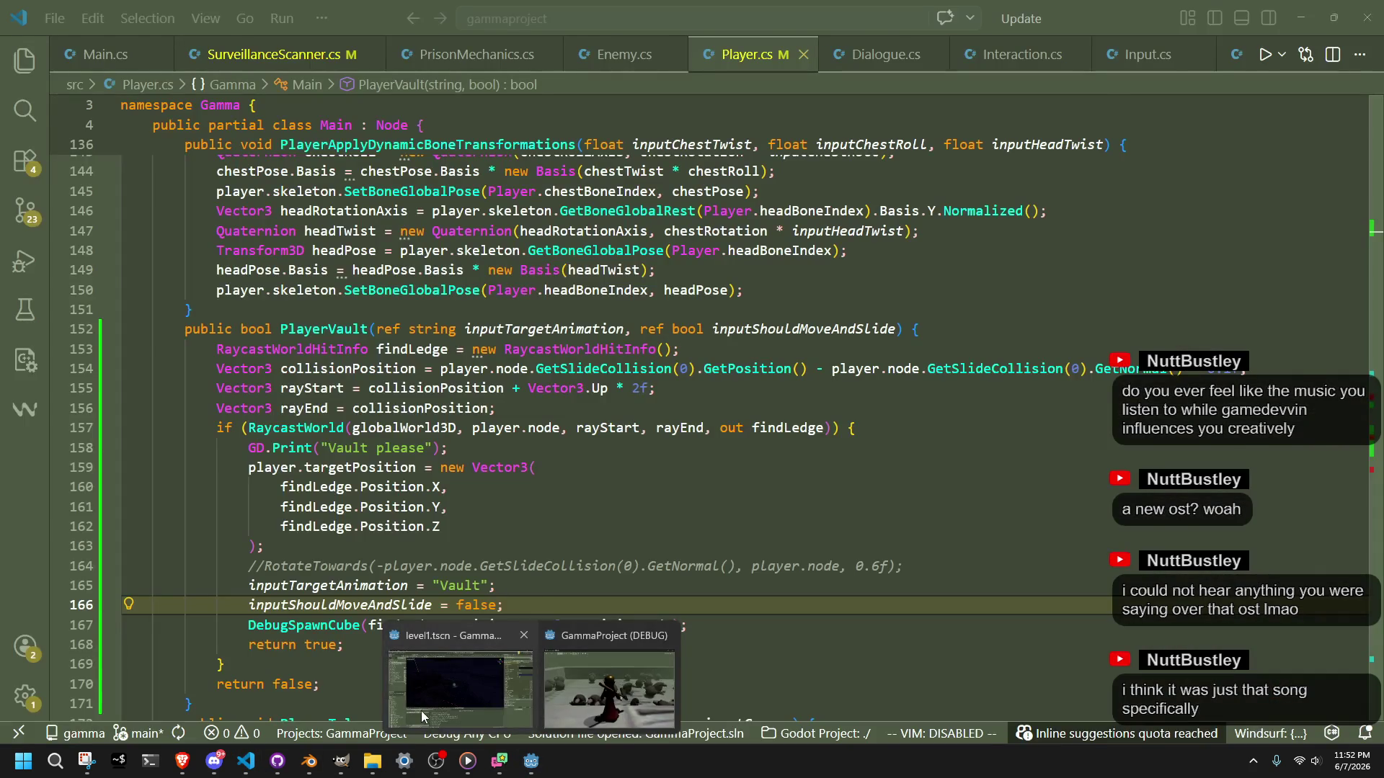
click(421, 711)
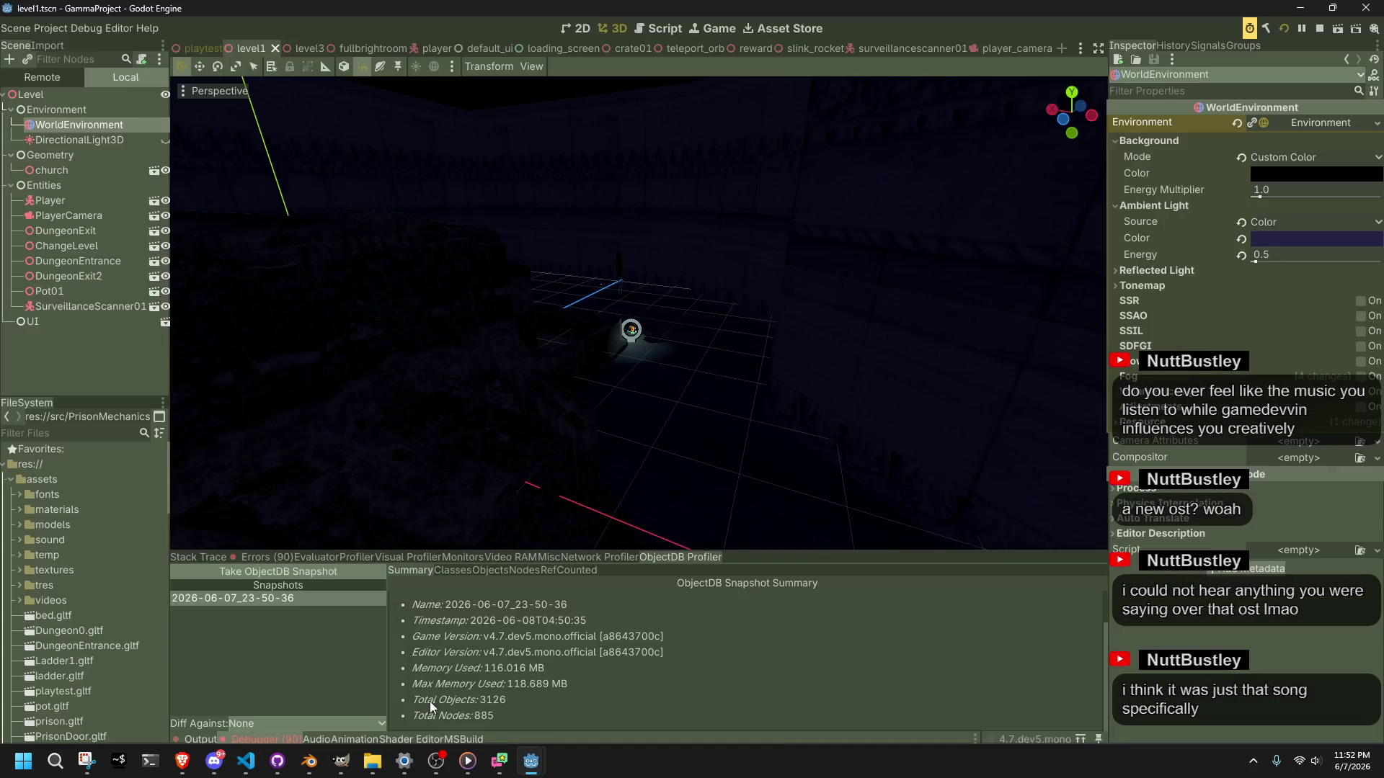
click(532, 557)
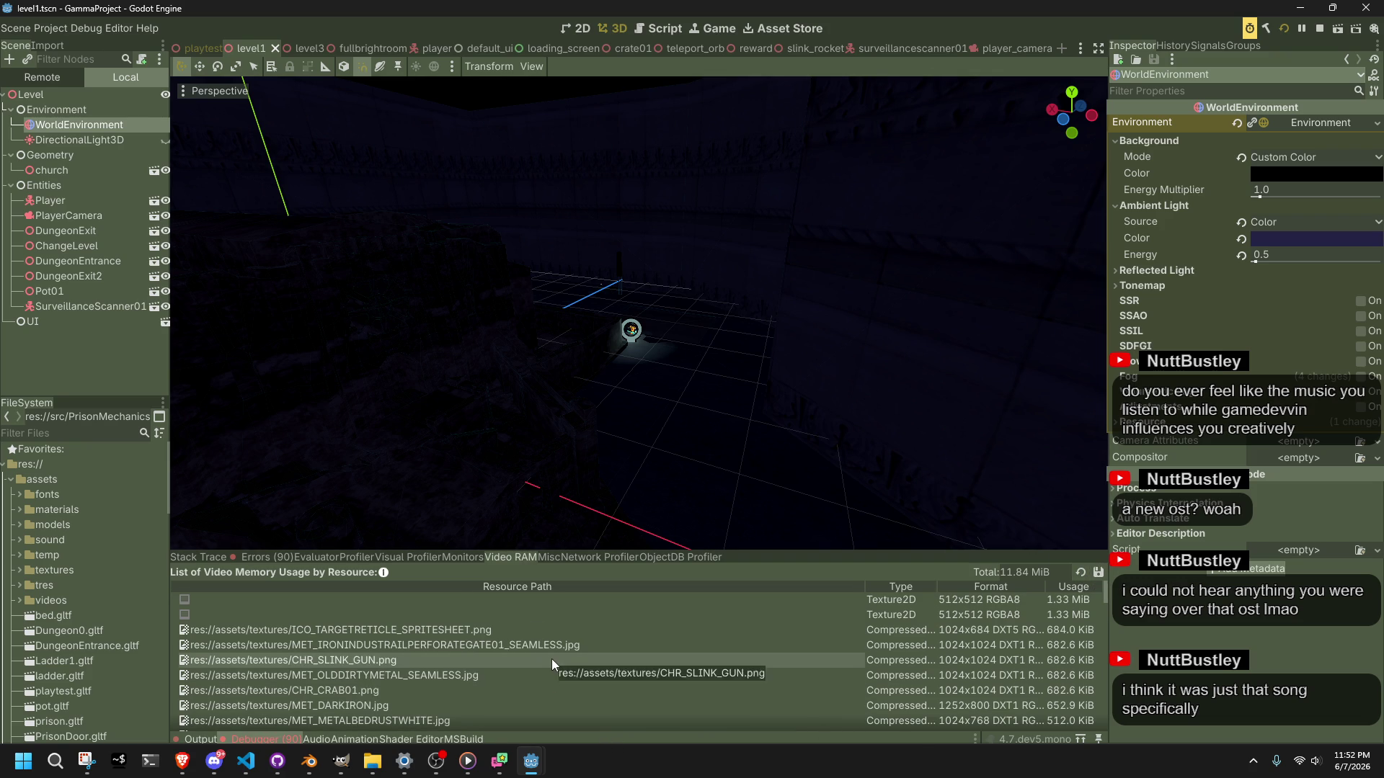
scroll(551, 659, down, 5)
scroll(553, 659, down, 15)
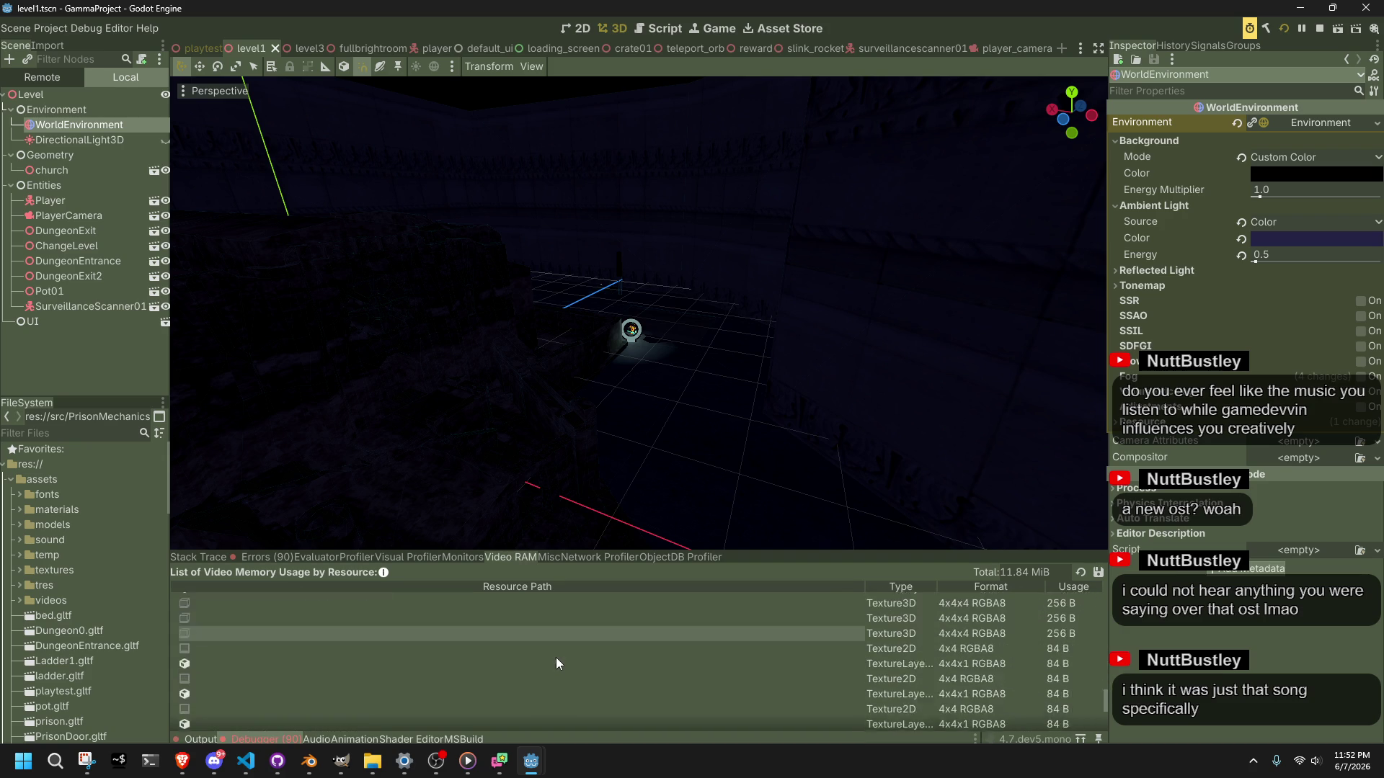
Step: Try exporting the memory list without a name, dismiss the invalid filename alert, and cancel
click(1100, 571)
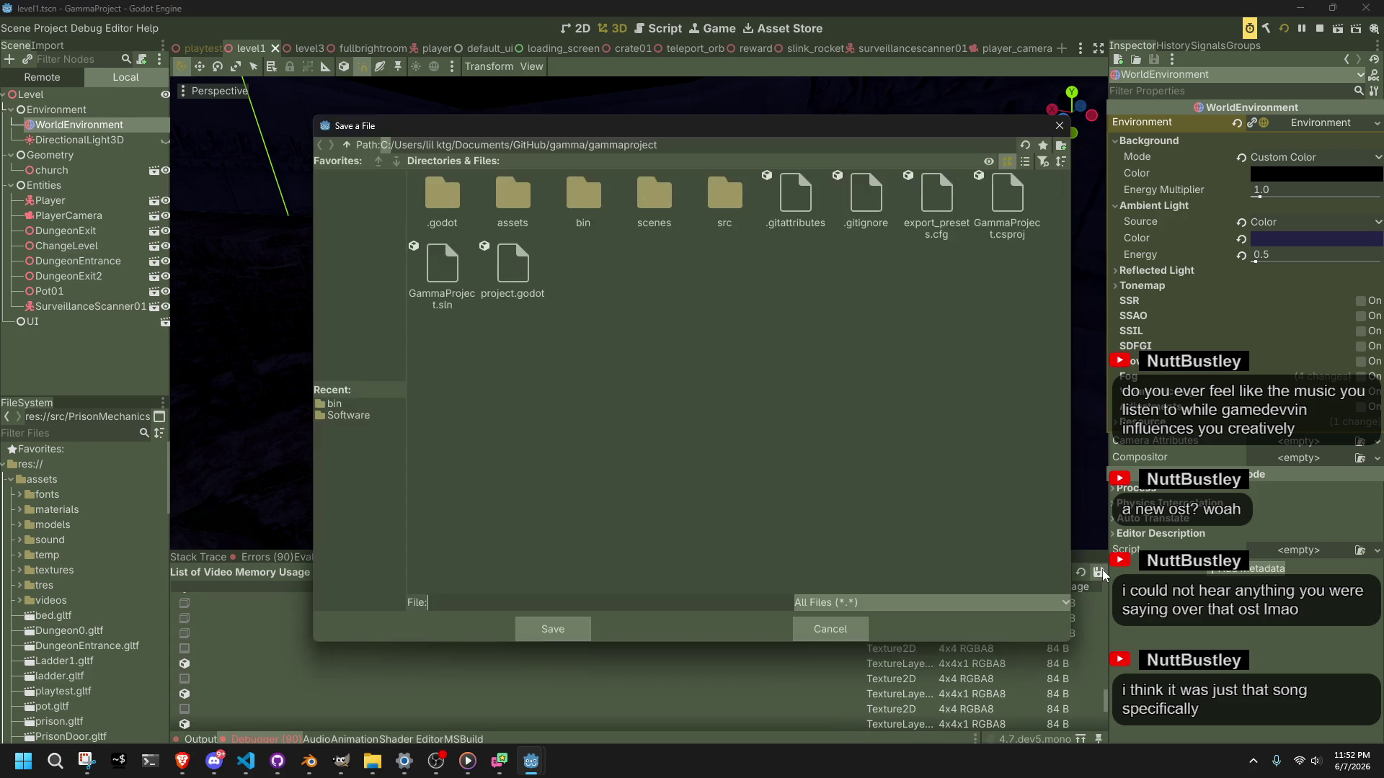
click(565, 629)
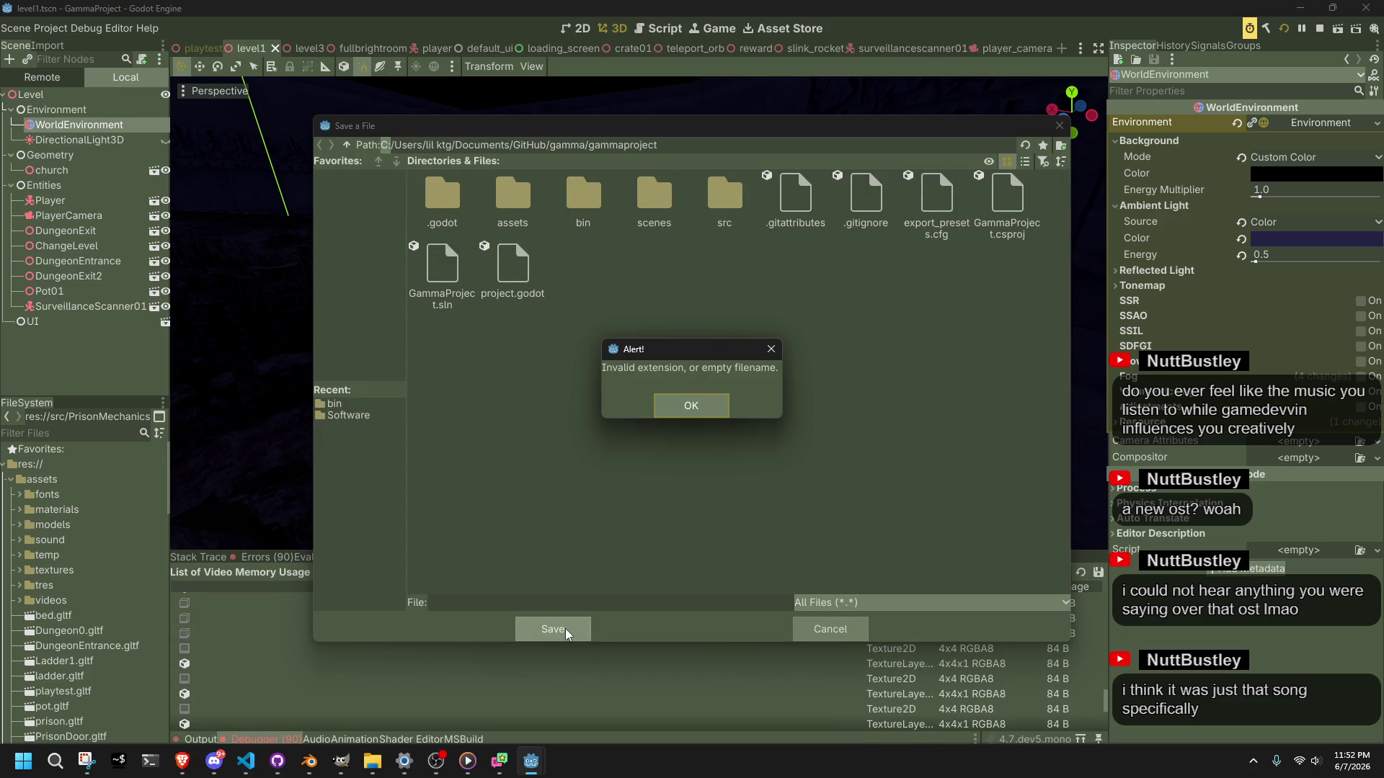
click(693, 404)
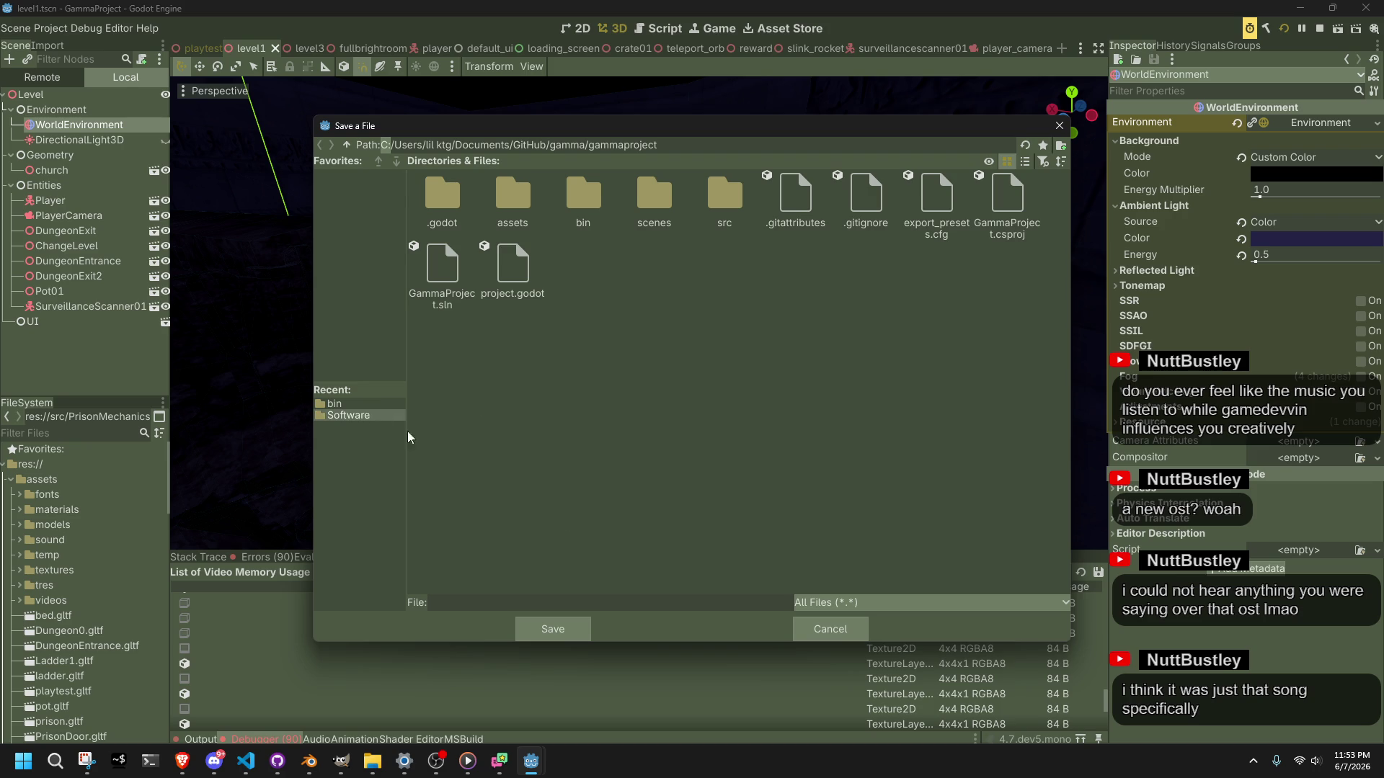
click(553, 604)
click(847, 630)
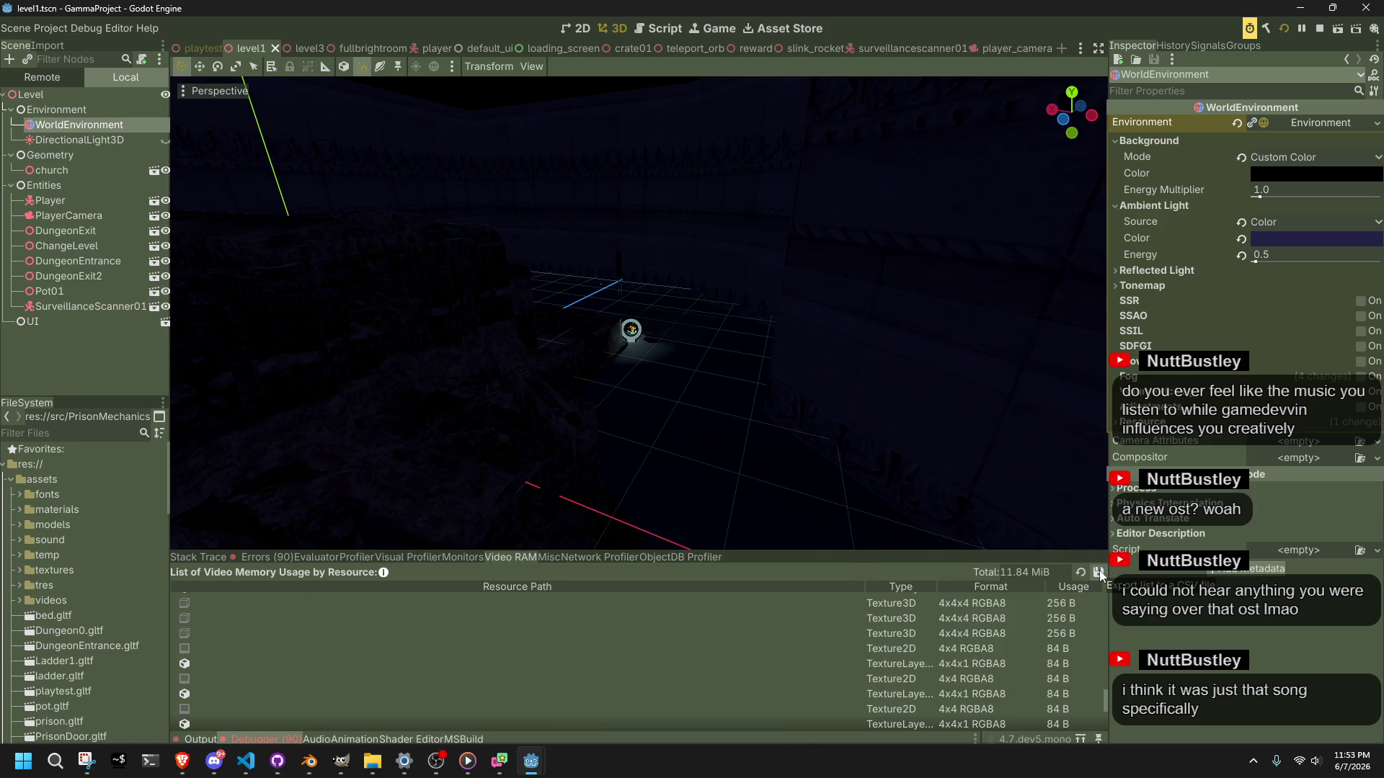
Step: Save the video memory list as vramprofile and switch to the desktop
click(1100, 569)
text(vramprofile)
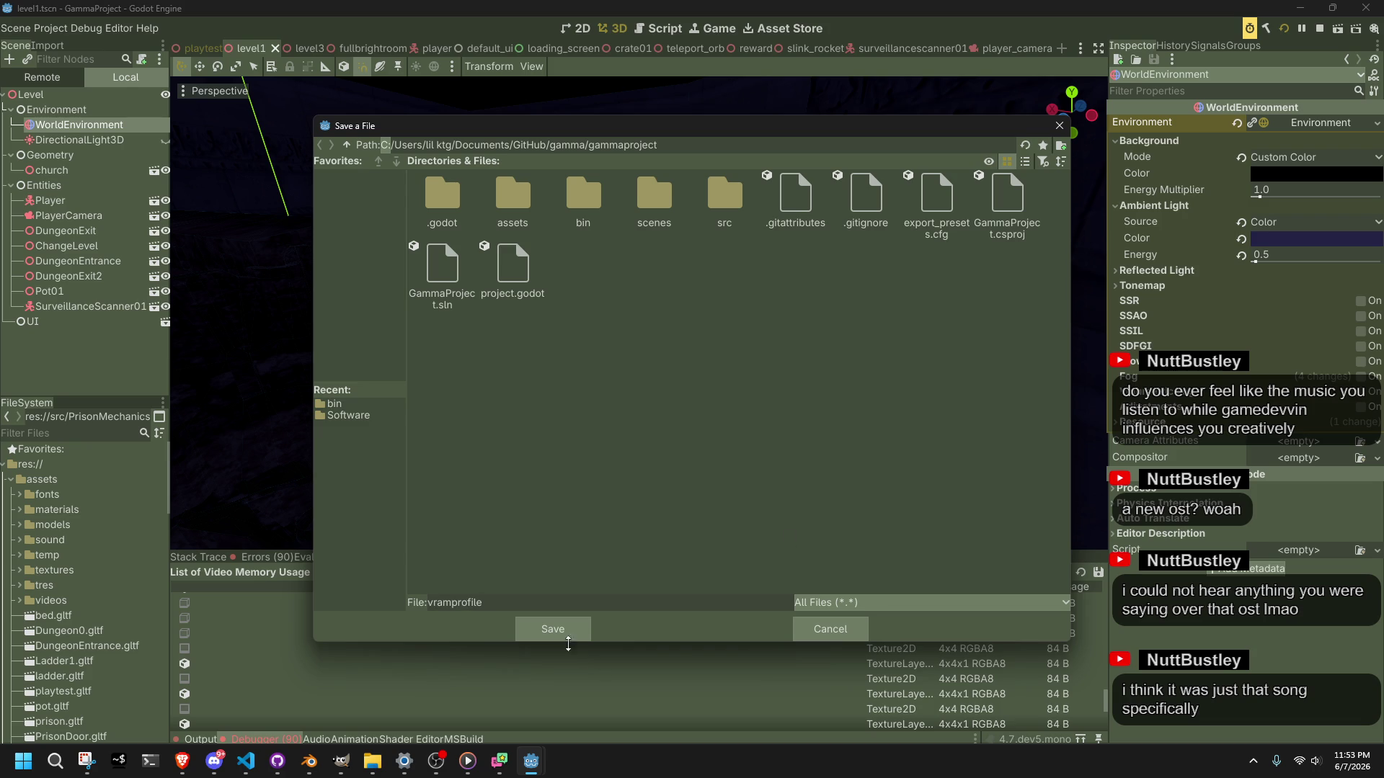
click(553, 628)
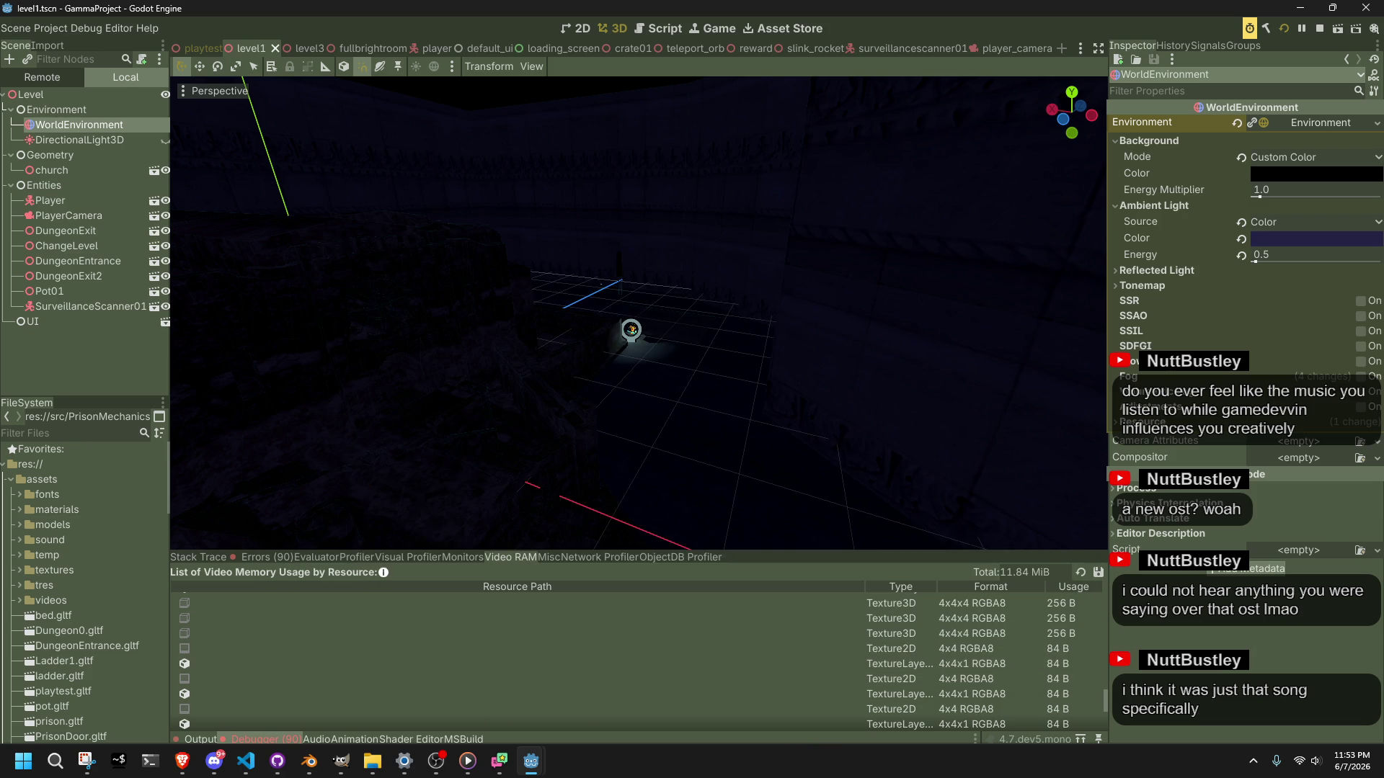
key(super+e)
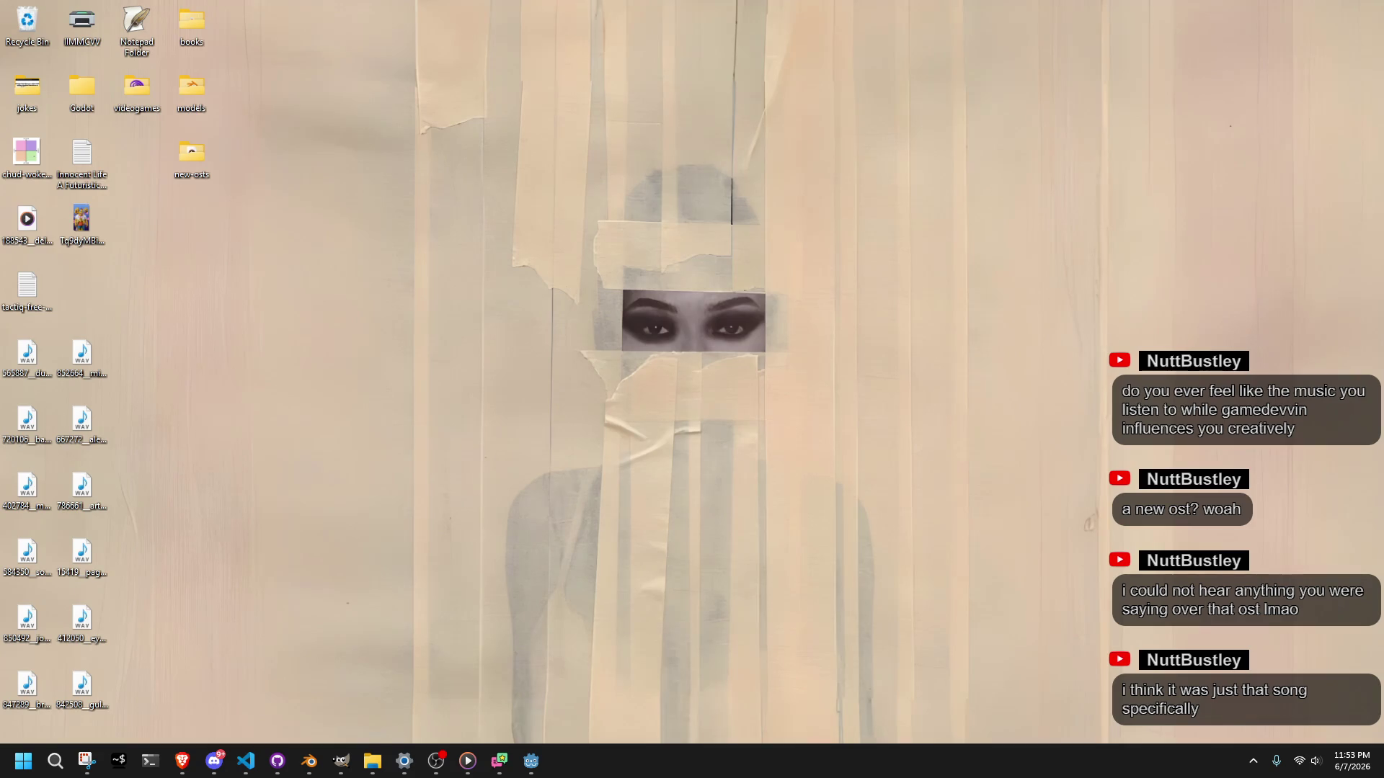
Step: Bring the Godot editor back in front, showing the 11.84 MiB video memory list
key(alt+Tab)
key(alt+Tab)
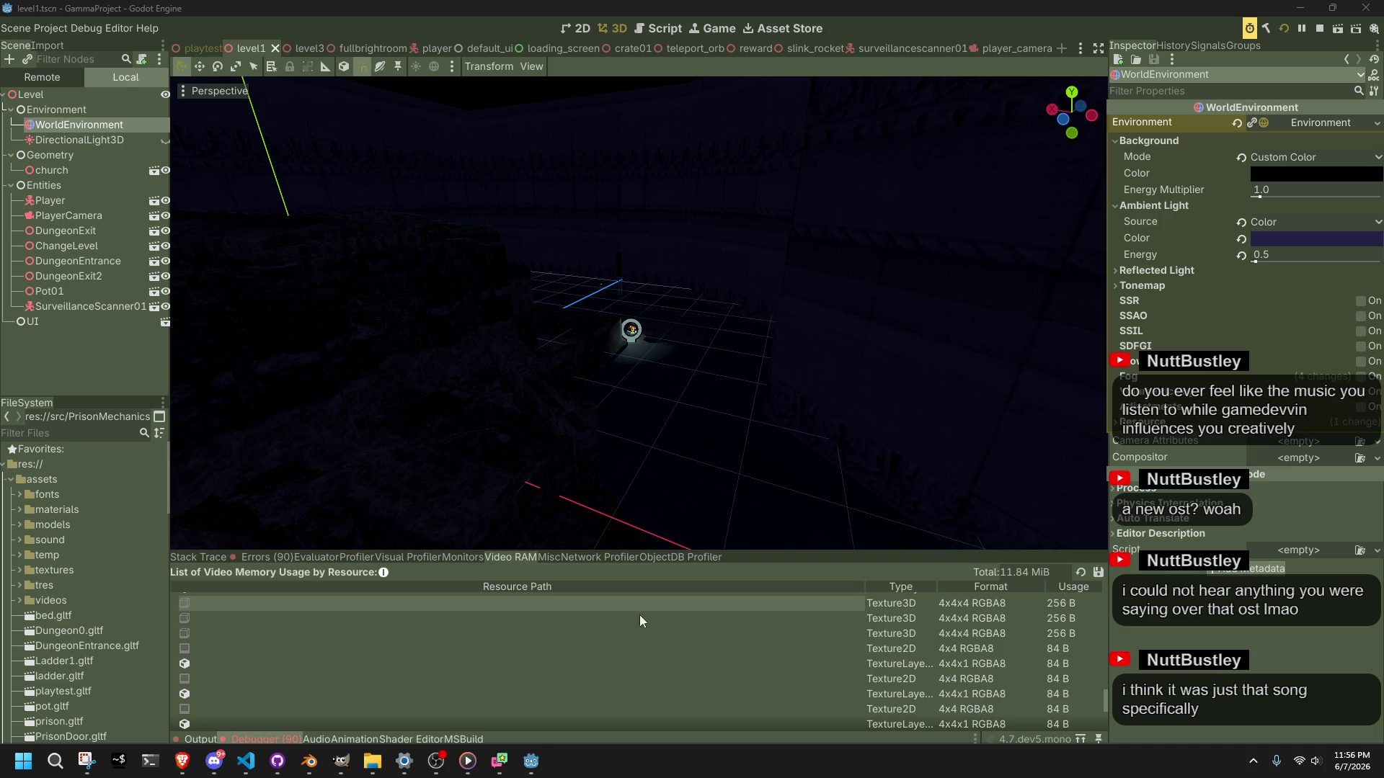
Step: Open the Monitors tab in the debugger and browse the list of performance monitors
click(598, 648)
click(456, 558)
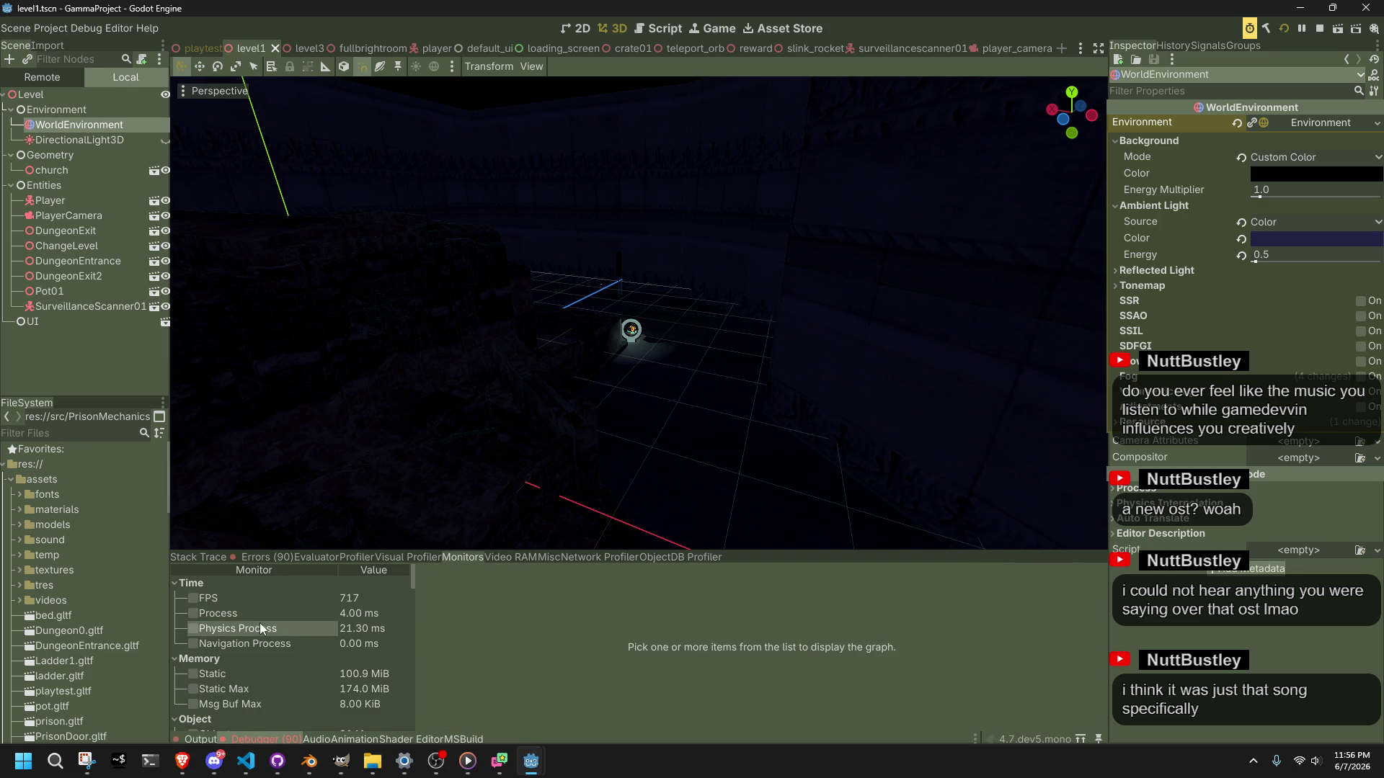
scroll(260, 627, down, 3)
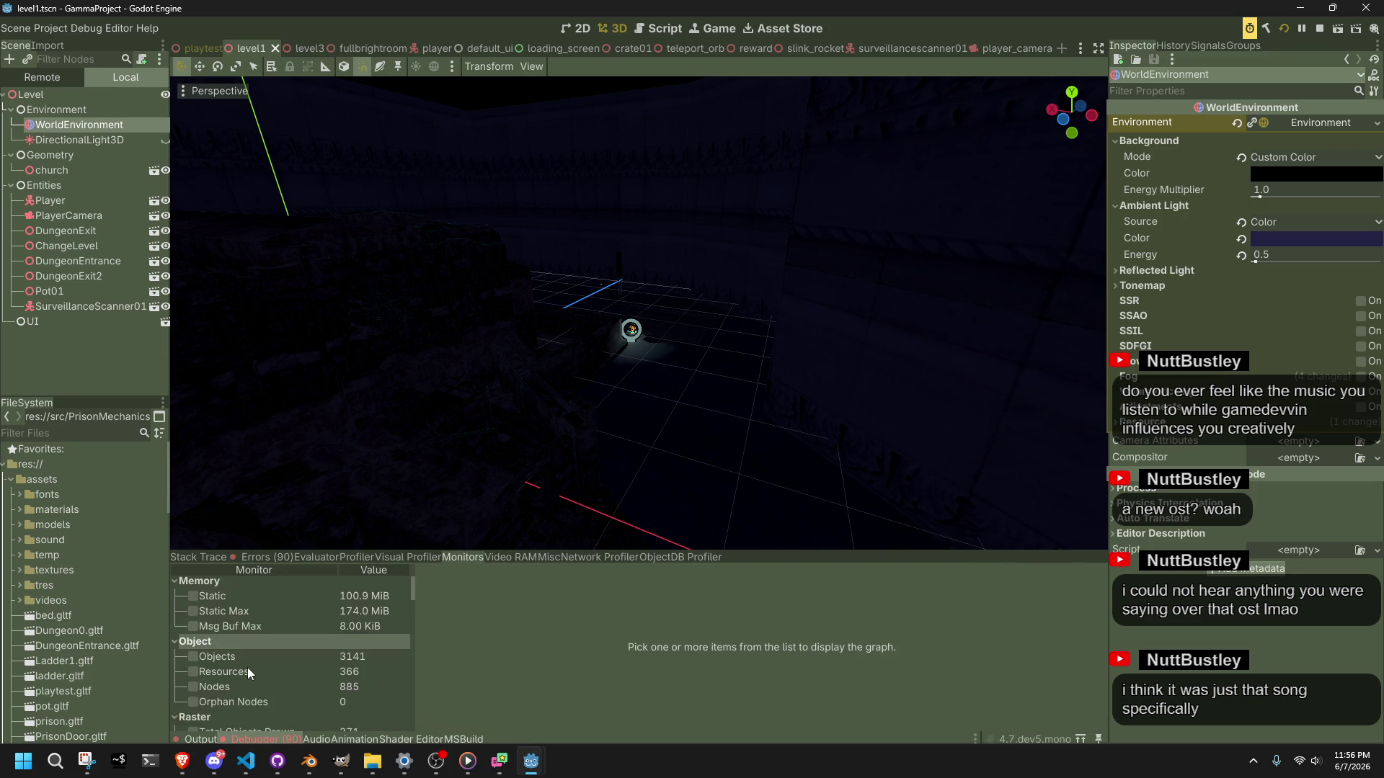
scroll(253, 674, down, 1)
scroll(287, 708, down, 3)
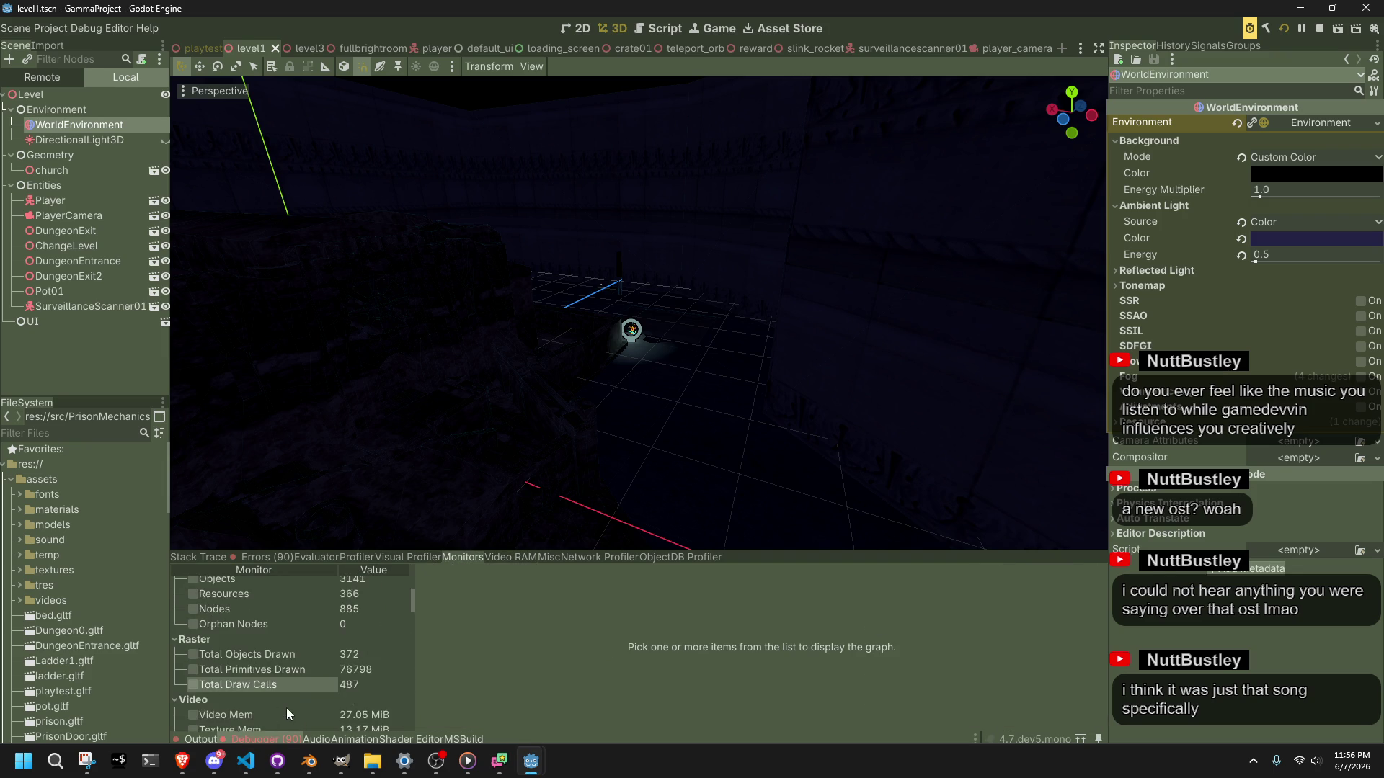
scroll(263, 680, down, 2)
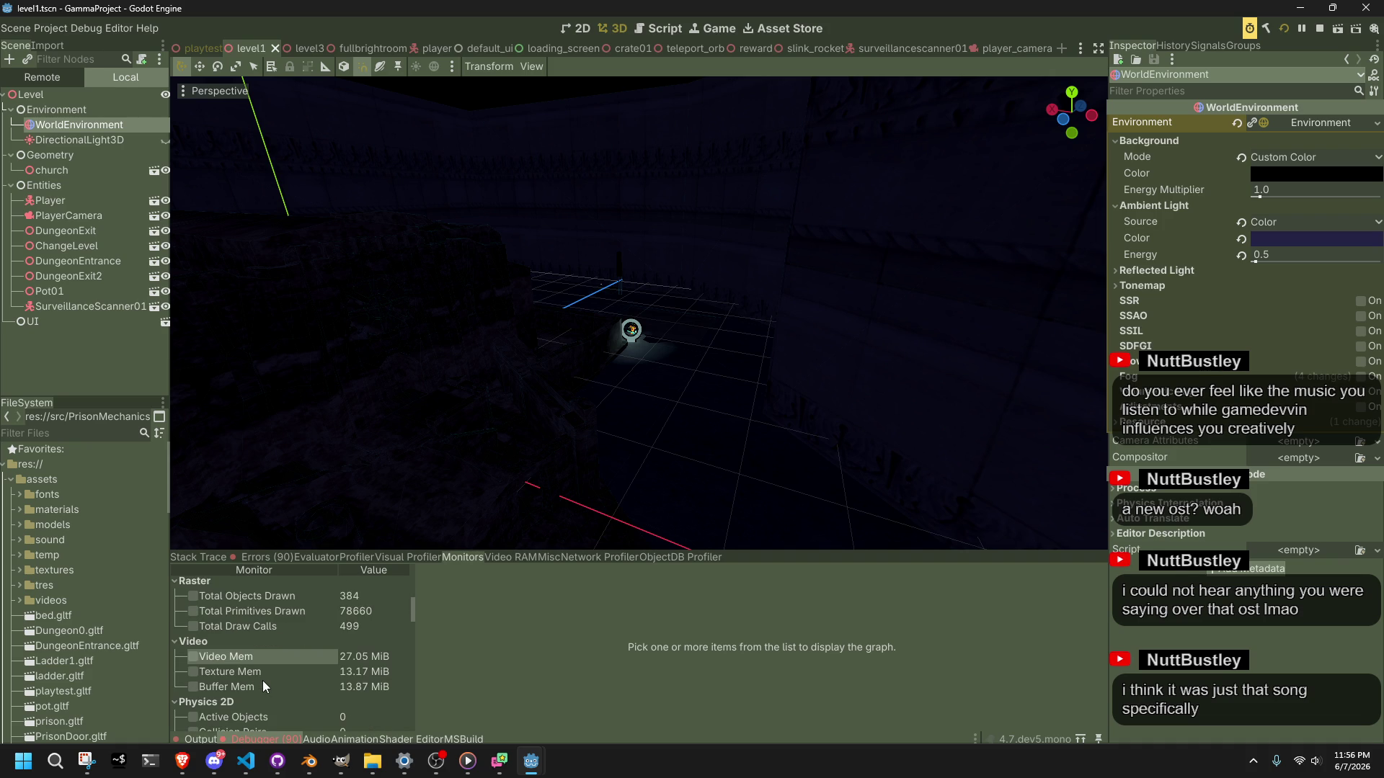
scroll(271, 691, down, 5)
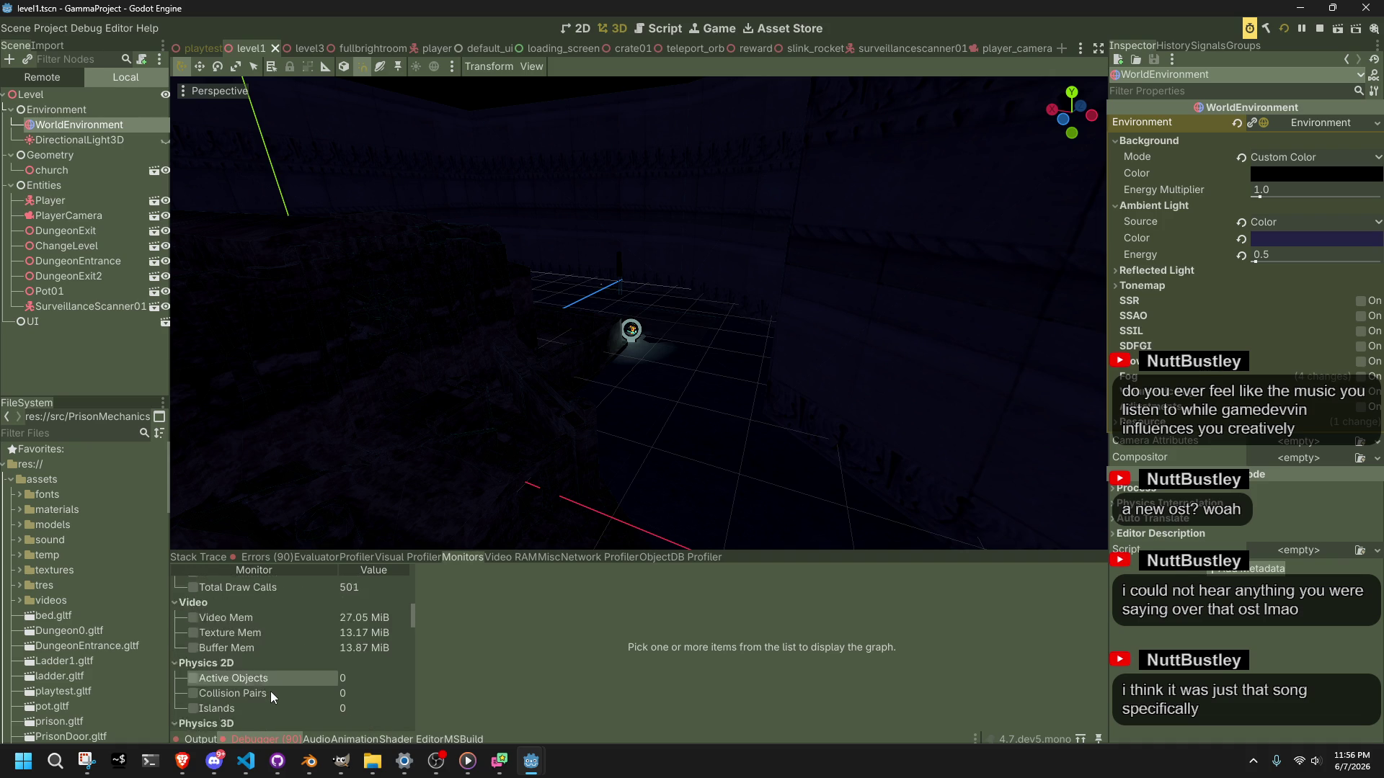
scroll(271, 691, down, 2)
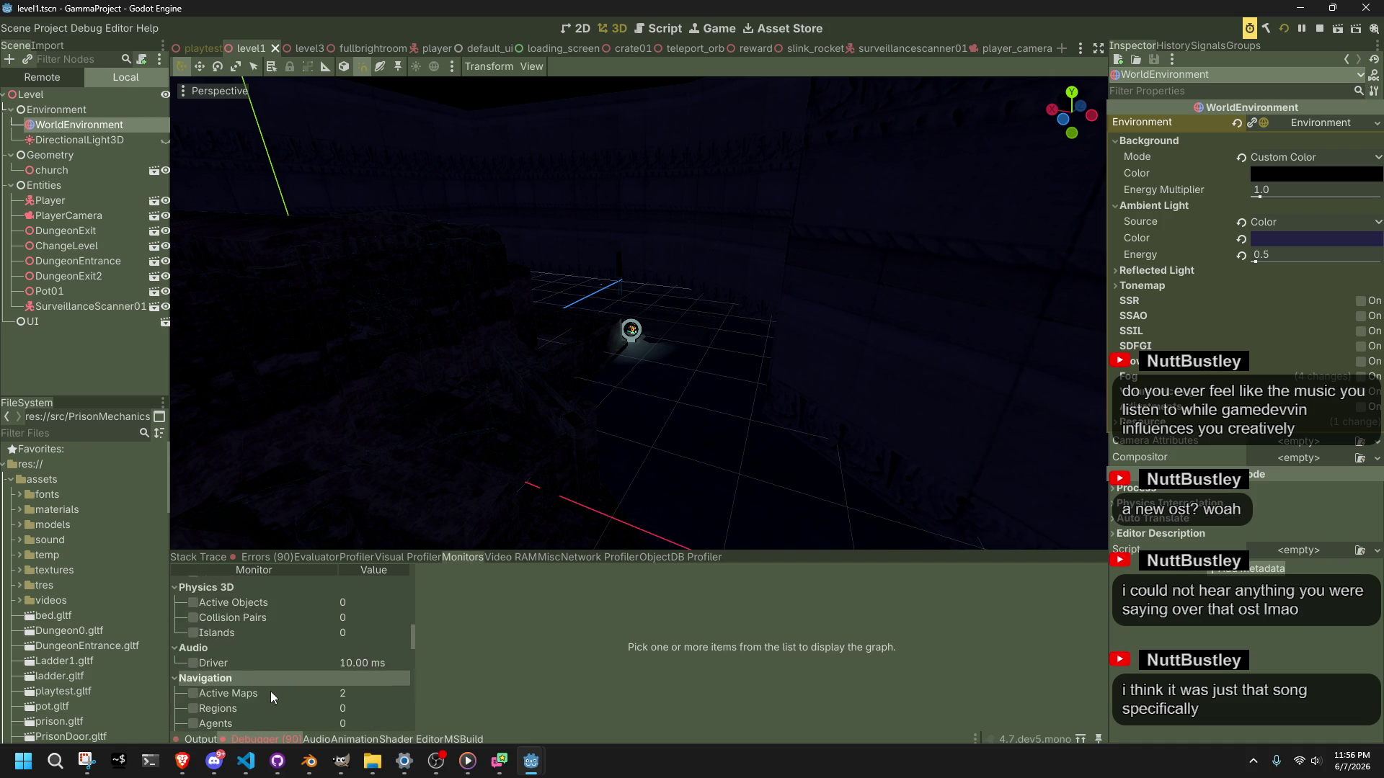
scroll(257, 690, down, 3)
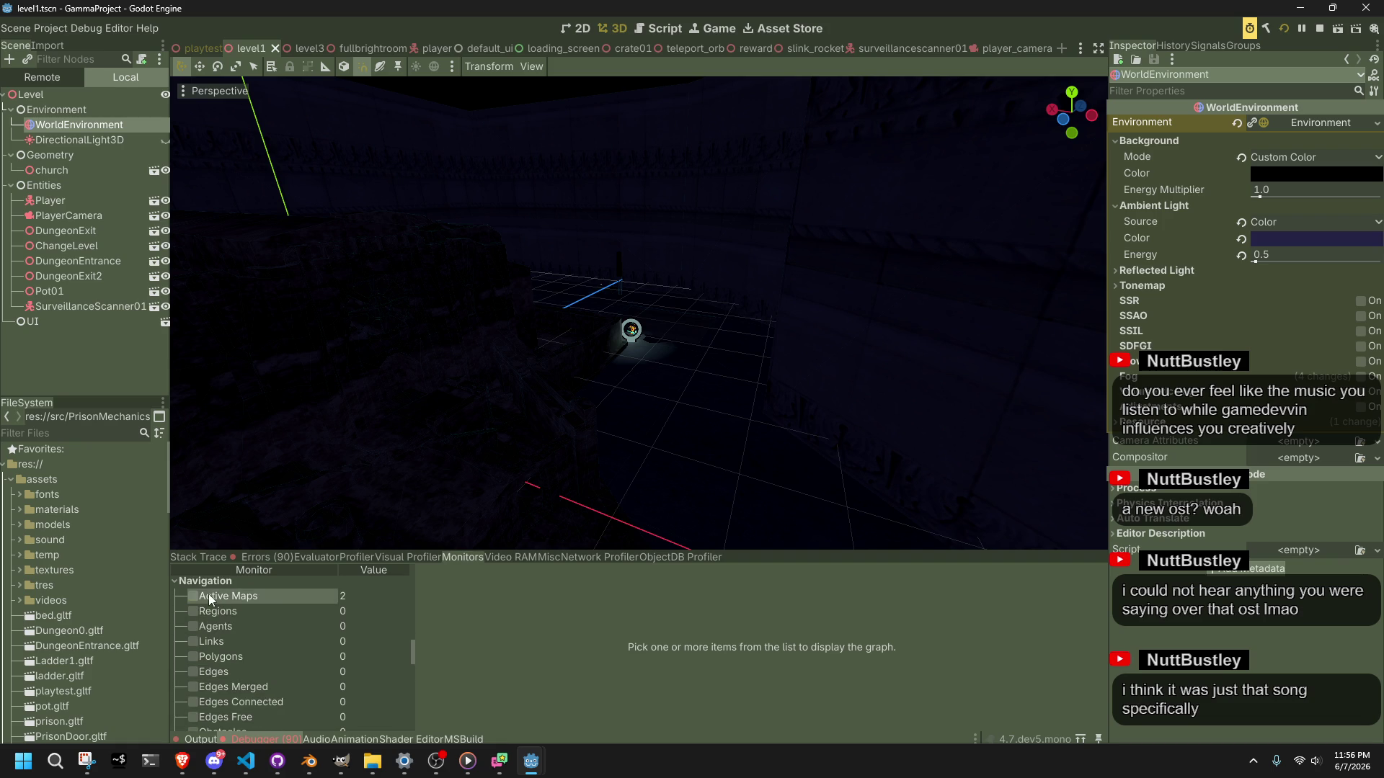
Step: Graph FPS and Physics Process after briefly toggling the Active Maps monitor
click(209, 594)
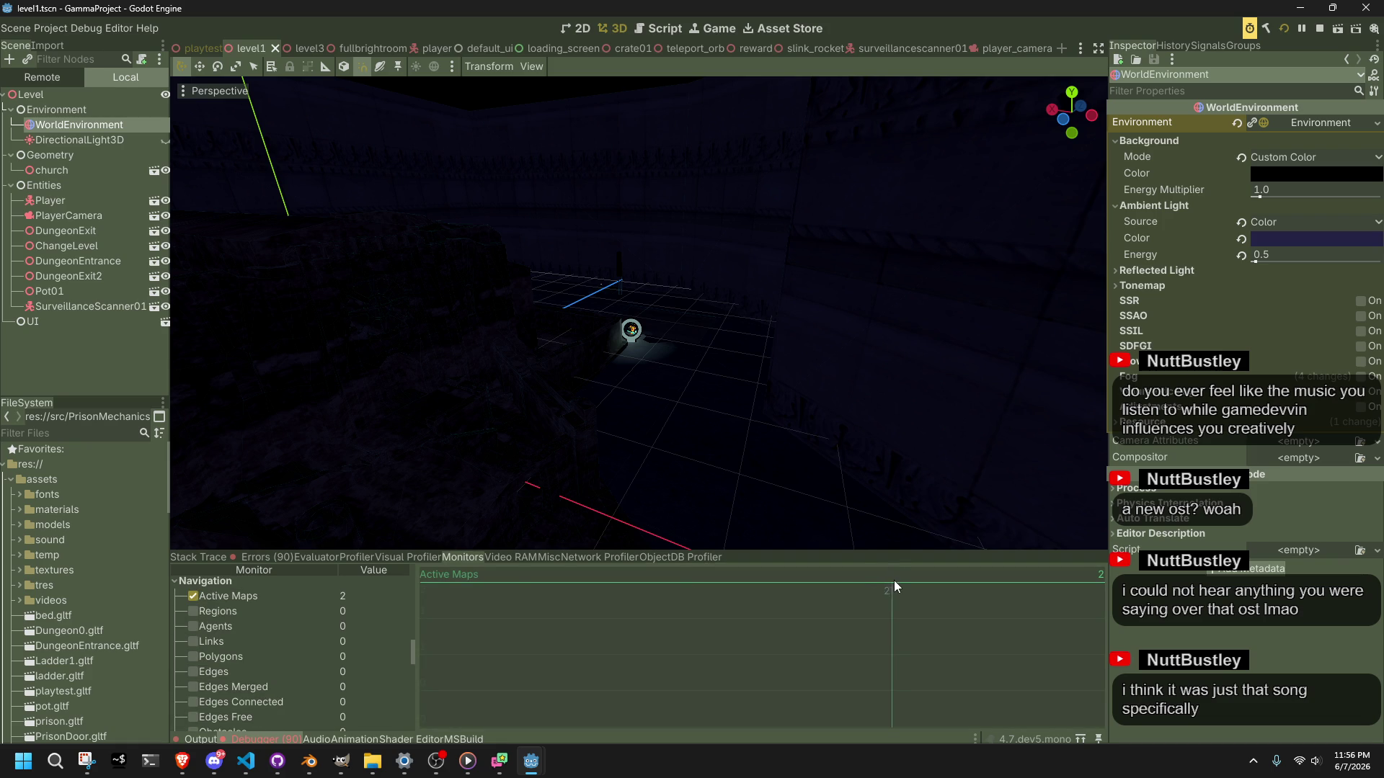
click(204, 596)
scroll(261, 653, down, 10)
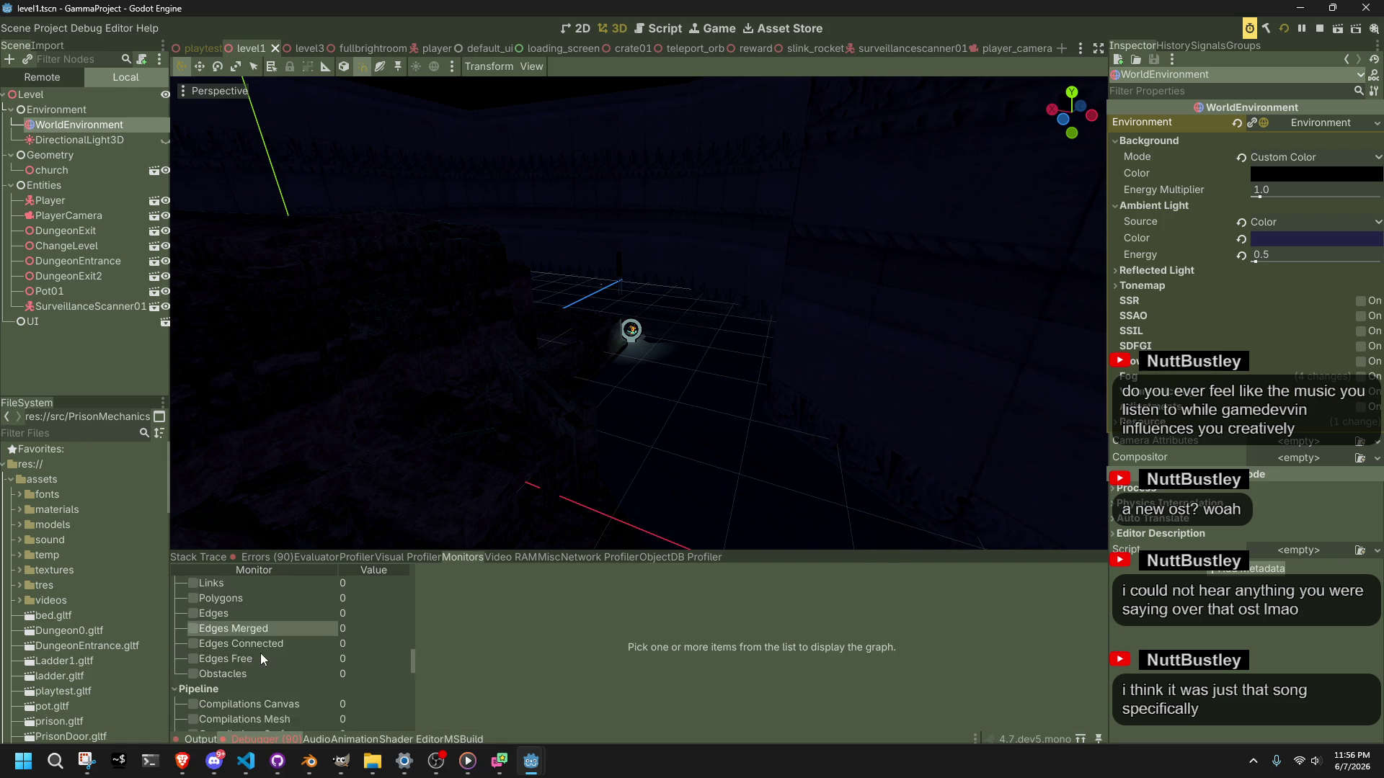
scroll(281, 672, down, 8)
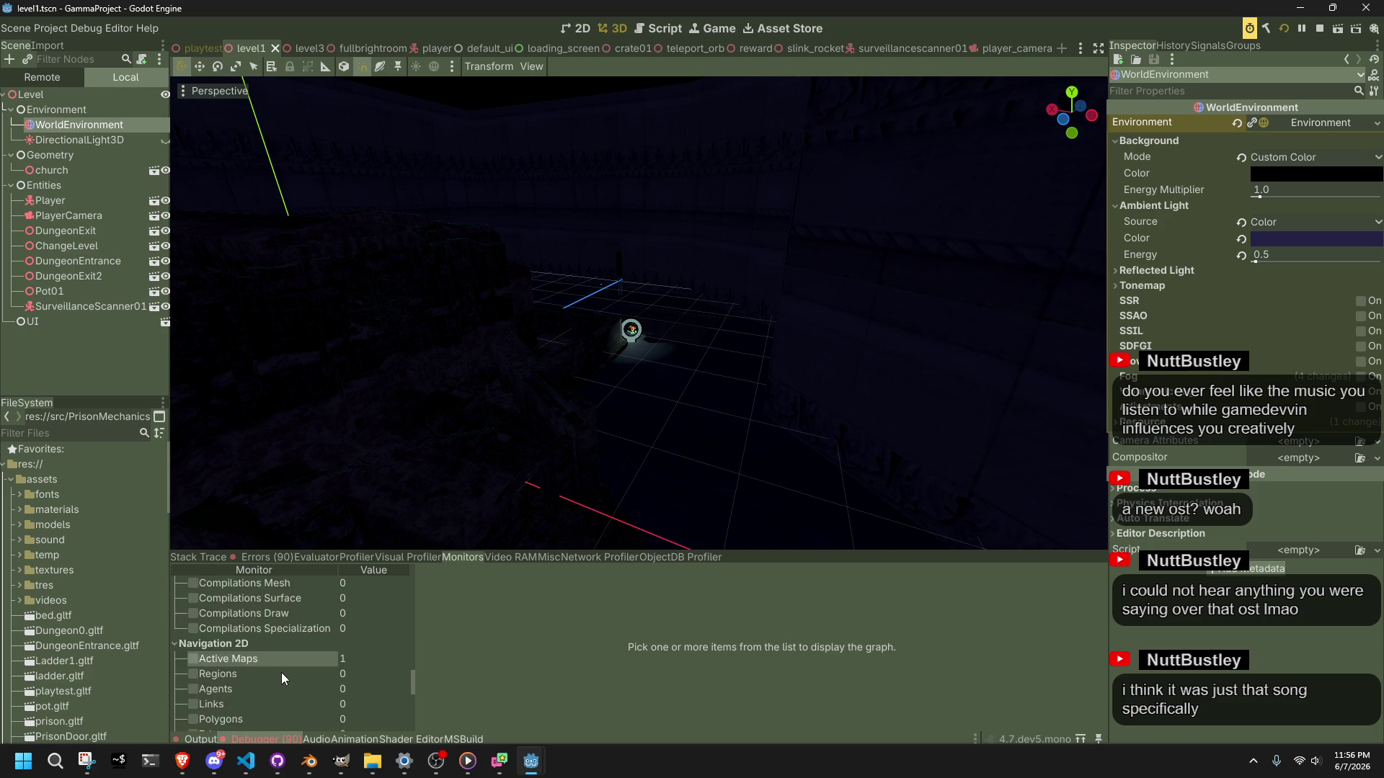
drag(413, 717, 408, 575)
click(193, 599)
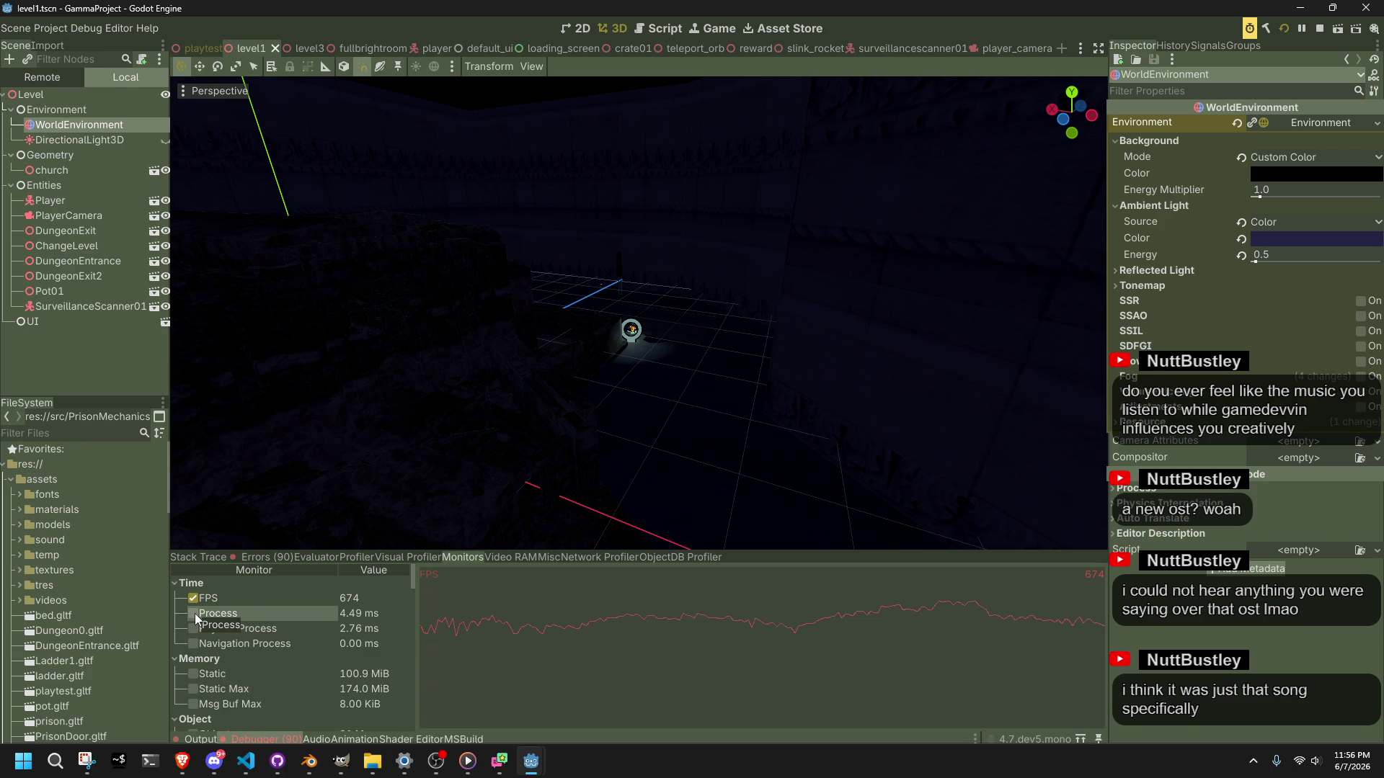
click(197, 630)
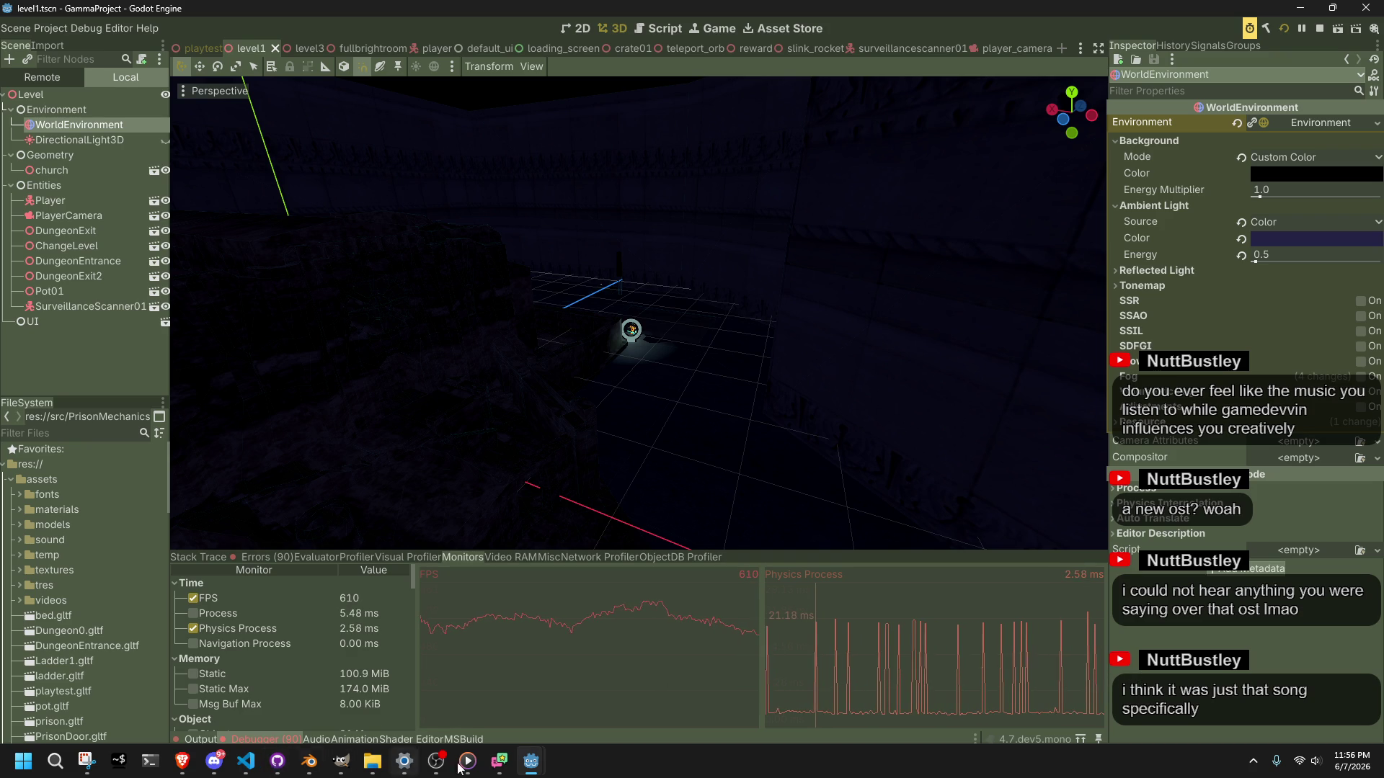
Step: Check the running game window, move it aside, and send it behind the editor
mouse_move(542, 769)
click(611, 680)
mouse_move(979, 21)
mouse_down()
mouse_move(844, 69)
mouse_move(732, 86)
mouse_up()
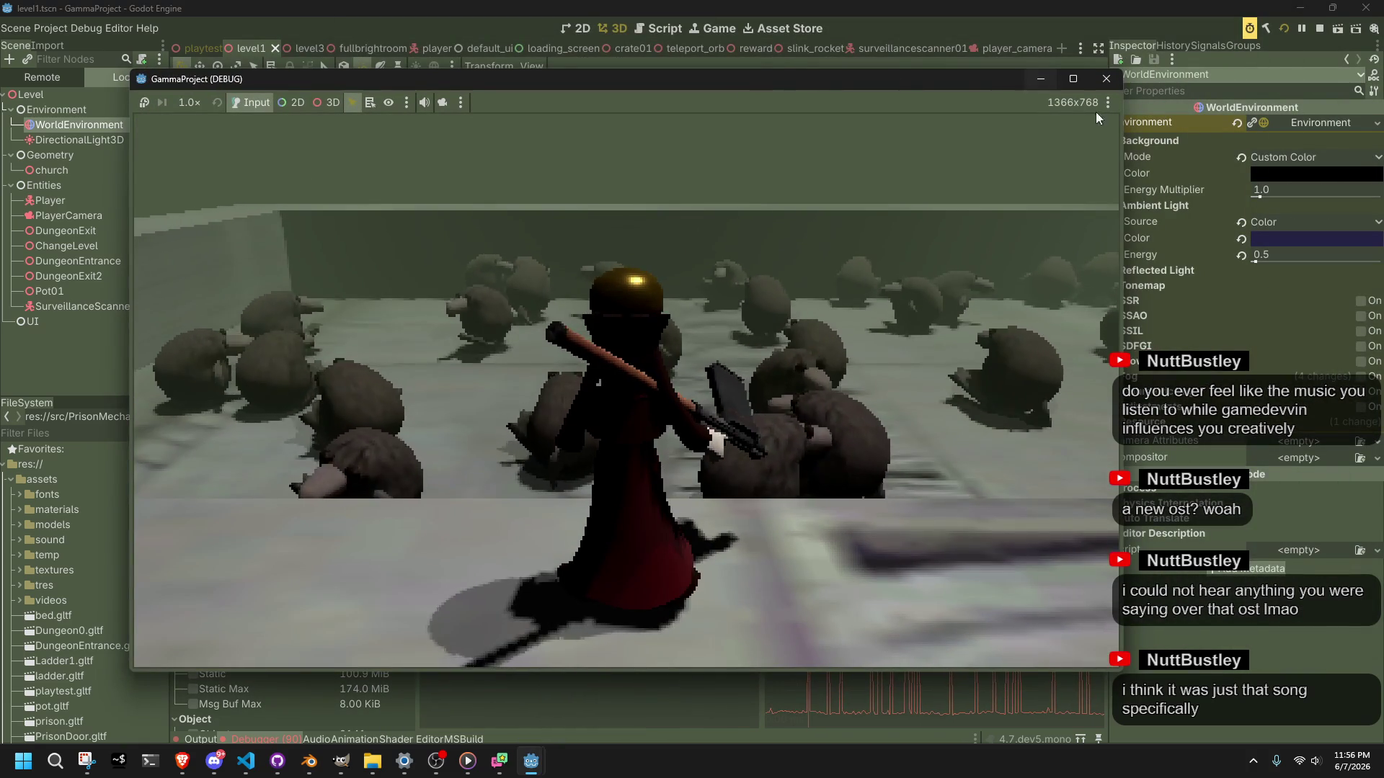
click(1193, 648)
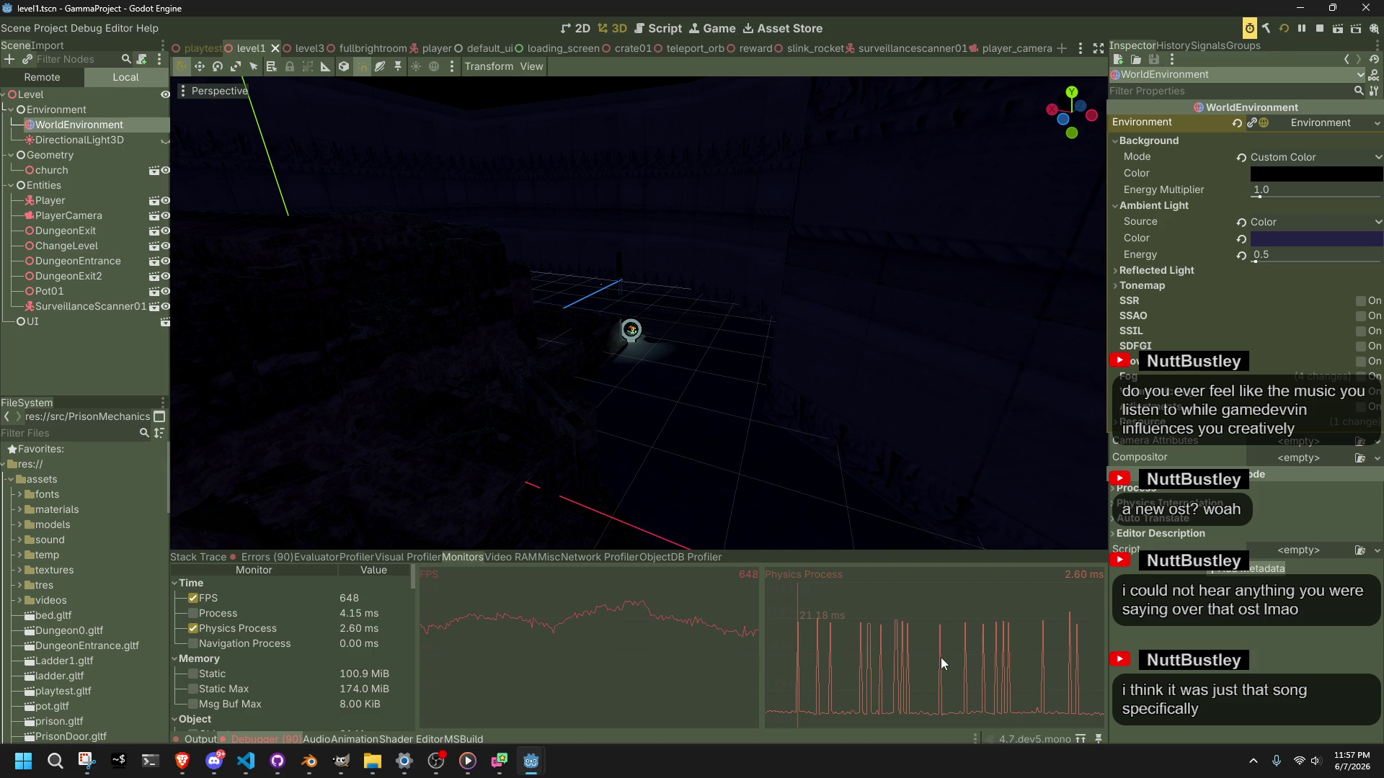
Step: Rebuild and rerun the game, then open the Visual Profiler
scroll(288, 702, down, 1)
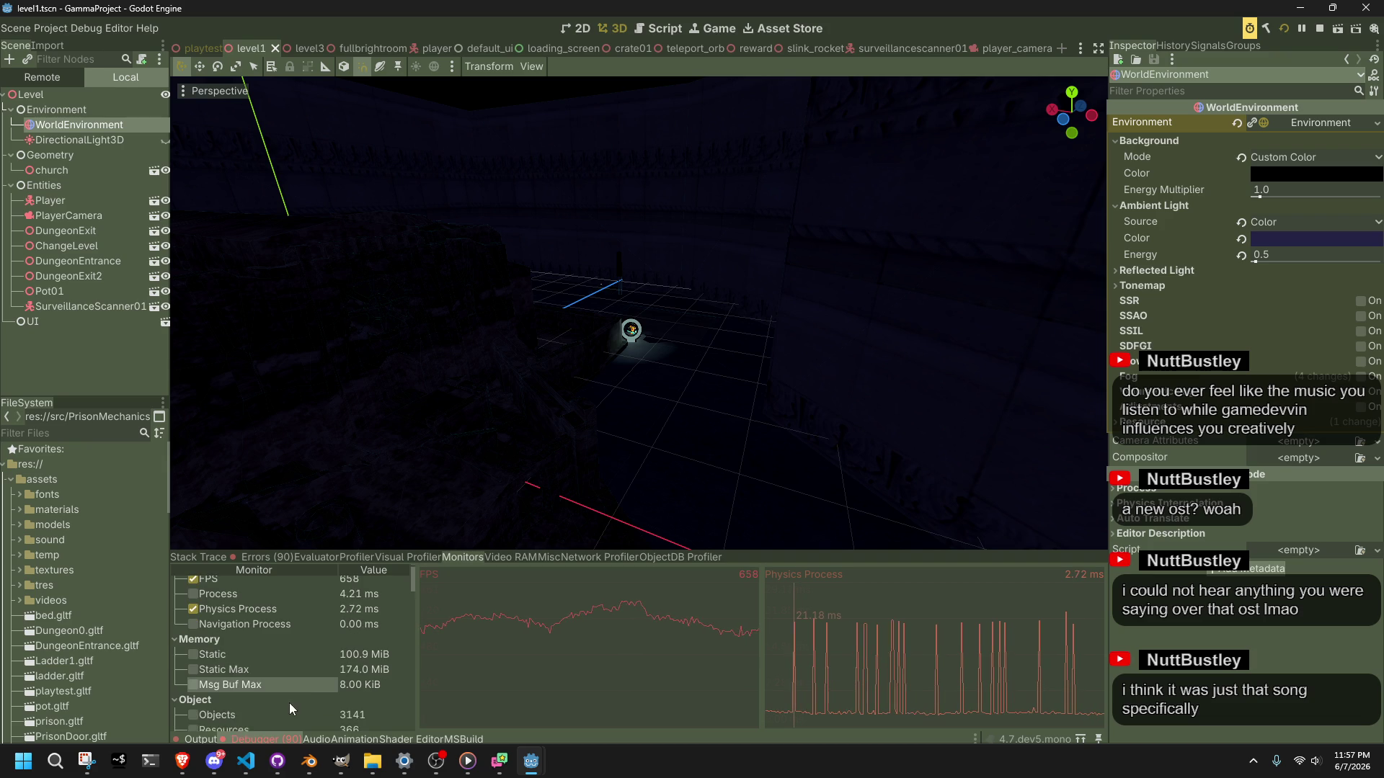
scroll(288, 702, down, 1)
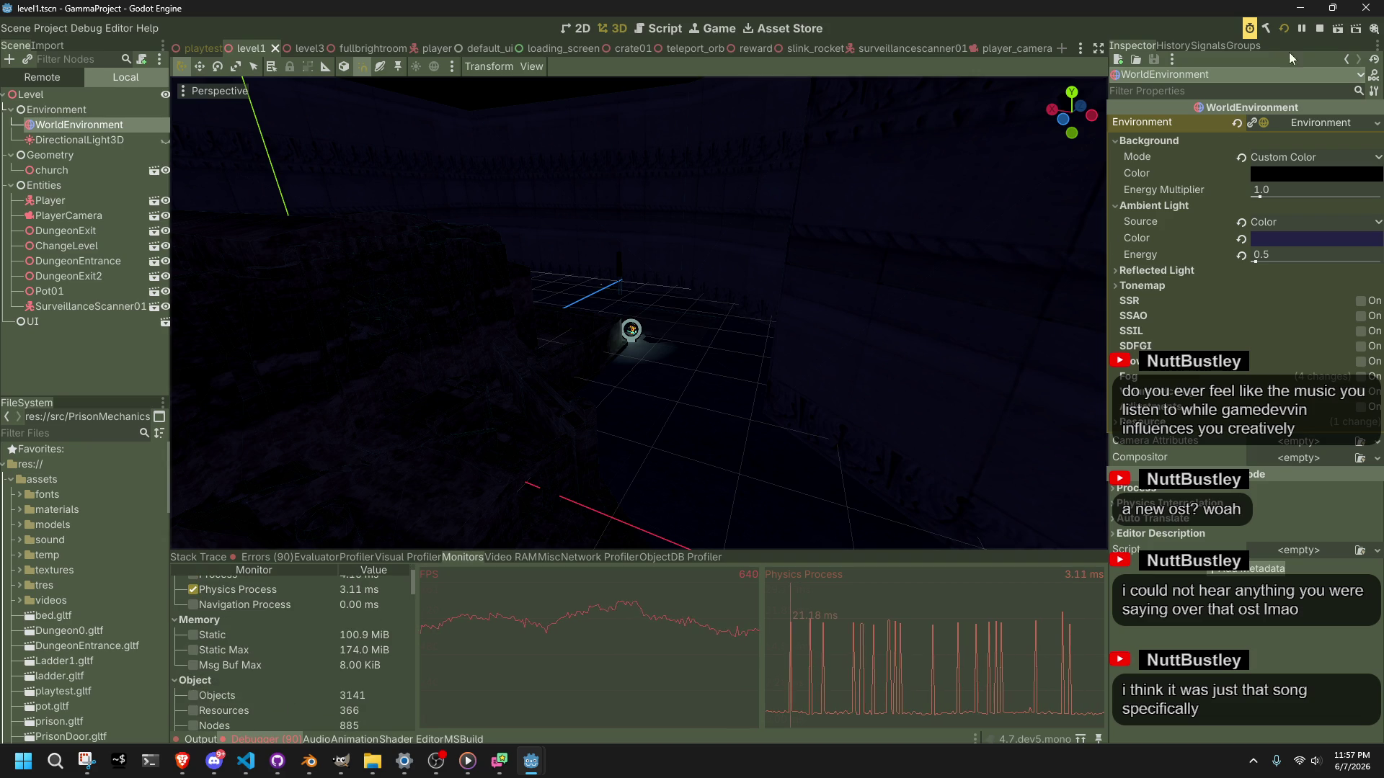
click(1286, 30)
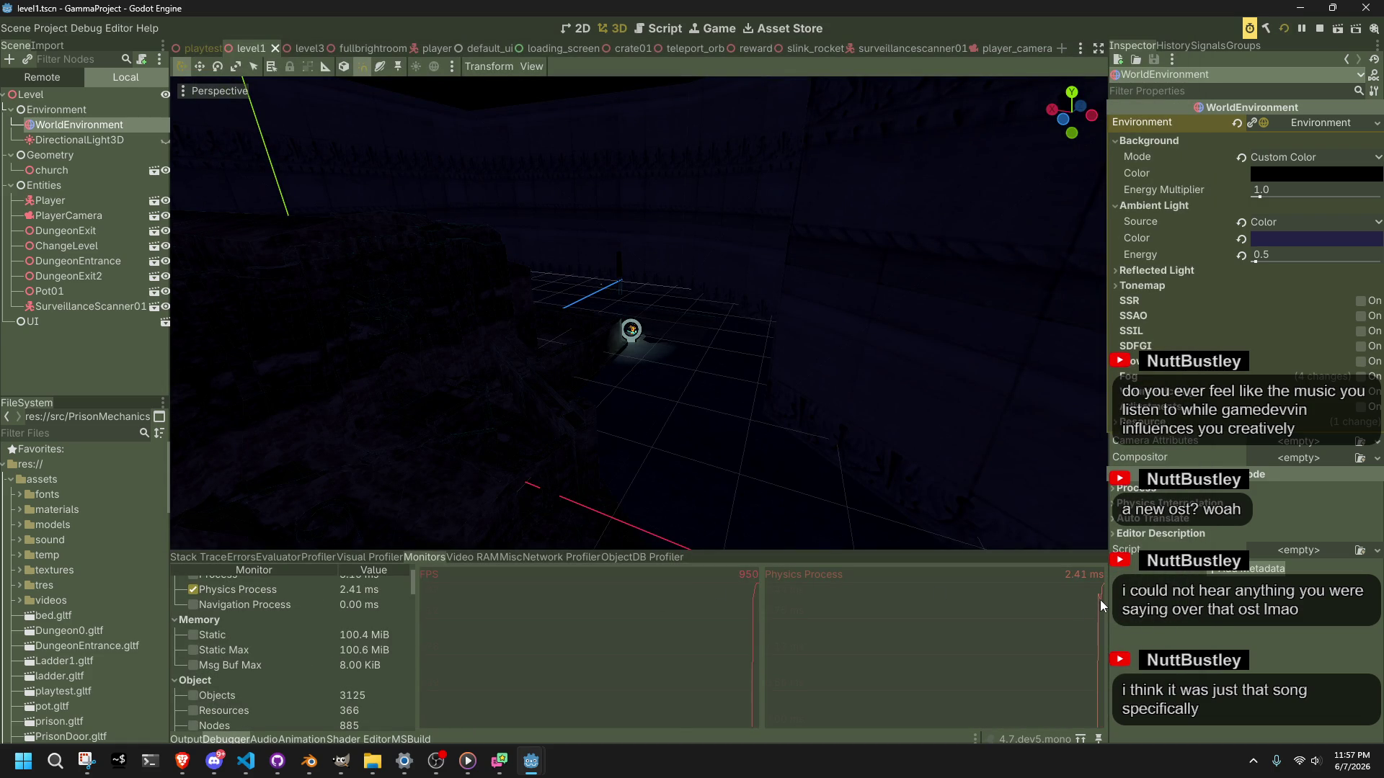
scroll(304, 666, up, 2)
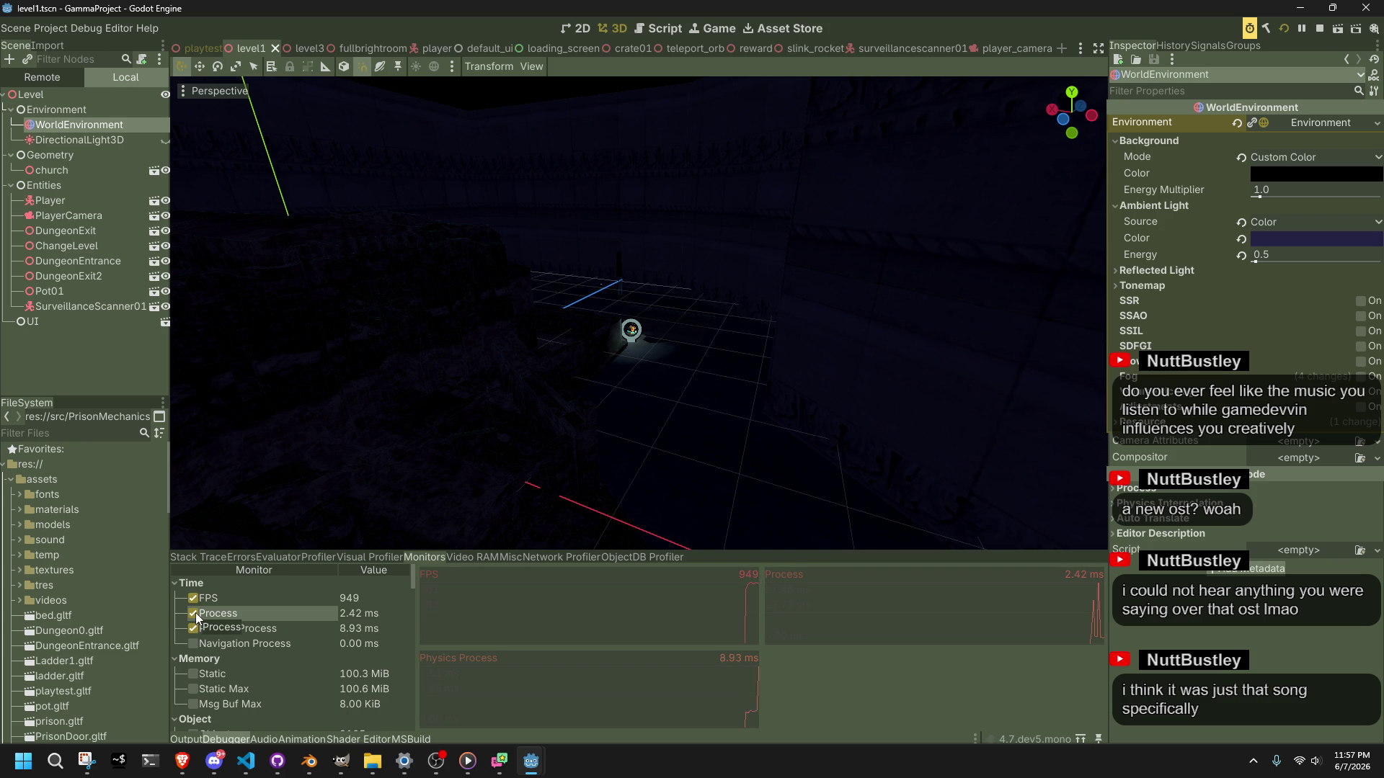
click(362, 558)
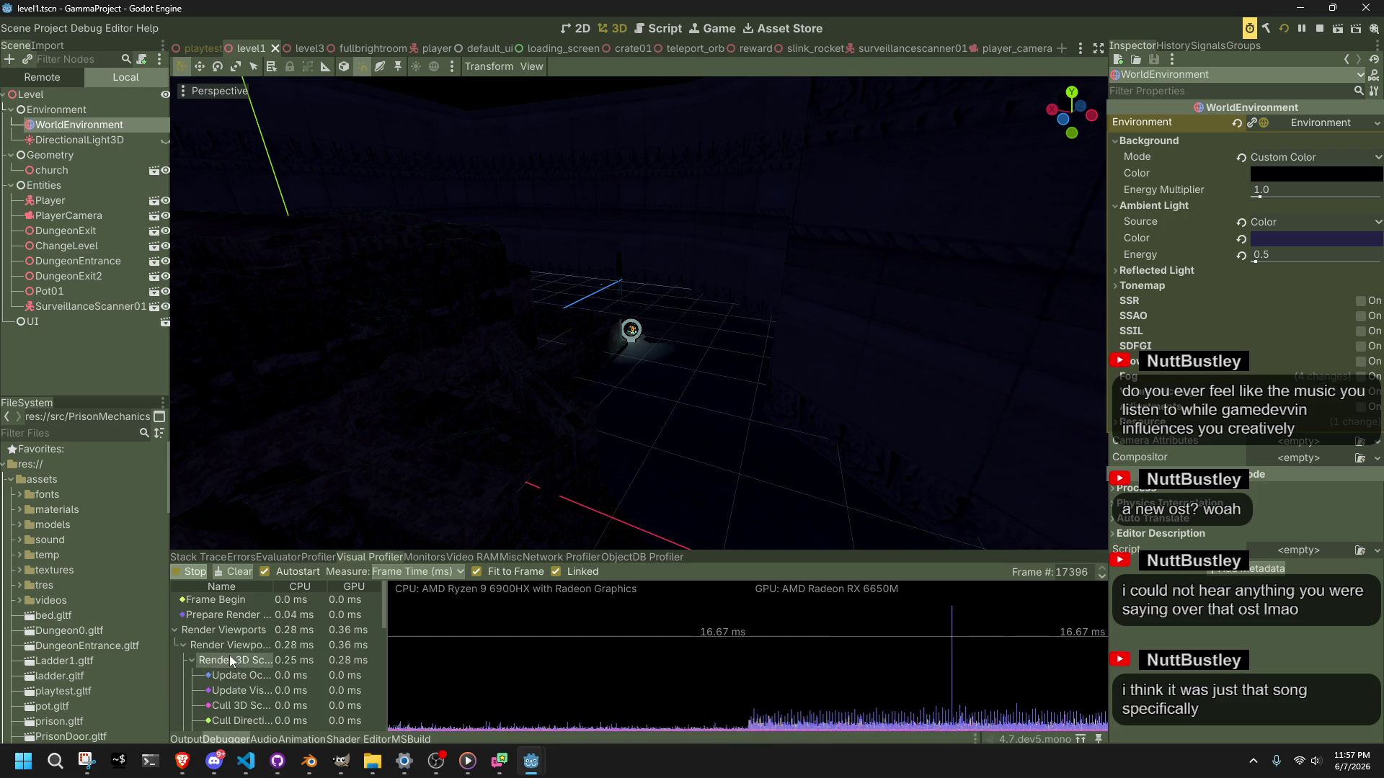
Step: Browse Visual Profiler timings, inspect an earlier frame, then clear the graph to record afresh
scroll(266, 670, down, 1)
scroll(266, 671, down, 2)
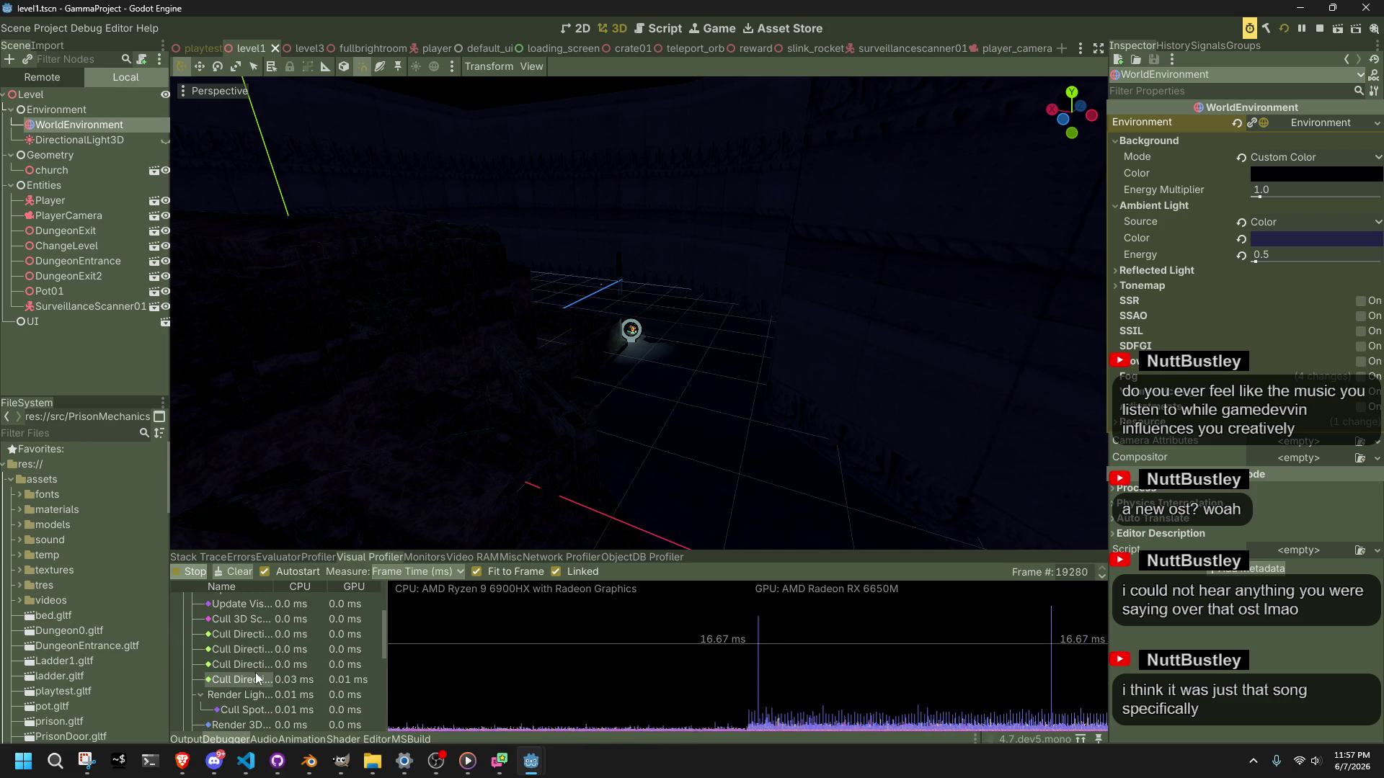
scroll(253, 672, up, 1)
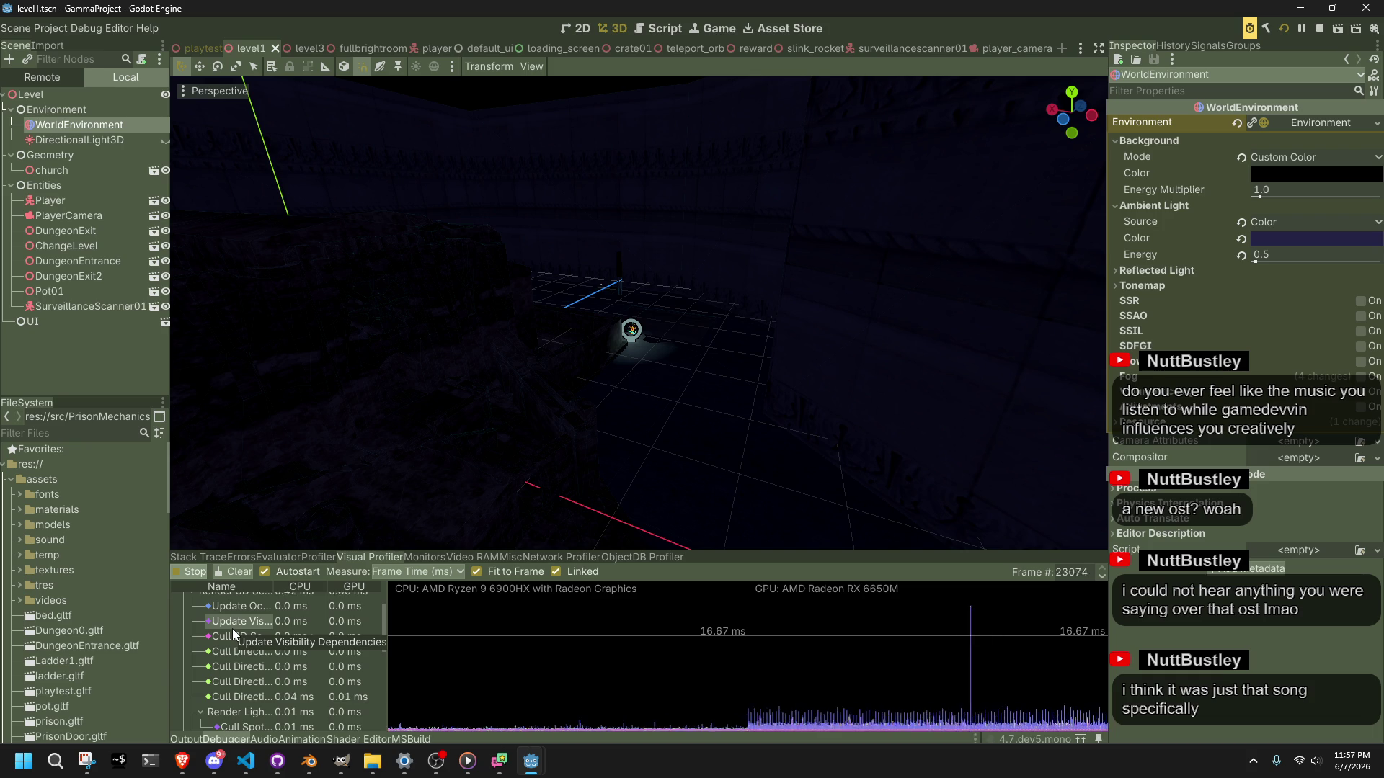
scroll(234, 631, down, 2)
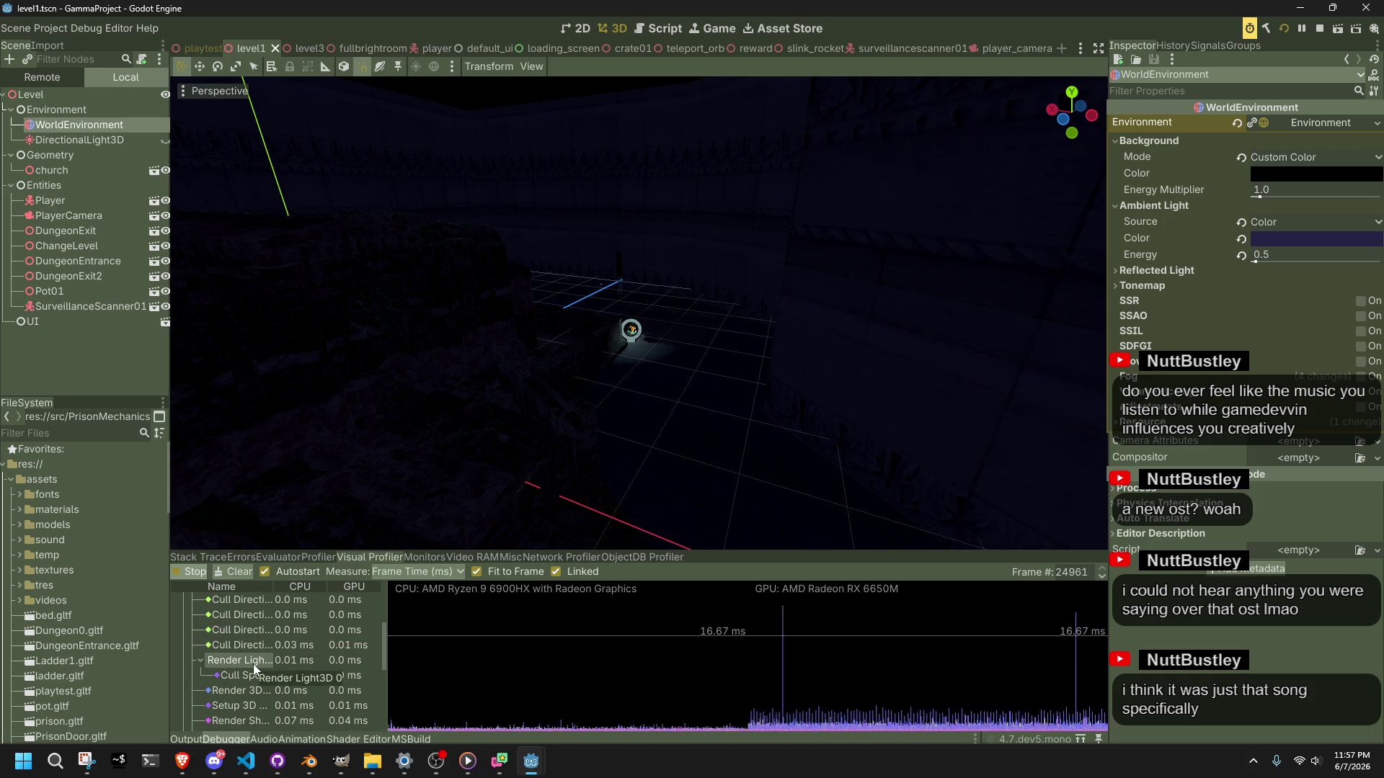
scroll(266, 681, down, 3)
scroll(266, 682, down, 5)
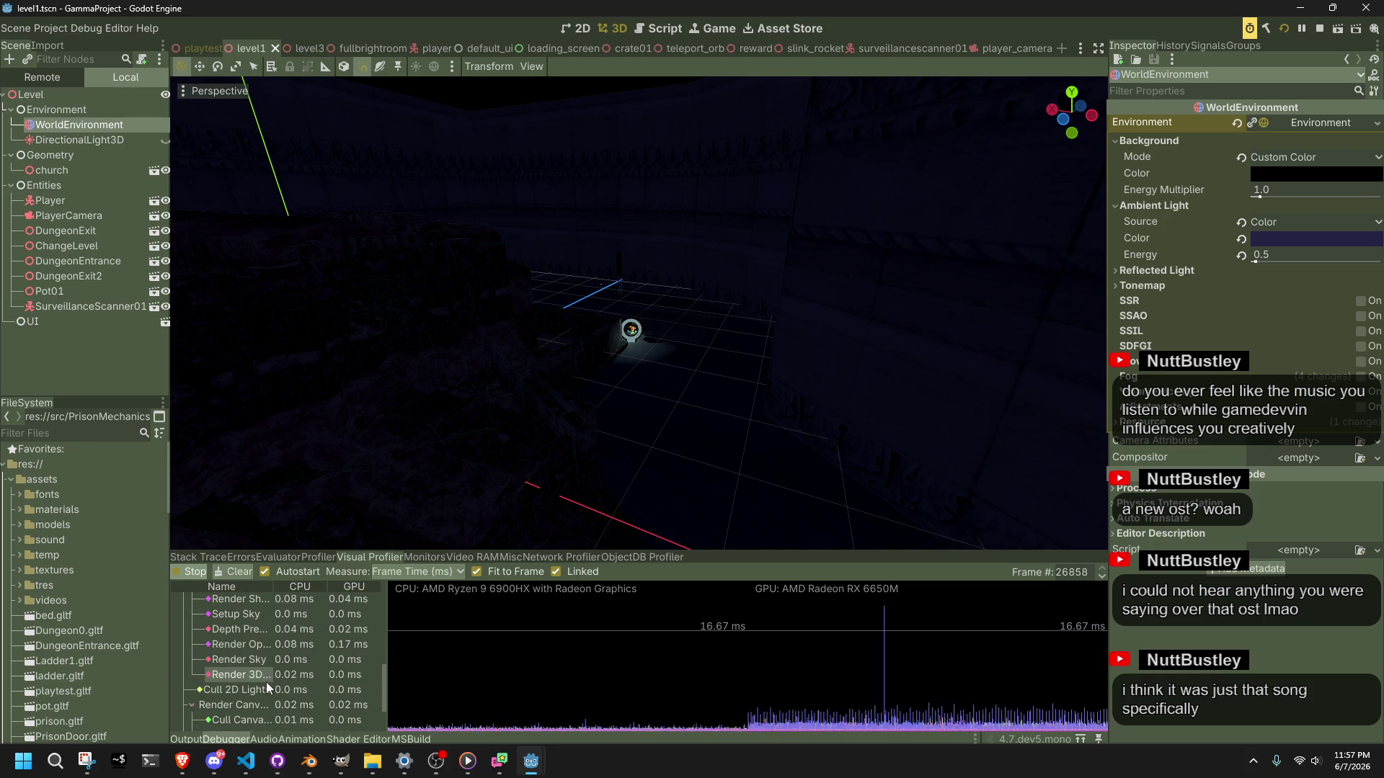
scroll(251, 709, up, 5)
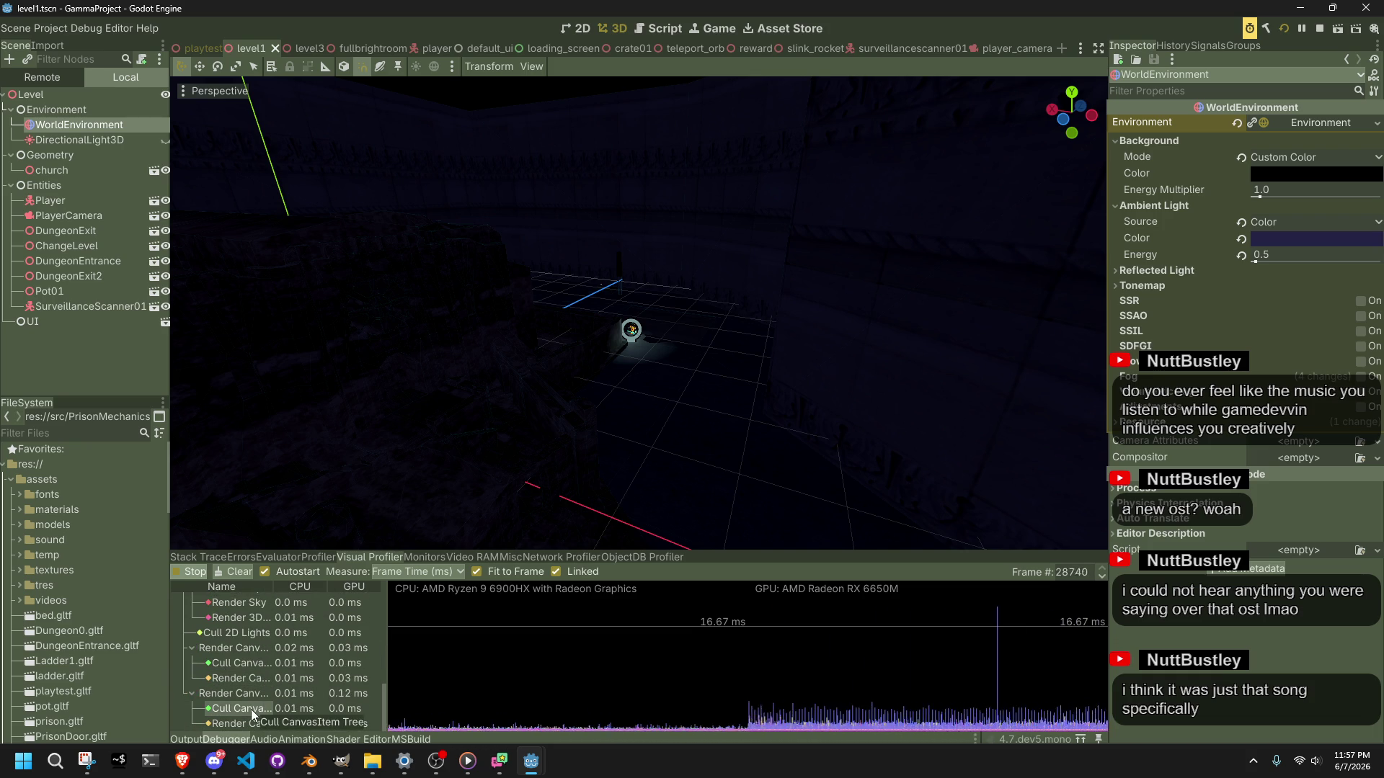
scroll(252, 709, up, 3)
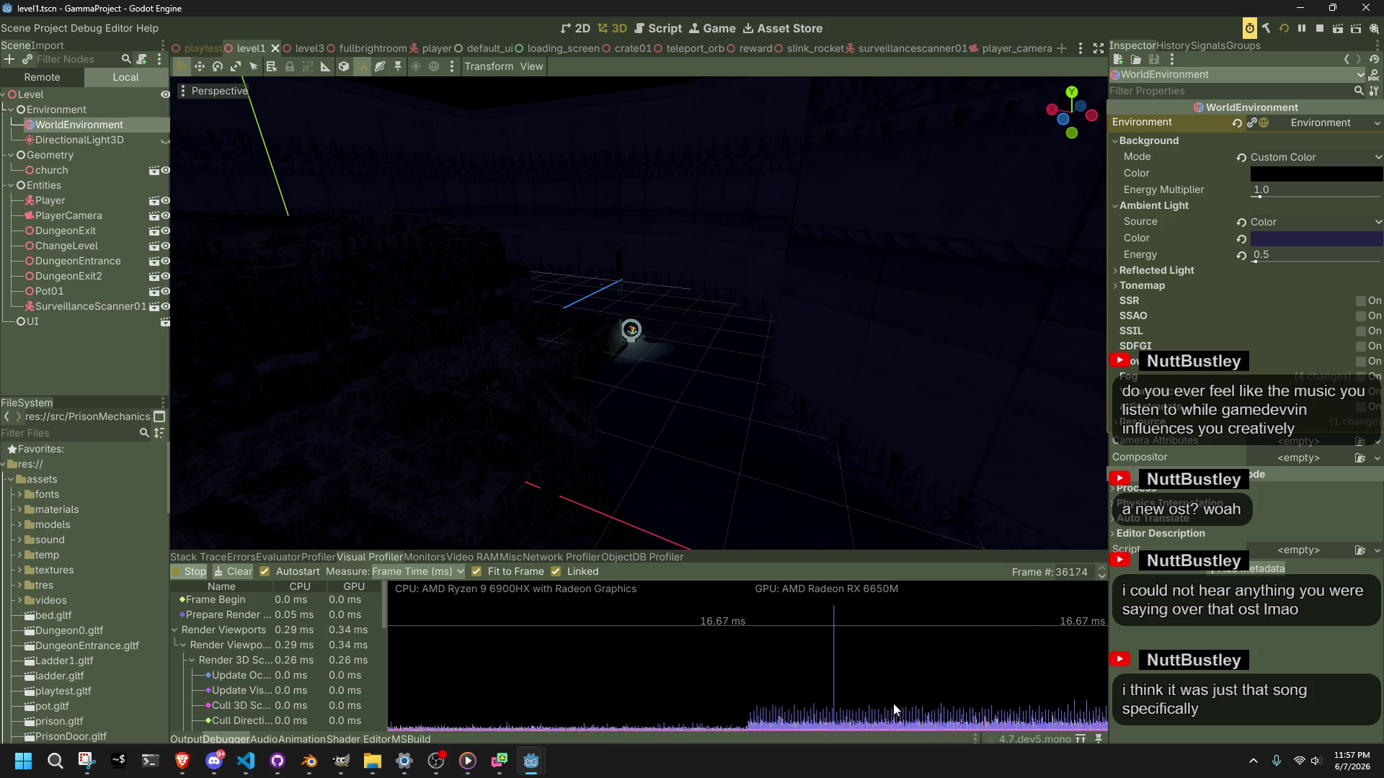
drag(1018, 648, 846, 649)
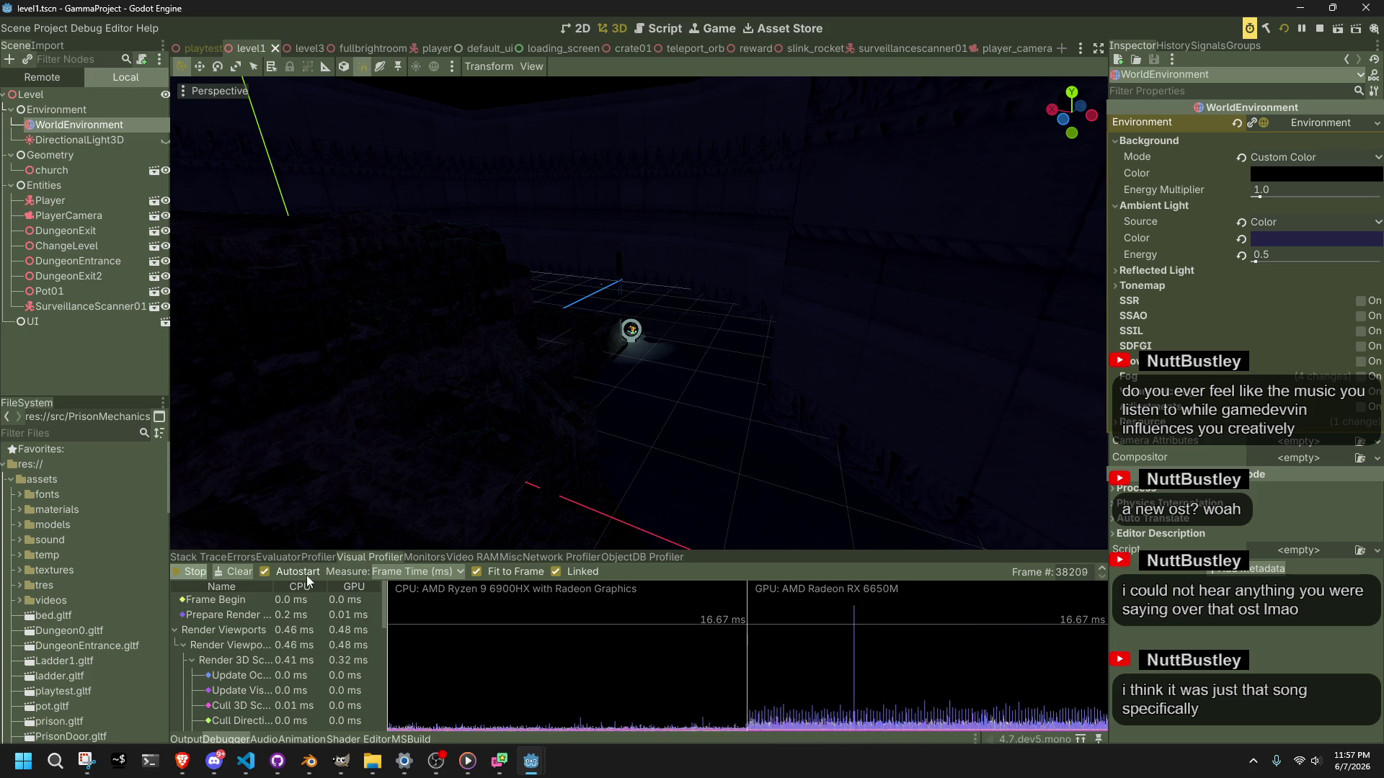
click(236, 574)
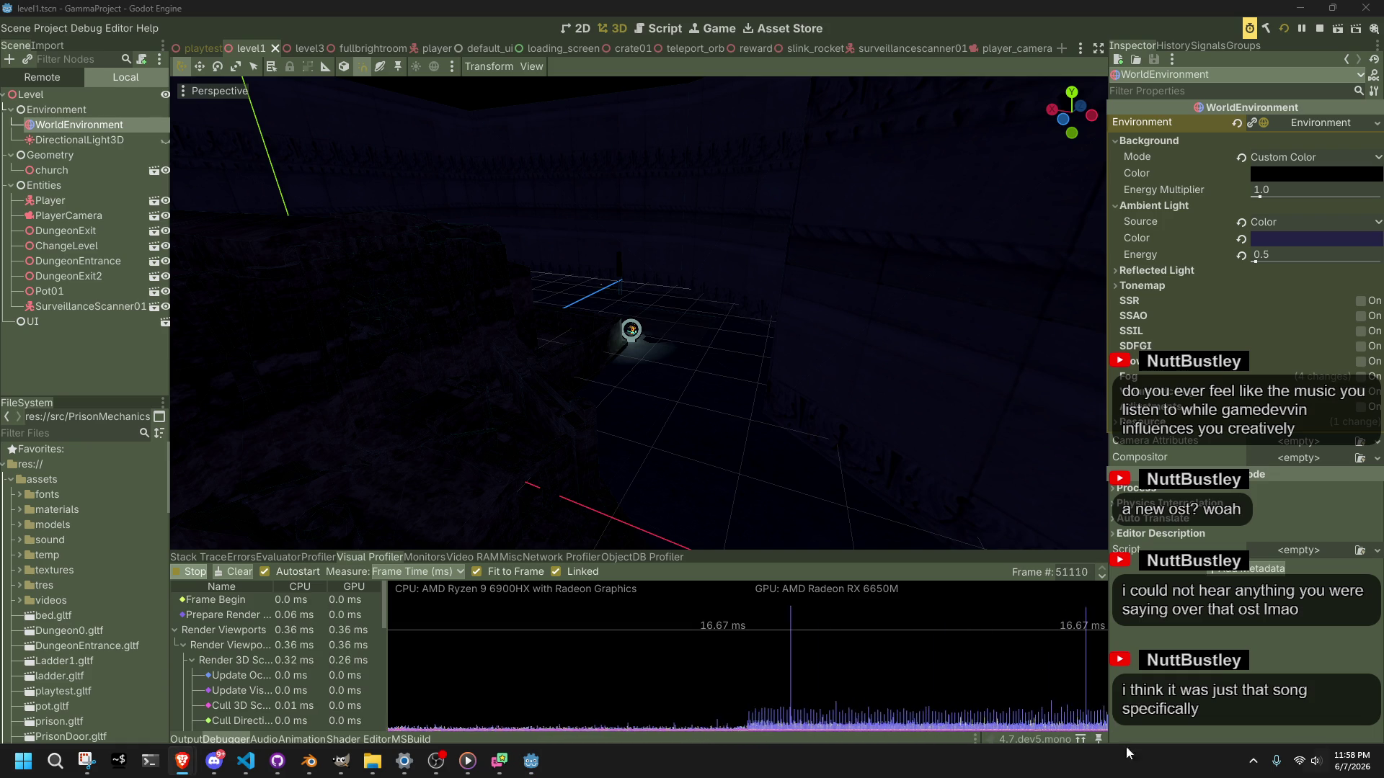
Step: Record a Profiler session with Physics Time graphed, then stop it
click(315, 558)
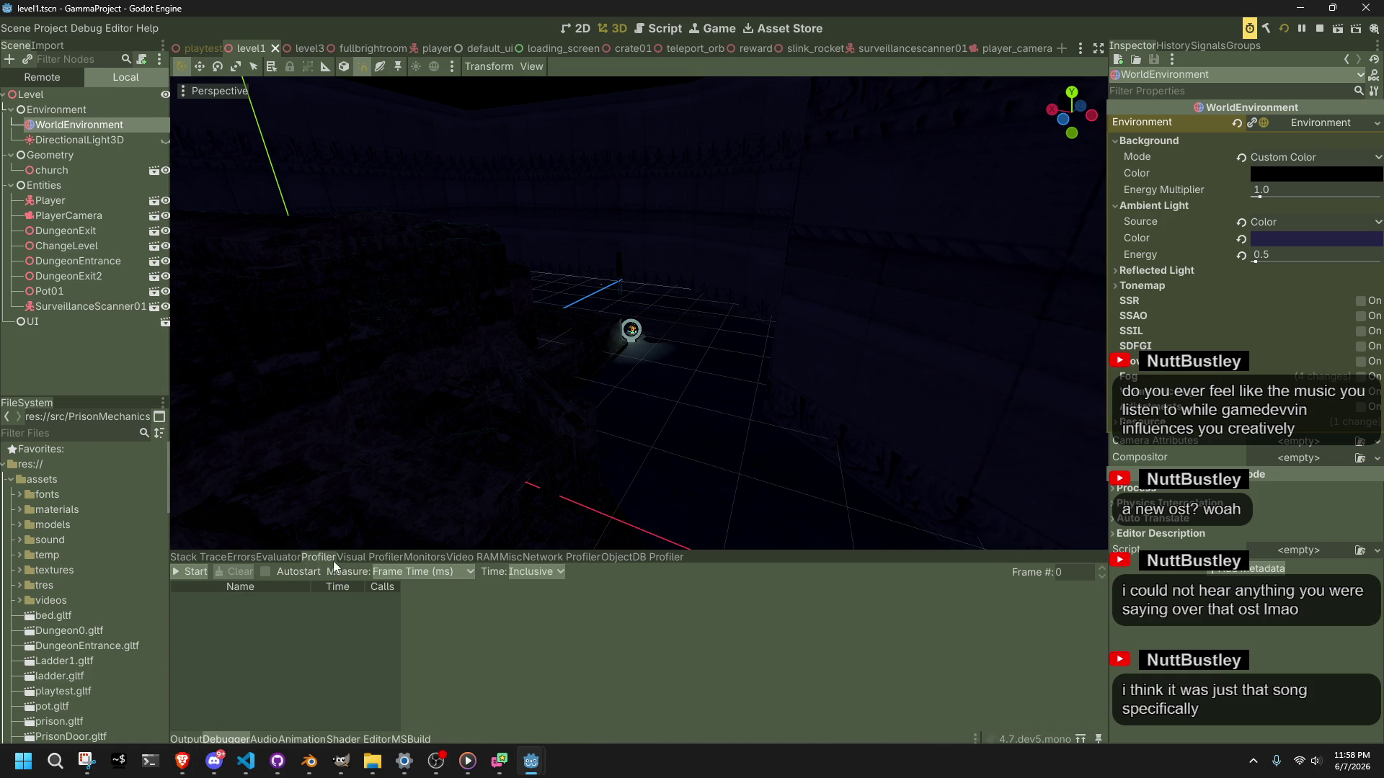
click(192, 573)
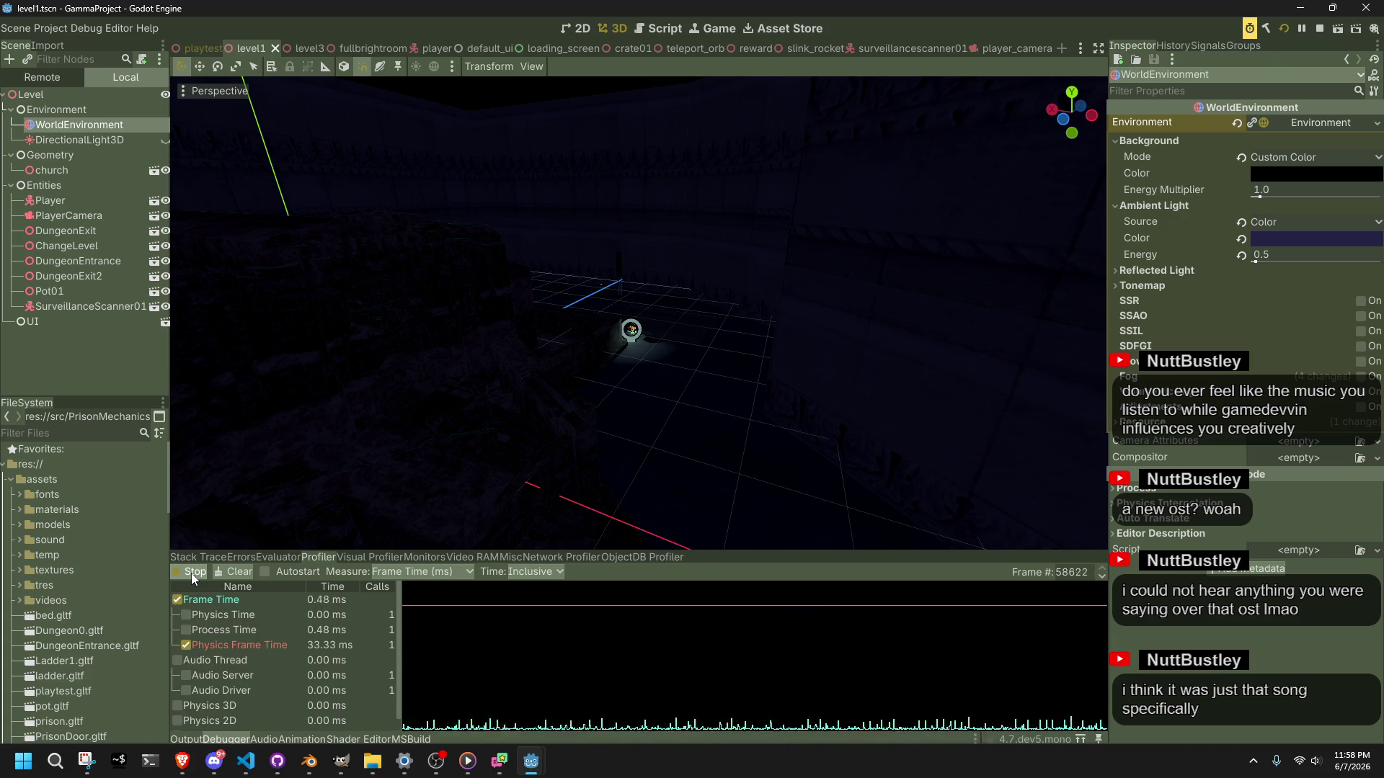
click(191, 612)
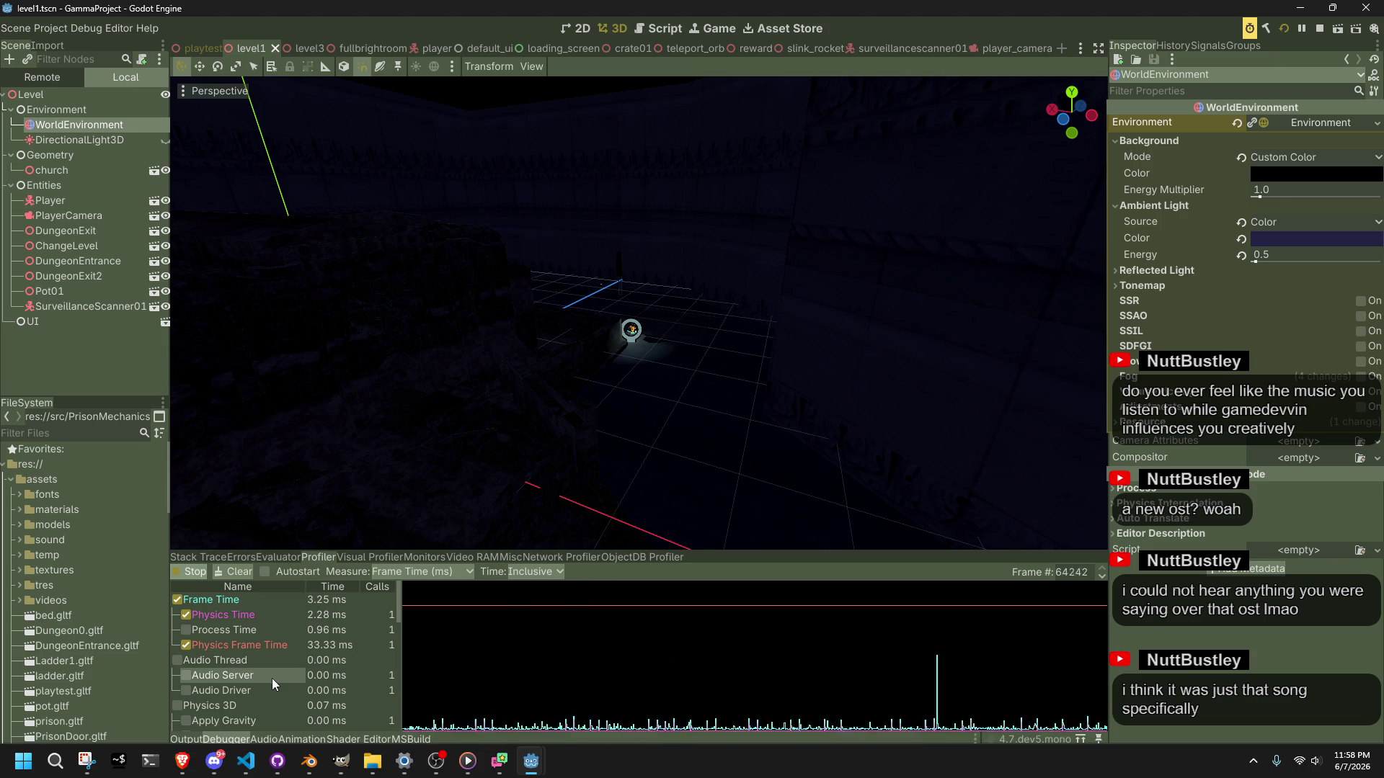
scroll(271, 683, down, 1)
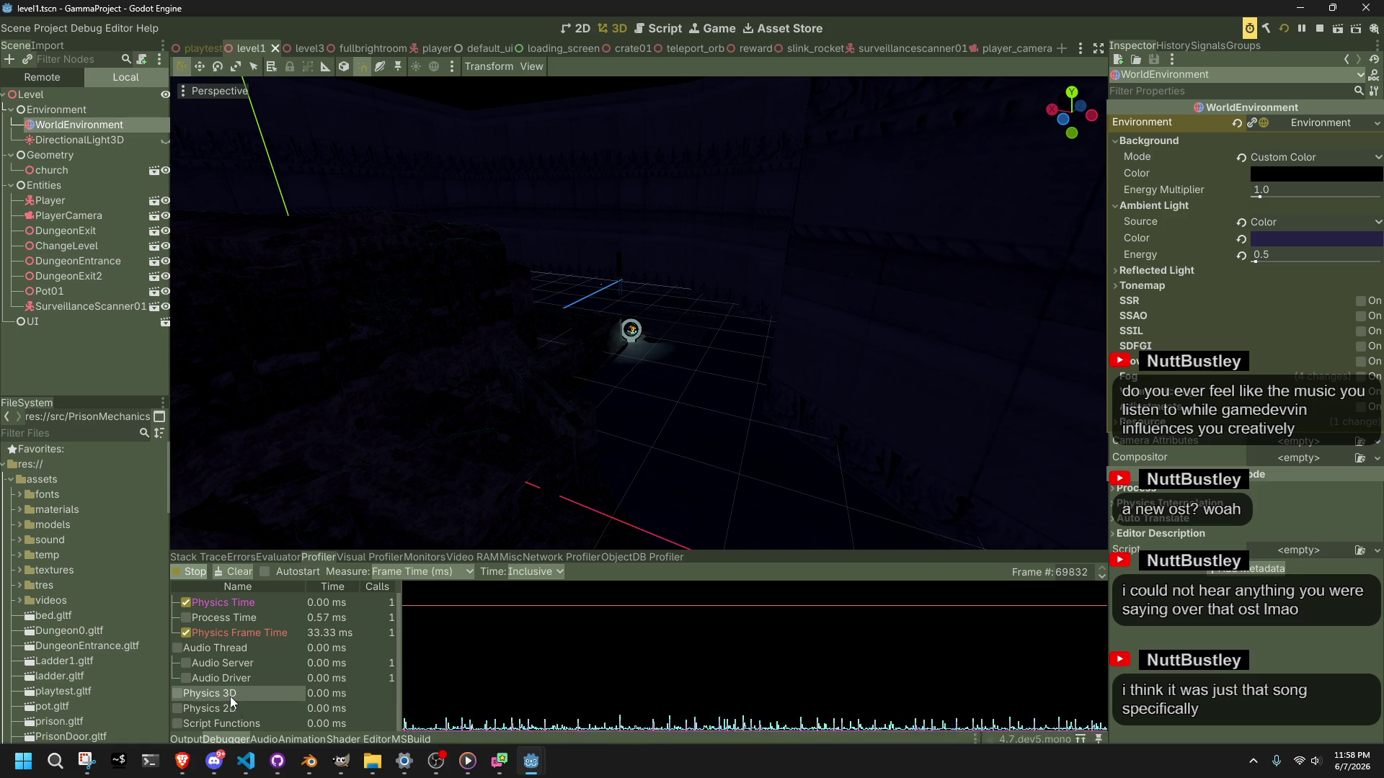
click(529, 679)
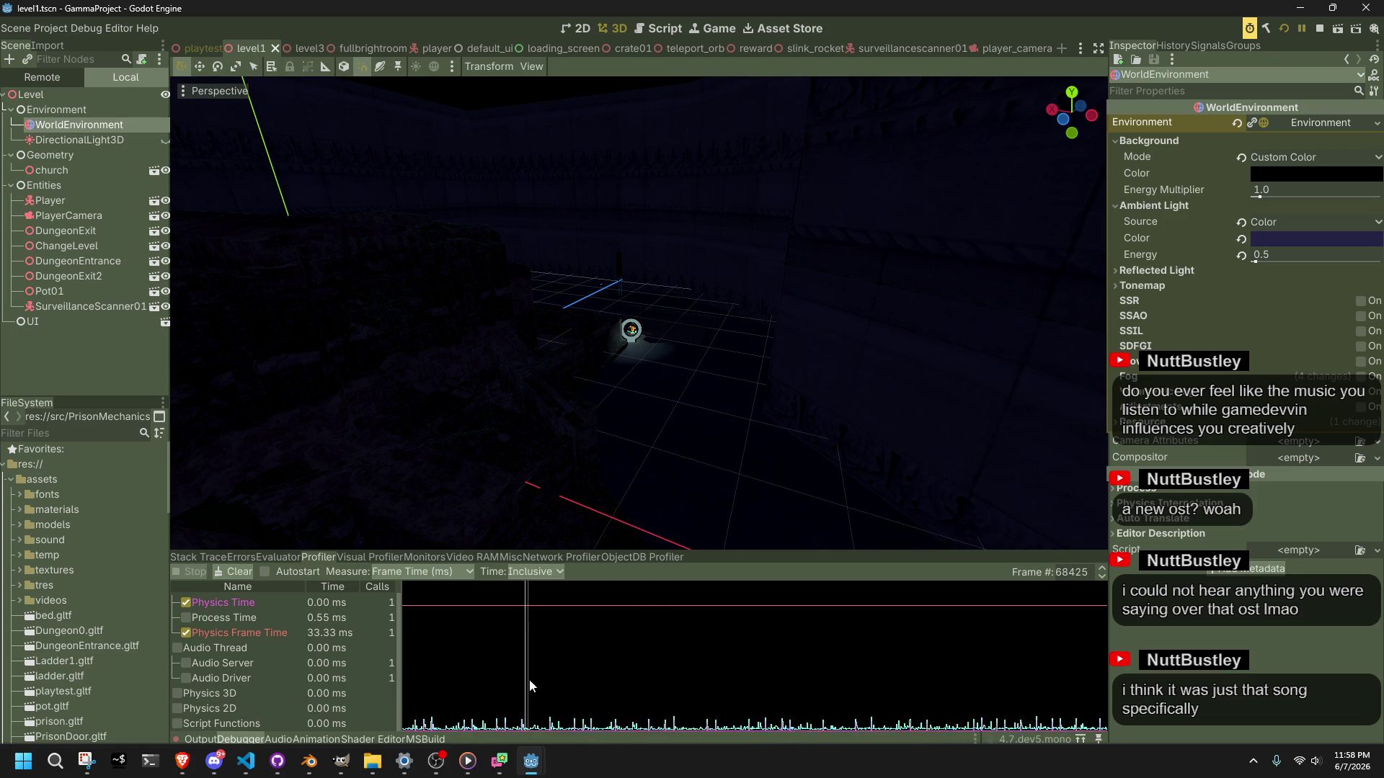
Step: Inspect the spike frame's timings, expanding Physics 3D and stepping between neighbouring frames
click(525, 684)
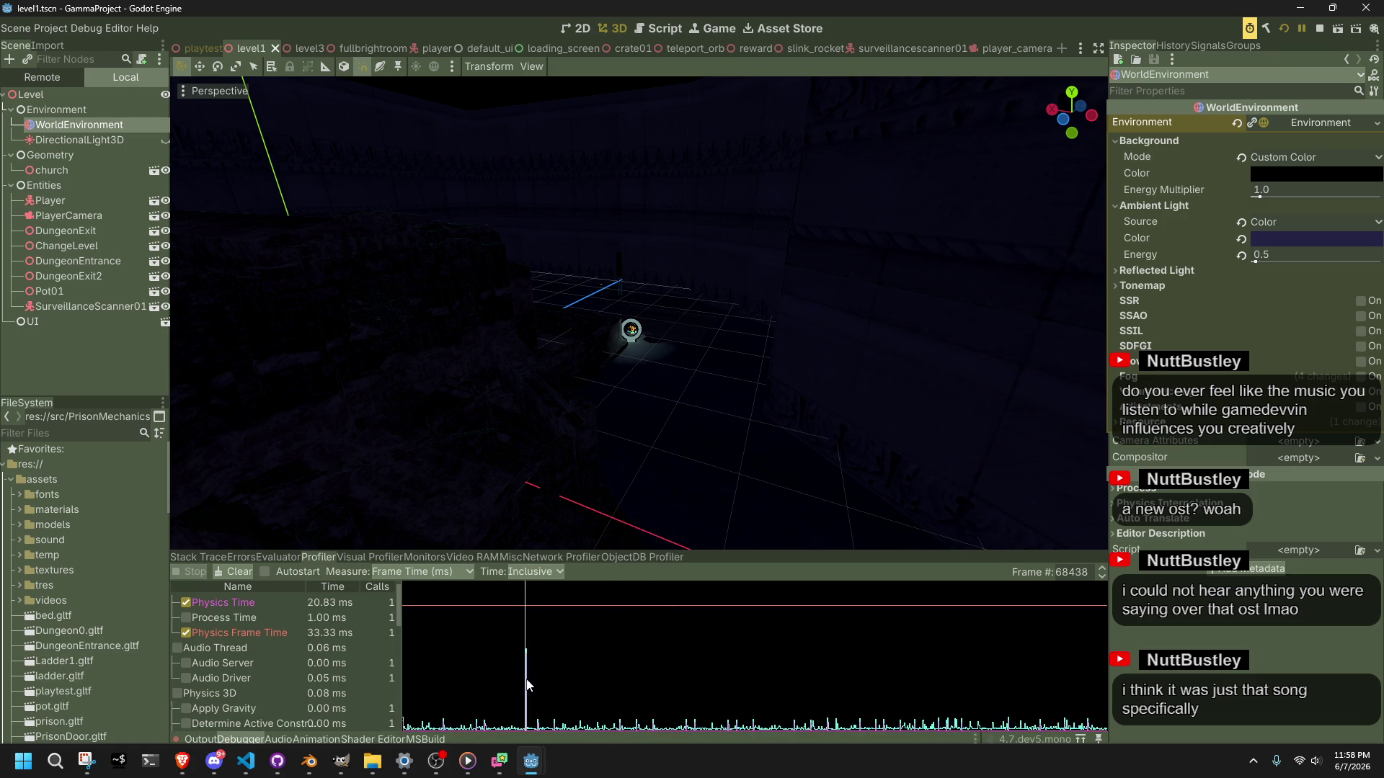
click(528, 684)
click(525, 683)
click(244, 672)
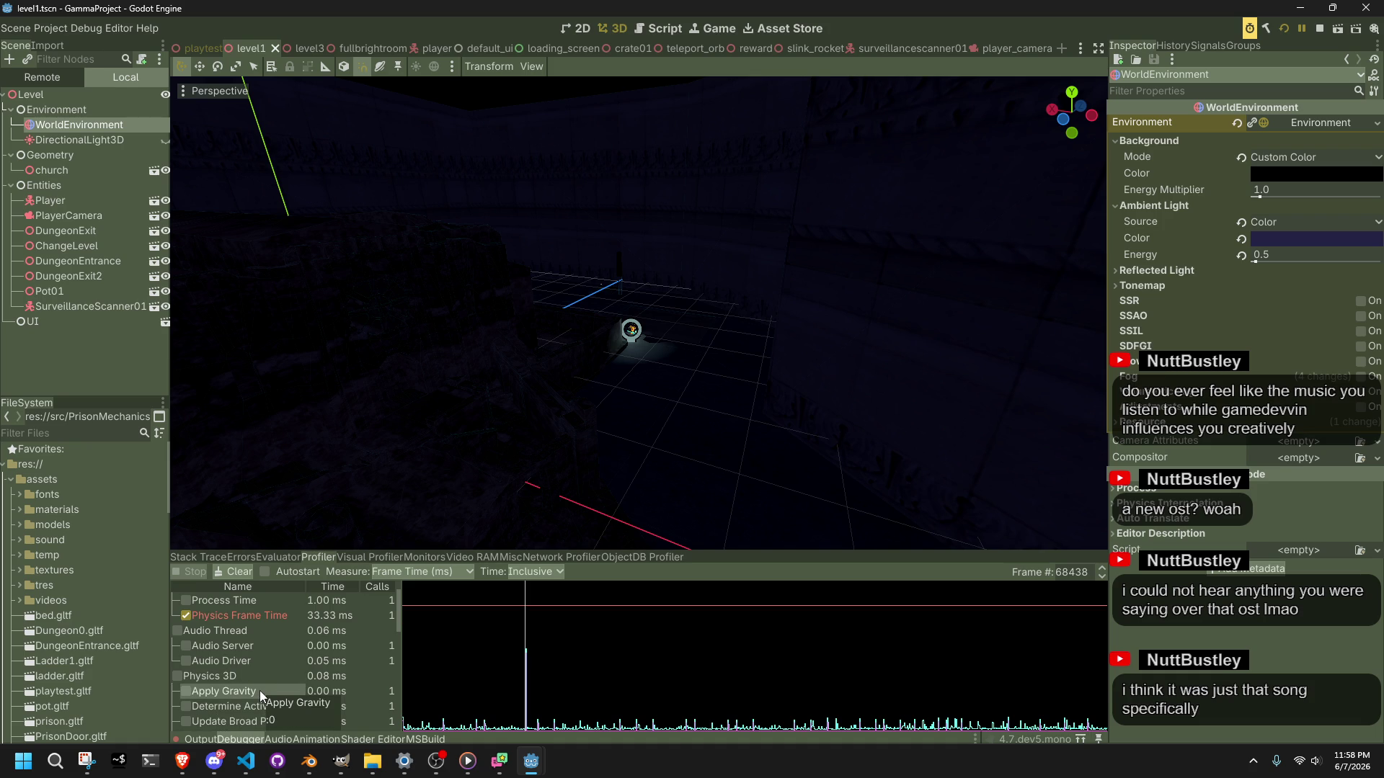
scroll(259, 691, up, 2)
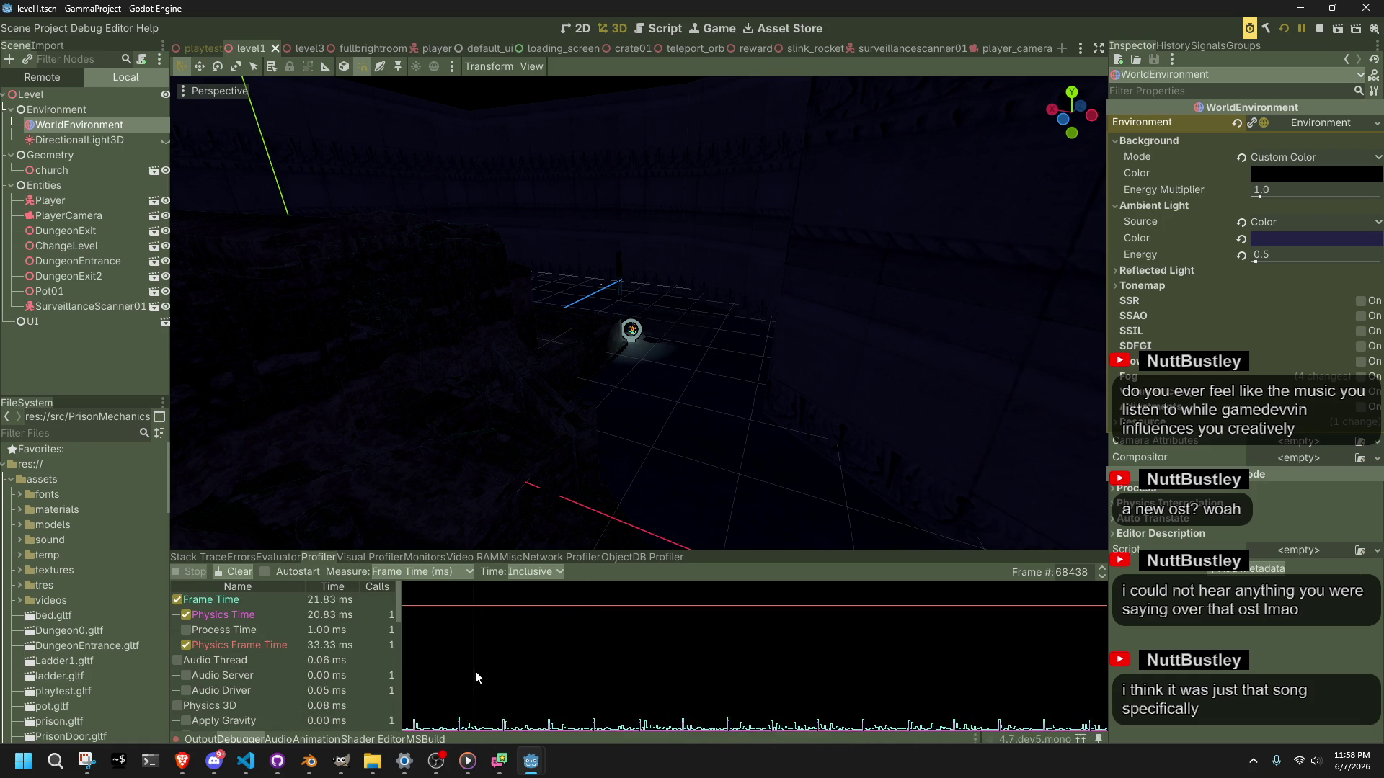
click(643, 685)
click(643, 686)
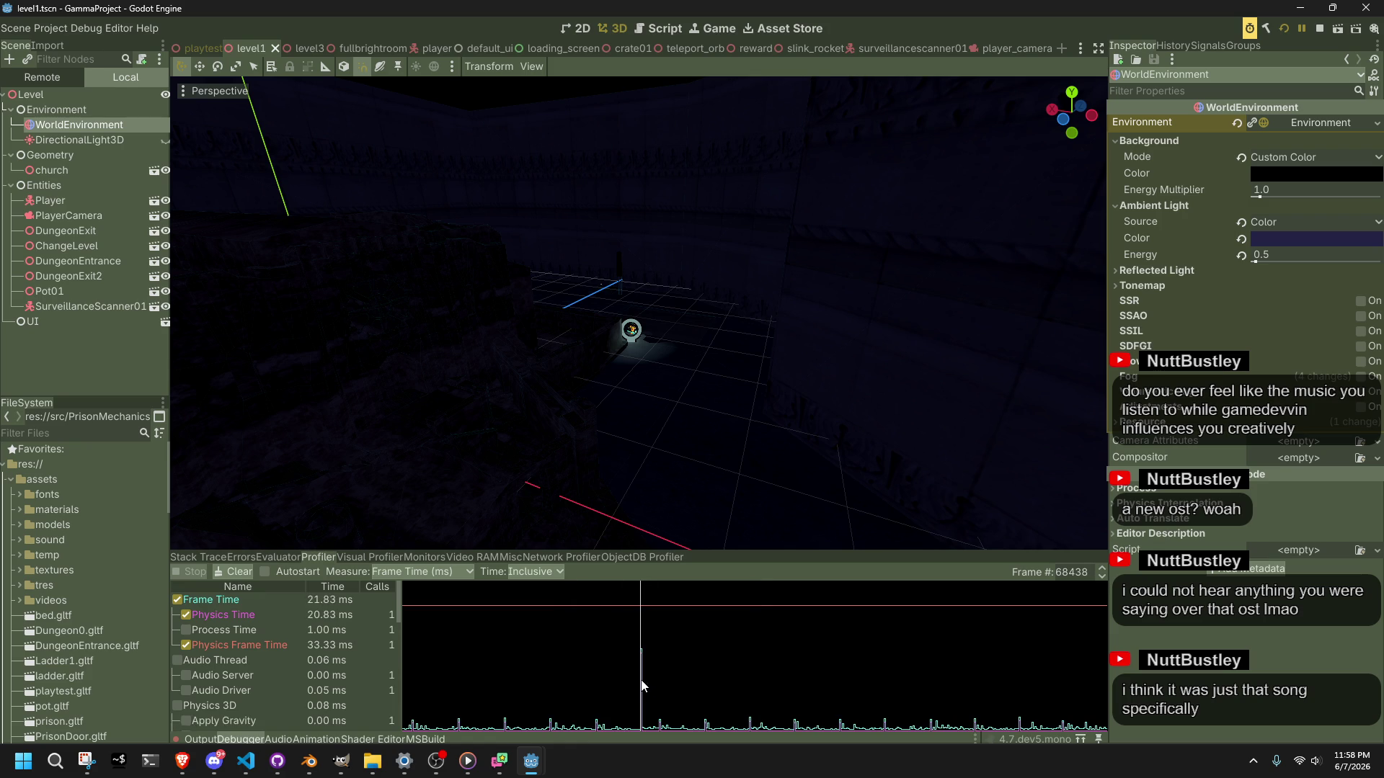
click(643, 686)
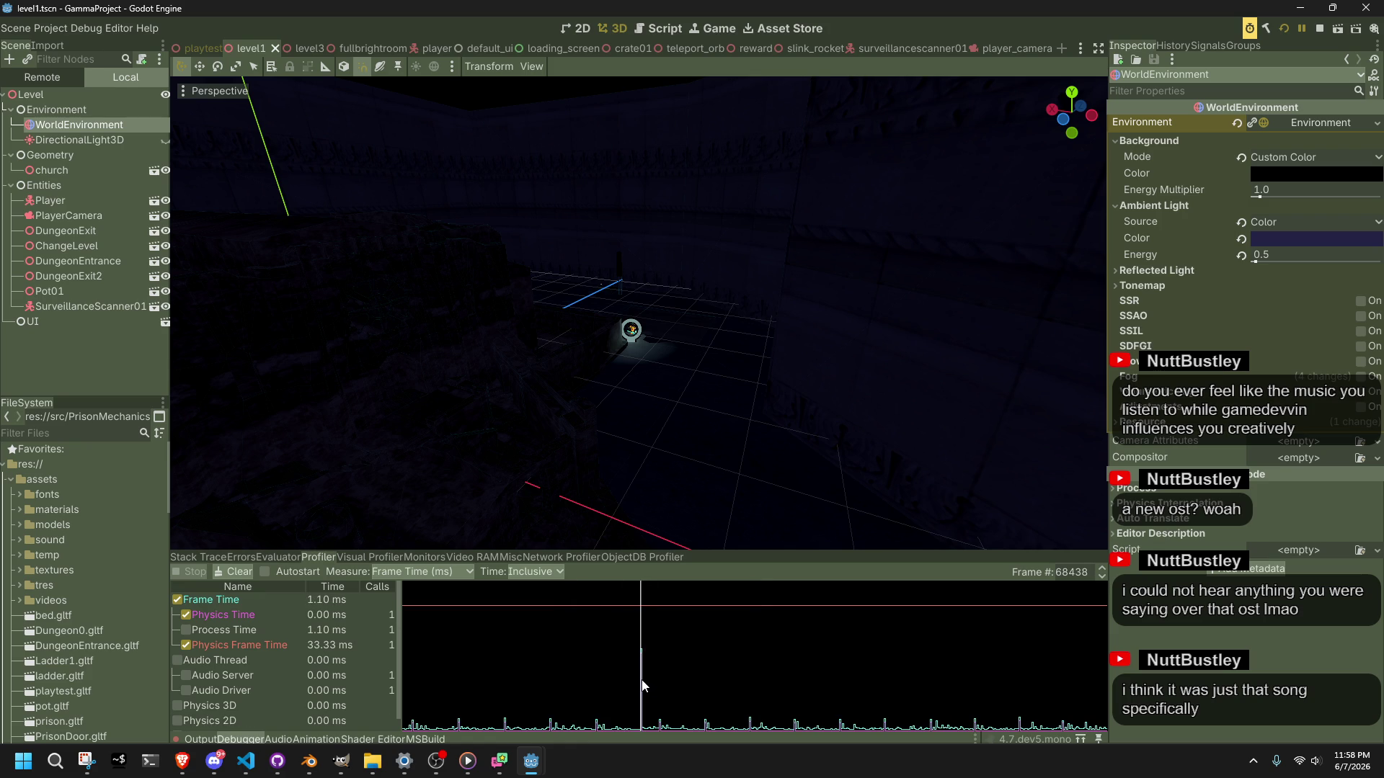
Step: Review earlier frames alongside the browser, then bring VS Code with Player.cs to the front
key(alt+Tab)
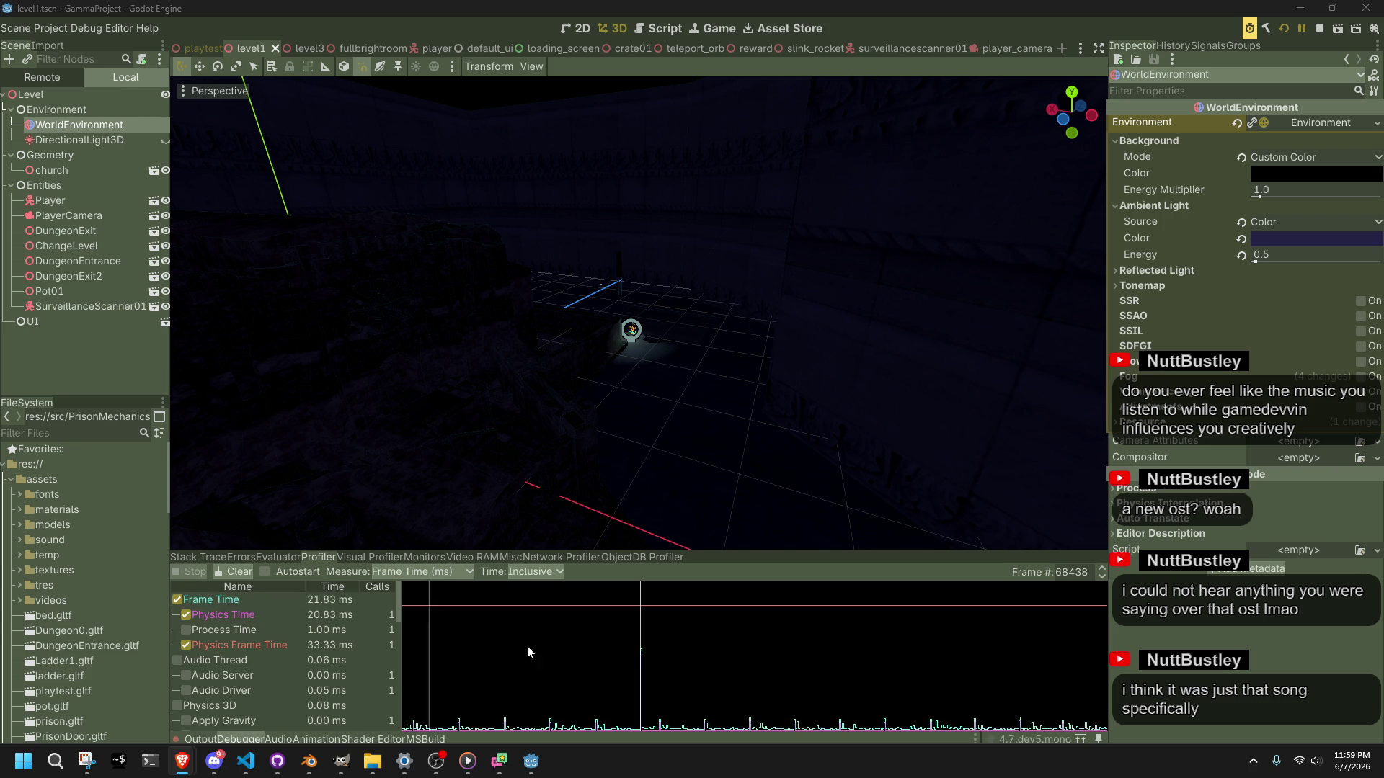
click(630, 612)
drag(631, 613, 597, 611)
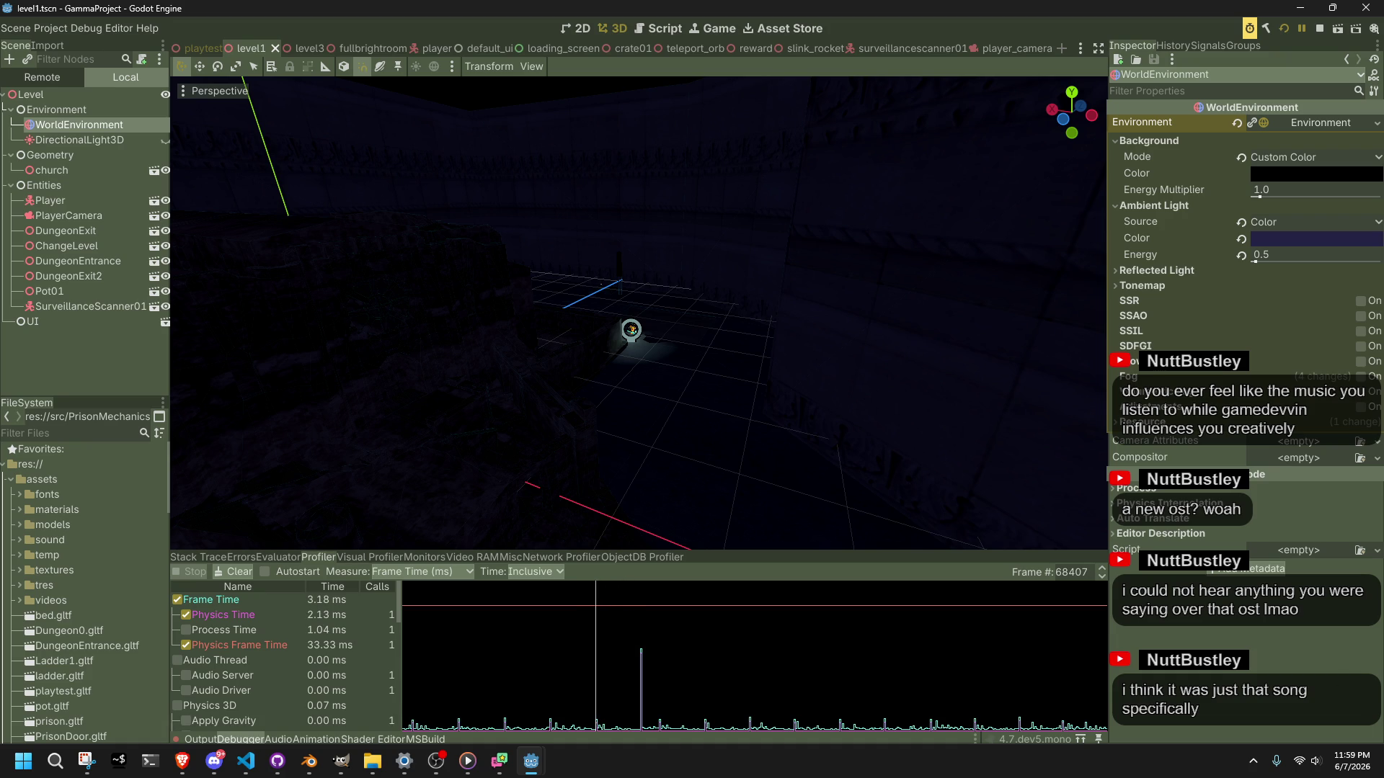
key(alt+Tab)
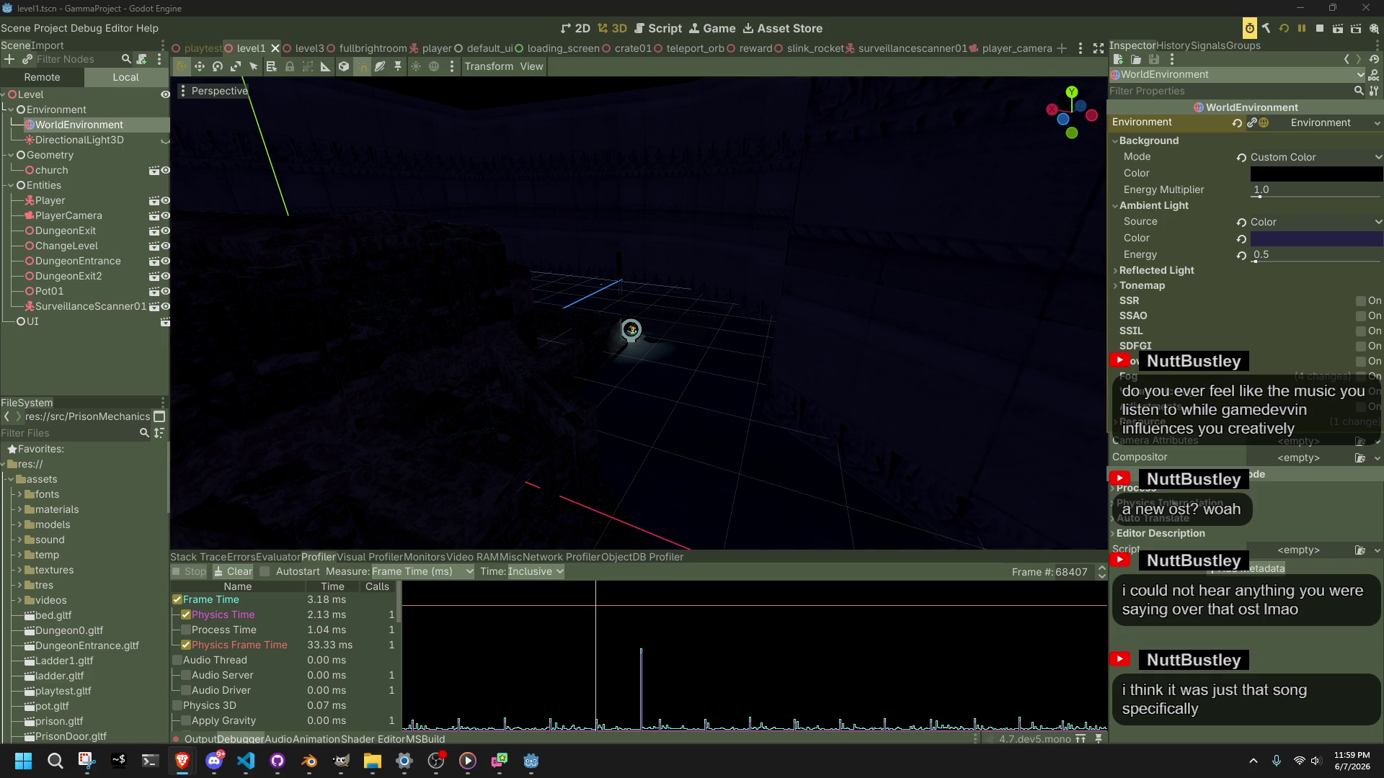
click(481, 97)
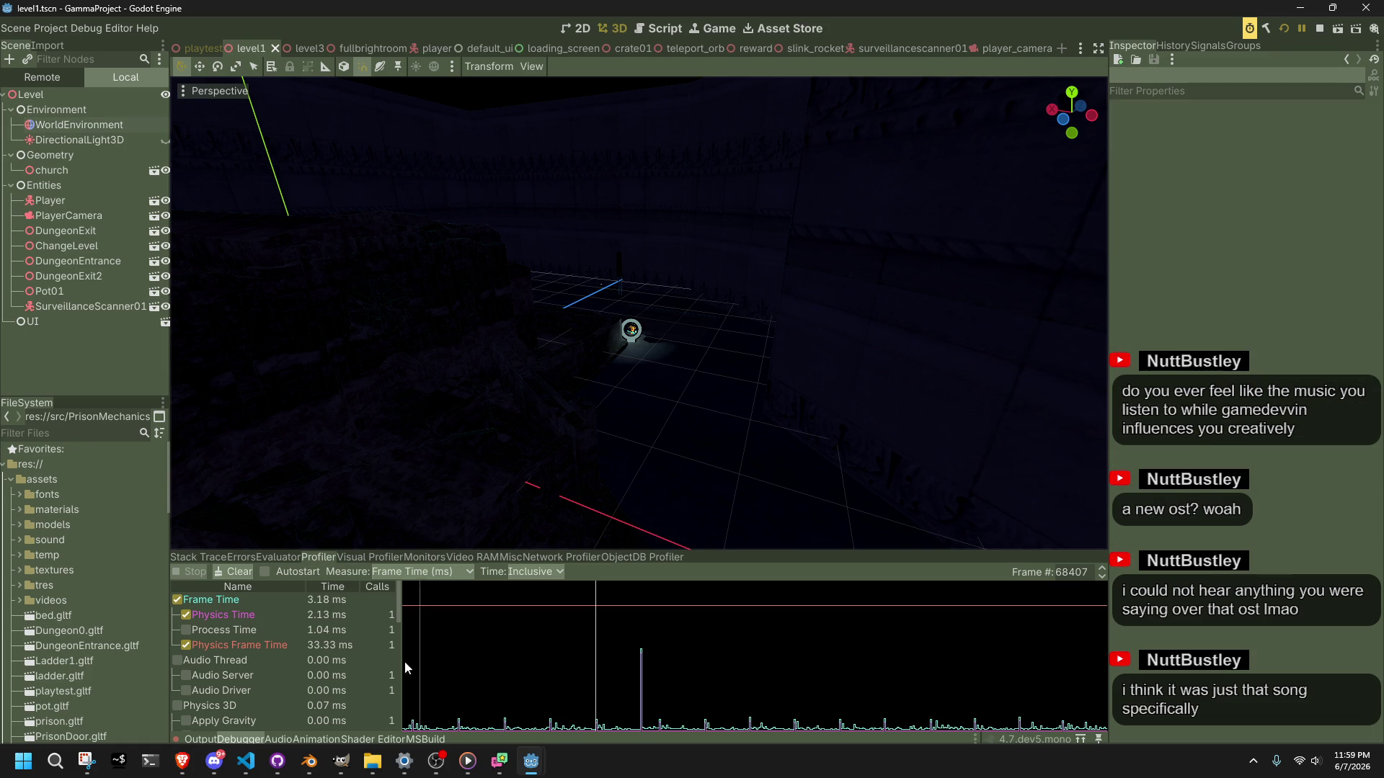
mouse_move(310, 761)
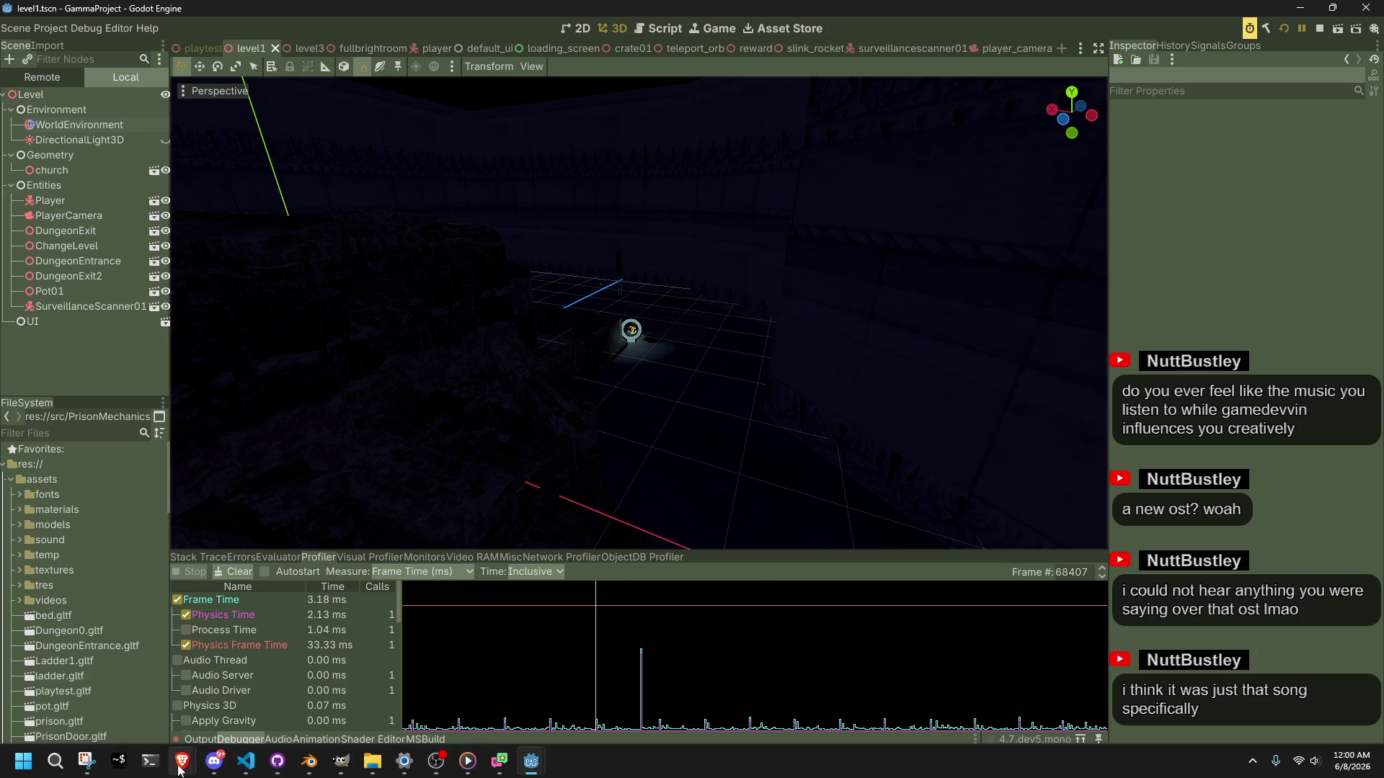
mouse_move(183, 761)
click(245, 760)
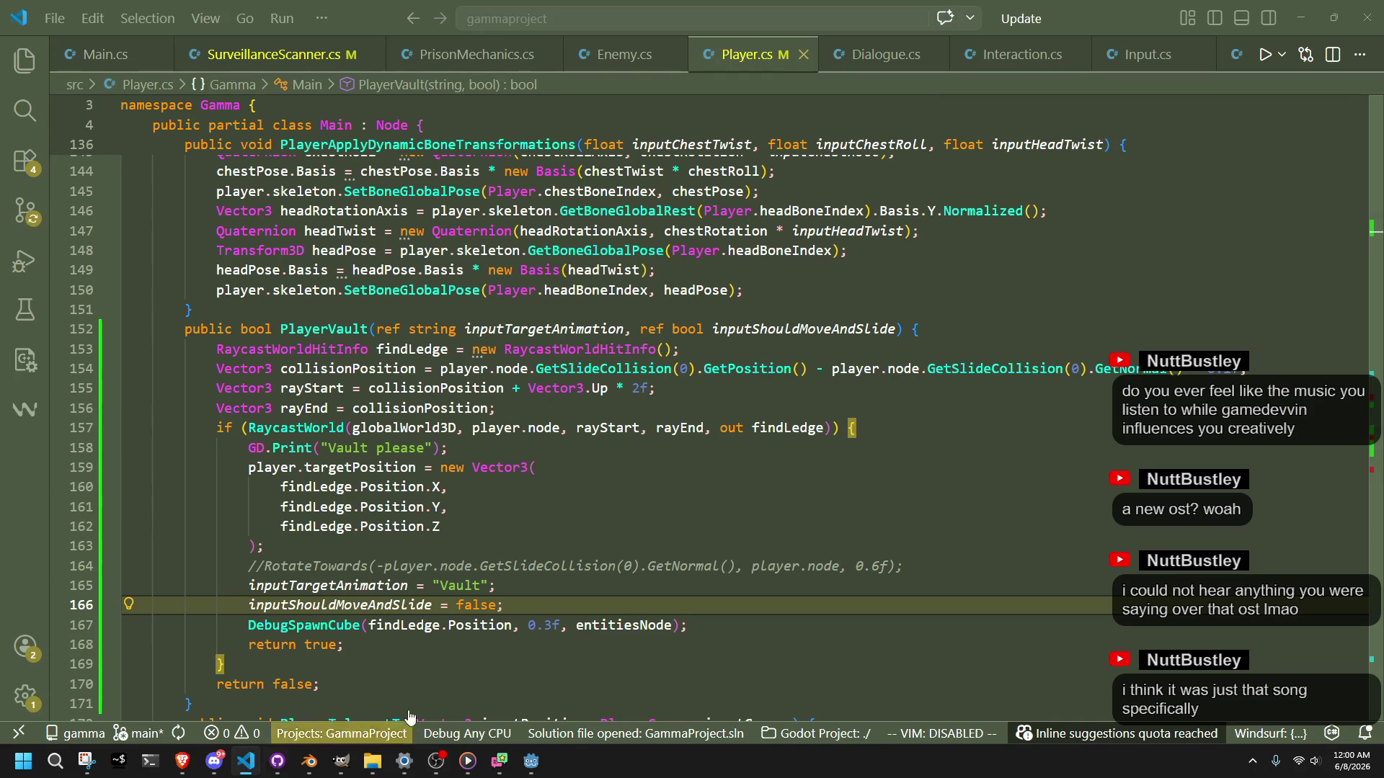
Step: Switch to Main.cs and scroll down to put the caret inside InitializeScene
click(528, 641)
click(108, 55)
click(274, 54)
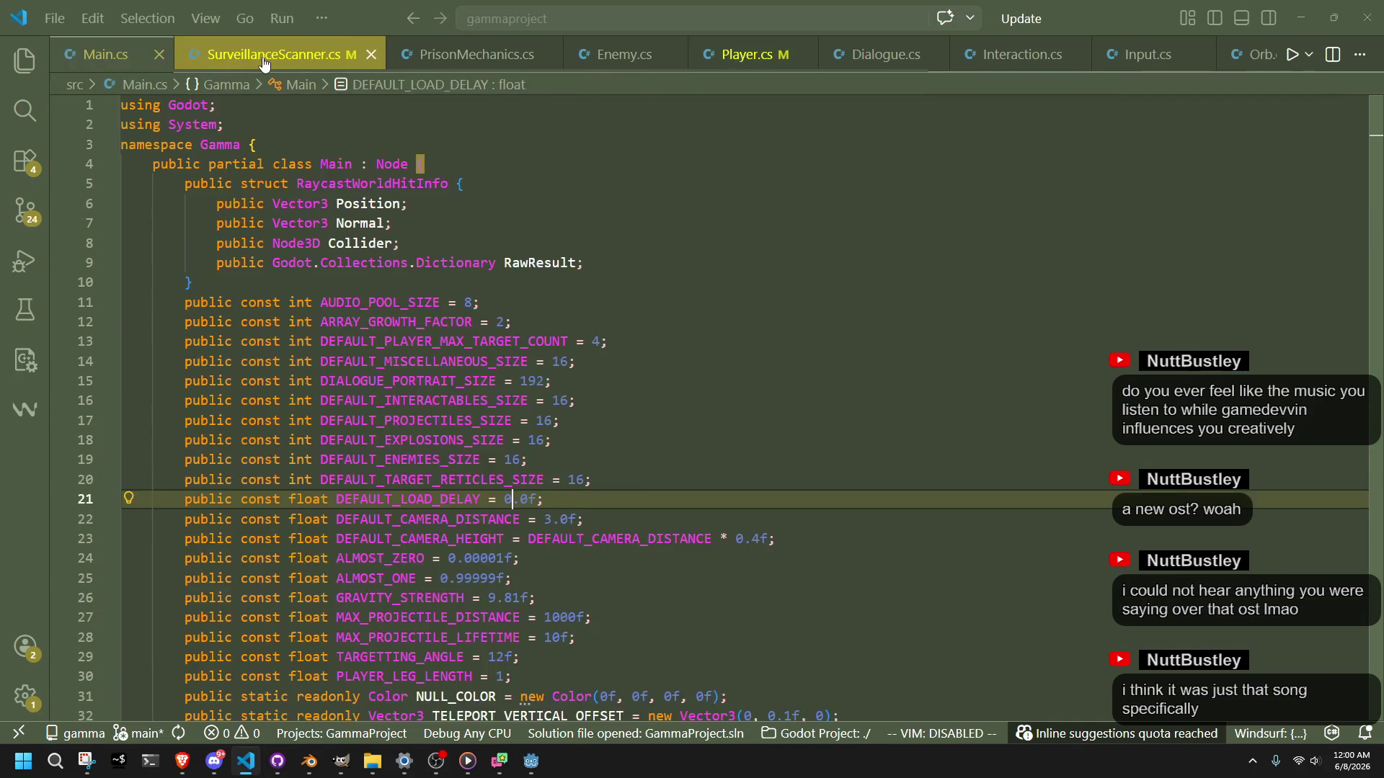
click(71, 58)
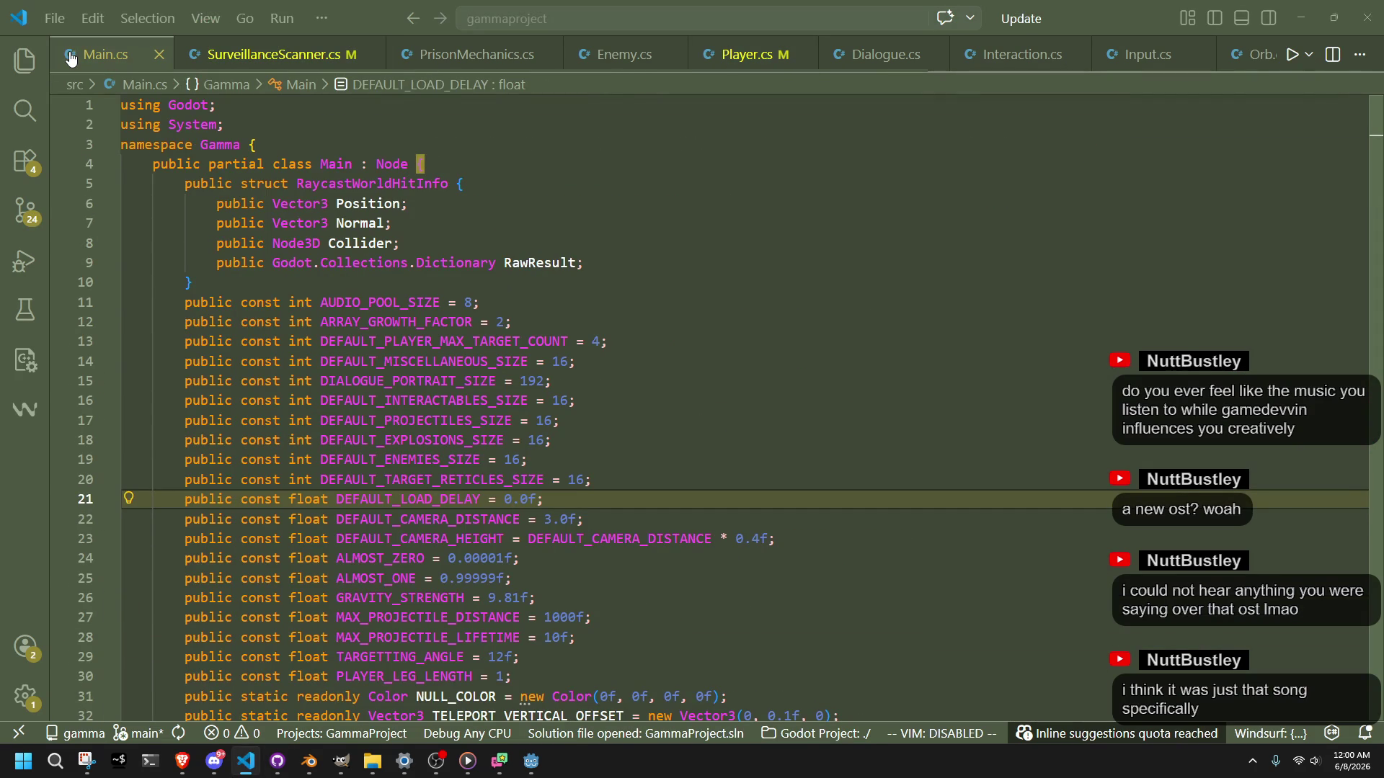
click(674, 315)
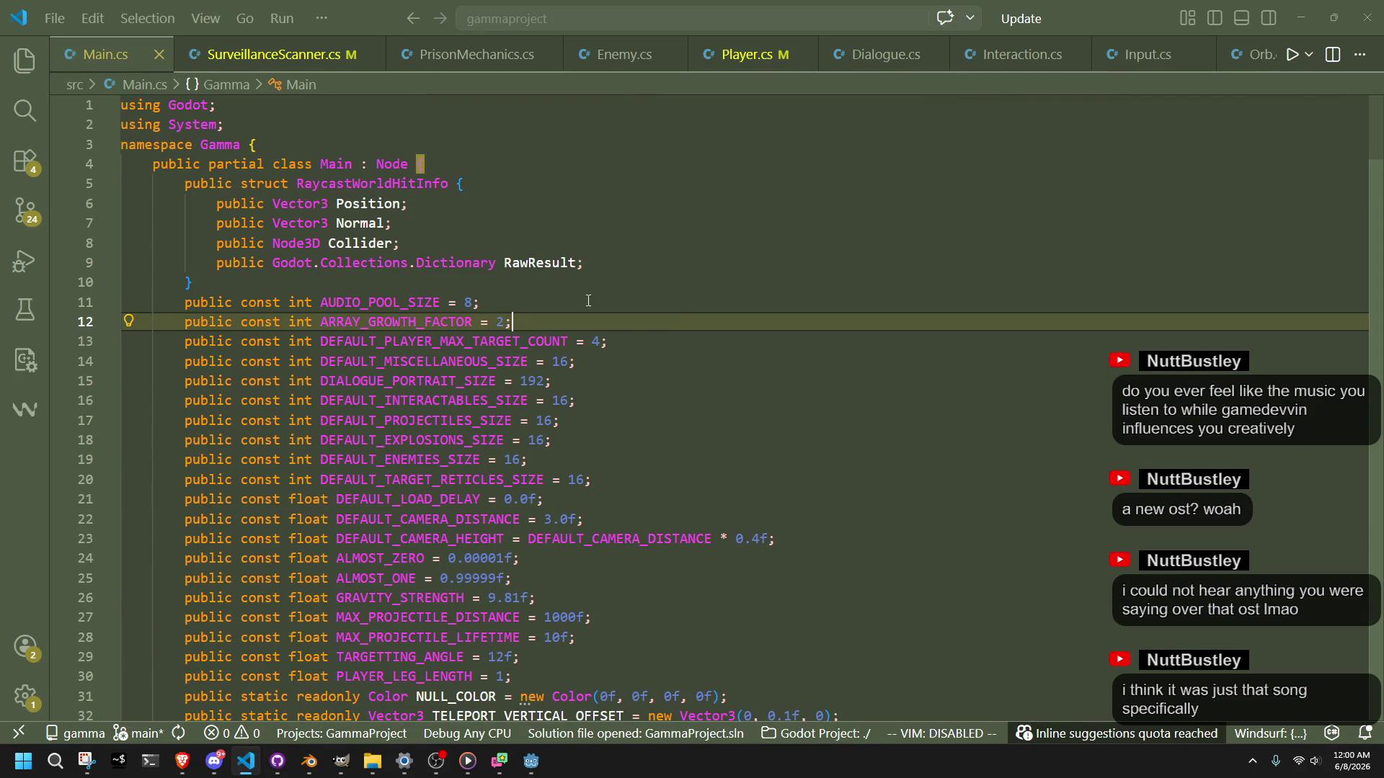
scroll(736, 361, down, 19)
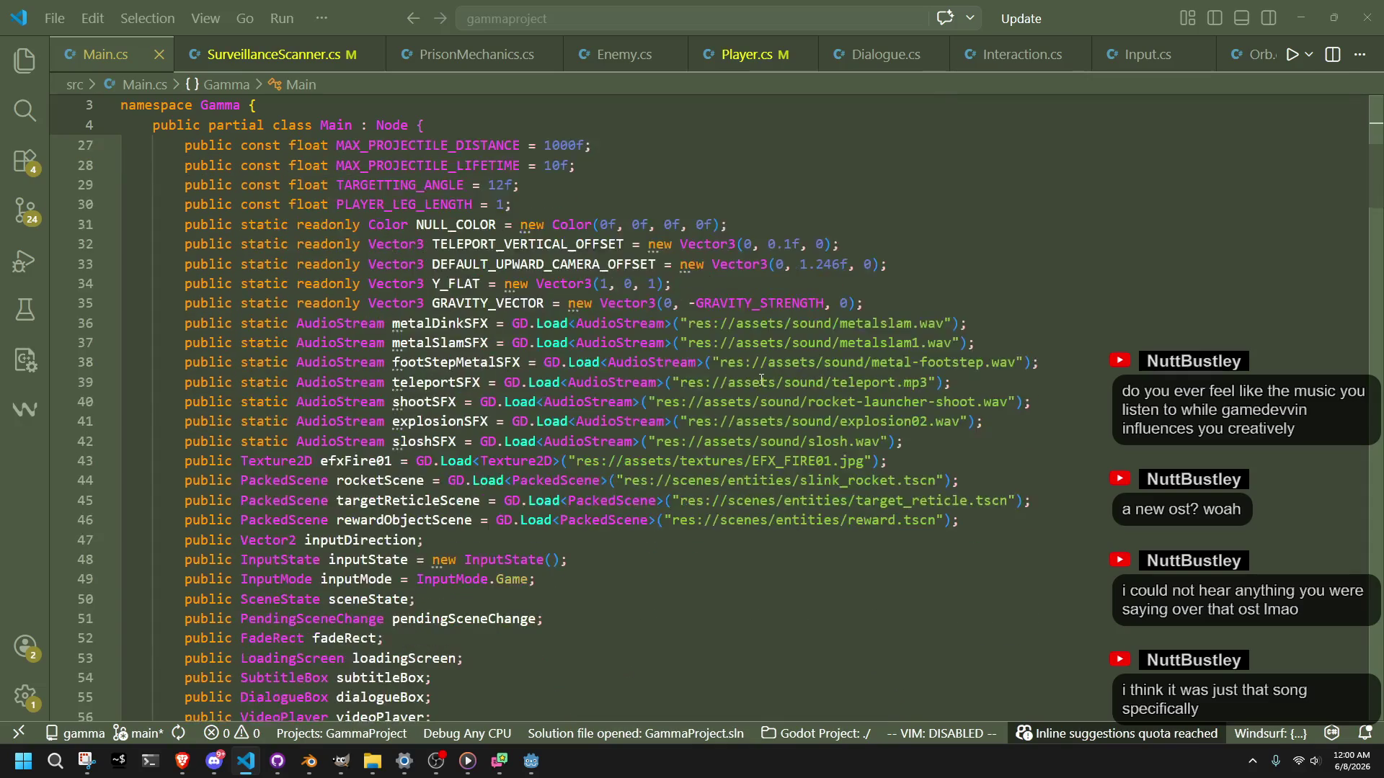
scroll(761, 380, down, 7)
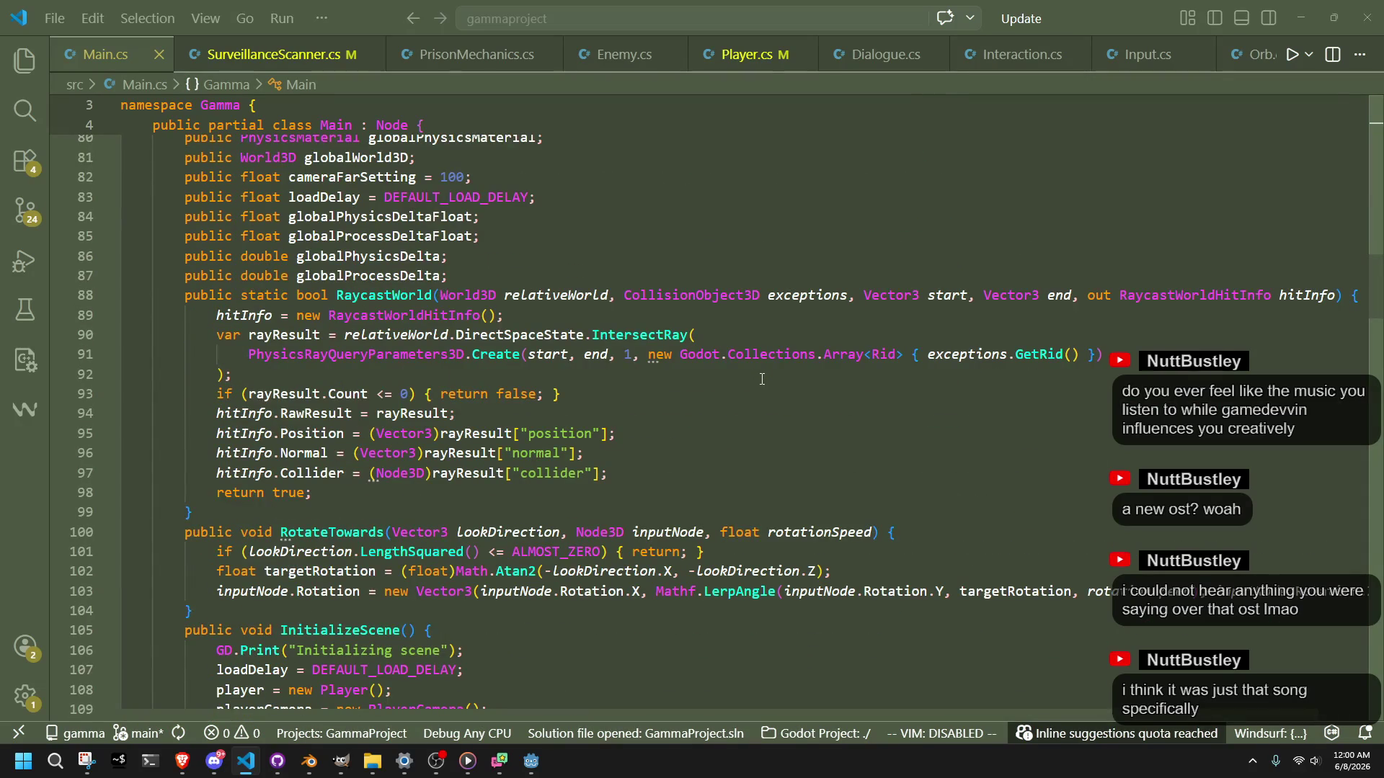
scroll(762, 379, down, 6)
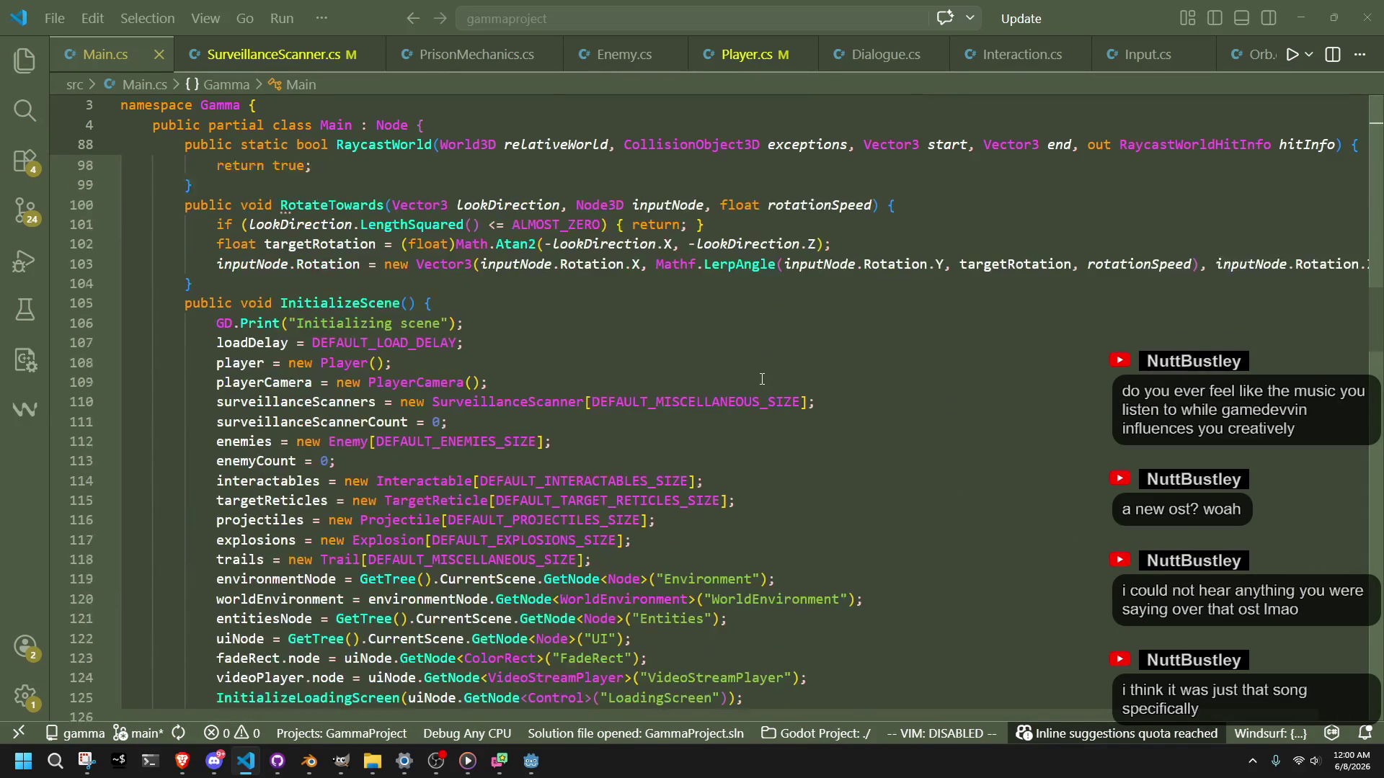
scroll(762, 378, down, 3)
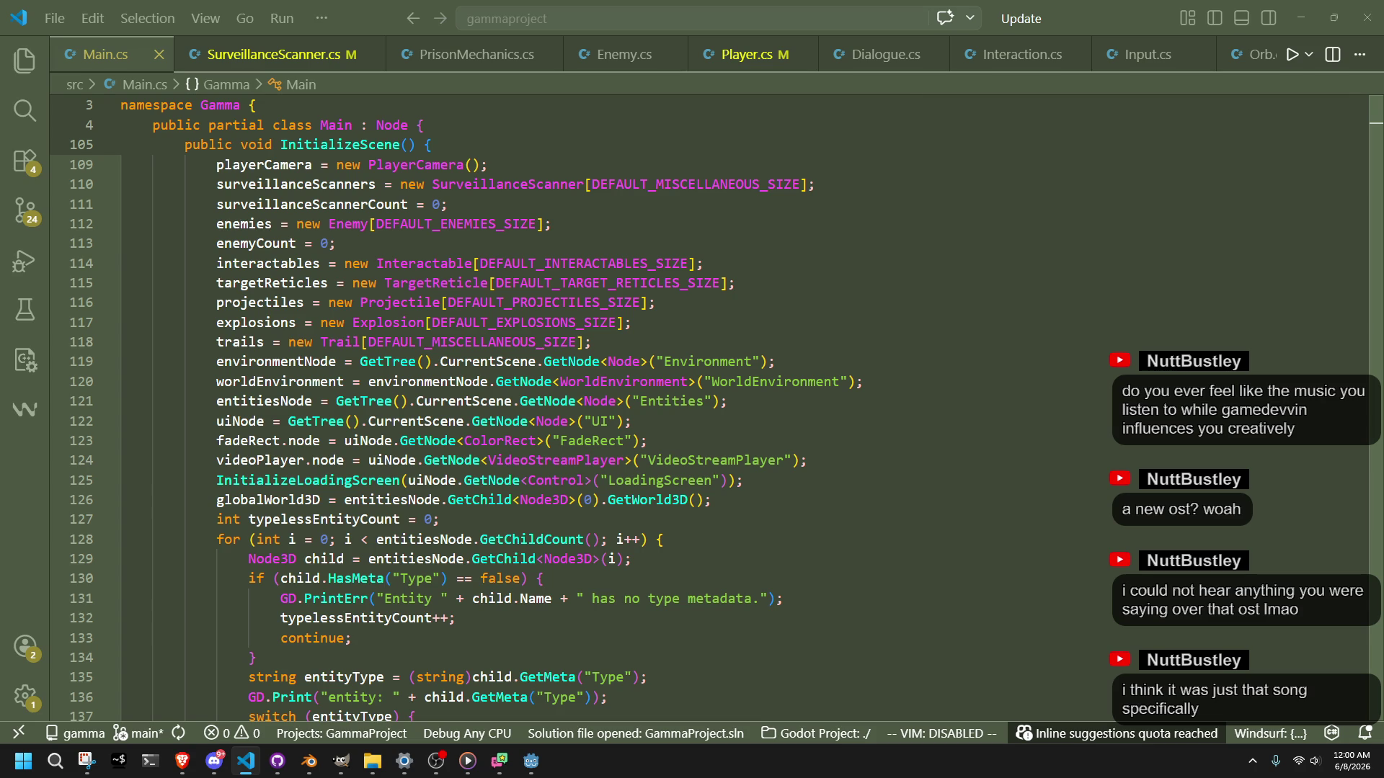
click(971, 559)
key(ctrl+f)
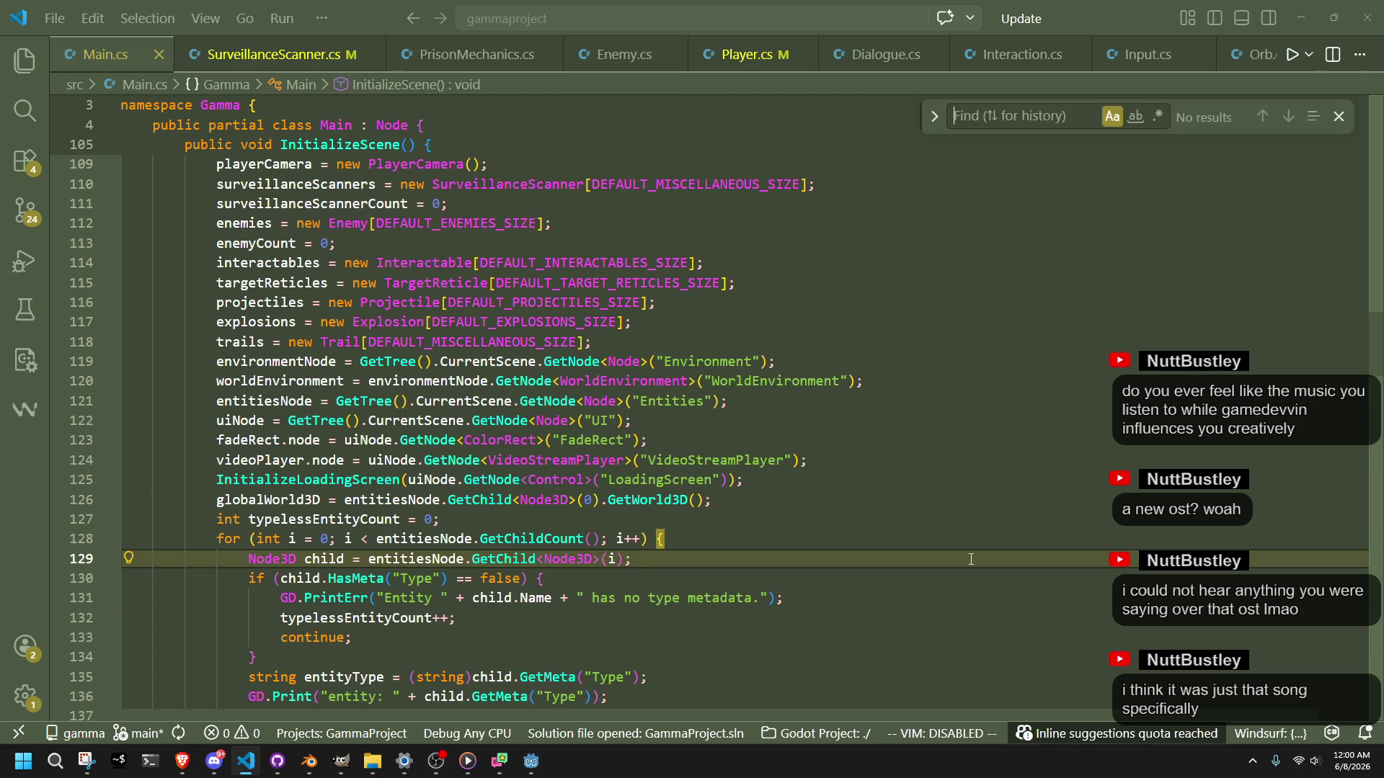
text(new)
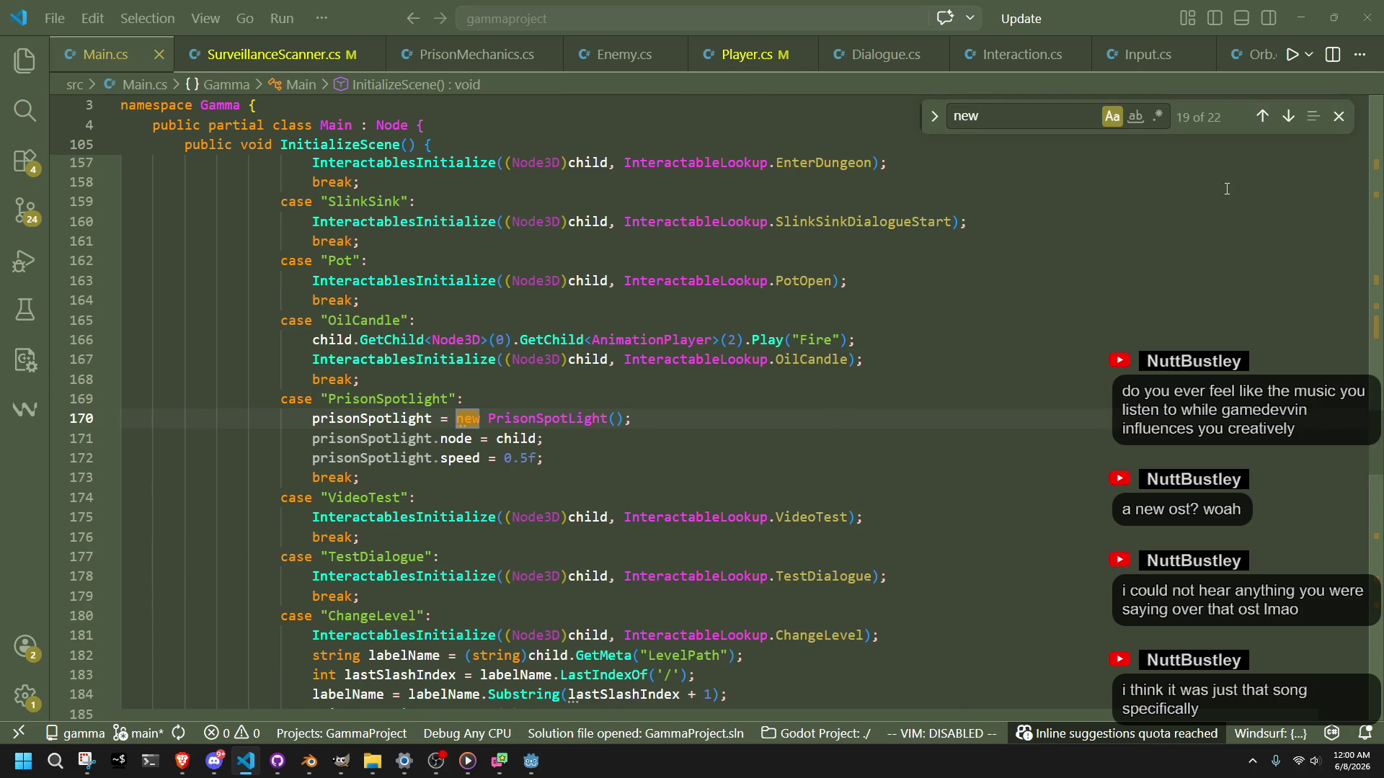
click(1289, 119)
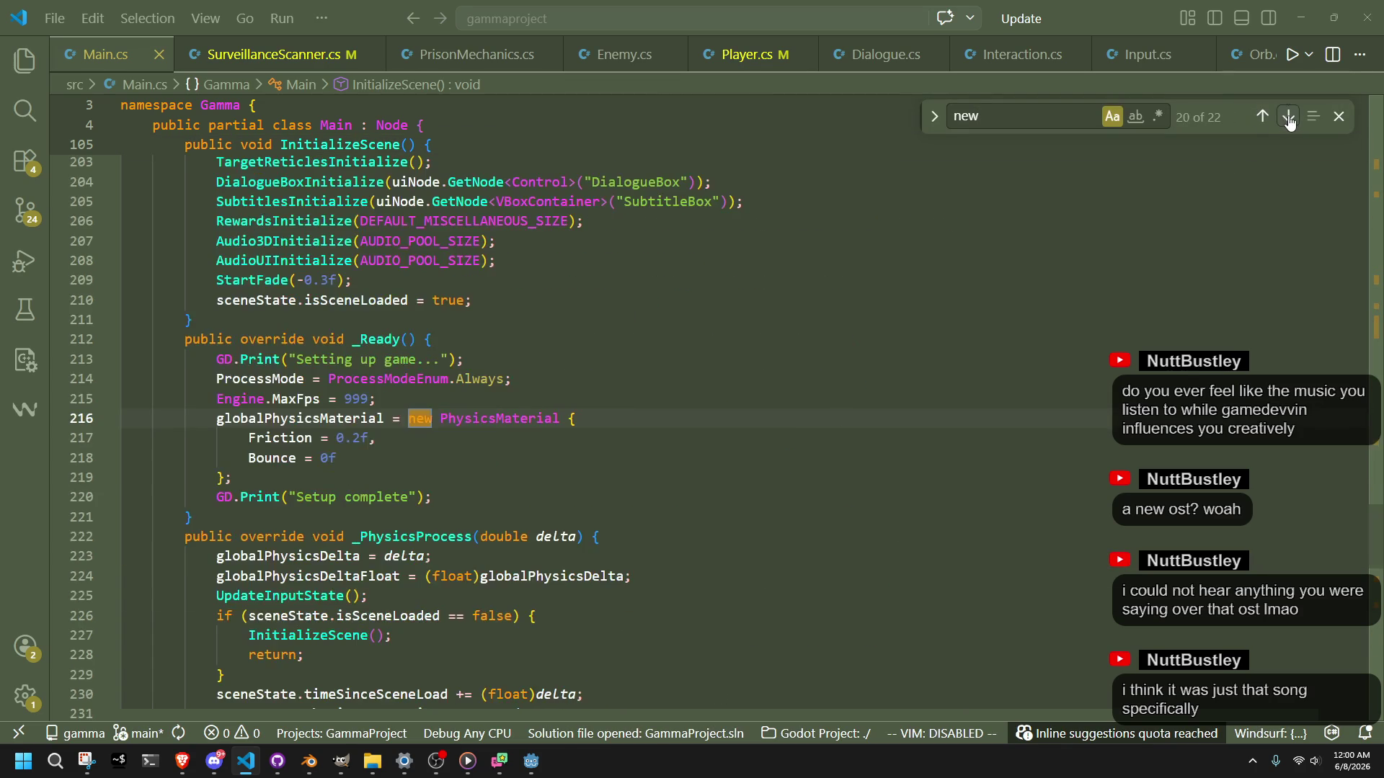
click(1289, 119)
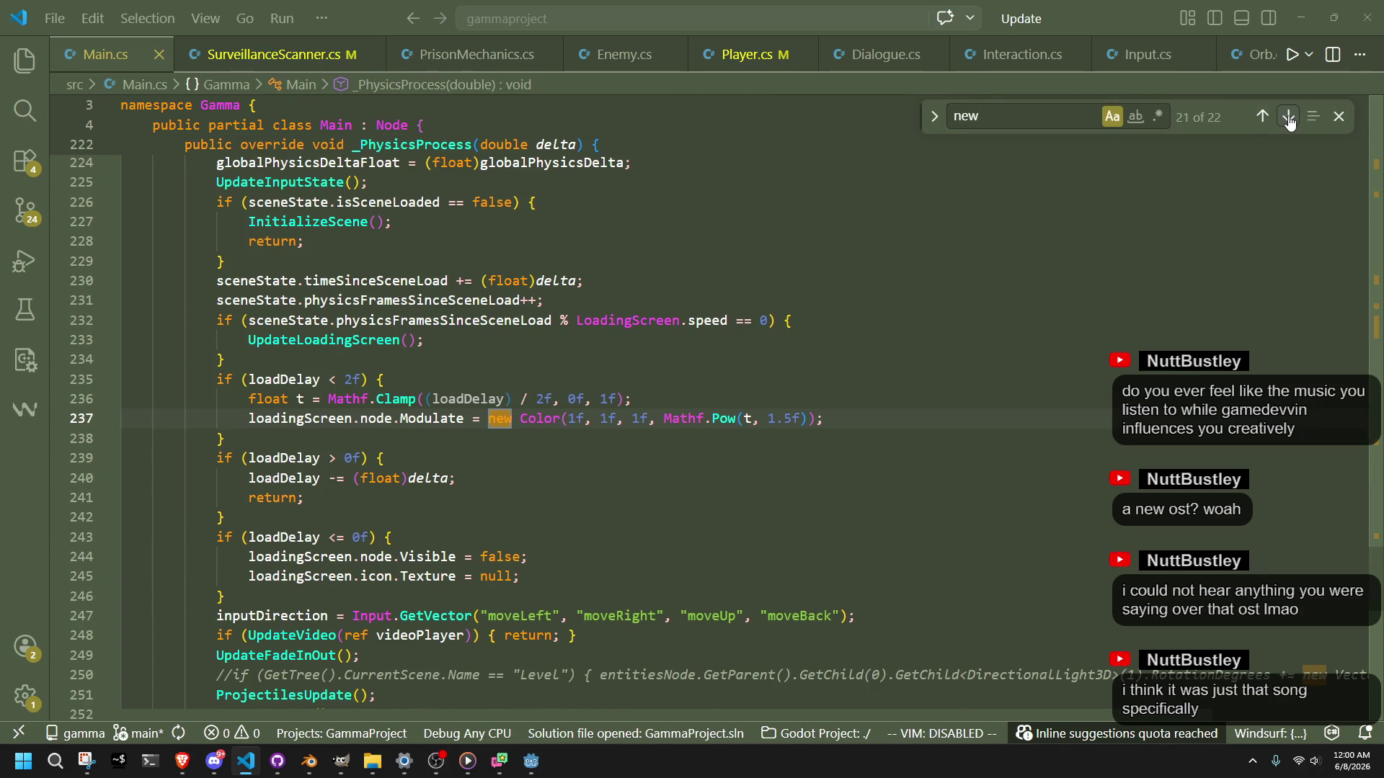
click(581, 478)
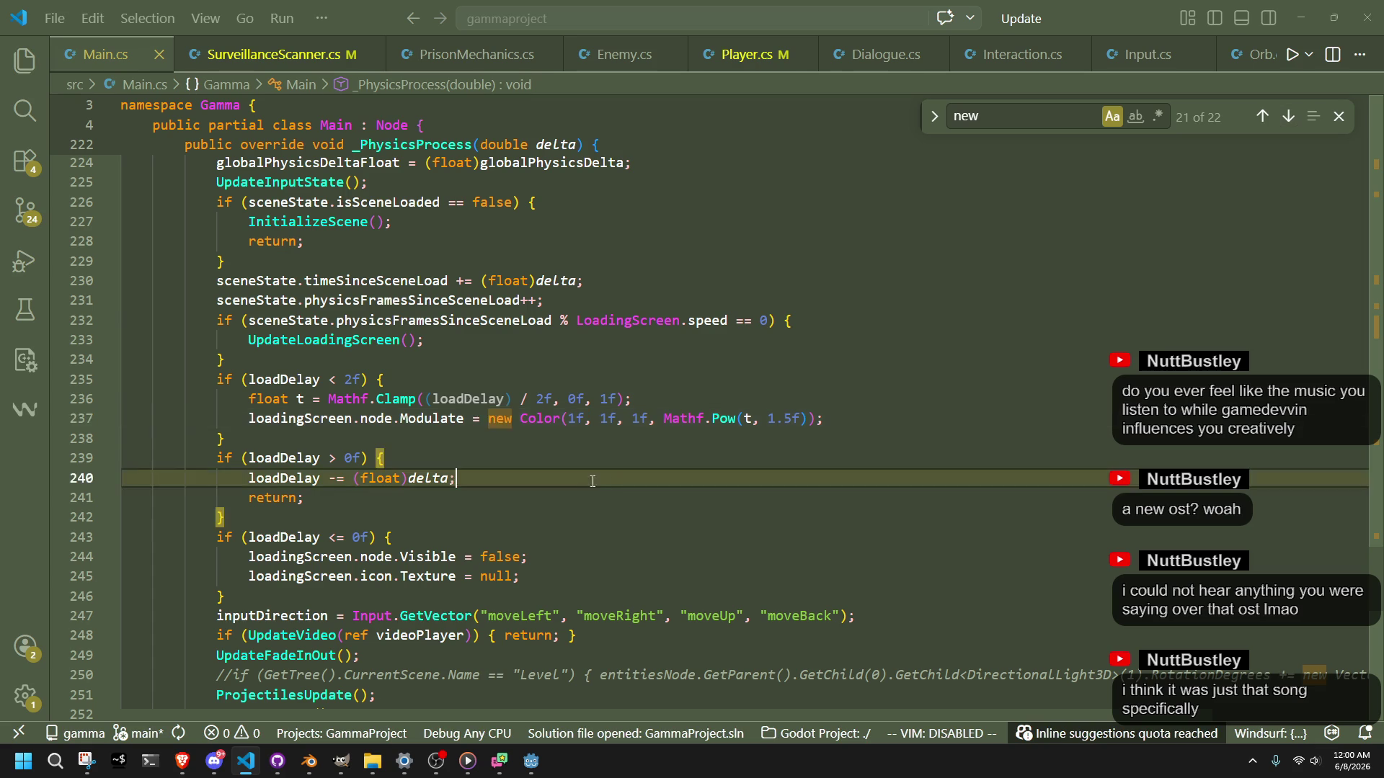
click(750, 419)
double_click(749, 418)
click(753, 437)
click(750, 419)
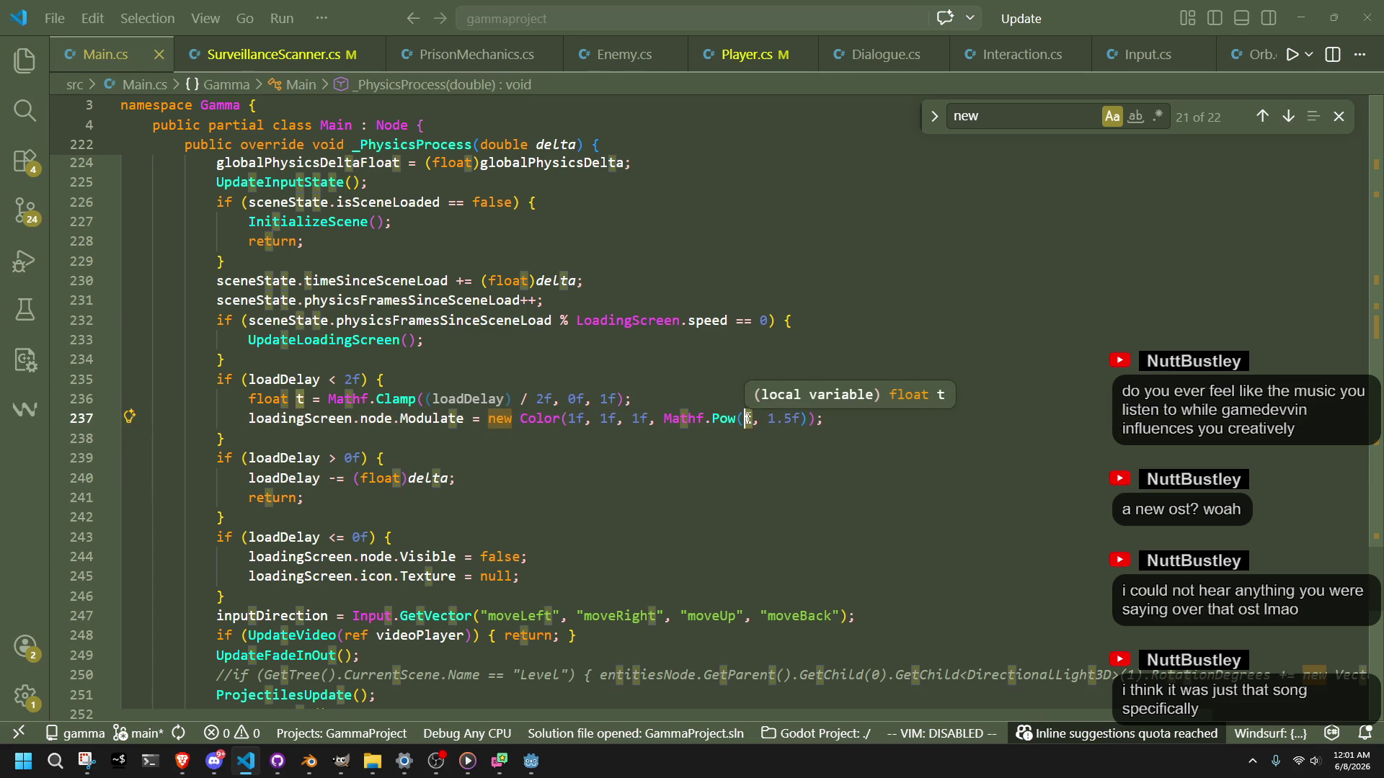
key(Down)
key(Down)
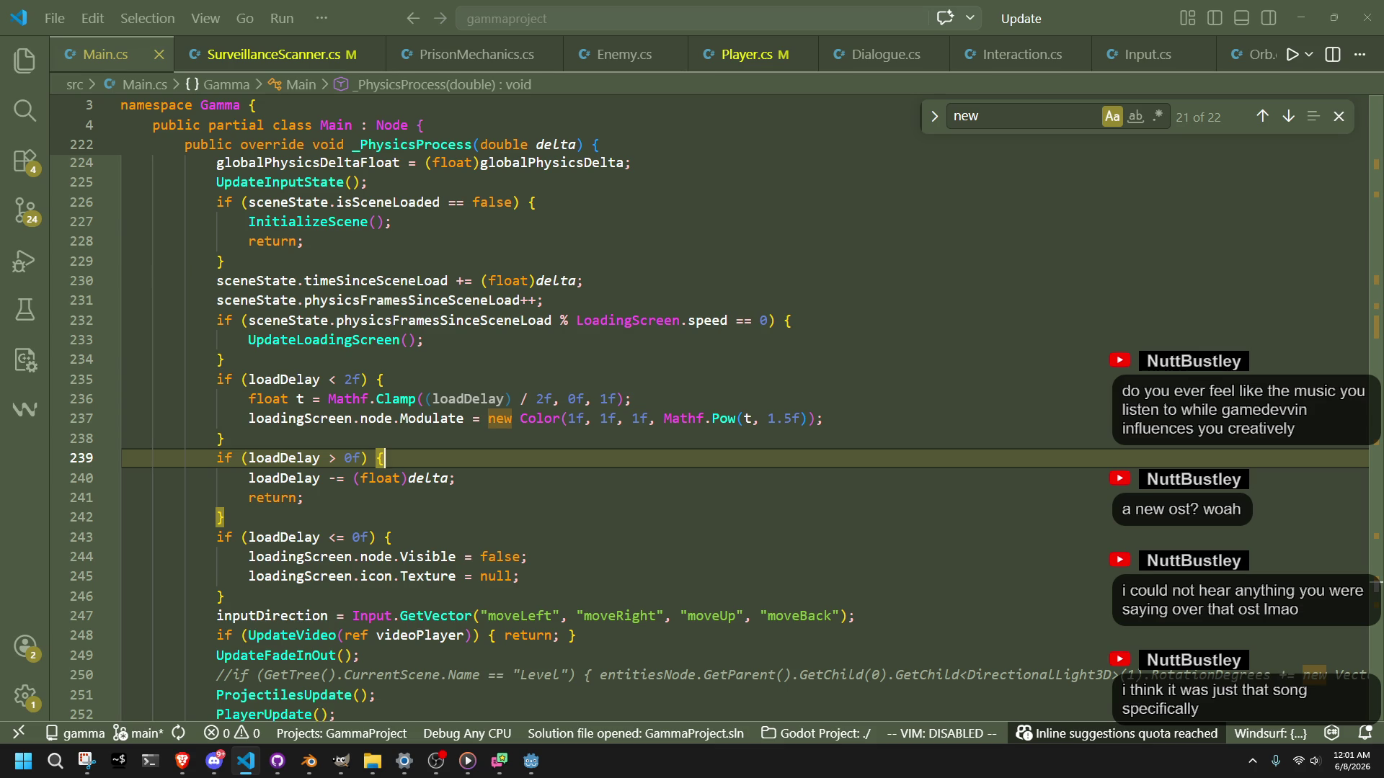
key(alt+Tab)
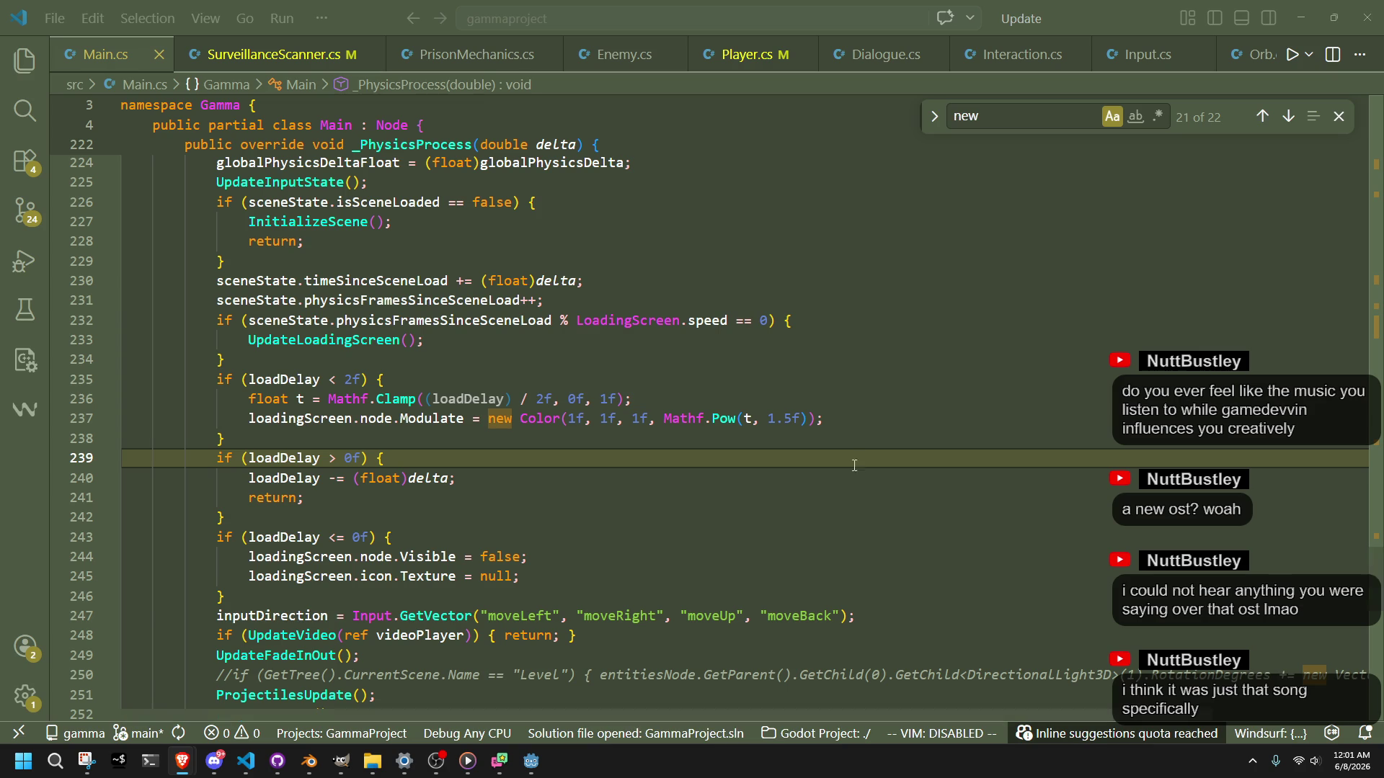
click(351, 513)
scroll(351, 514, down, 10)
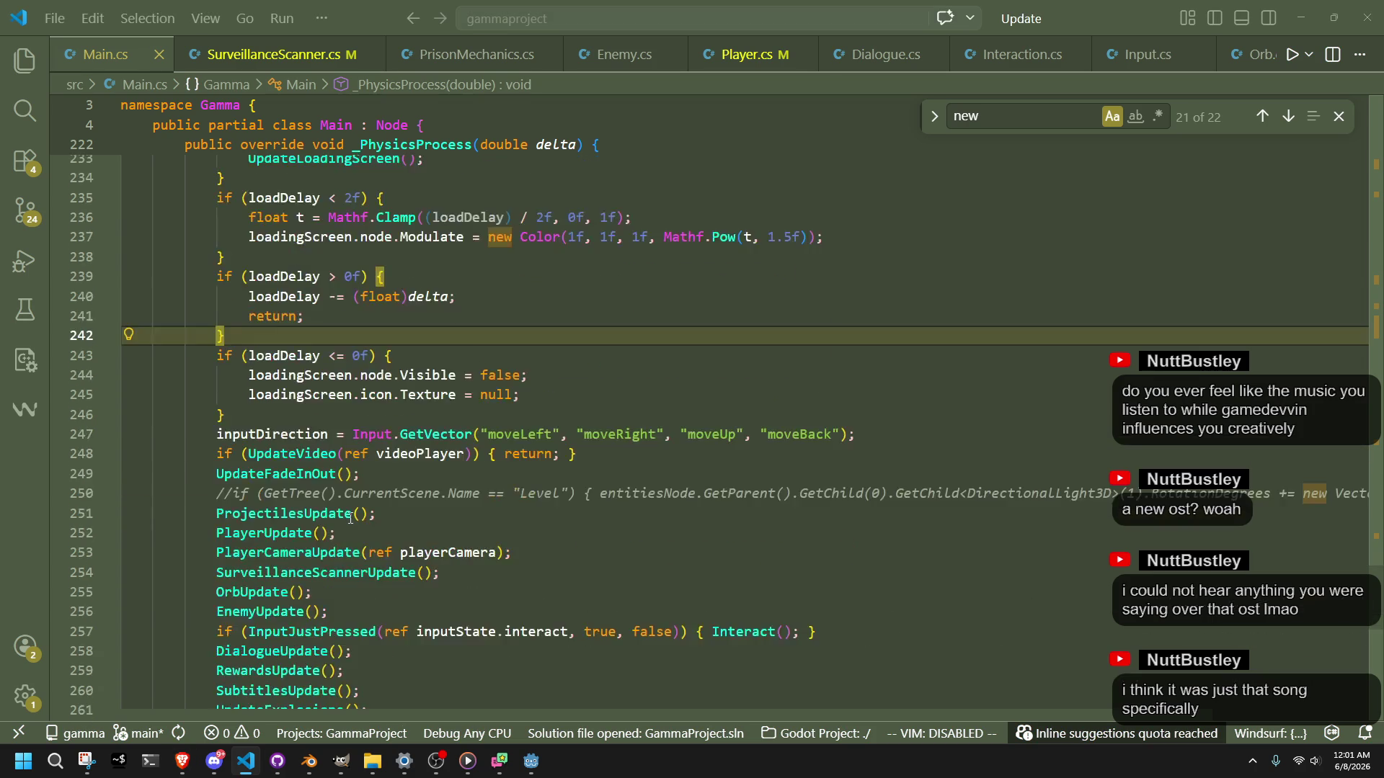
scroll(351, 518, up, 11)
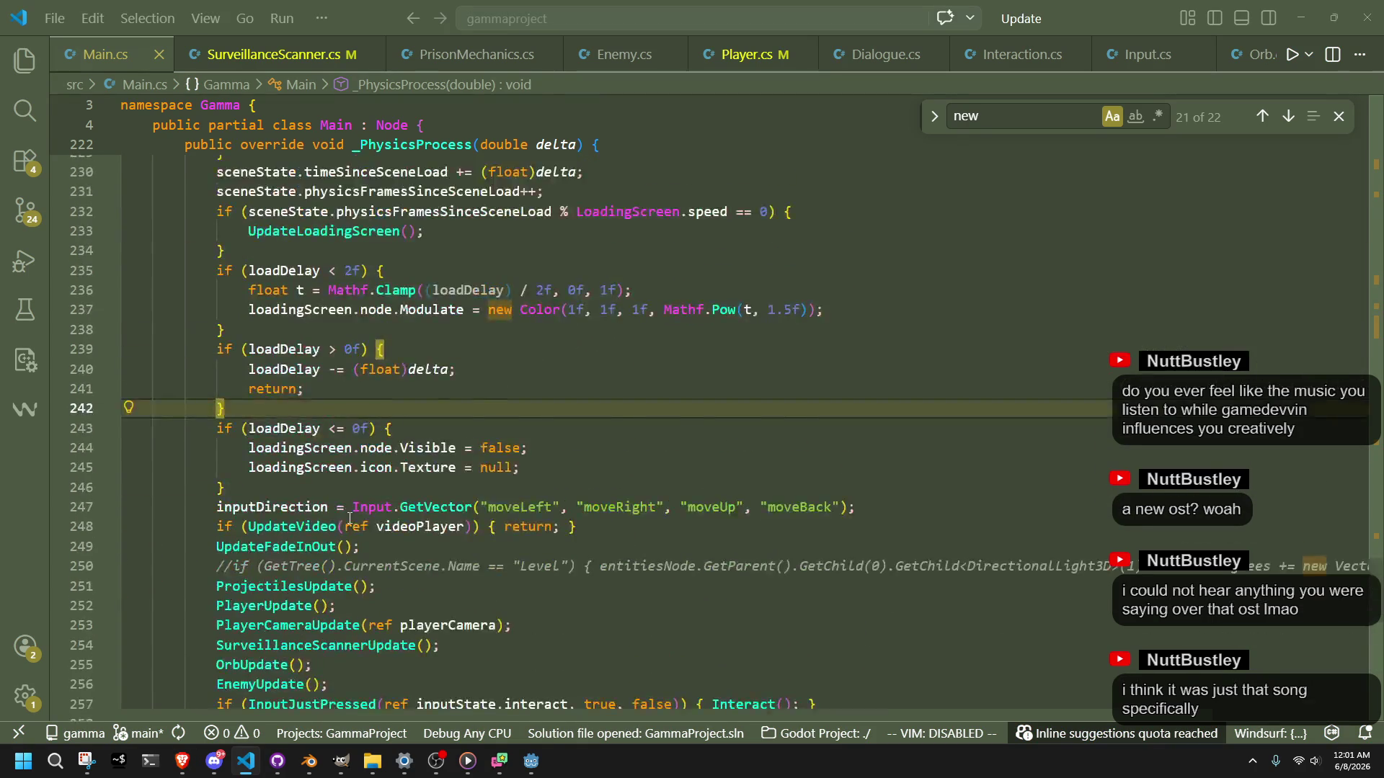
click(498, 493)
double_click(499, 493)
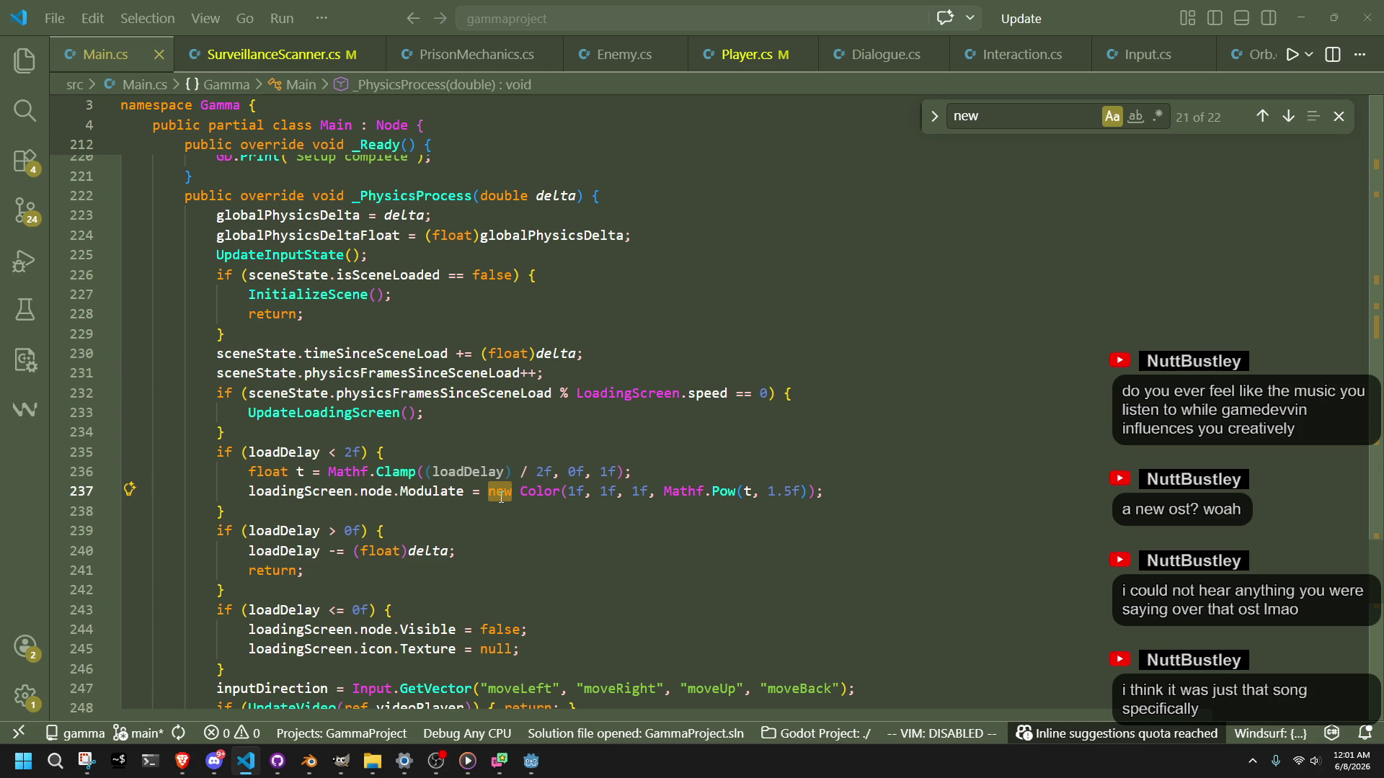
key(BackSpace)
key(BackSpace)
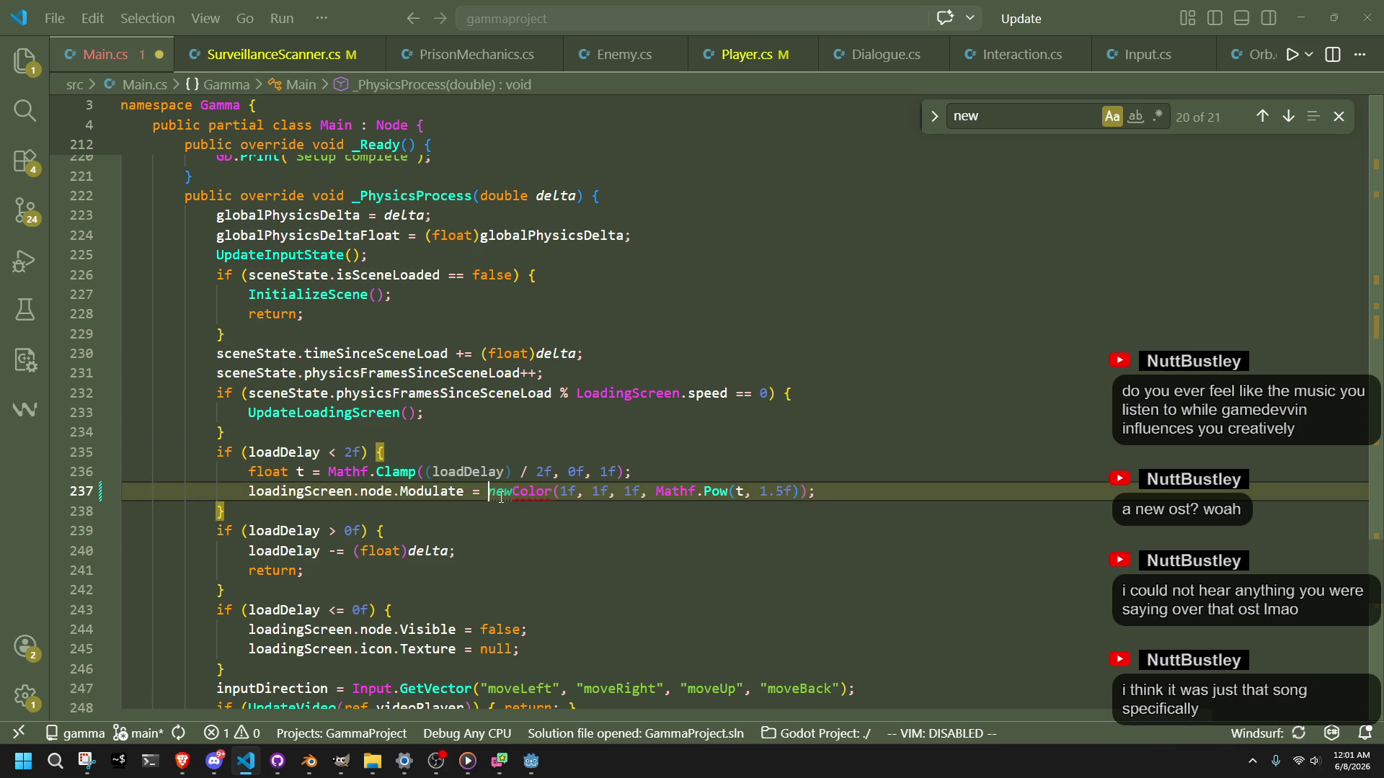
key(Down)
key(Down)
mouse_move(501, 491)
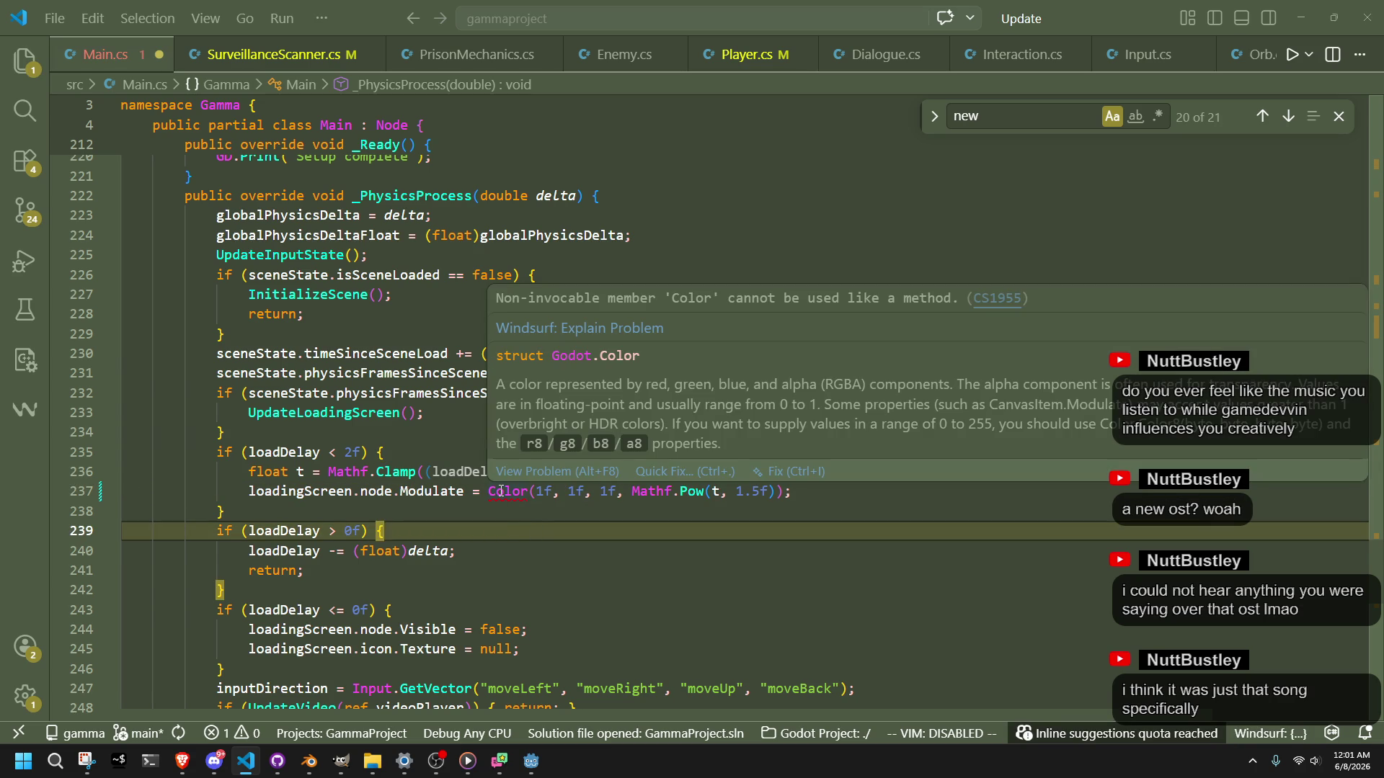
click(491, 518)
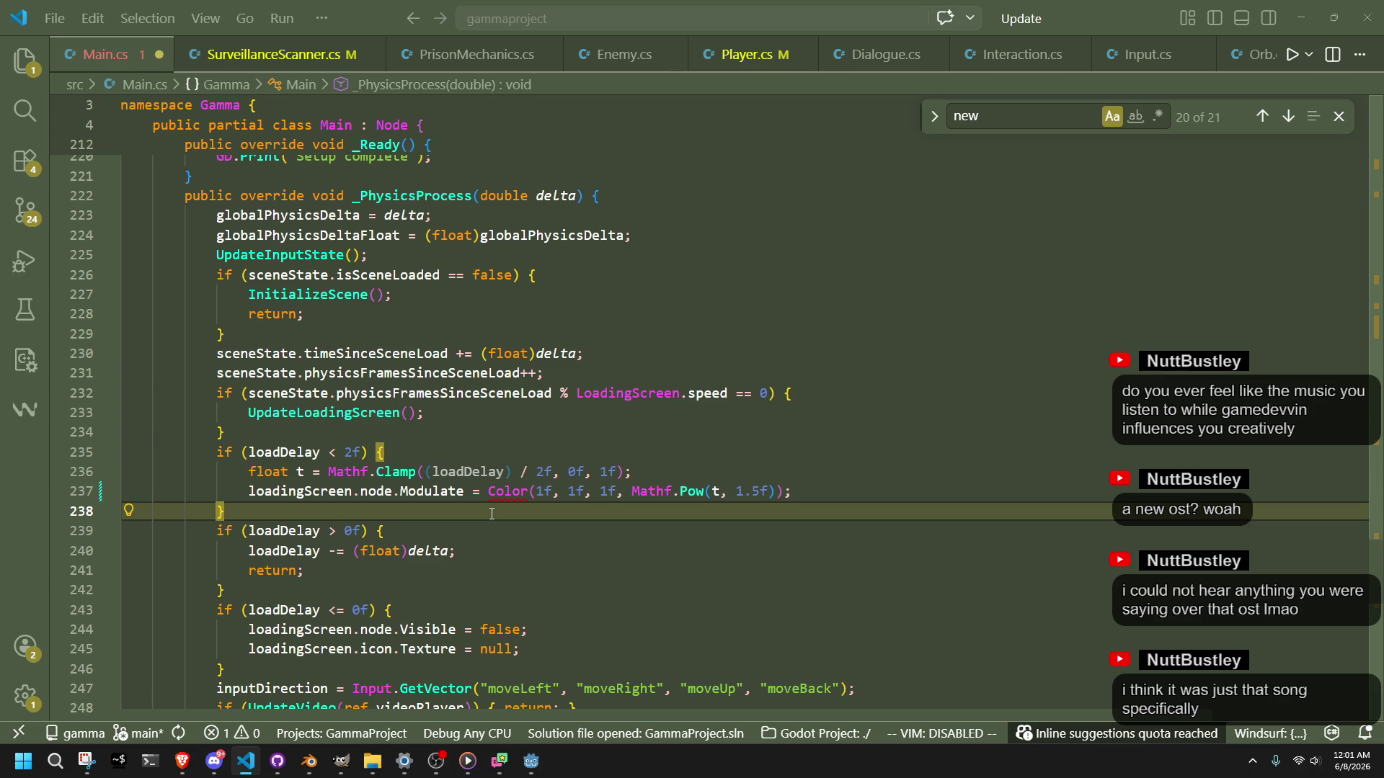
click(488, 491)
text(new)
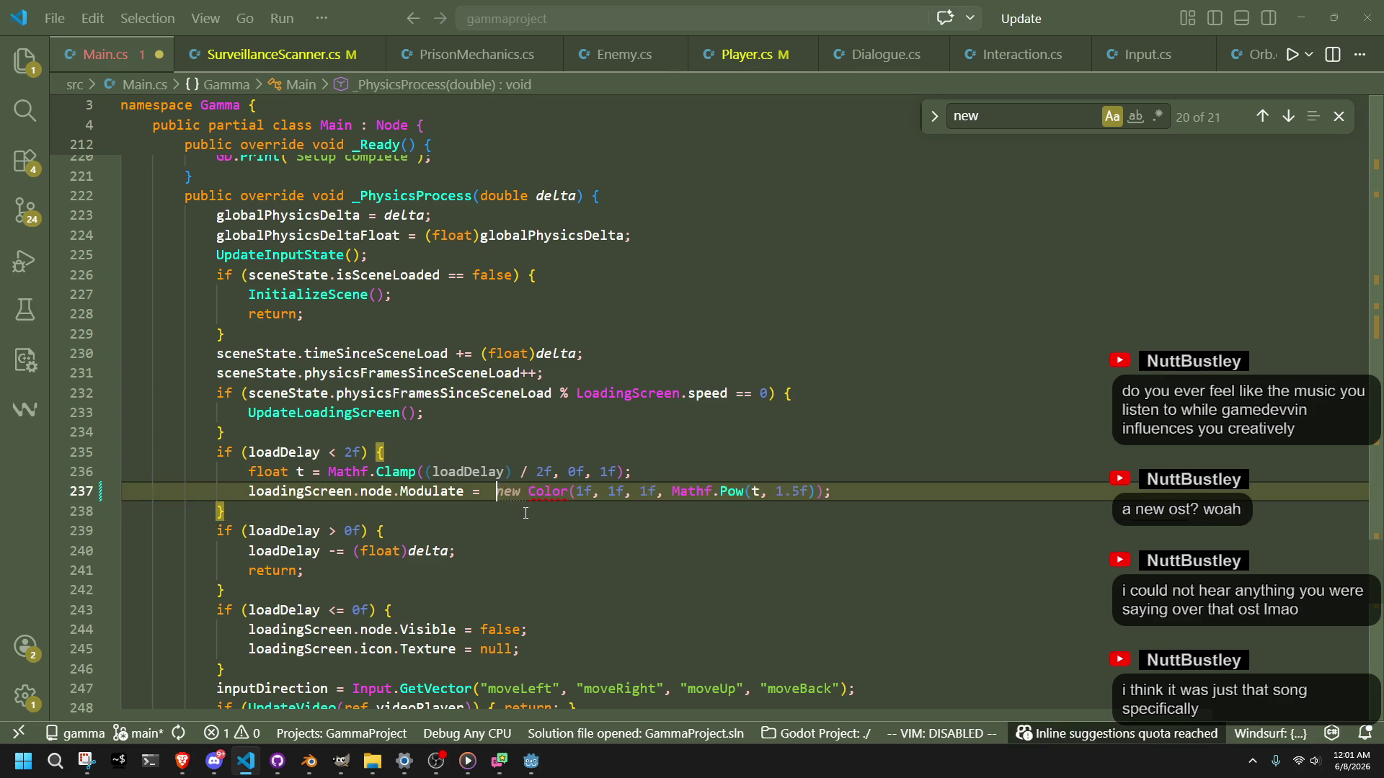
click(490, 513)
click(238, 590)
mouse_move(238, 669)
mouse_down()
mouse_move(121, 539)
mouse_move(78, 374)
mouse_move(78, 390)
mouse_up()
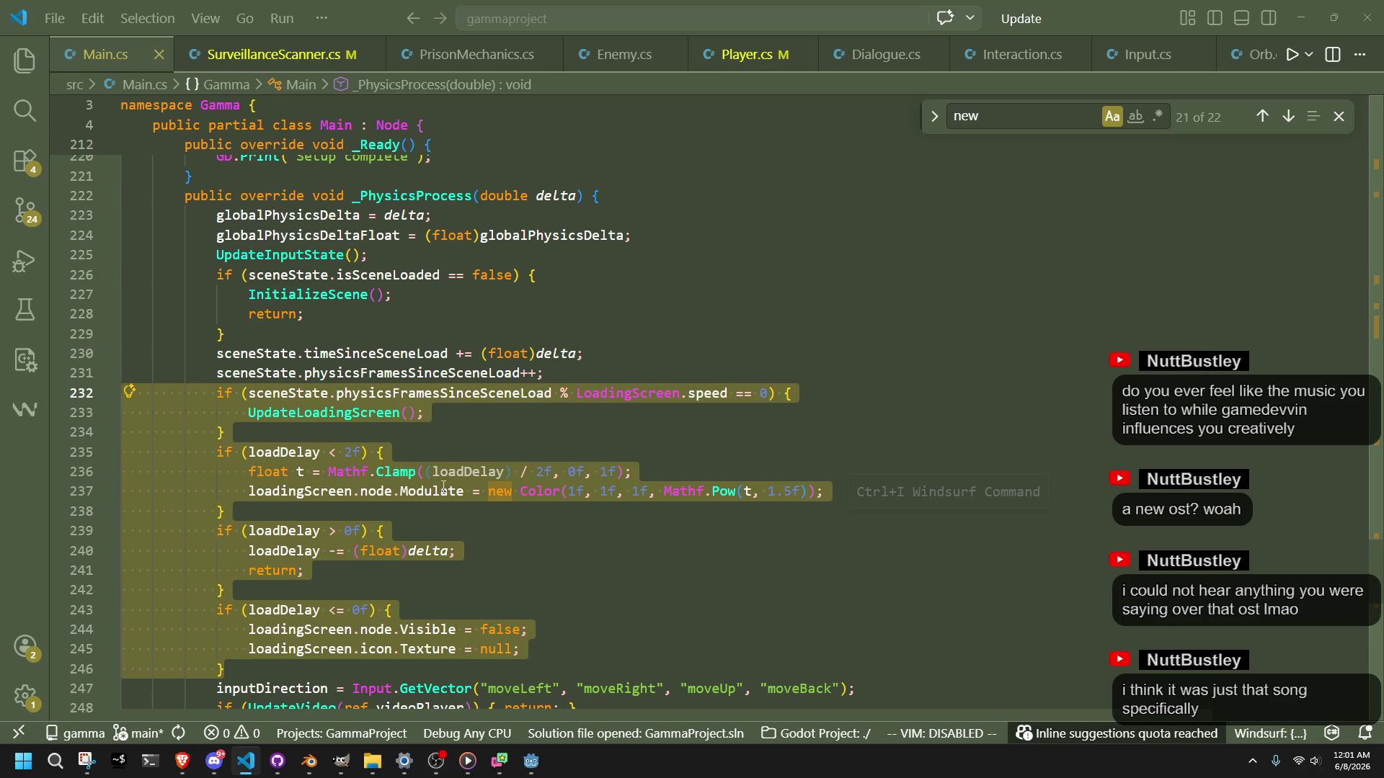
click(688, 595)
key(alt+Tab)
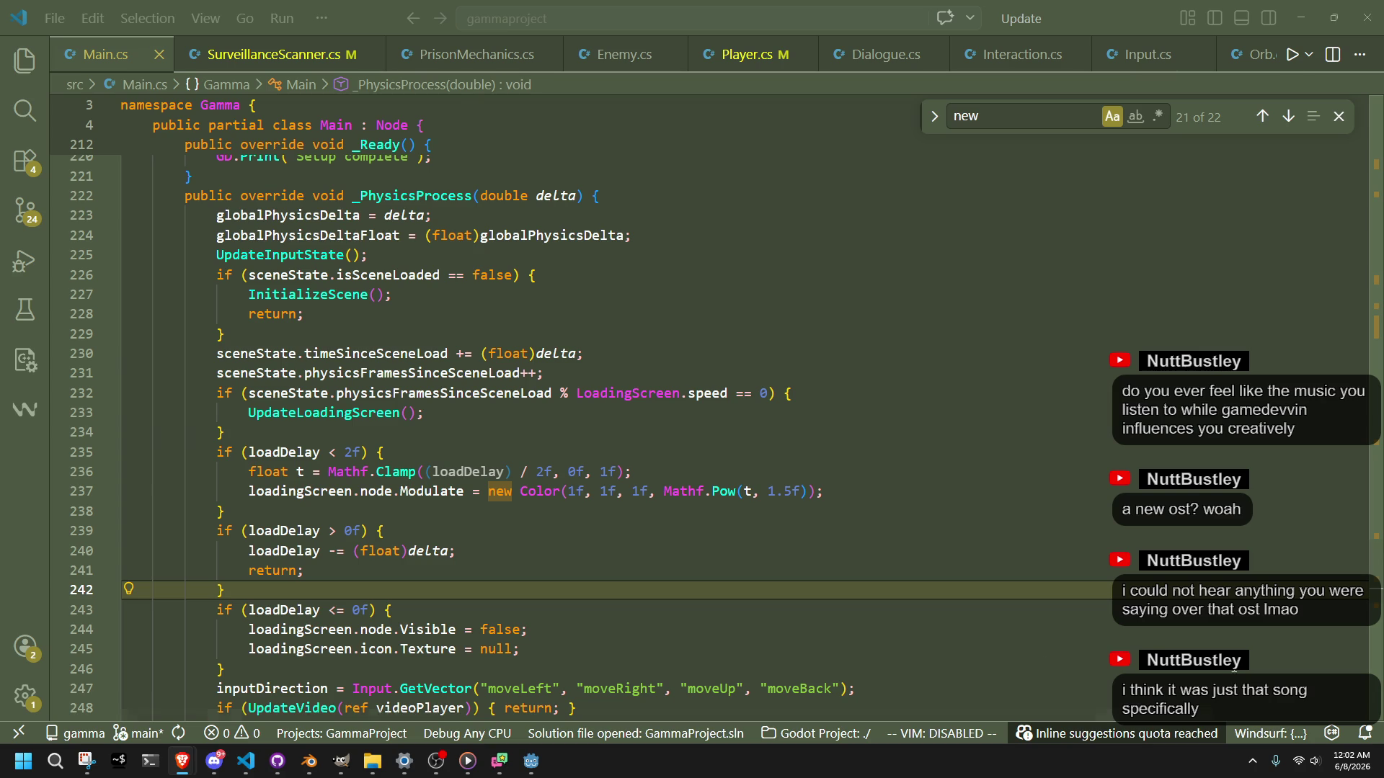
Step: Move the caret around lines 237–239 near the new Color assignment, checking the browser meanwhile
click(550, 573)
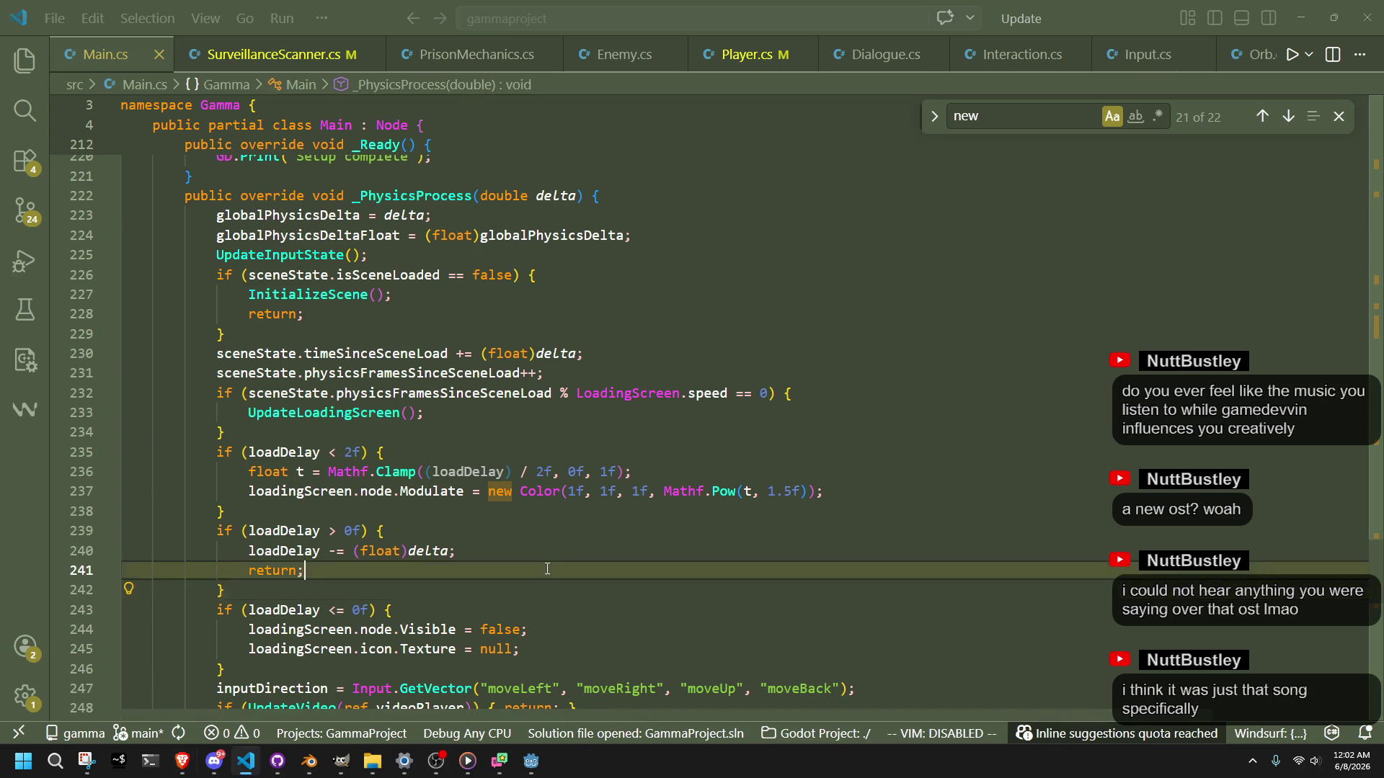
click(508, 511)
click(512, 491)
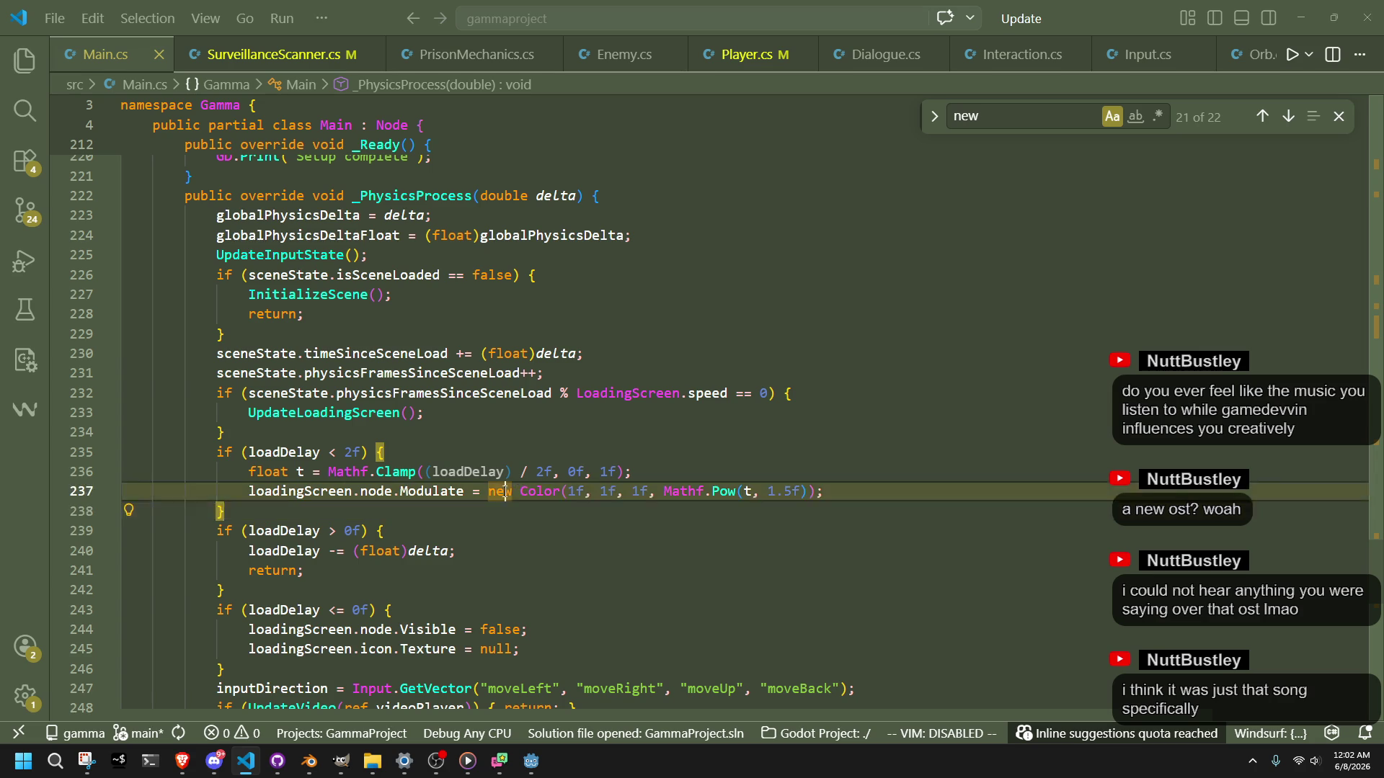
click(566, 541)
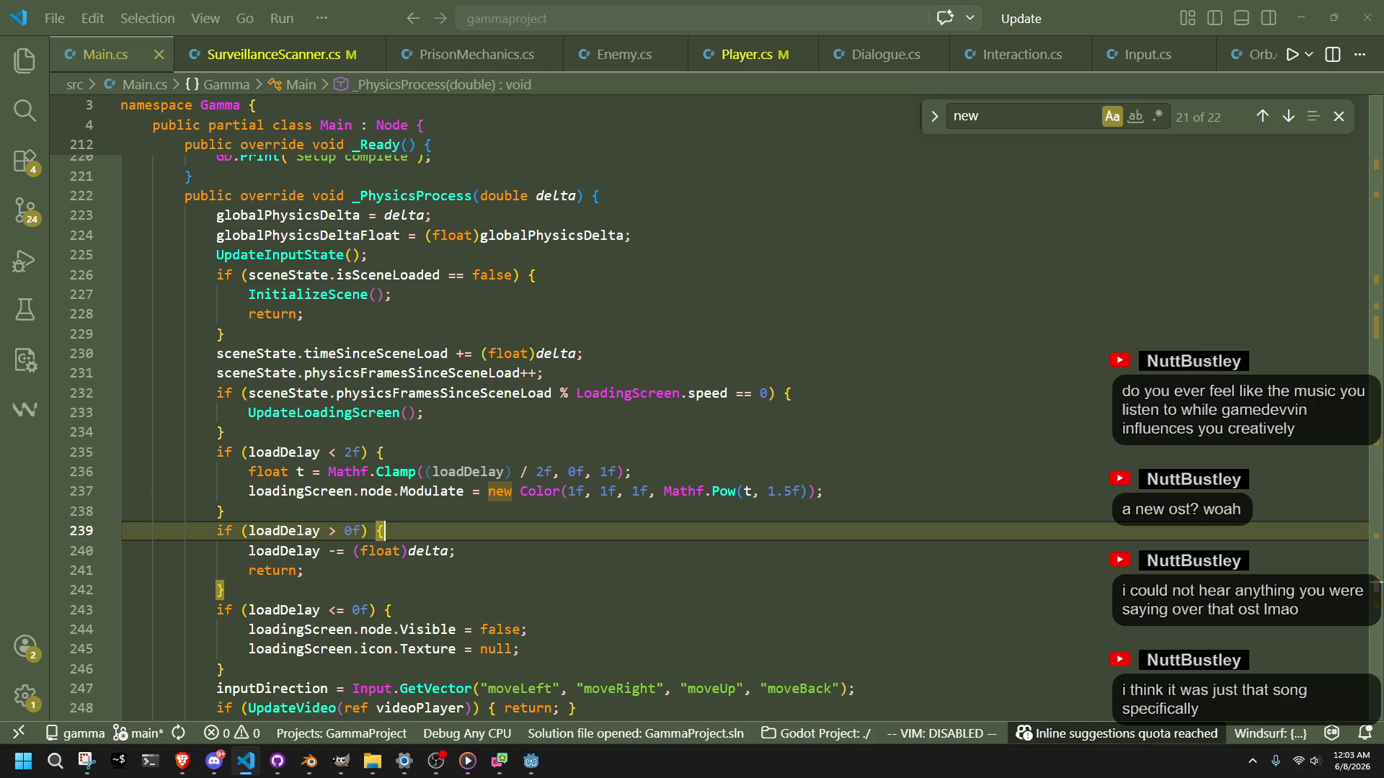
key(alt+Tab)
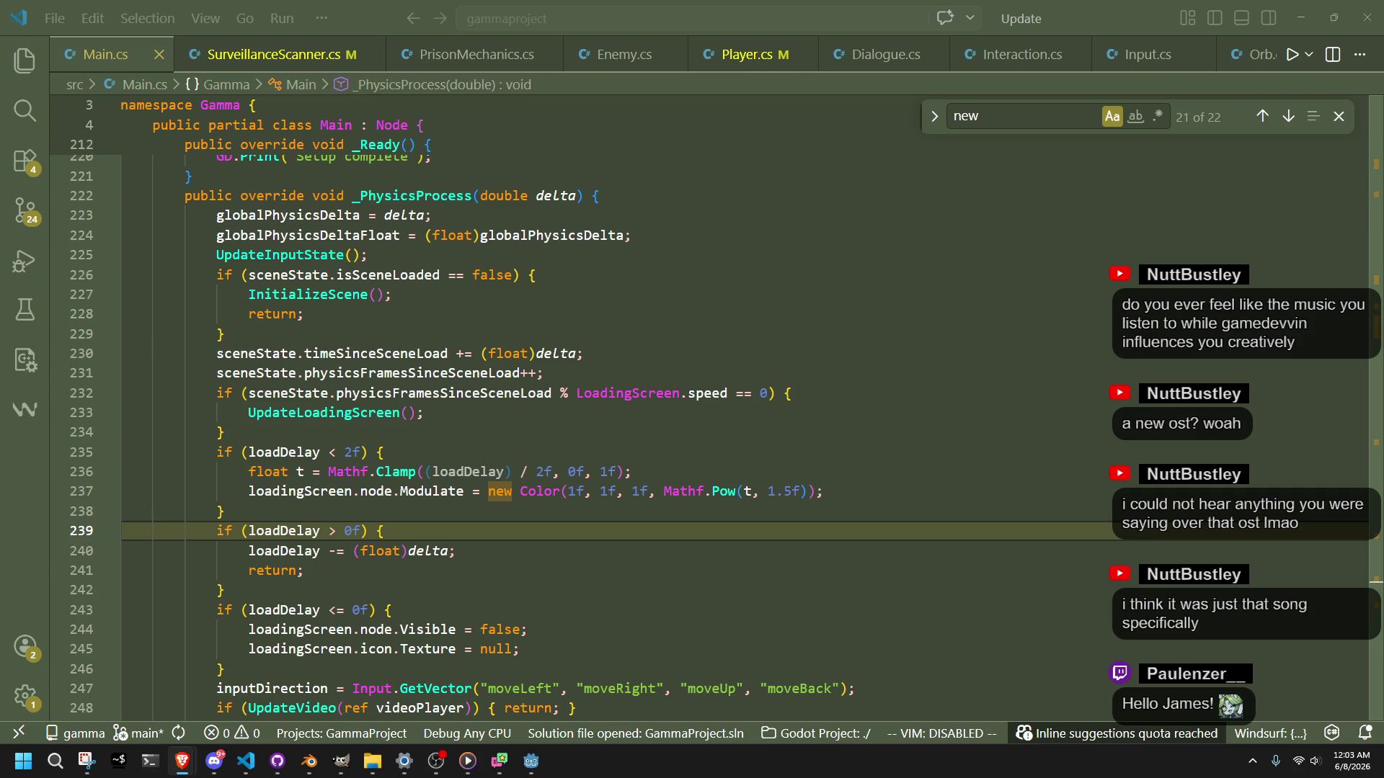
key(Down)
key(Down)
key(Up)
key(Up)
key(Up)
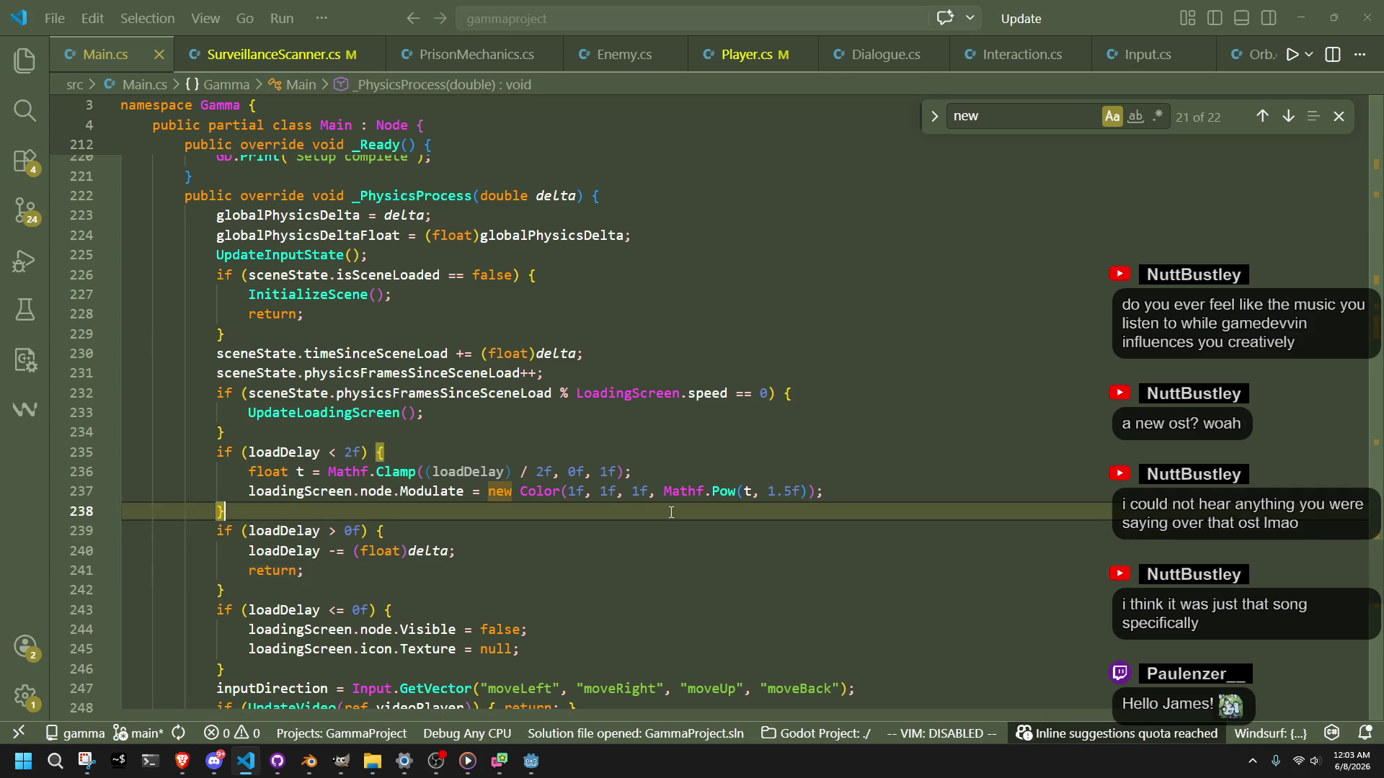
Step: Close the Find widget for 'new' and click through lines 238–241 without editing
click(1338, 118)
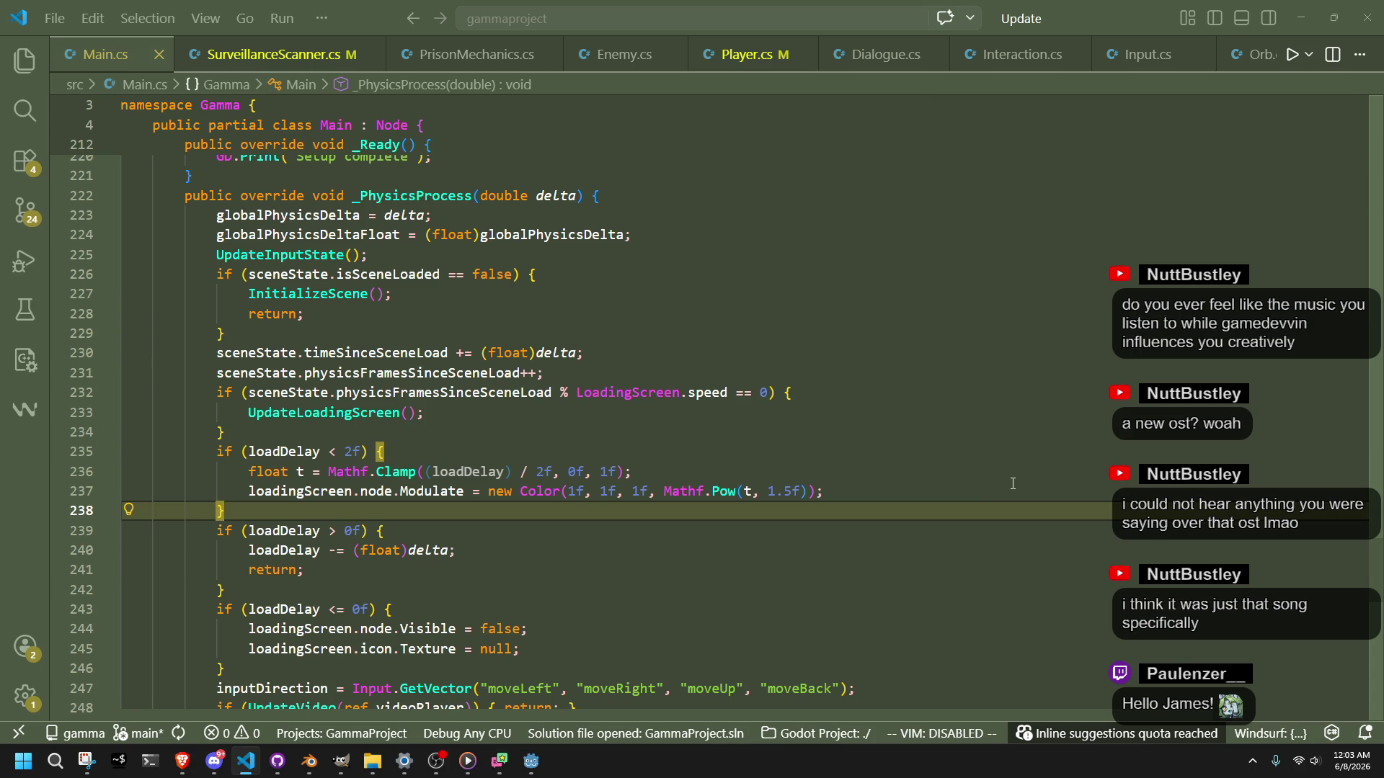
click(865, 561)
click(685, 532)
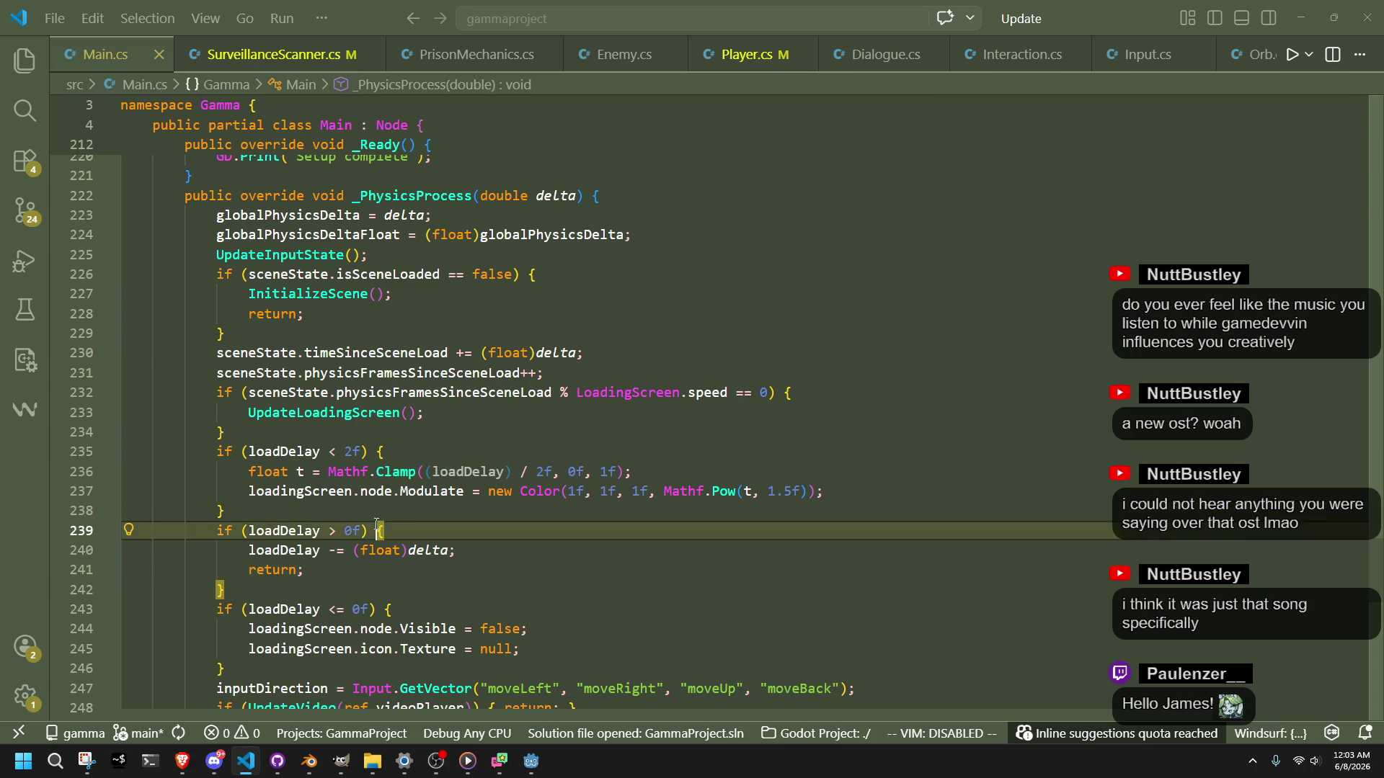
click(511, 506)
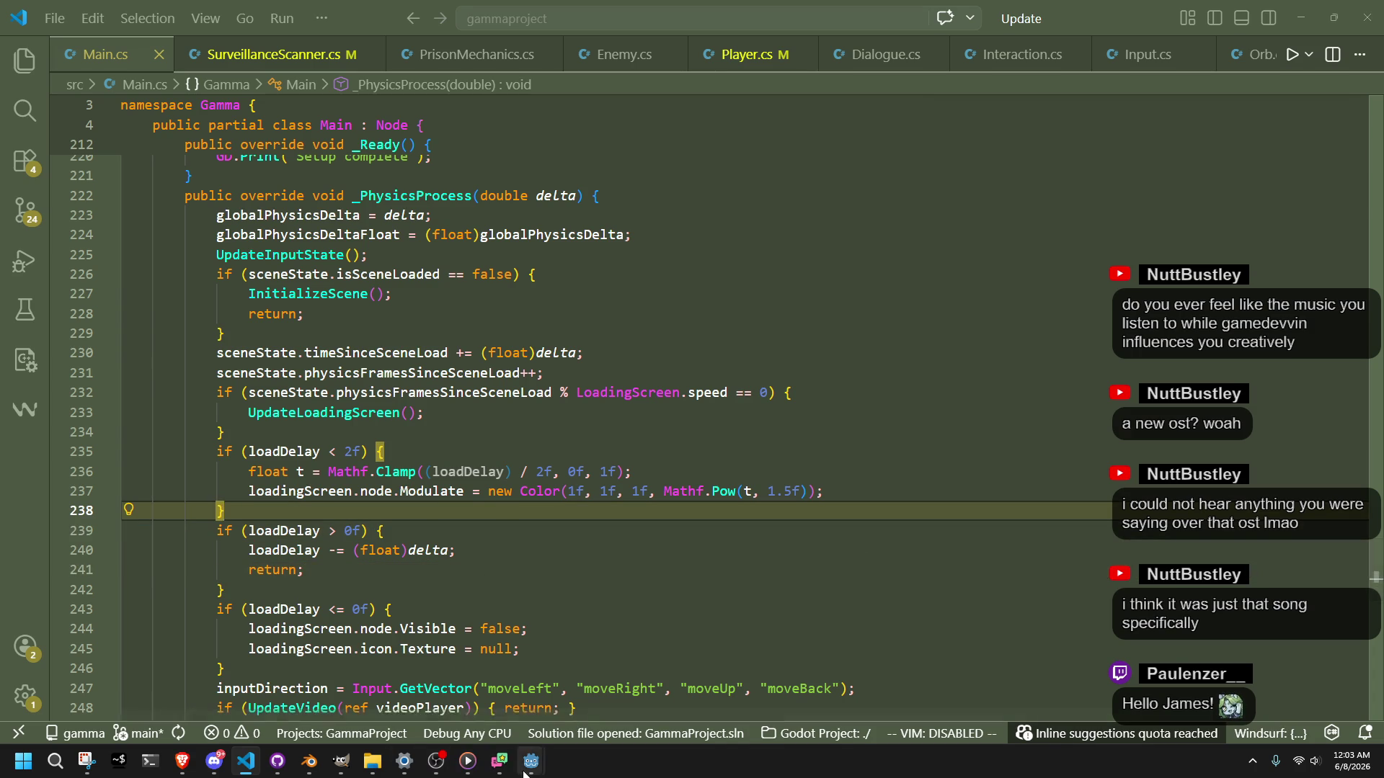
mouse_move(534, 758)
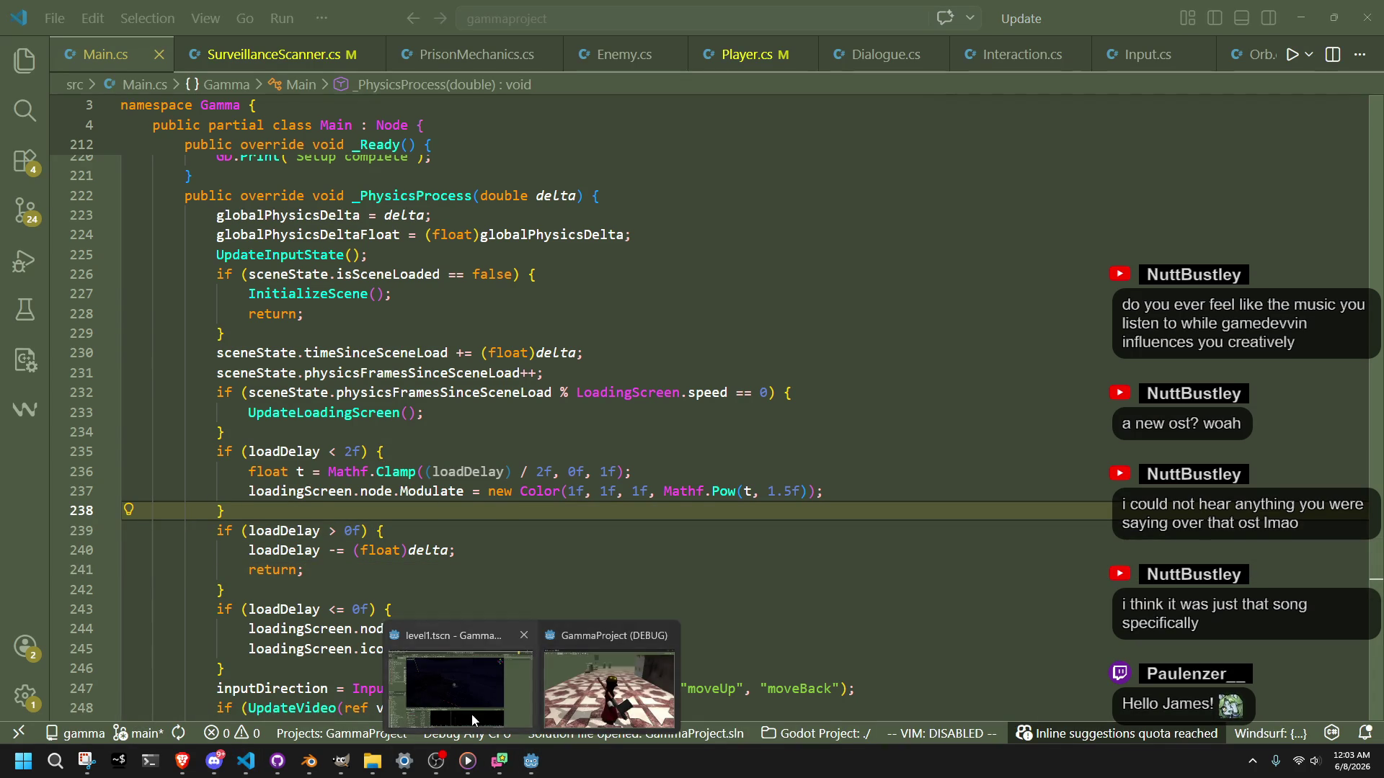
click(461, 670)
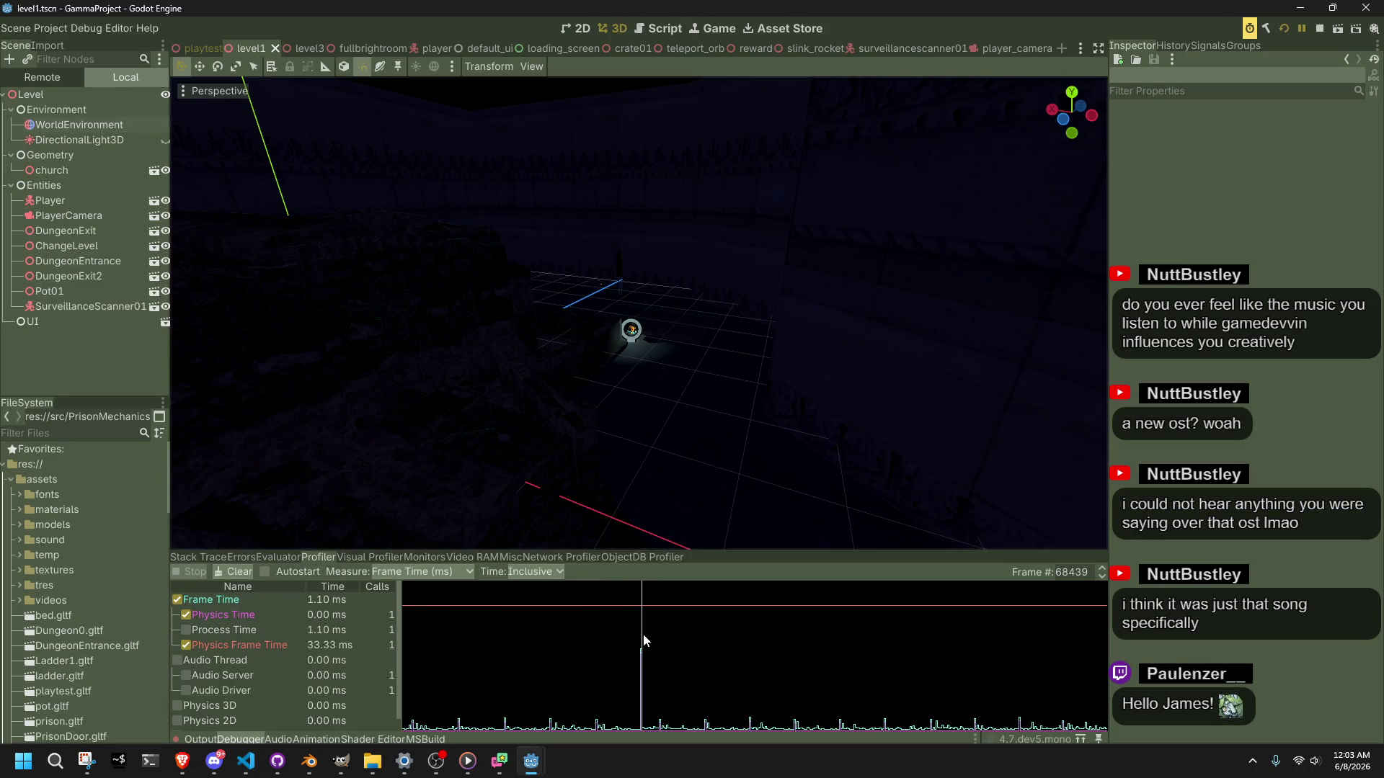
click(642, 635)
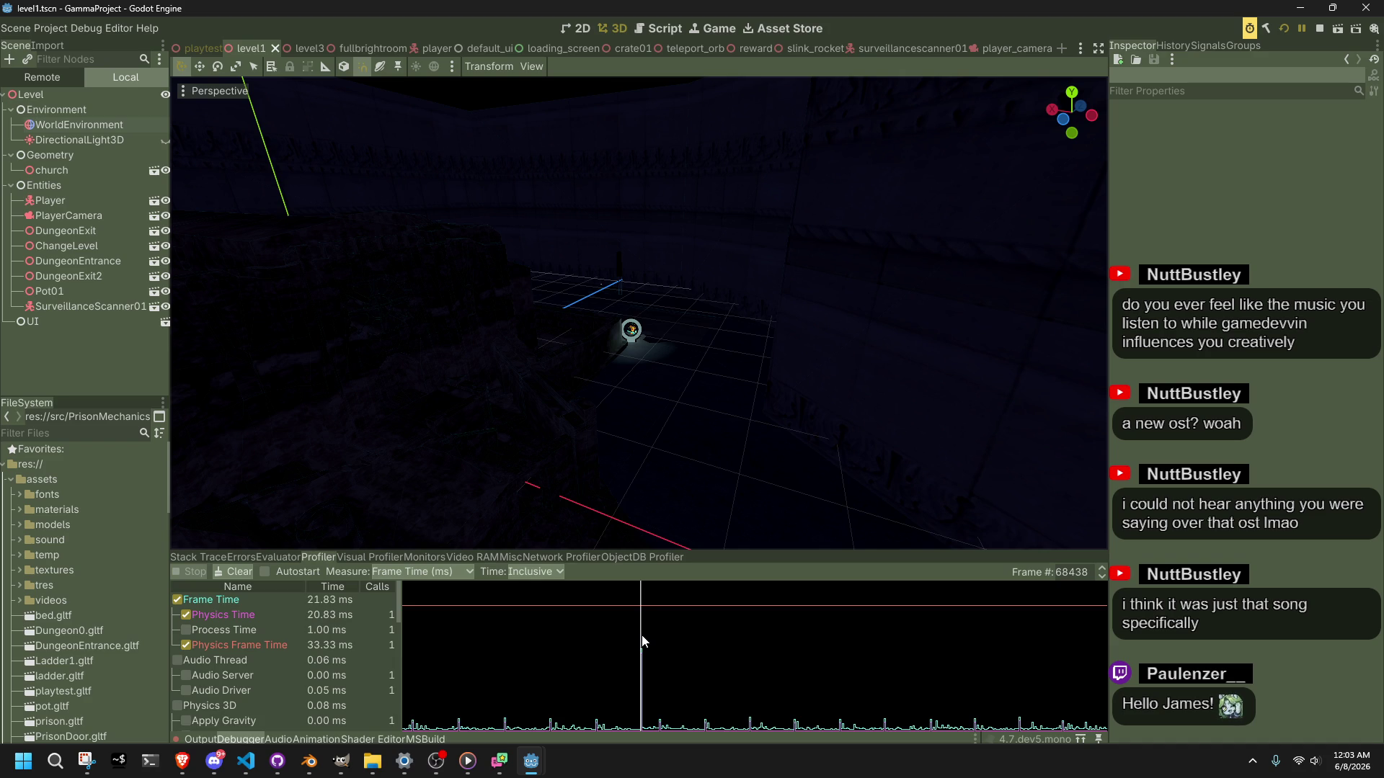
click(643, 637)
mouse_move(643, 637)
mouse_down()
mouse_move(662, 643)
mouse_move(645, 654)
mouse_up()
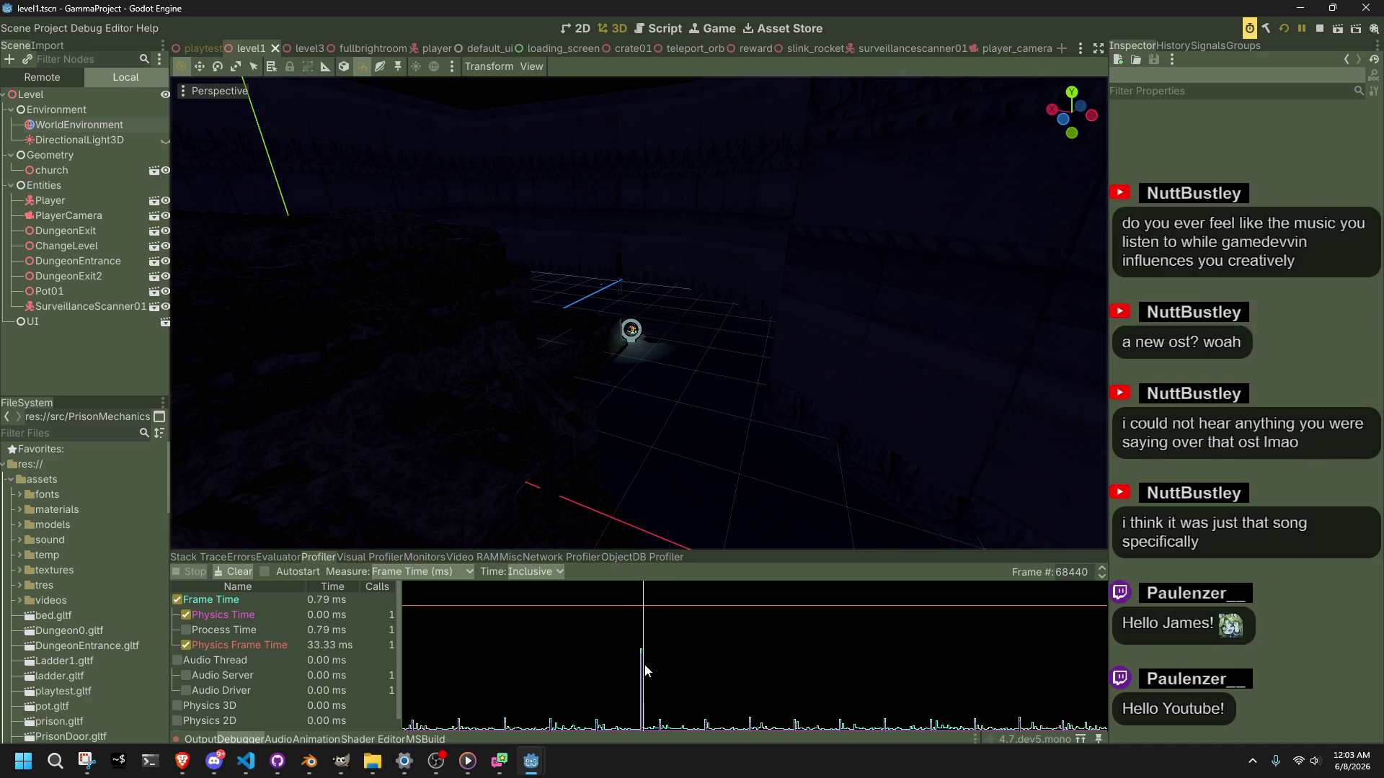
click(643, 664)
click(641, 665)
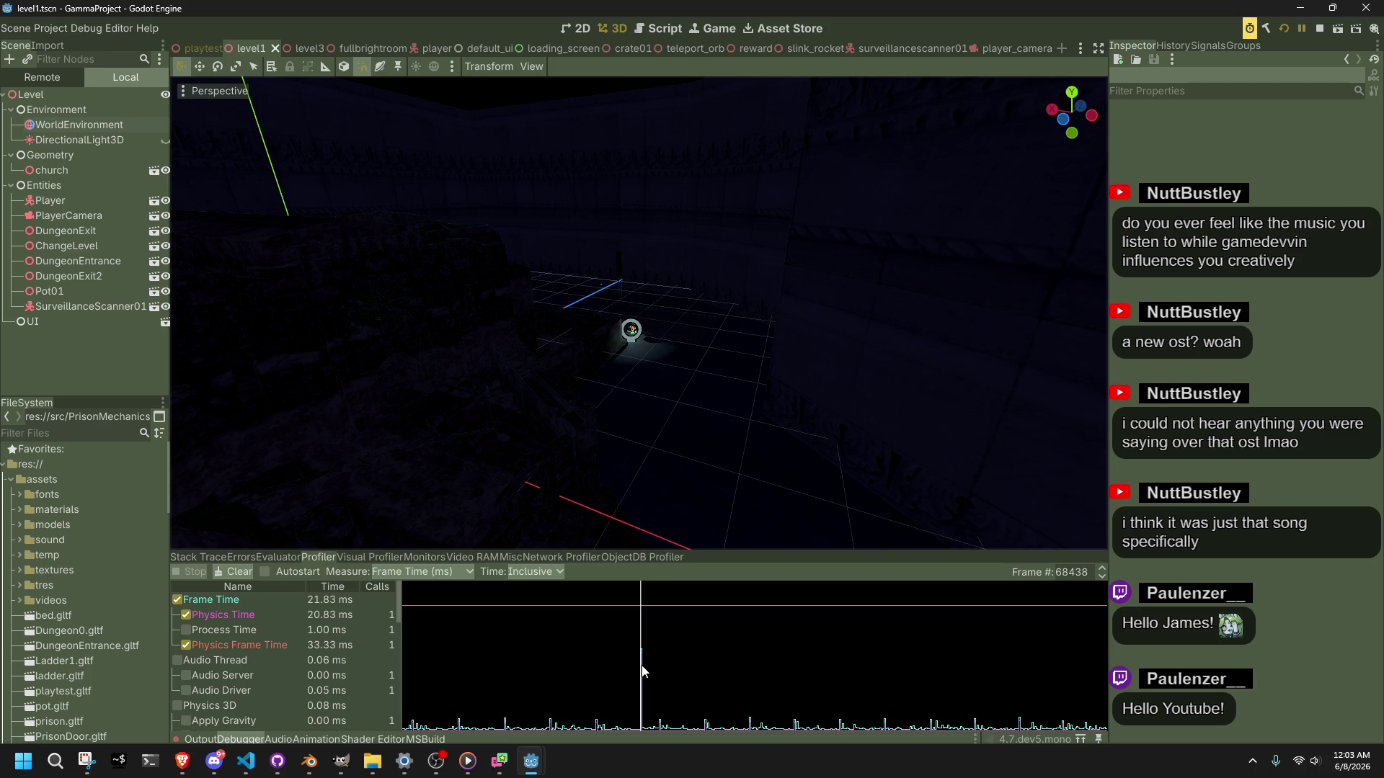
click(643, 666)
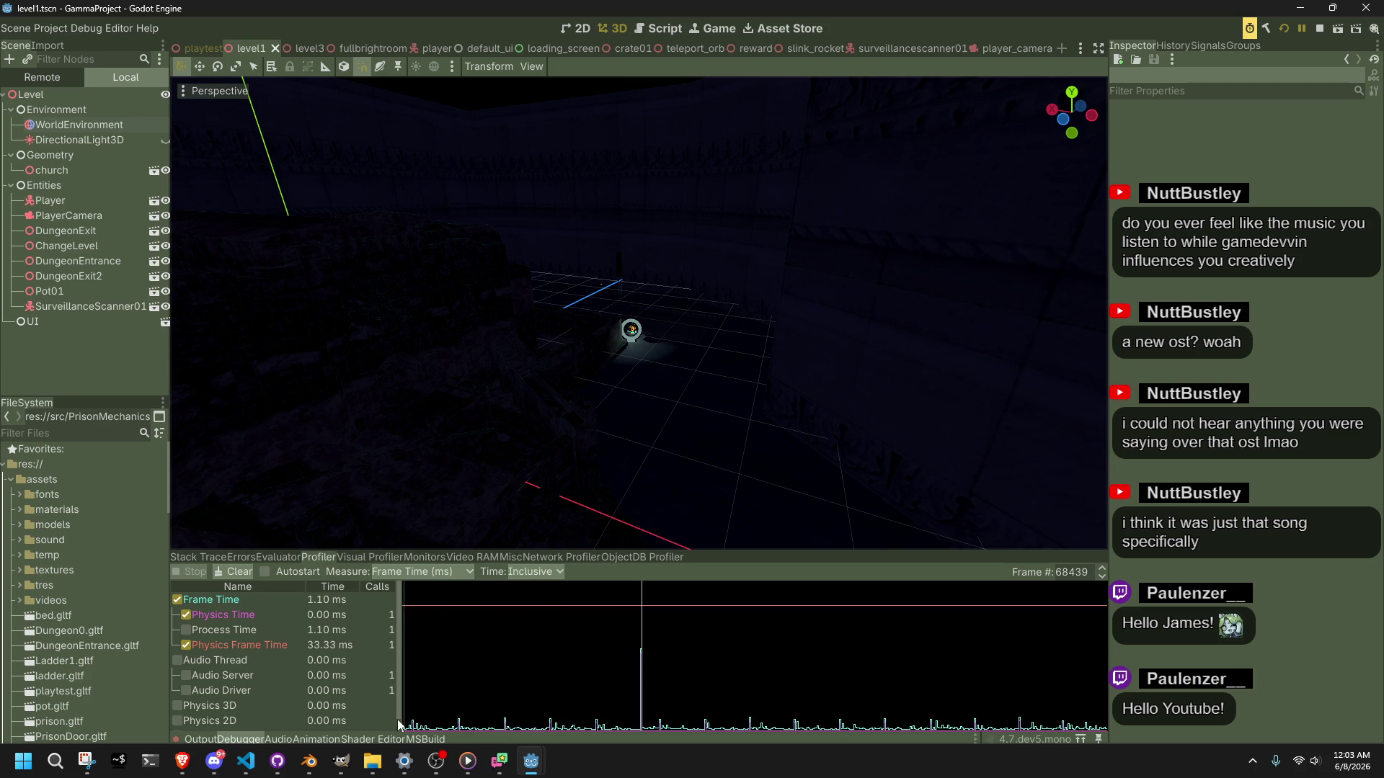
click(245, 761)
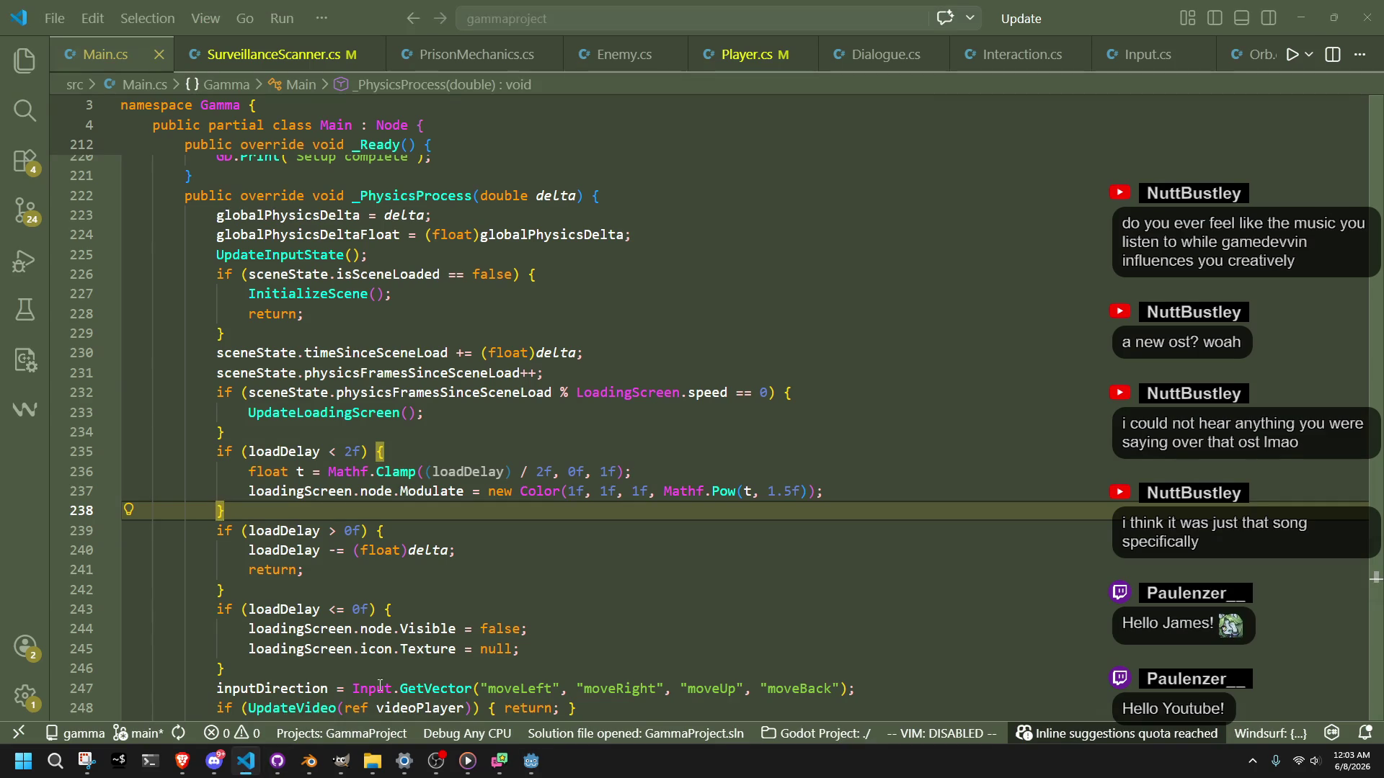
Step: Click through lines 237–242 to position the caret around the new Color expression
click(500, 570)
click(503, 491)
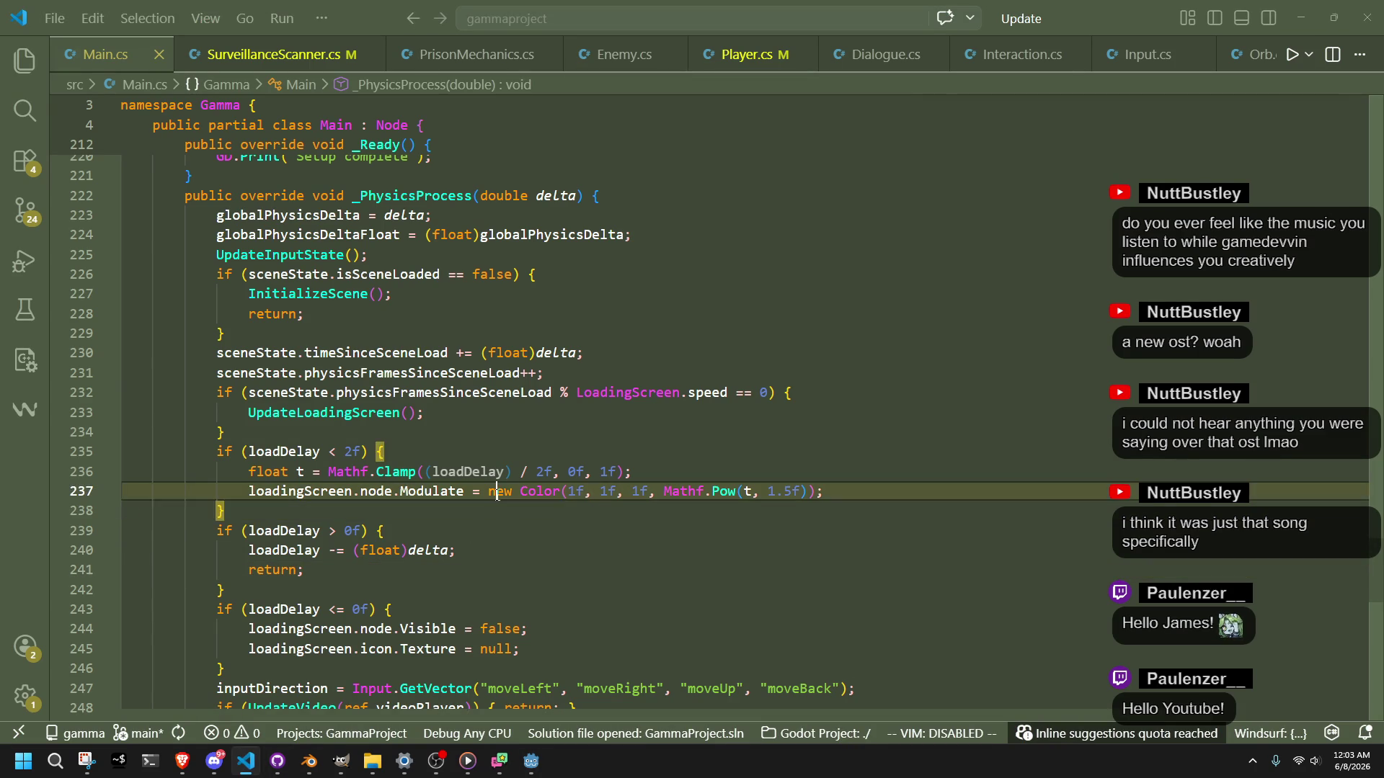
click(506, 528)
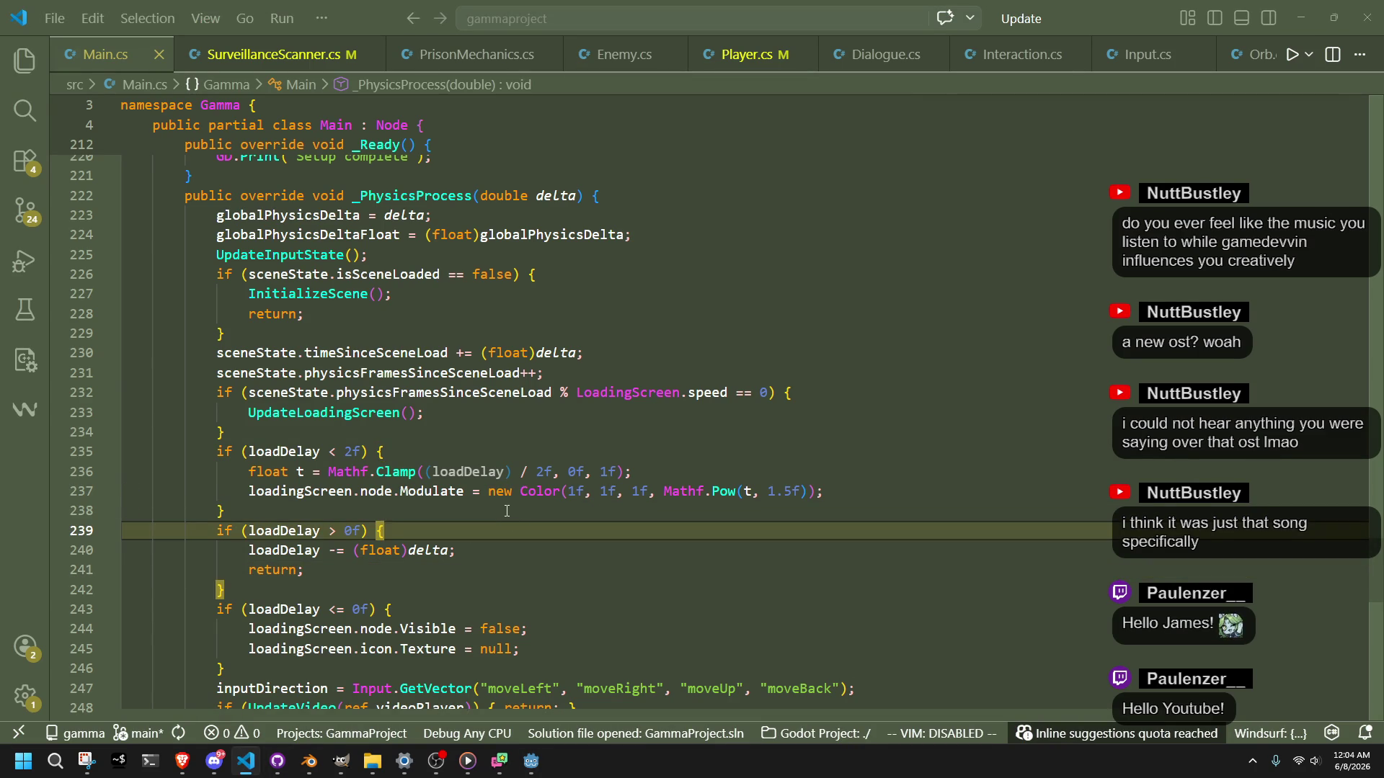
click(508, 589)
click(829, 491)
shift+click(489, 493)
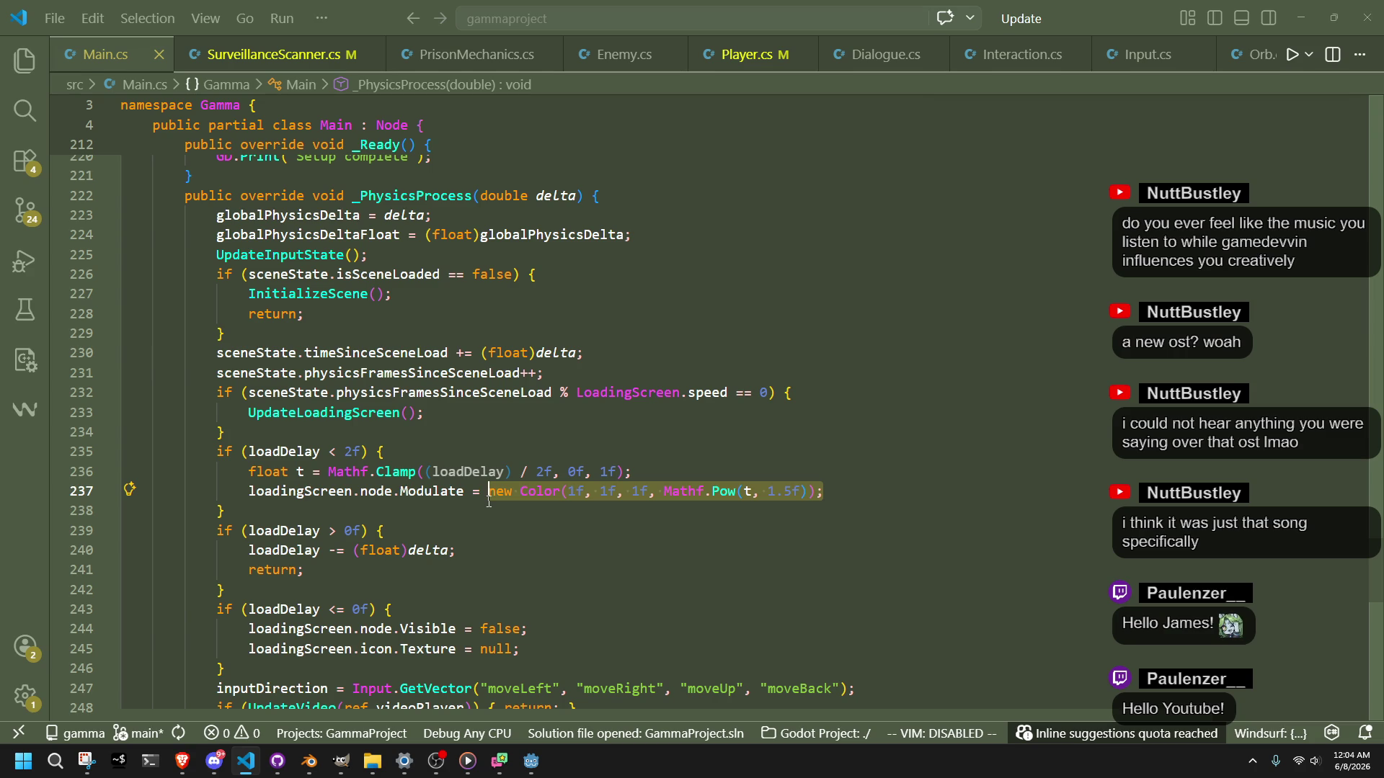
click(552, 524)
Step: Rewrite line 237's new Color(...) call as a (Color){...} initializer
drag(568, 493, 506, 495)
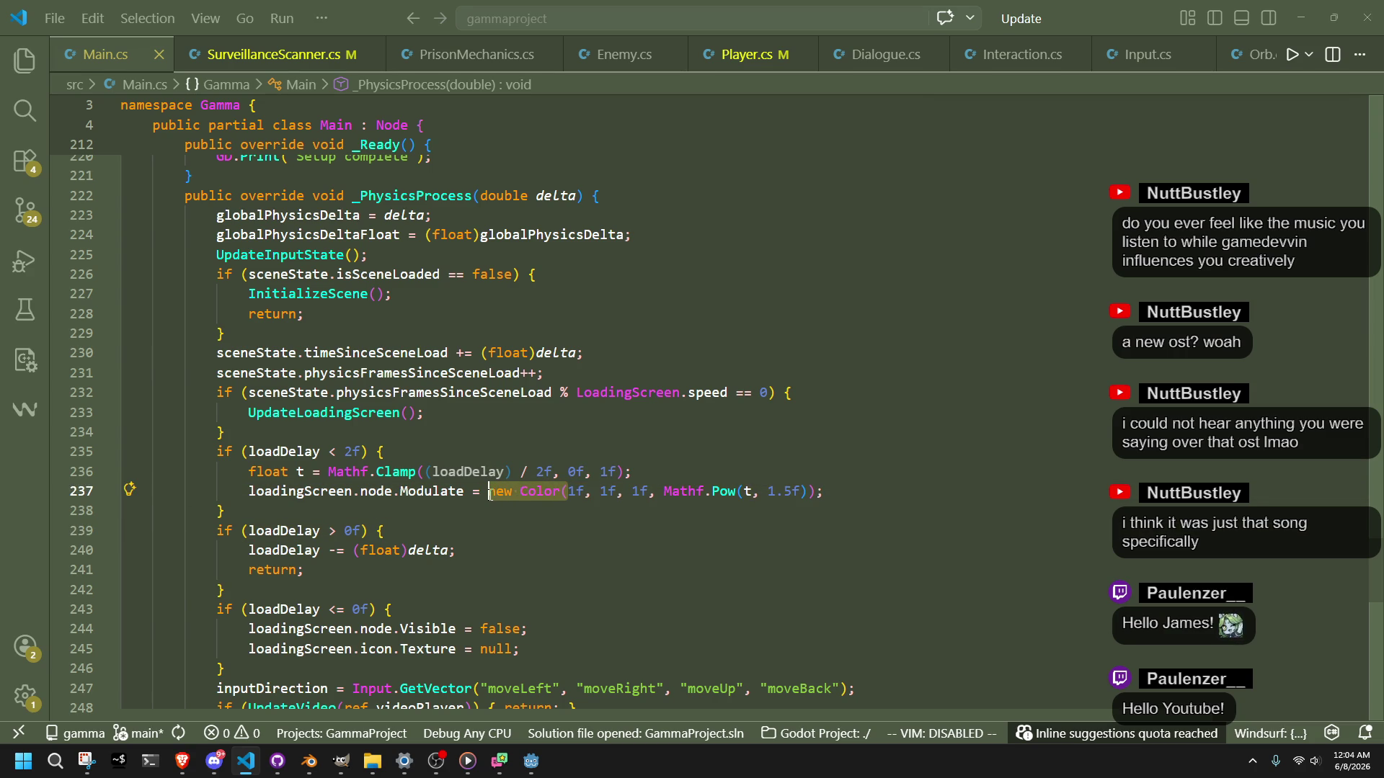
text({)
key(Down)
key(Down)
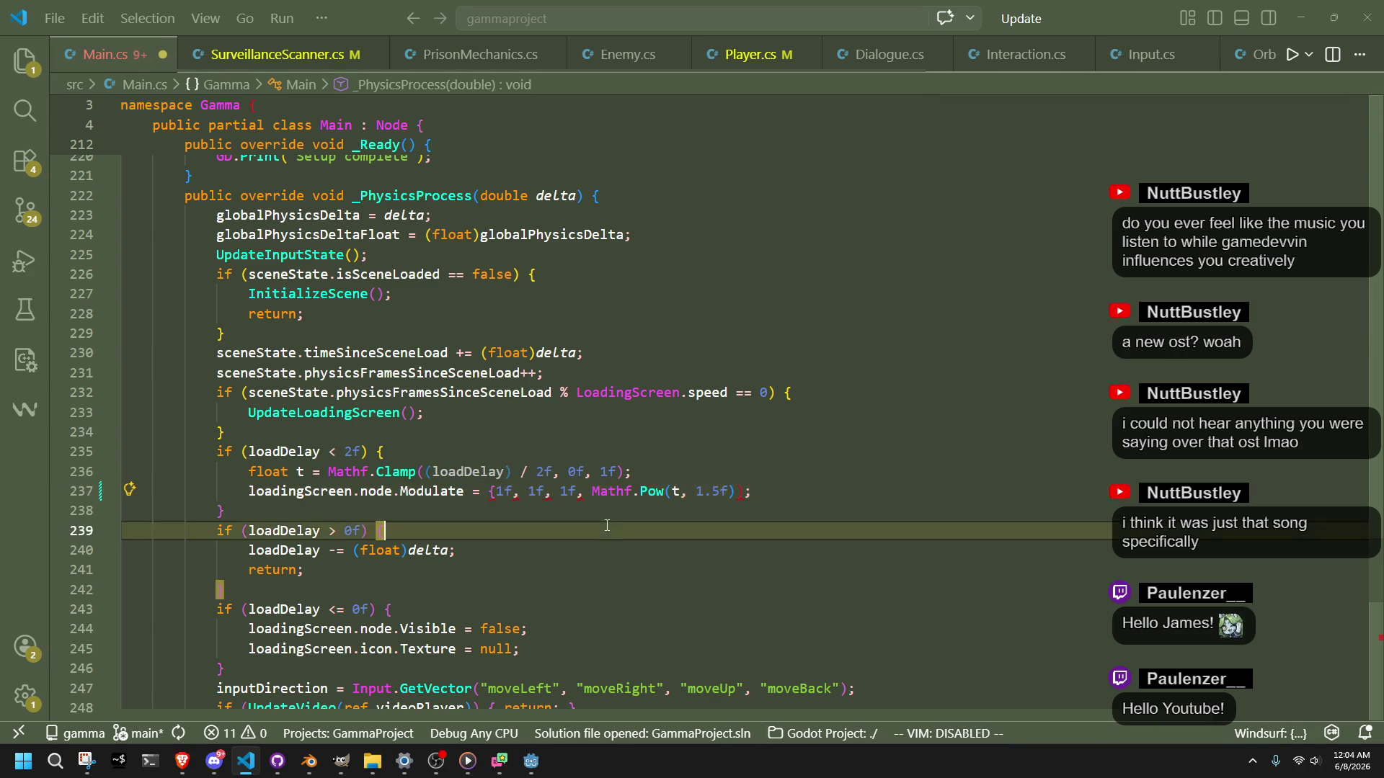
click(745, 488)
key(BackSpace)
text(})
key(Down)
key(Down)
key(Down)
click(497, 492)
key(BackSpace)
text(()
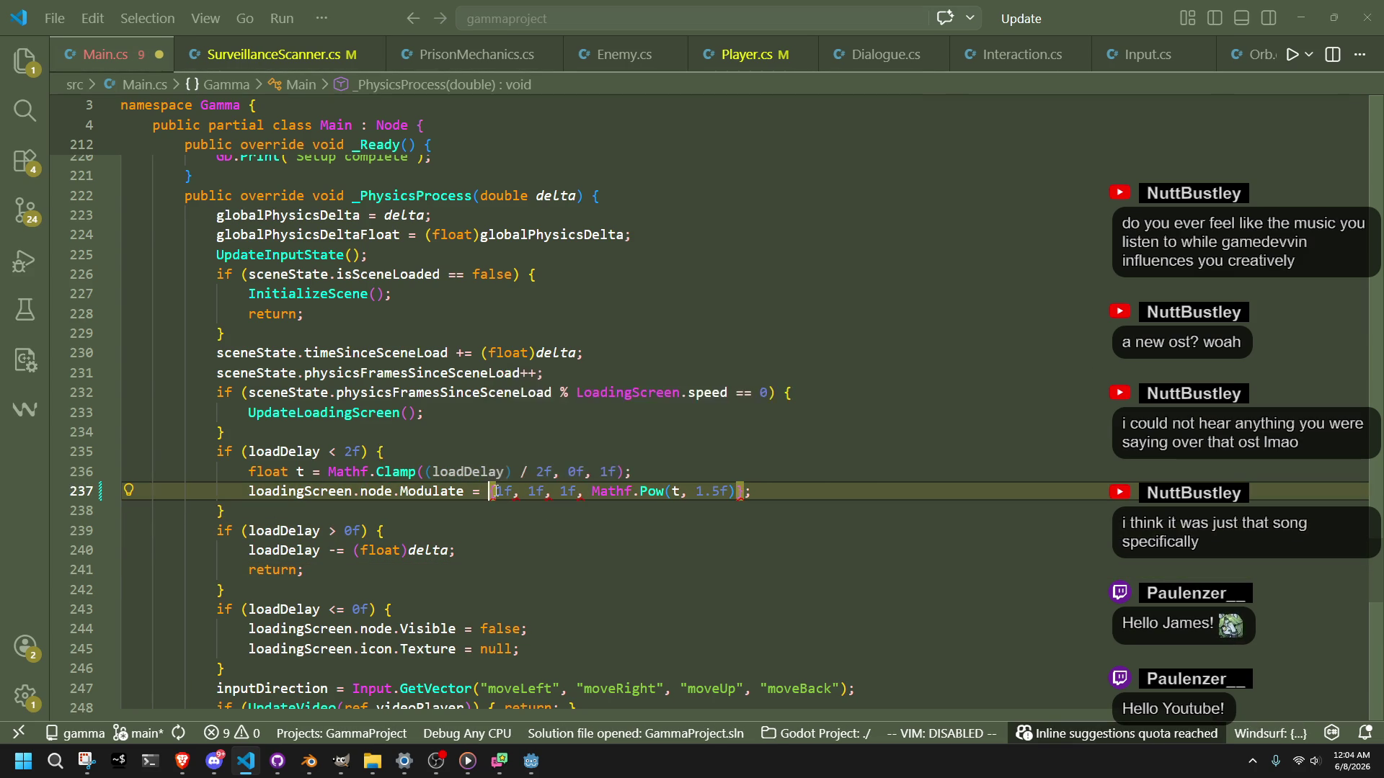
text(Color)
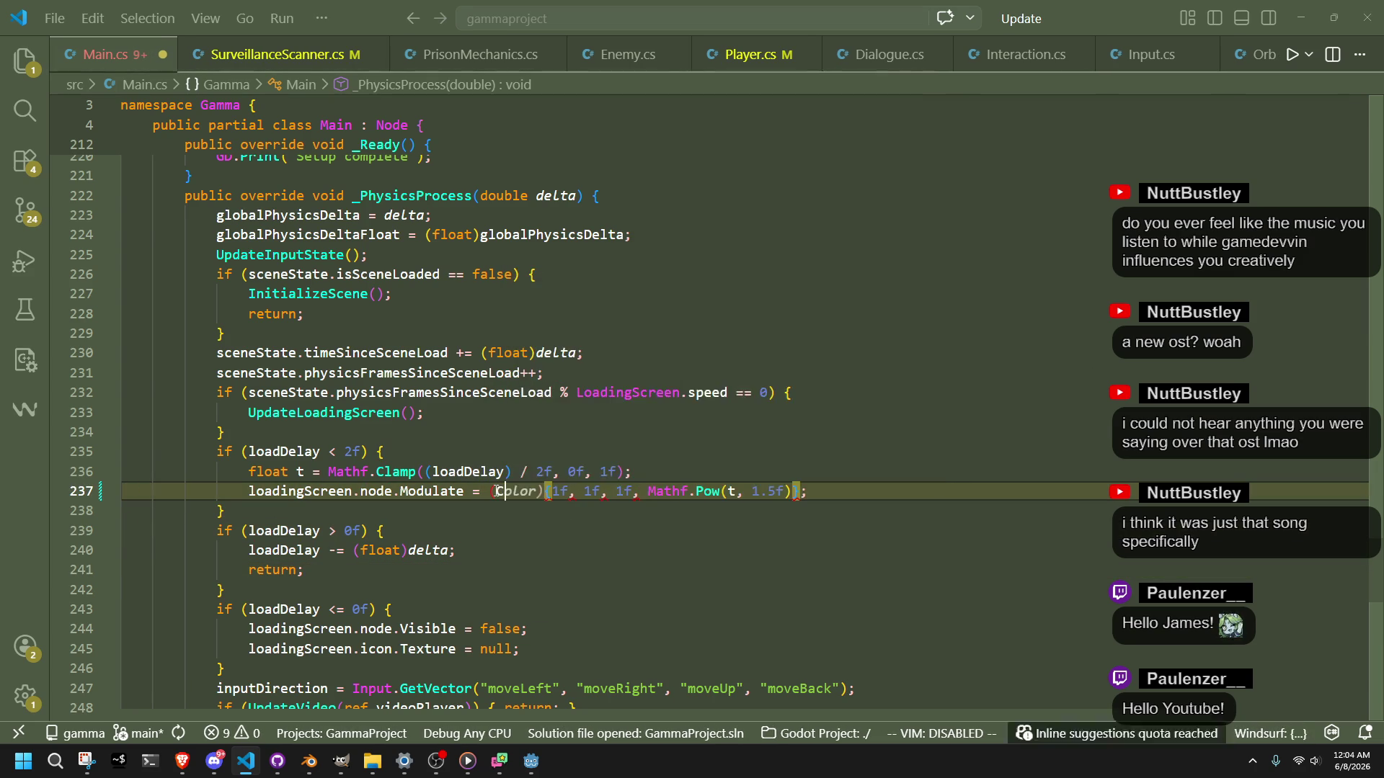
text(){)
click(623, 530)
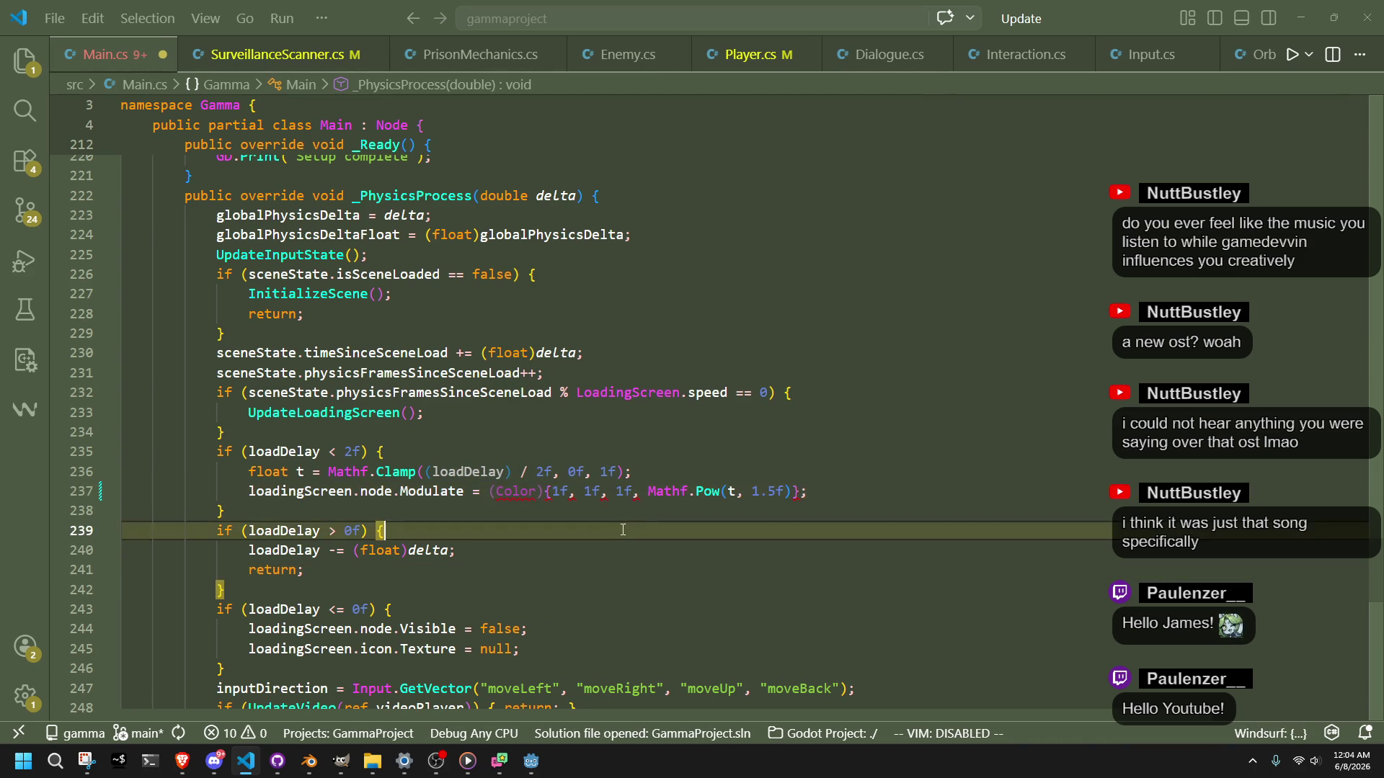
mouse_move(553, 497)
Step: Select words in the Modulate assignment on line 237, then check the browser
click(456, 471)
double_click(437, 490)
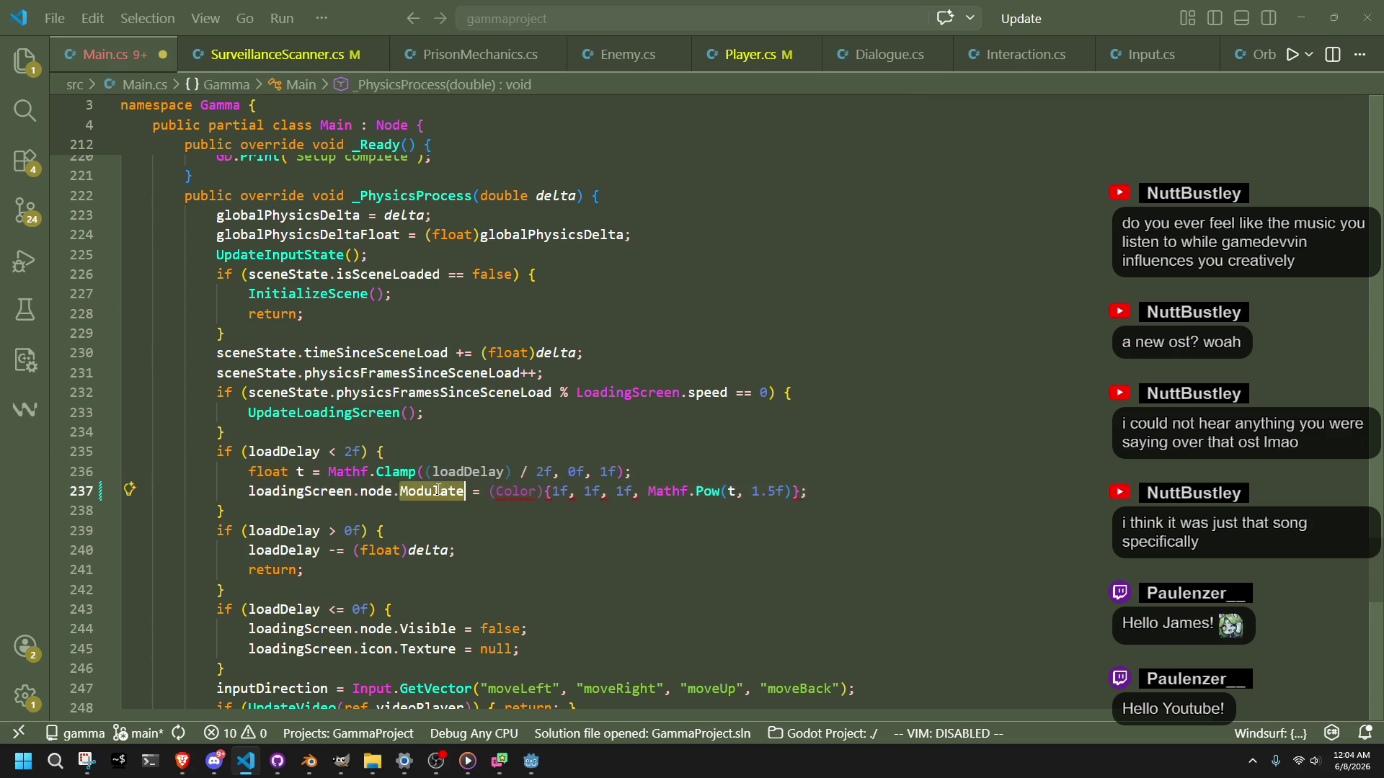
click(567, 540)
double_click(516, 491)
click(567, 539)
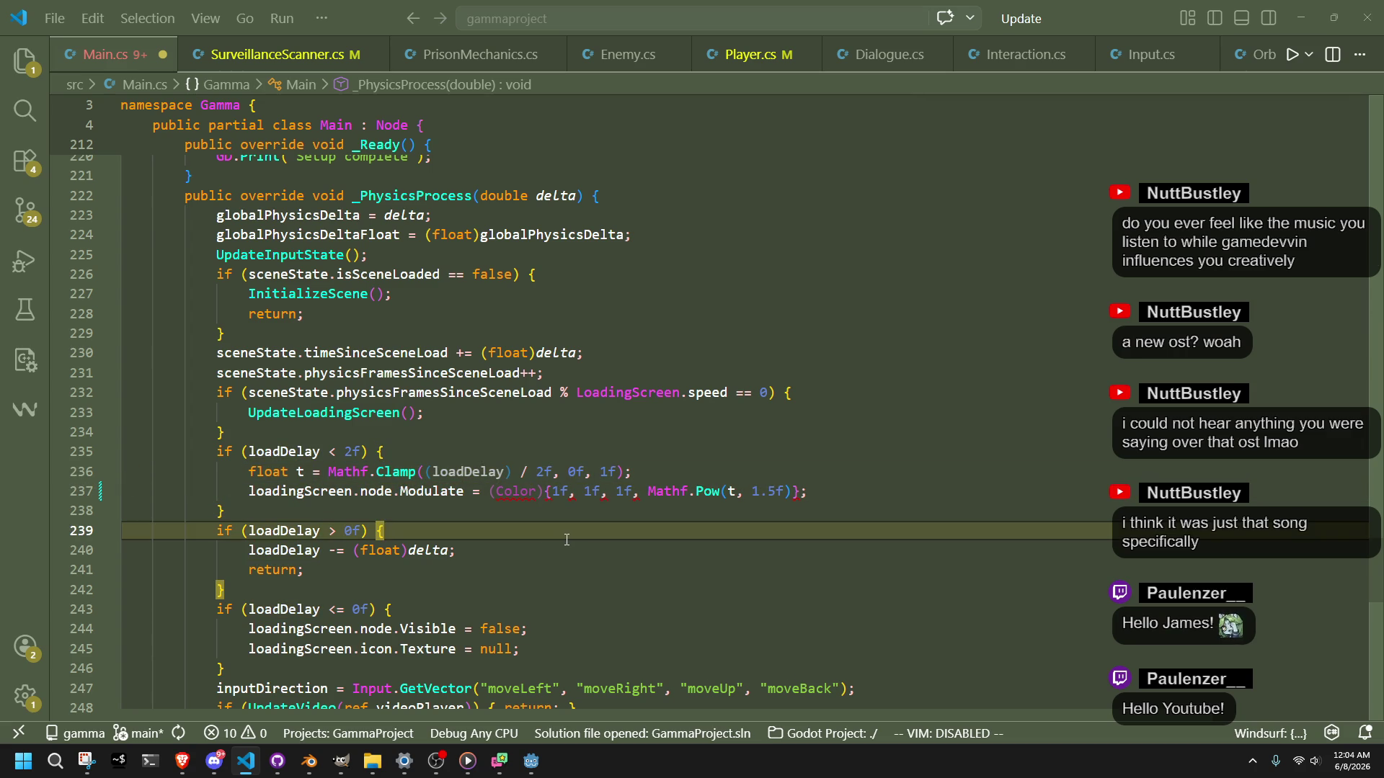
key(alt+Tab)
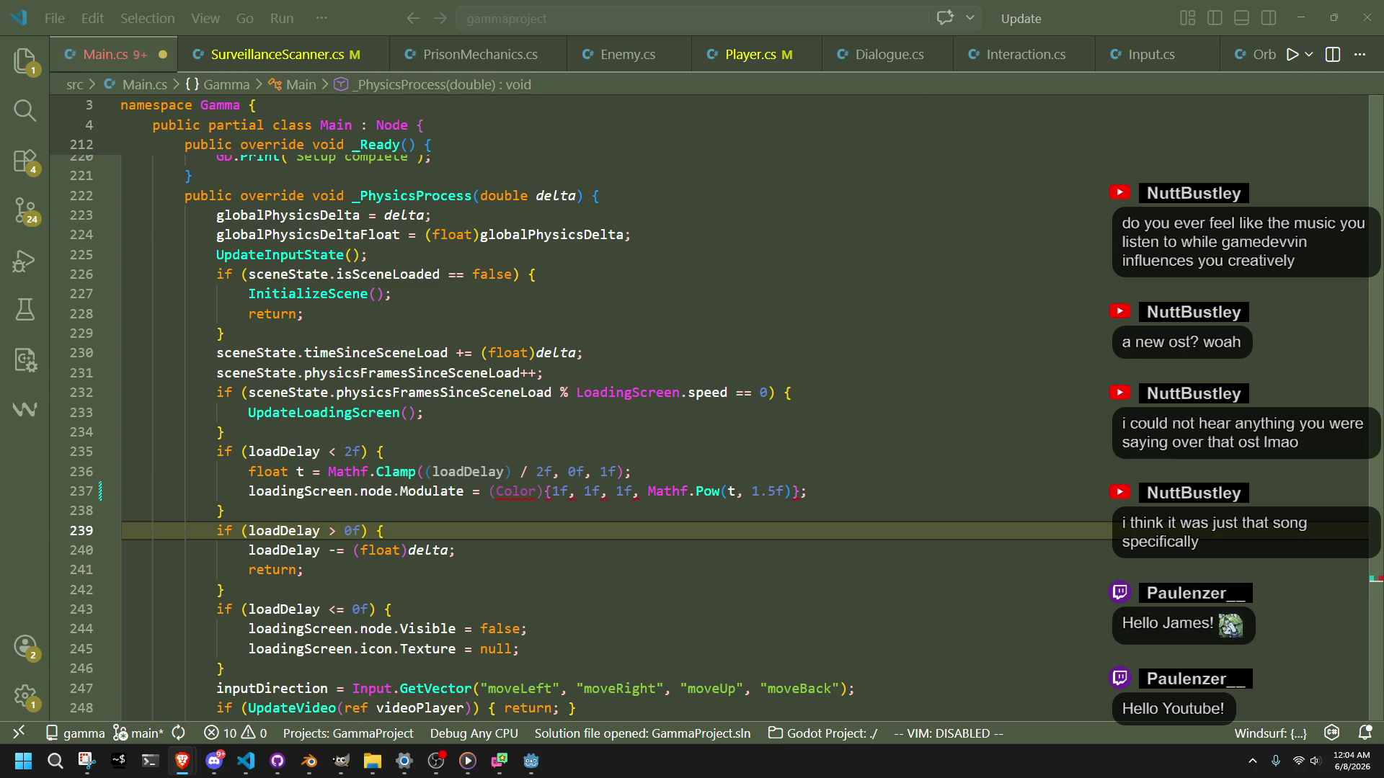
Step: Undo the edits until line 237 reads new Color(1f, 1f, 1f, Mathf.Pow(t, 1.5f)) again
click(806, 491)
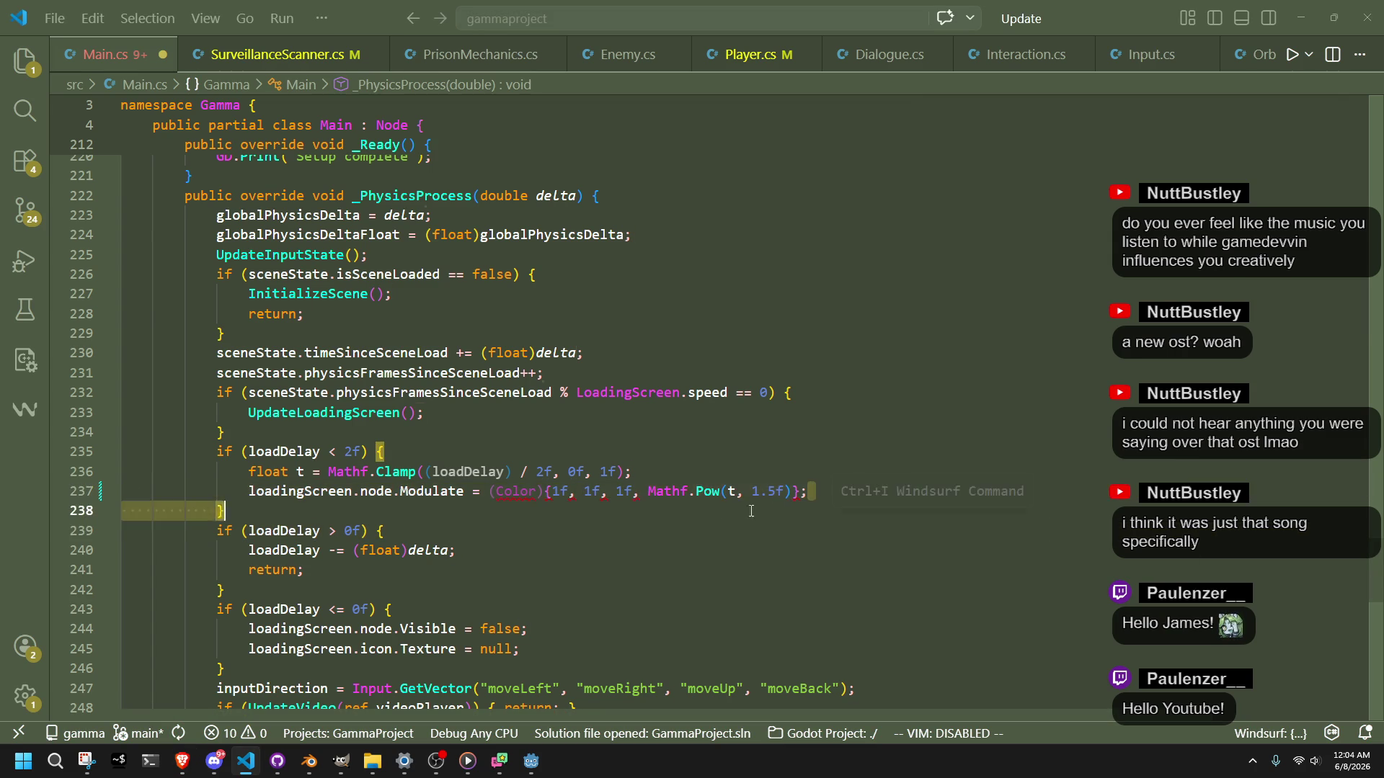
drag(806, 491, 496, 493)
key(Down)
key(Down)
key(Down)
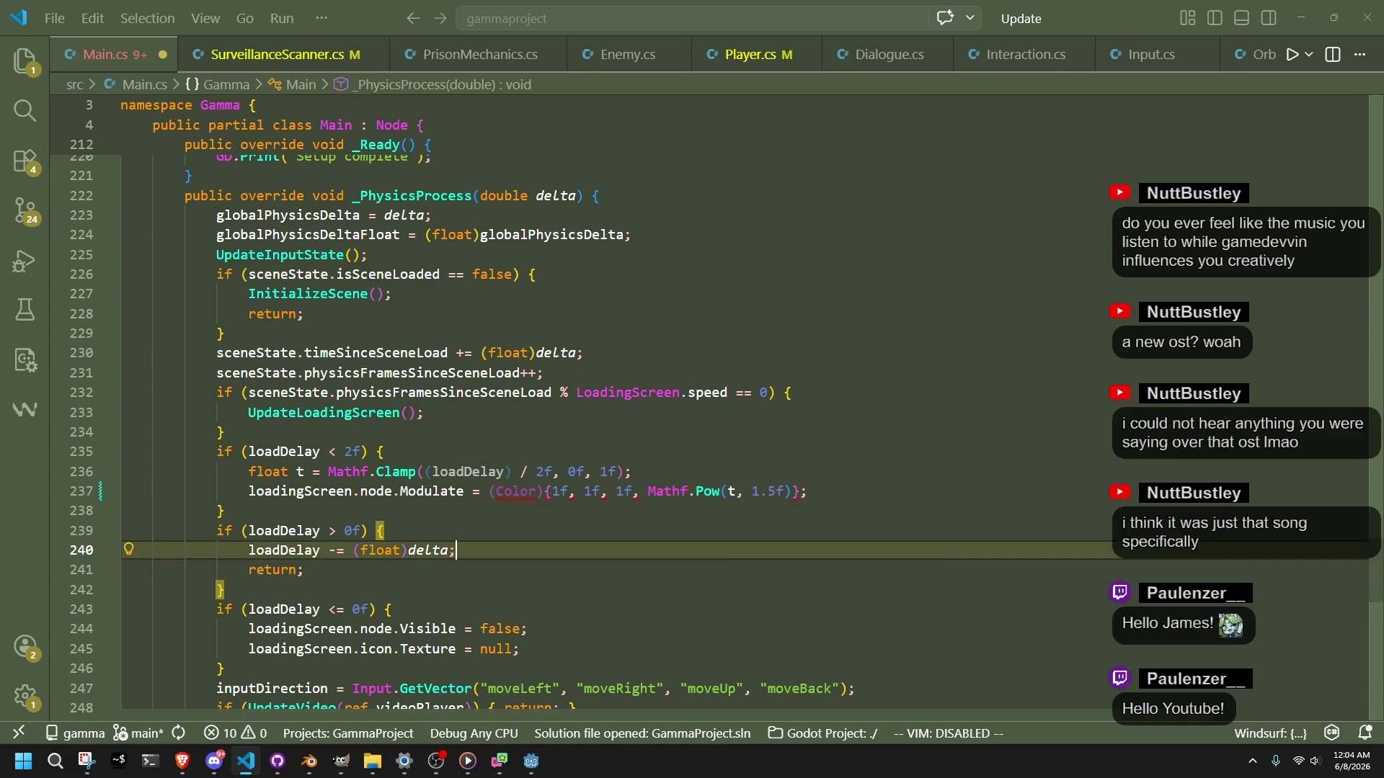
key(alt+Tab)
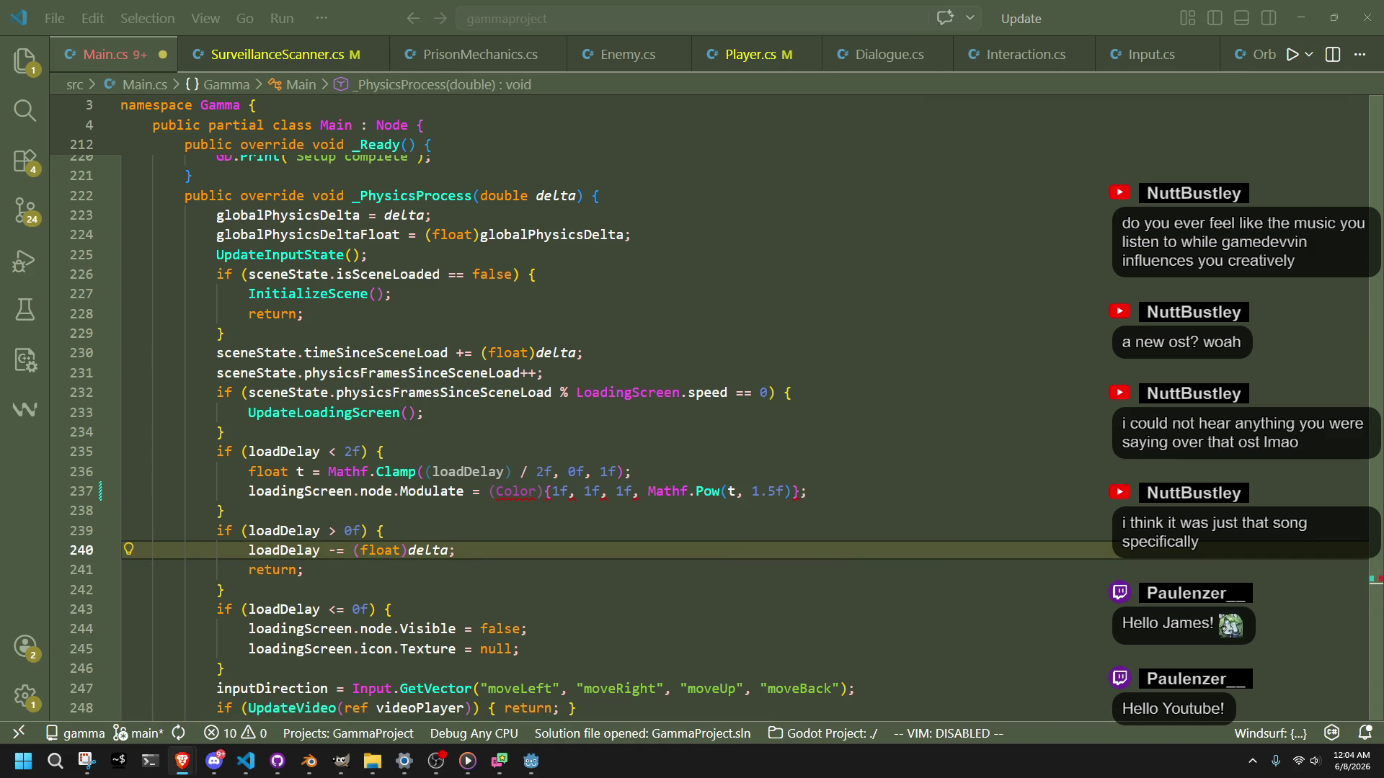
key(alt+Tab)
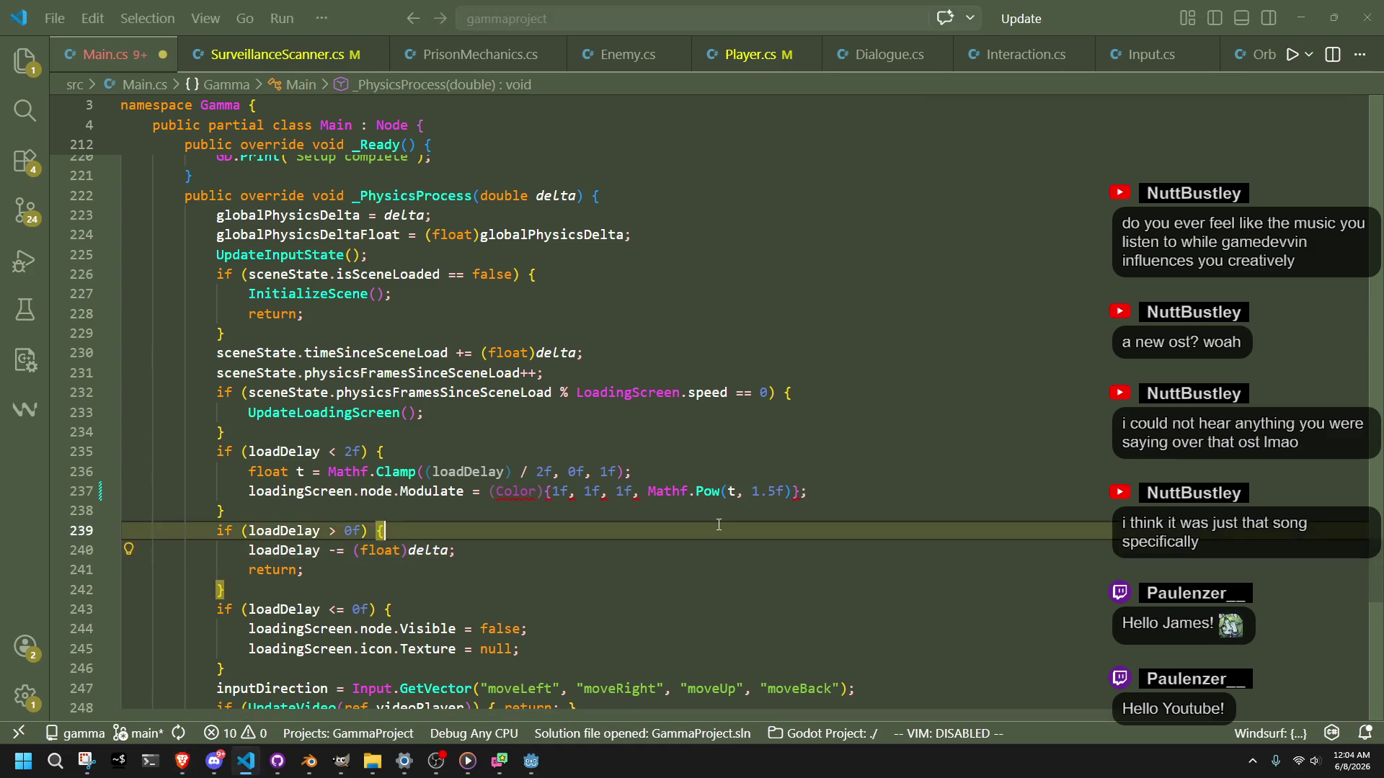
key(Up)
key(Up)
key(Up)
key(ctrl+v)
key(ctrl+z)
key(ctrl+z)
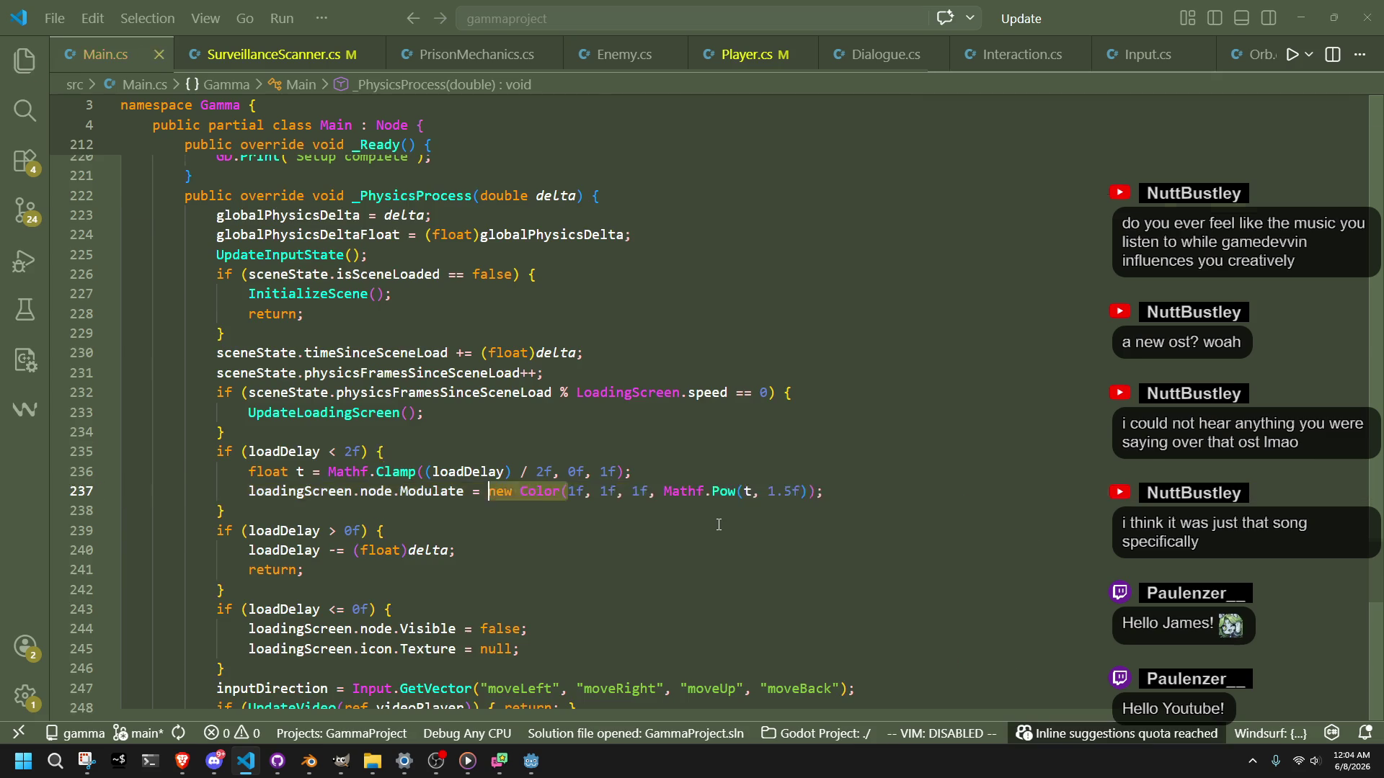
key(ctrl+z)
key(ctrl+z)
key(ctrl+z)
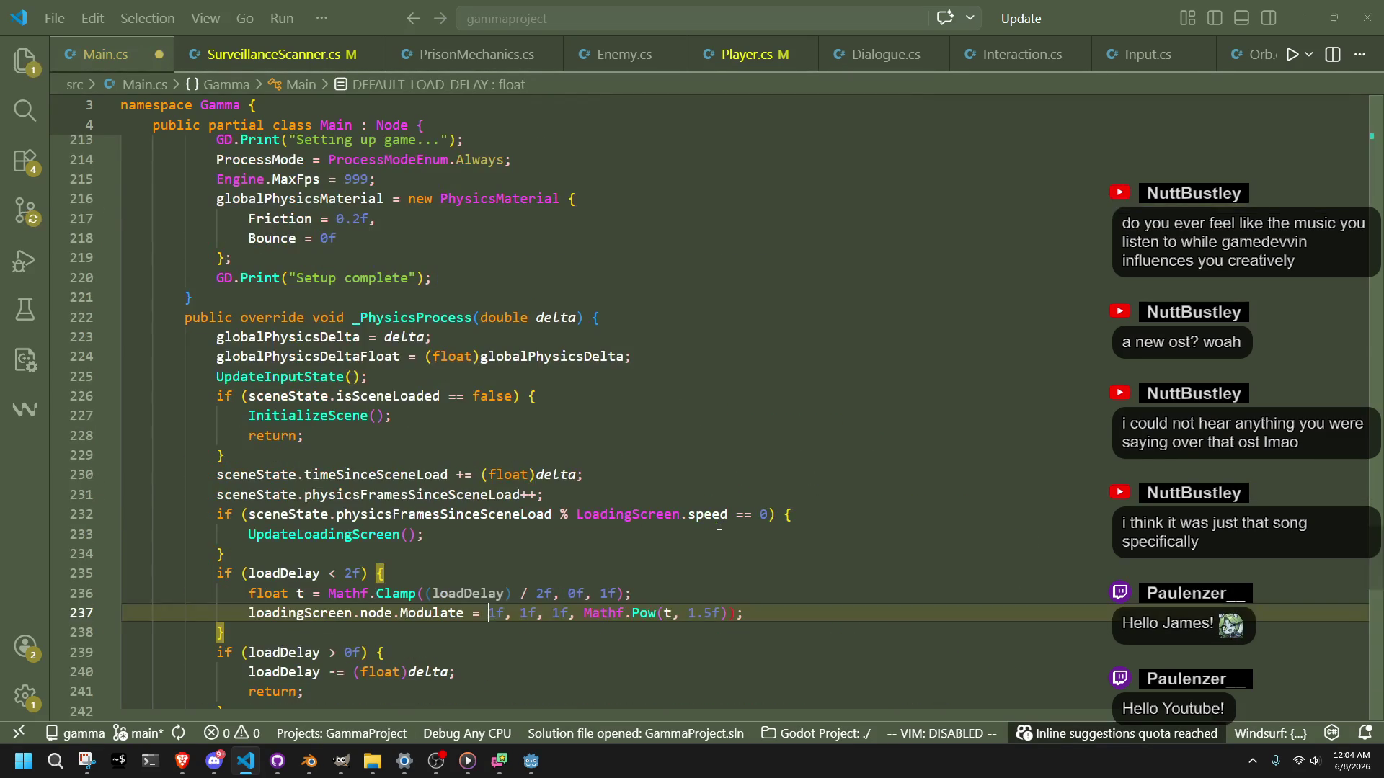
key(Down)
key(Down)
mouse_move(806, 613)
mouse_down()
mouse_move(614, 634)
mouse_move(512, 613)
mouse_move(808, 614)
mouse_up()
key(shift+alt+Right)
key(shift+alt+Right)
key(shift+alt+Right)
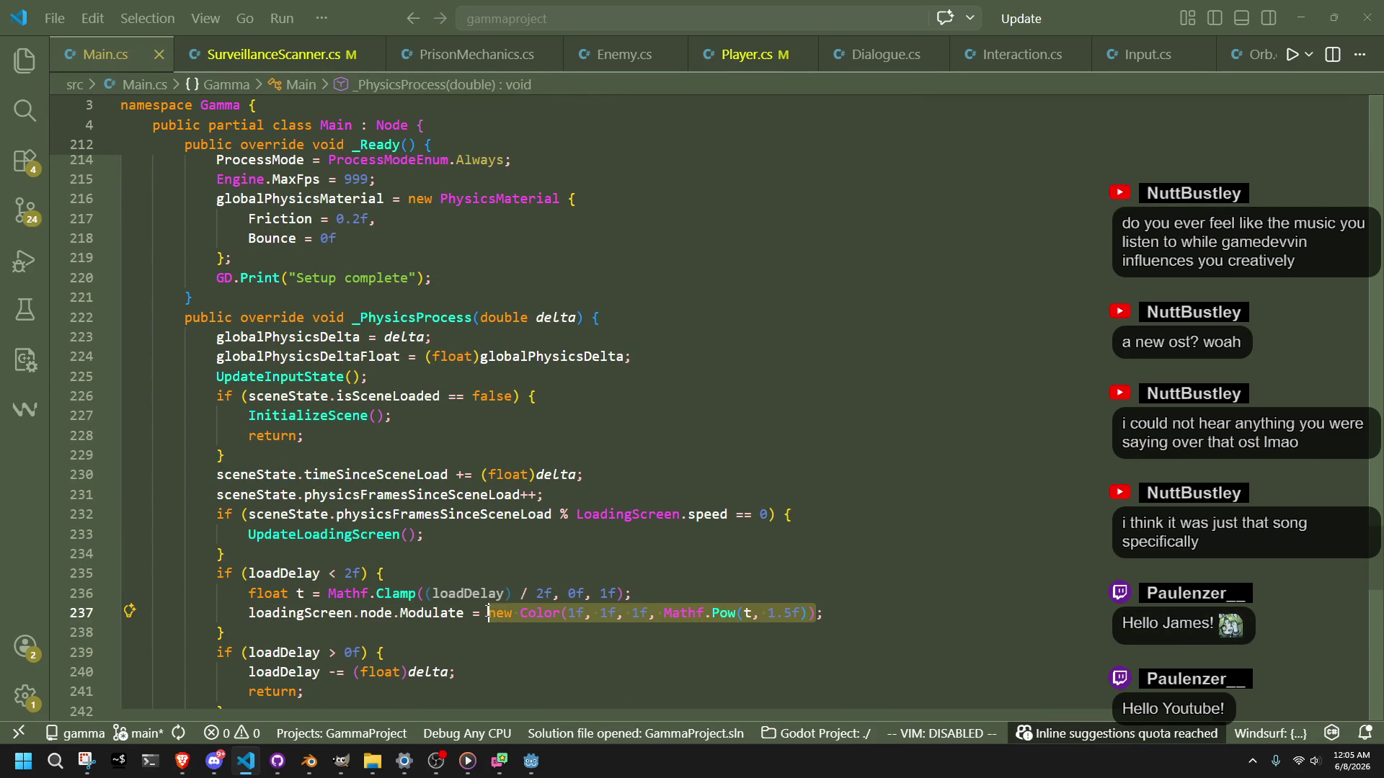
key(alt+Tab)
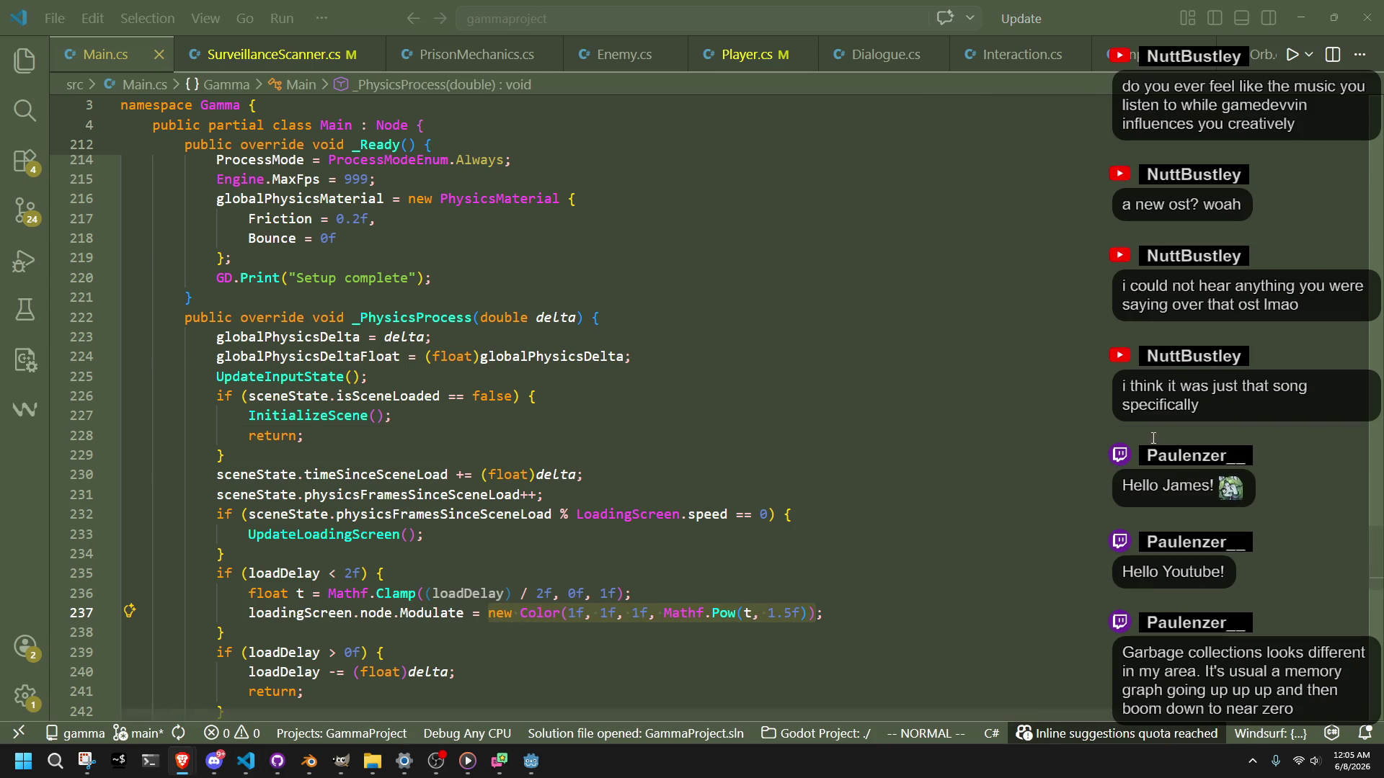
click(1152, 438)
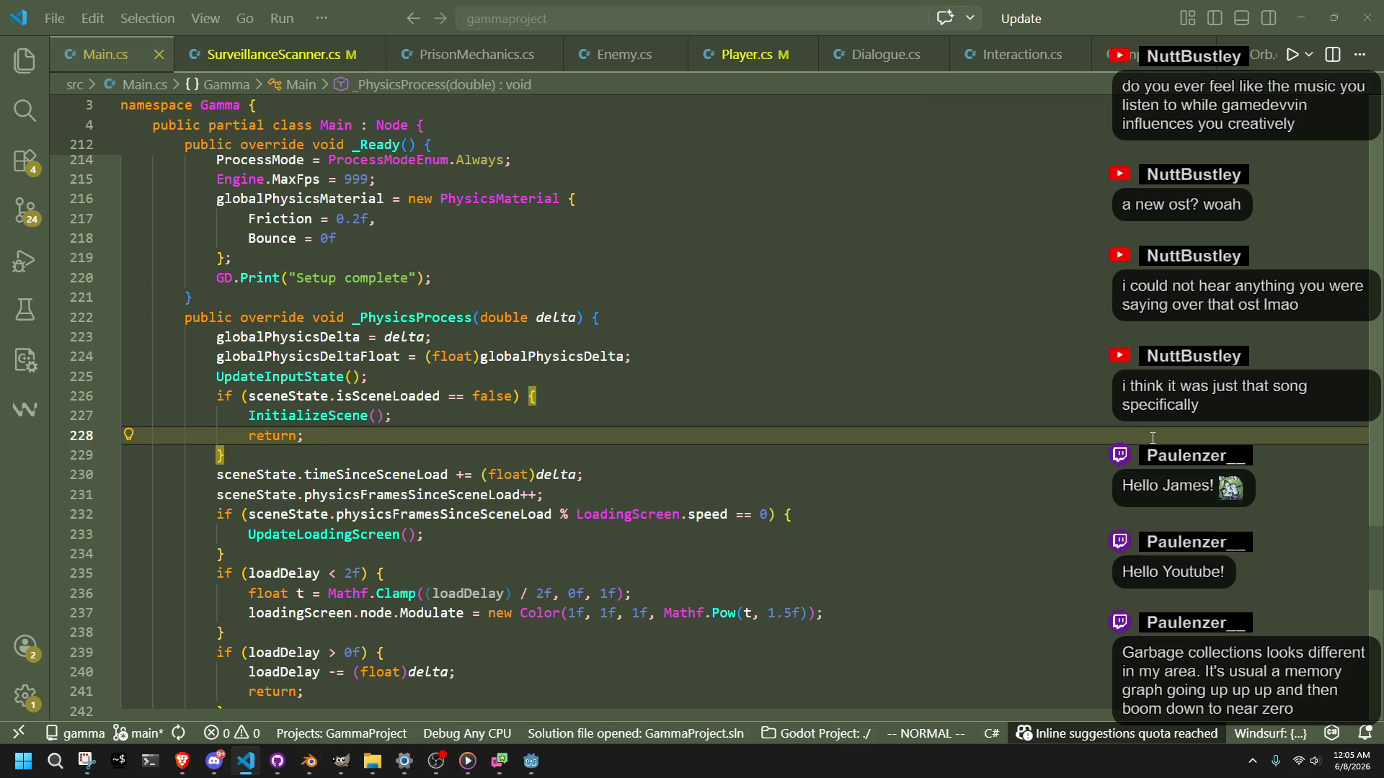
key(alt+Tab)
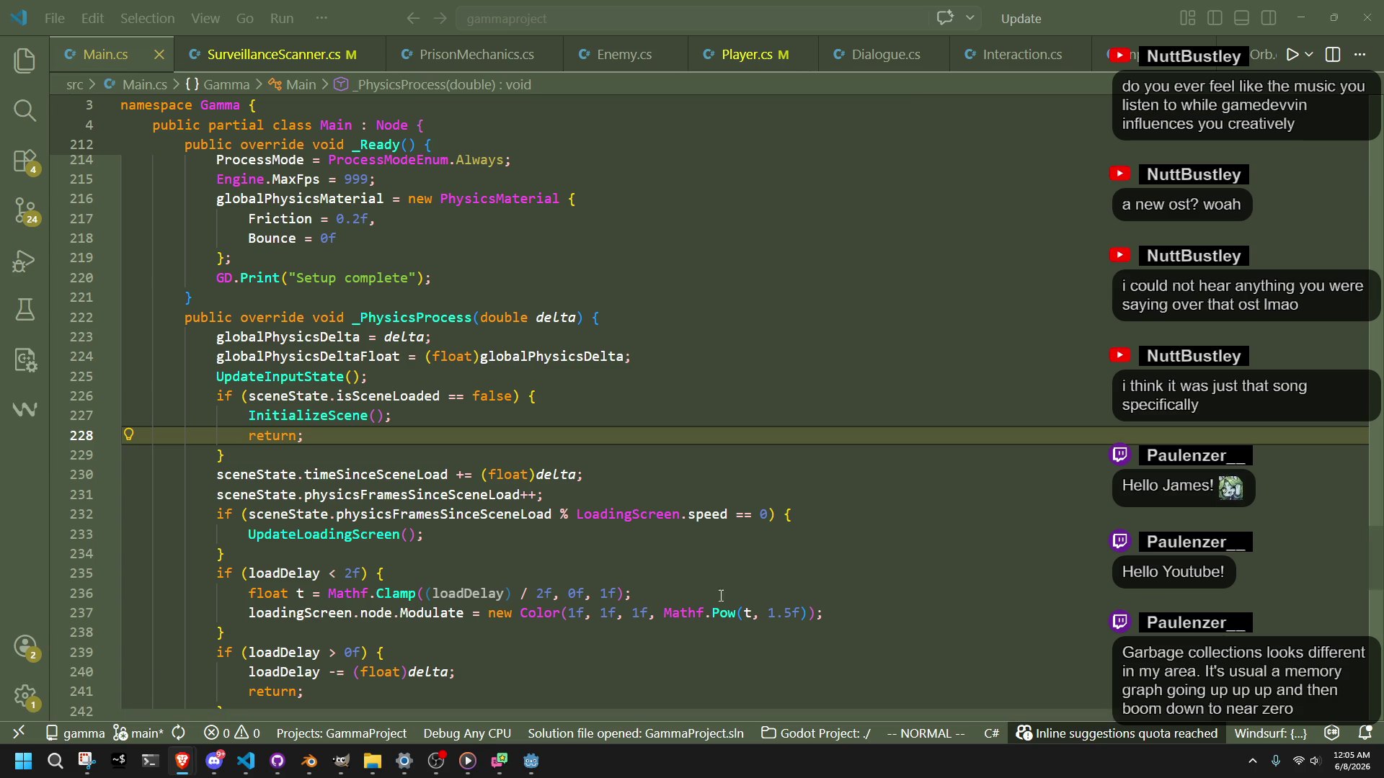
click(642, 565)
Step: Duplicate the Modulate statement on line 237 onto the line below it
click(753, 613)
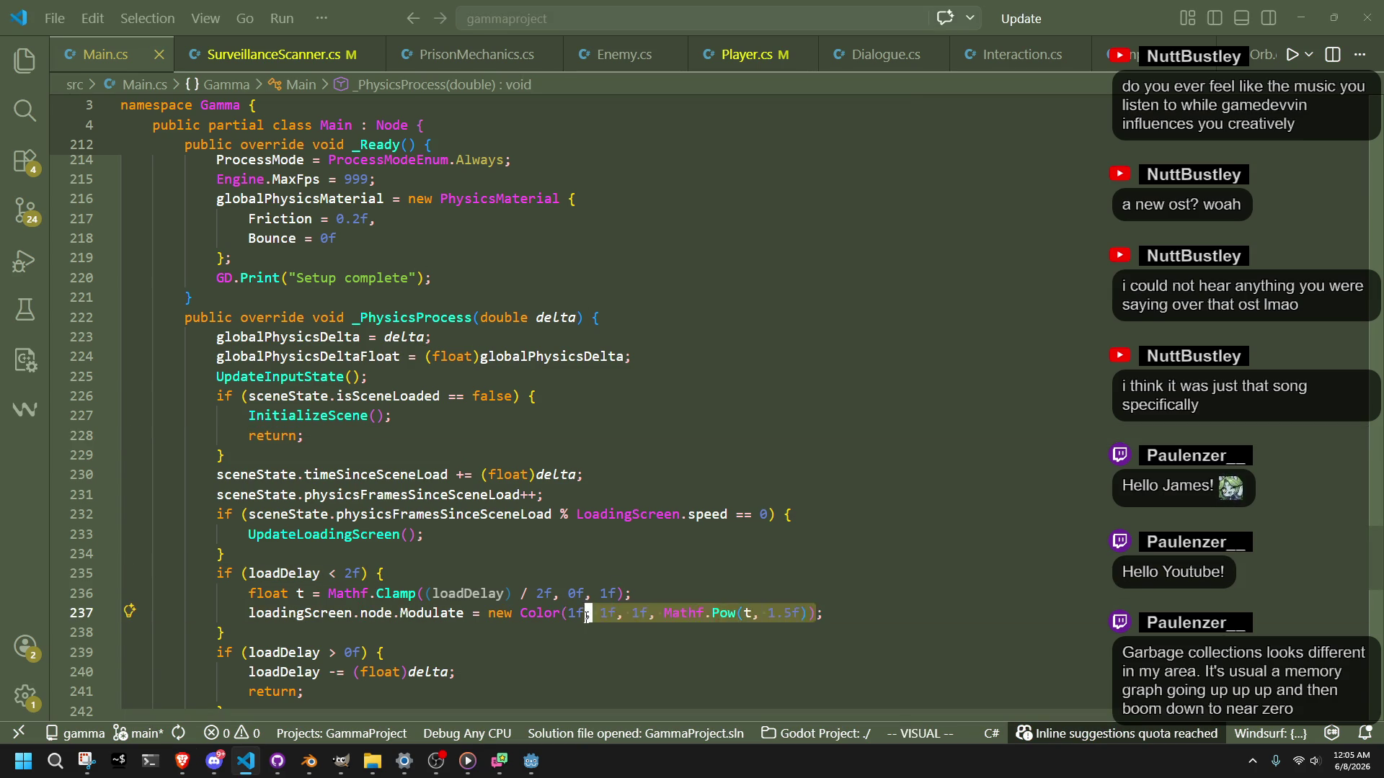
click(764, 674)
click(970, 738)
scroll(721, 576, down, 1)
key(Up)
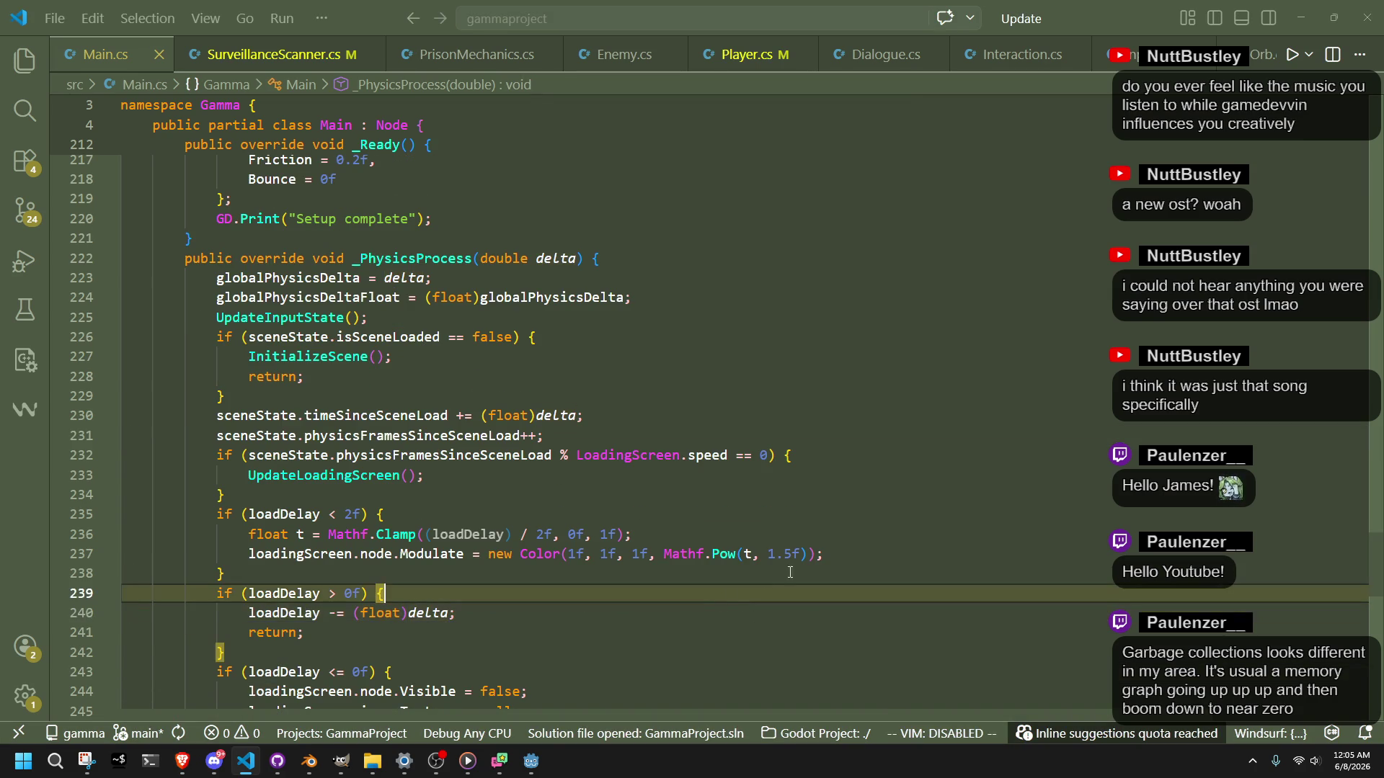
click(838, 553)
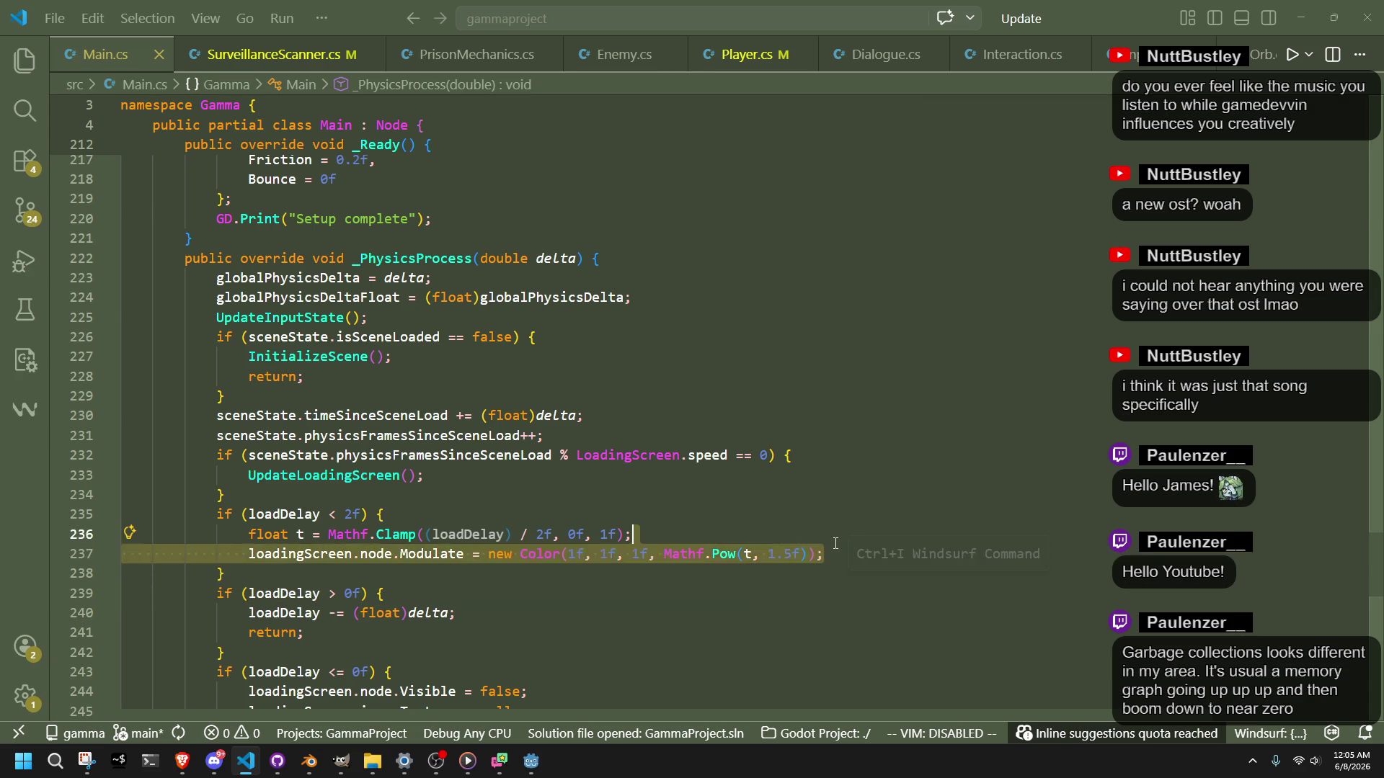
key(Return)
key(Return)
text(loadingScreen.node.Modulate = new Color(1f, 1f, 1f, Mathf.Pow(t, 1.5f));)
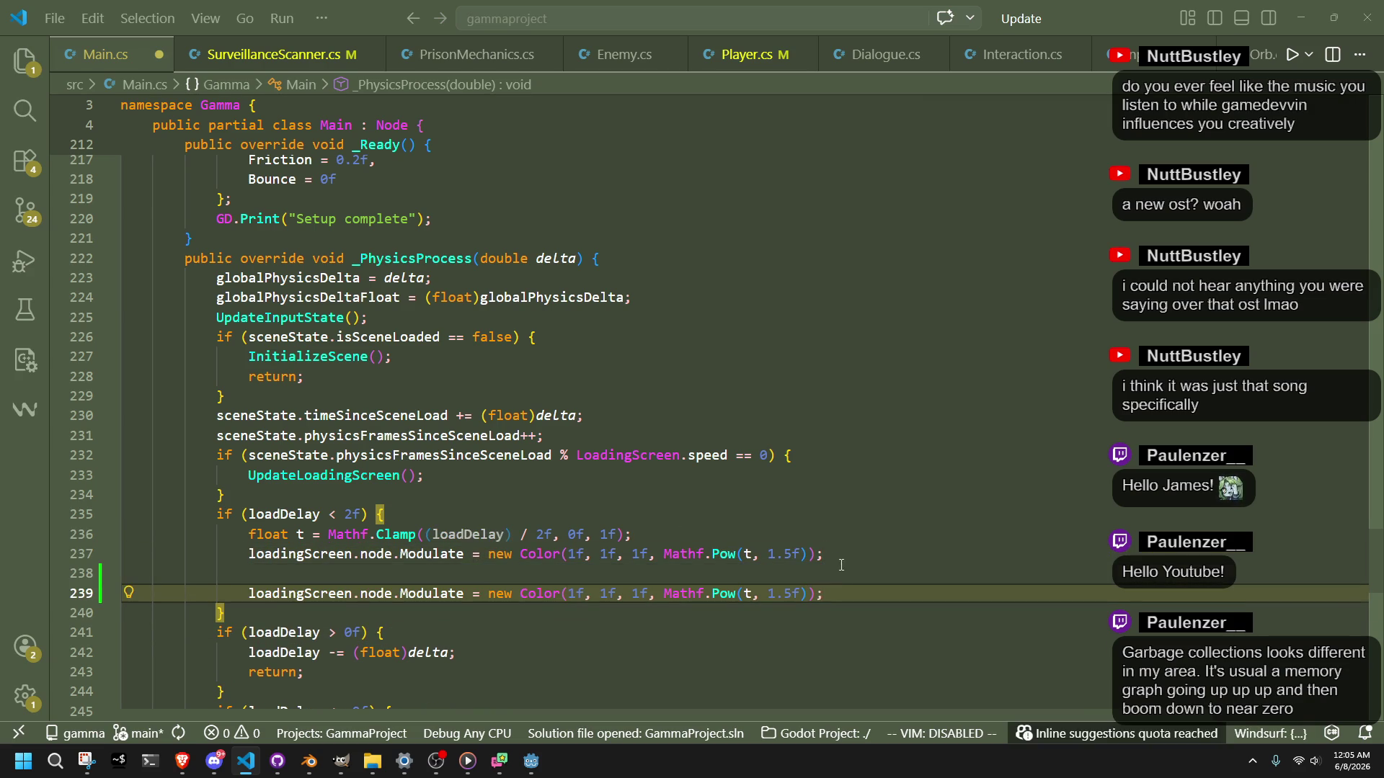
Step: Strip the new Color(...) expression from the copy, leaving Modulate = {} on line 238
key(Up)
key(BackSpace)
click(807, 633)
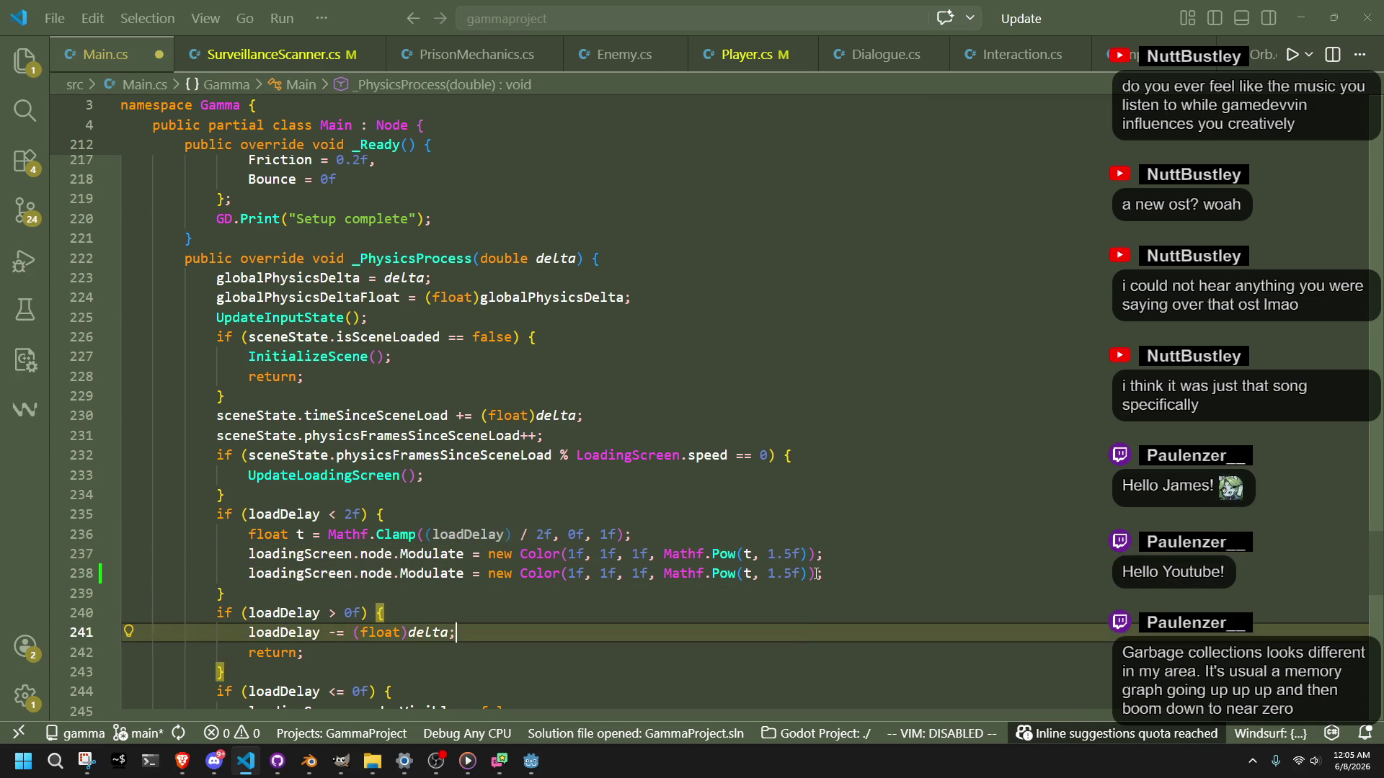
drag(815, 573, 489, 579)
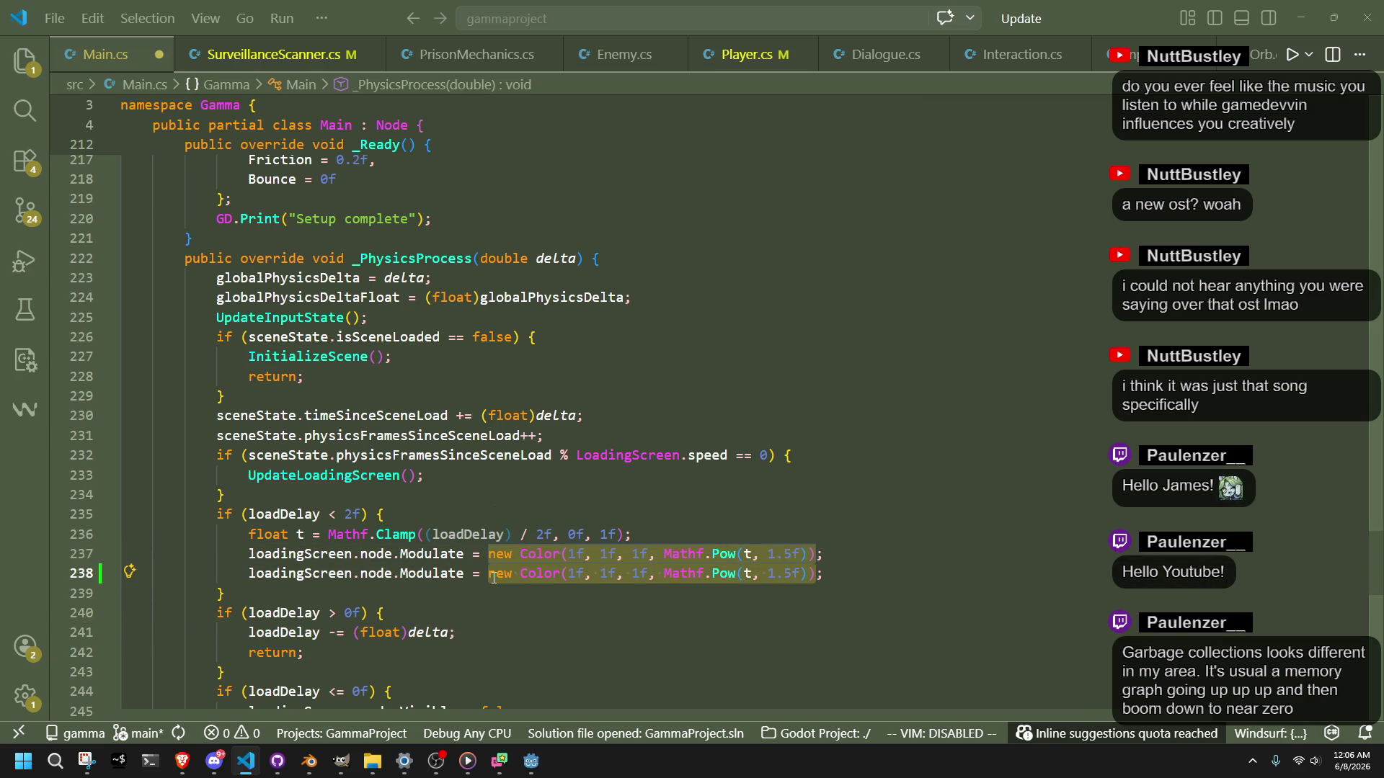
key(BackSpace)
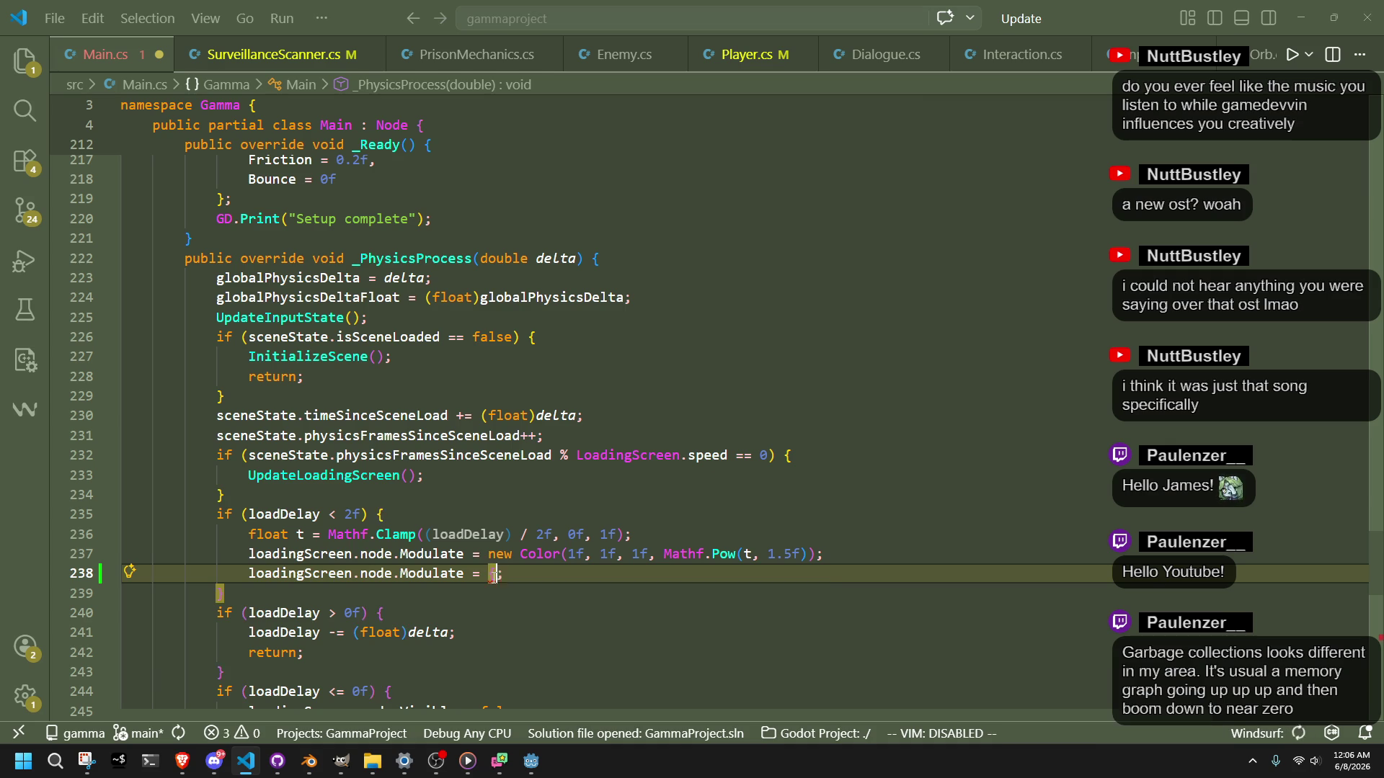
click(499, 595)
mouse_move(492, 574)
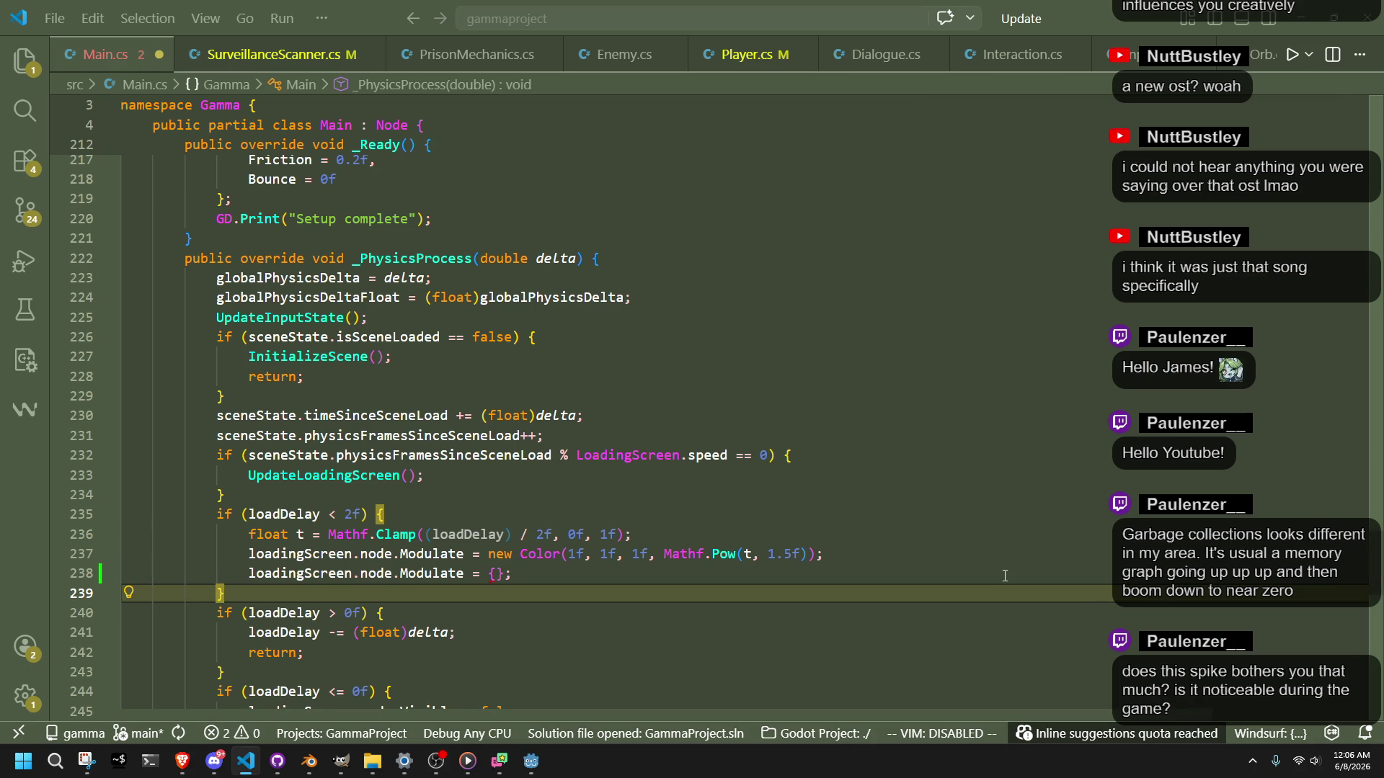
Step: Close the GammaProject debug game, check an earlier frame's timings in Godot's profiler, then return to VS Code
mouse_move(531, 761)
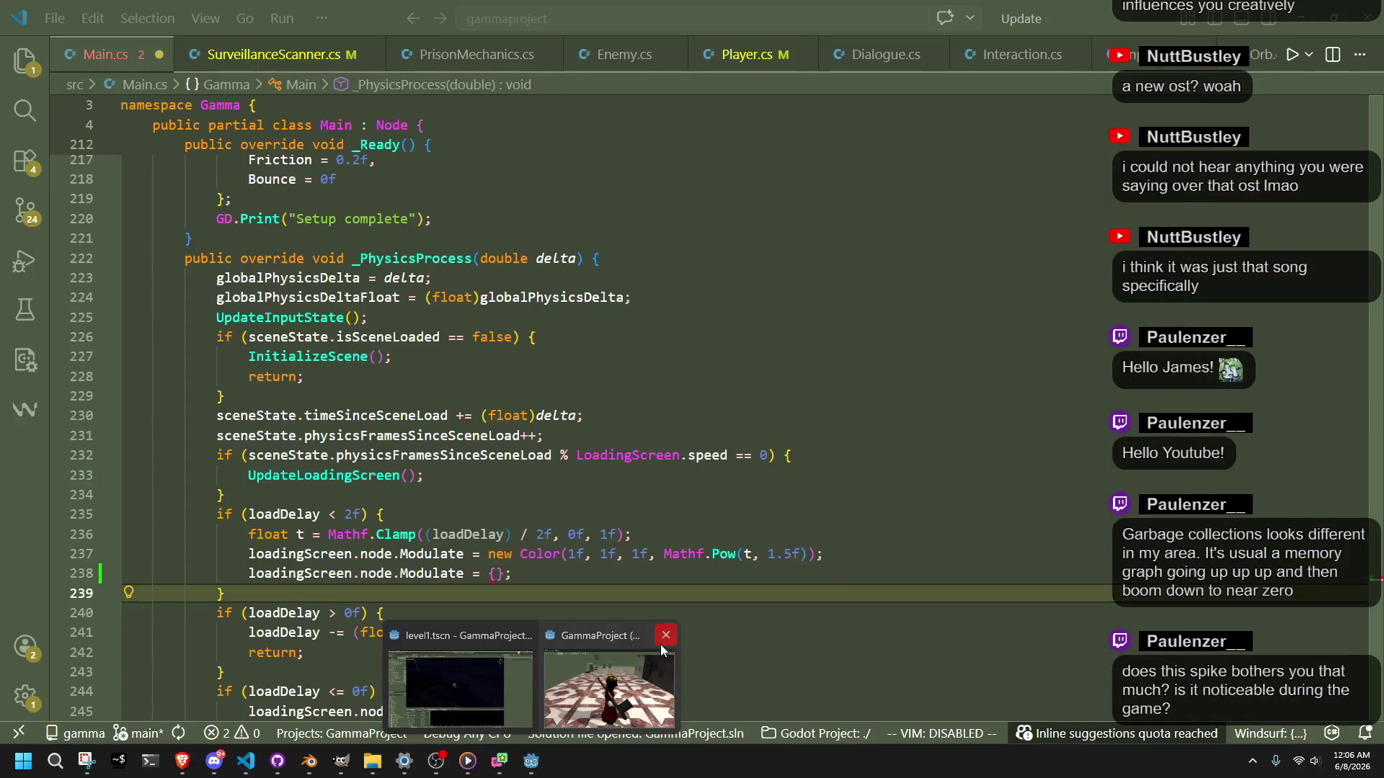
click(663, 642)
click(531, 761)
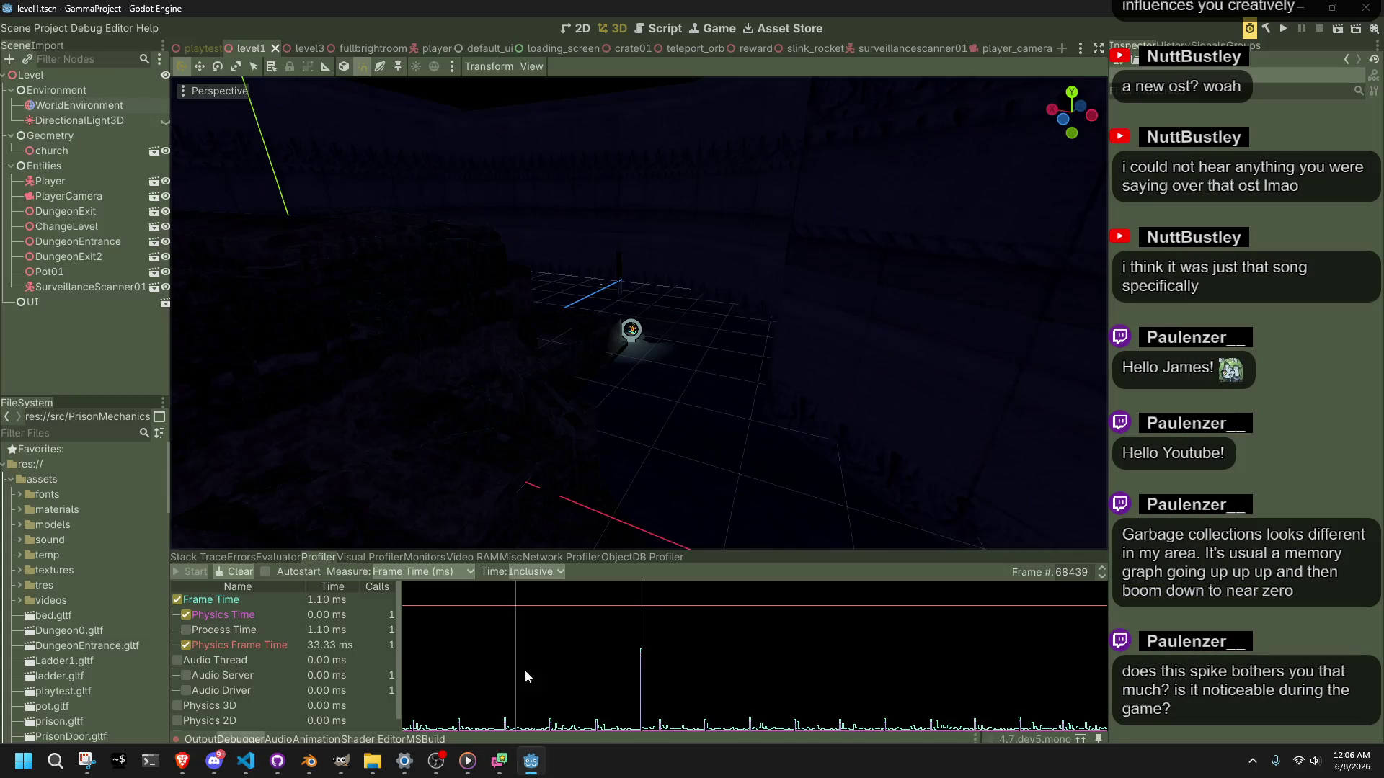
mouse_move(607, 587)
mouse_down()
mouse_move(647, 606)
mouse_move(619, 614)
mouse_move(643, 617)
mouse_up()
click(246, 761)
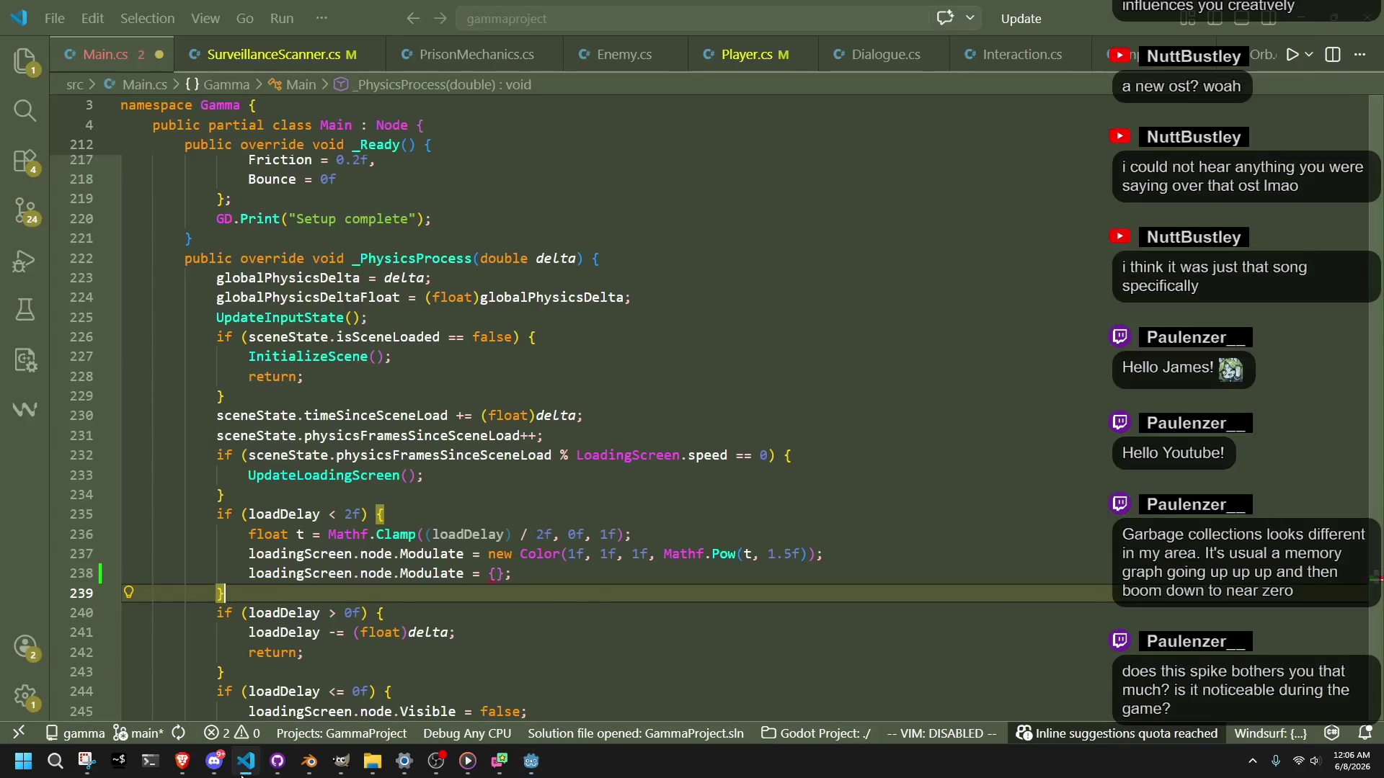
Step: Remove the extra Modulate = {} line 238, leaving only line 237's new Color assignment
click(593, 615)
click(518, 573)
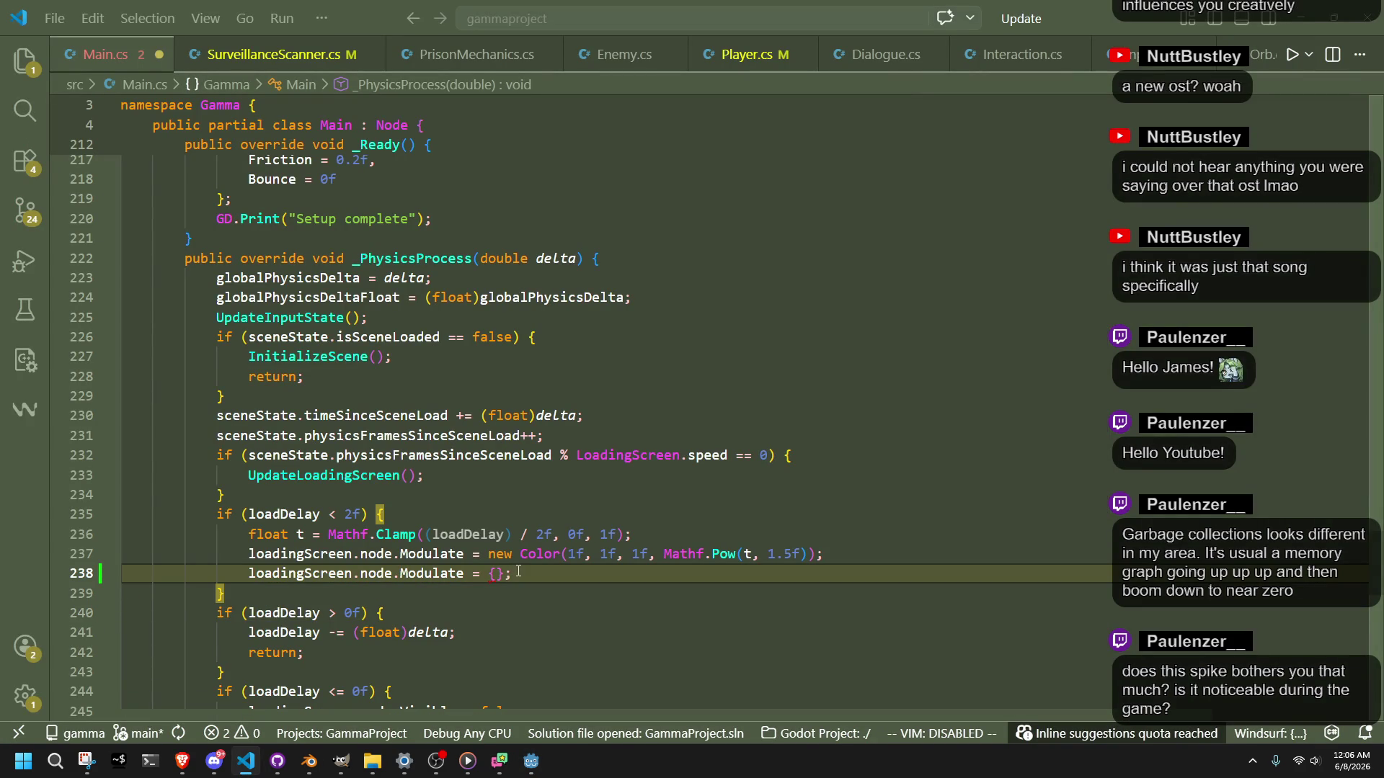
click(475, 595)
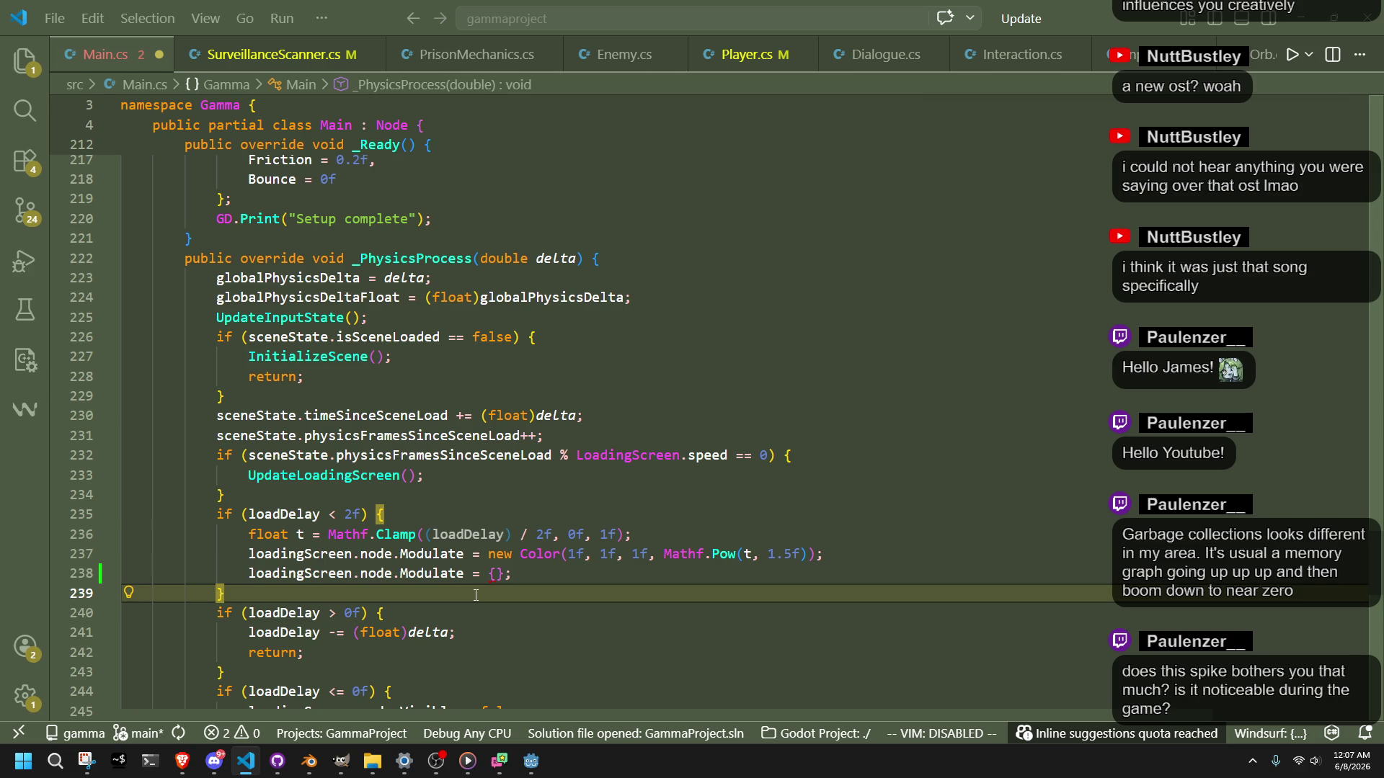
click(838, 567)
key(ctrl+z)
key(ctrl+z)
key(ctrl+z)
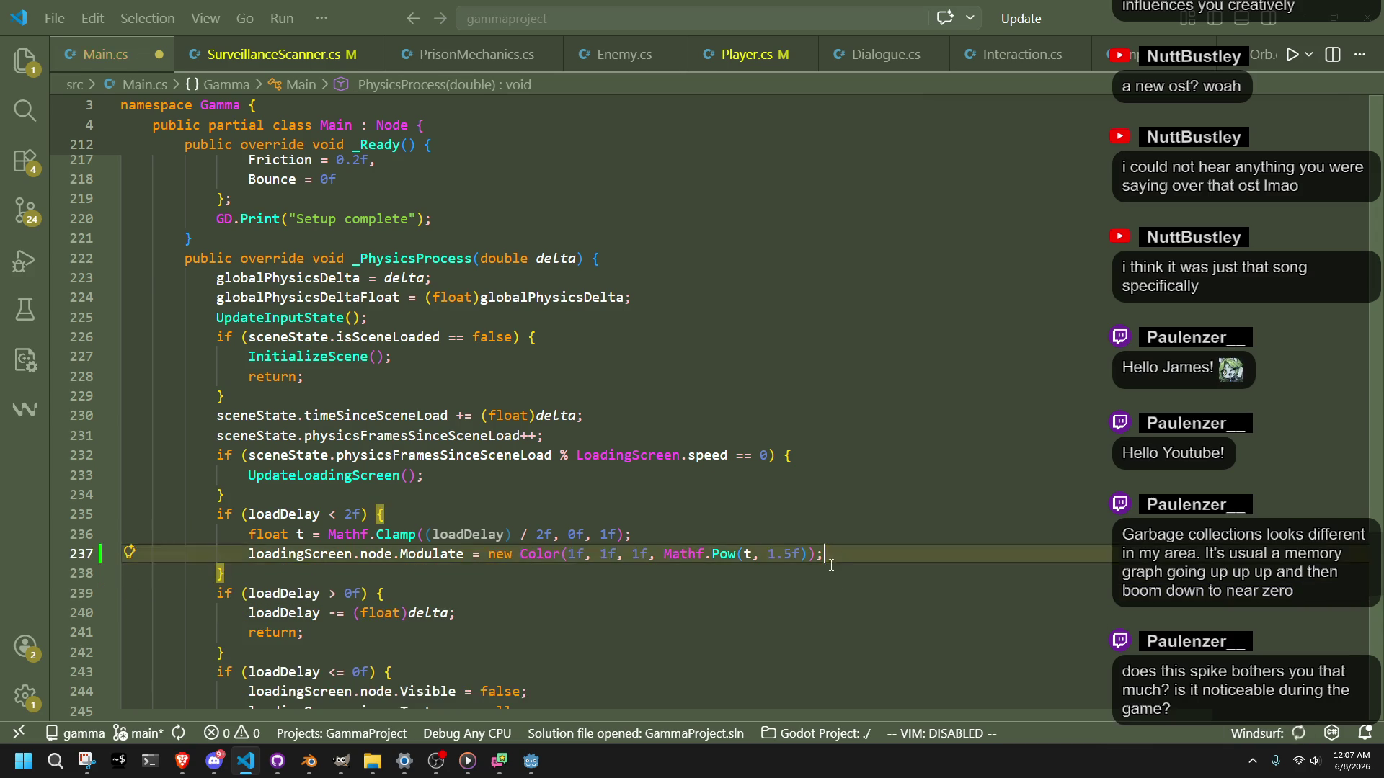
click(908, 598)
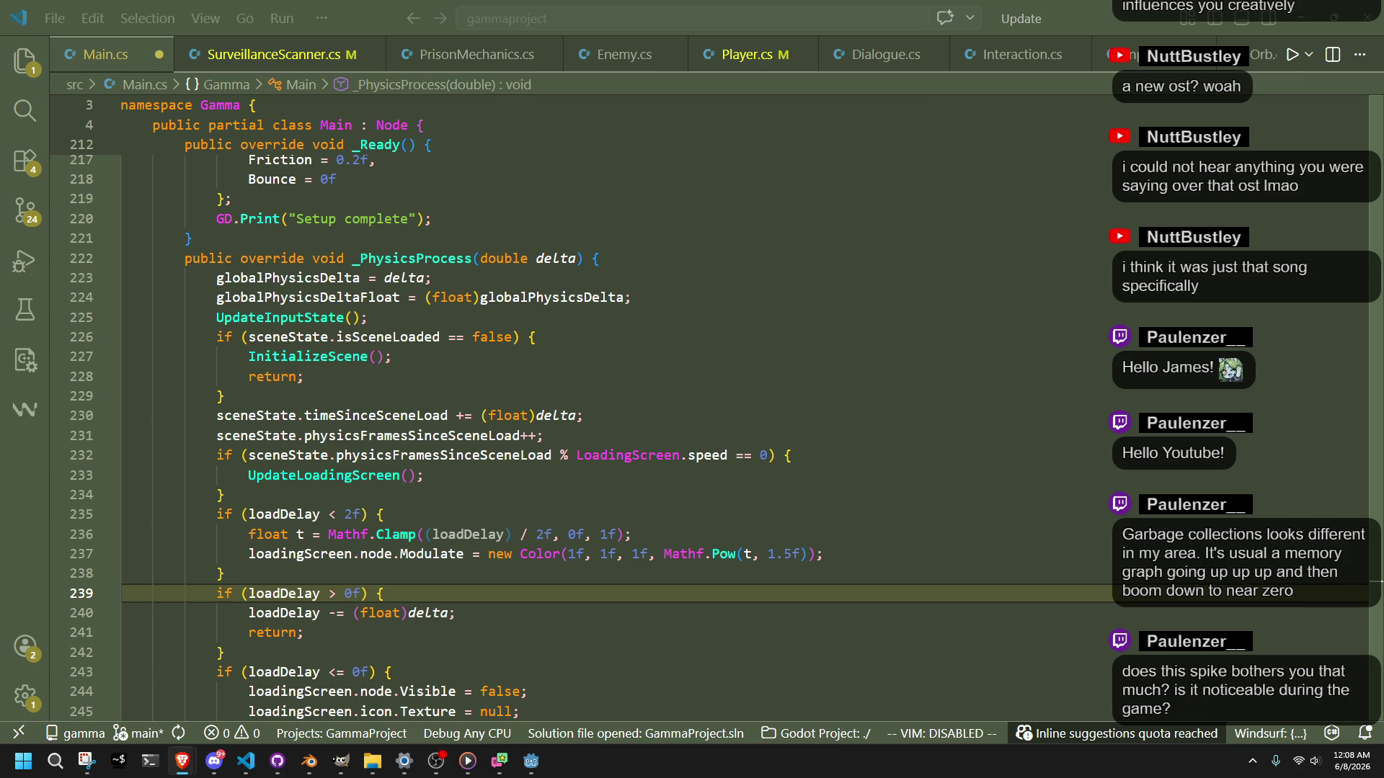
Step: Highlight the new Color allocation on line 237, then move Godot's profiler marker to frame 68439
click(909, 535)
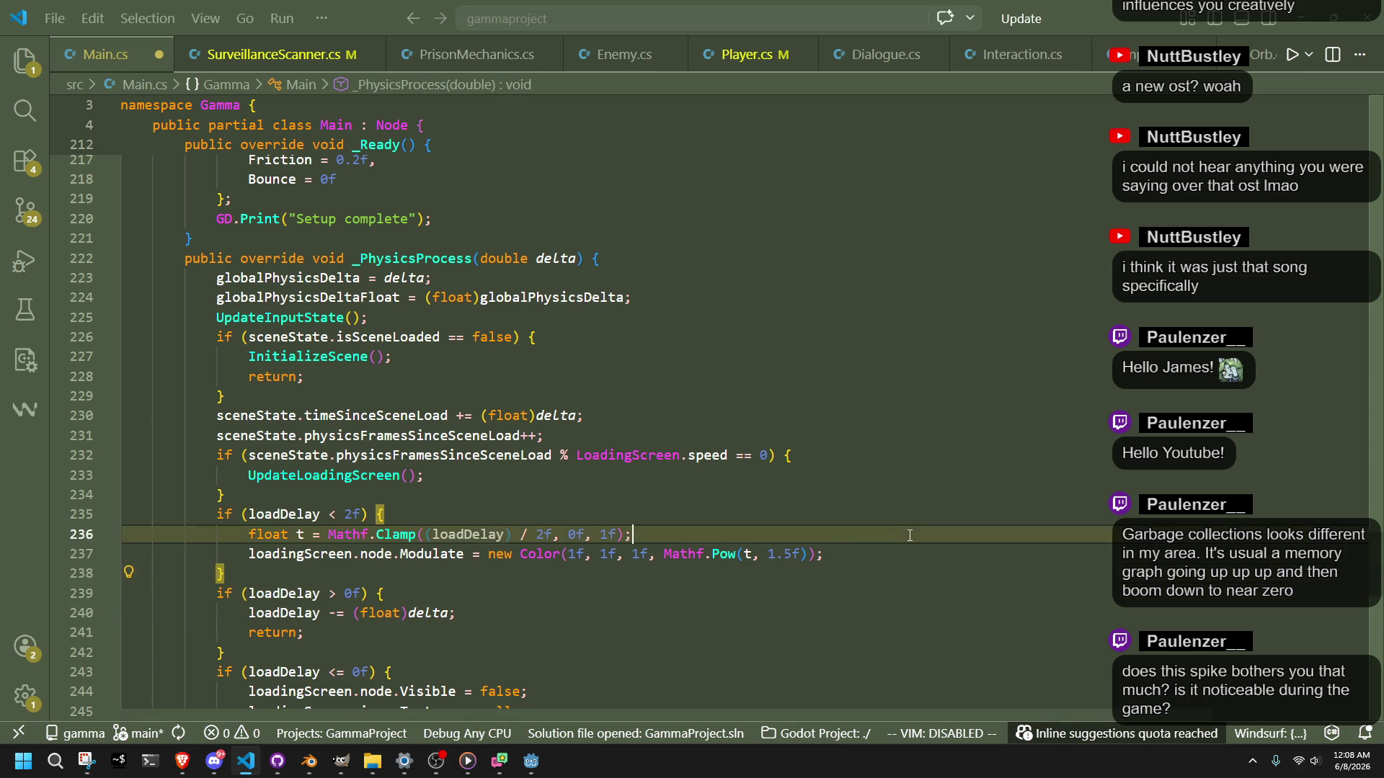
click(910, 593)
double_click(498, 554)
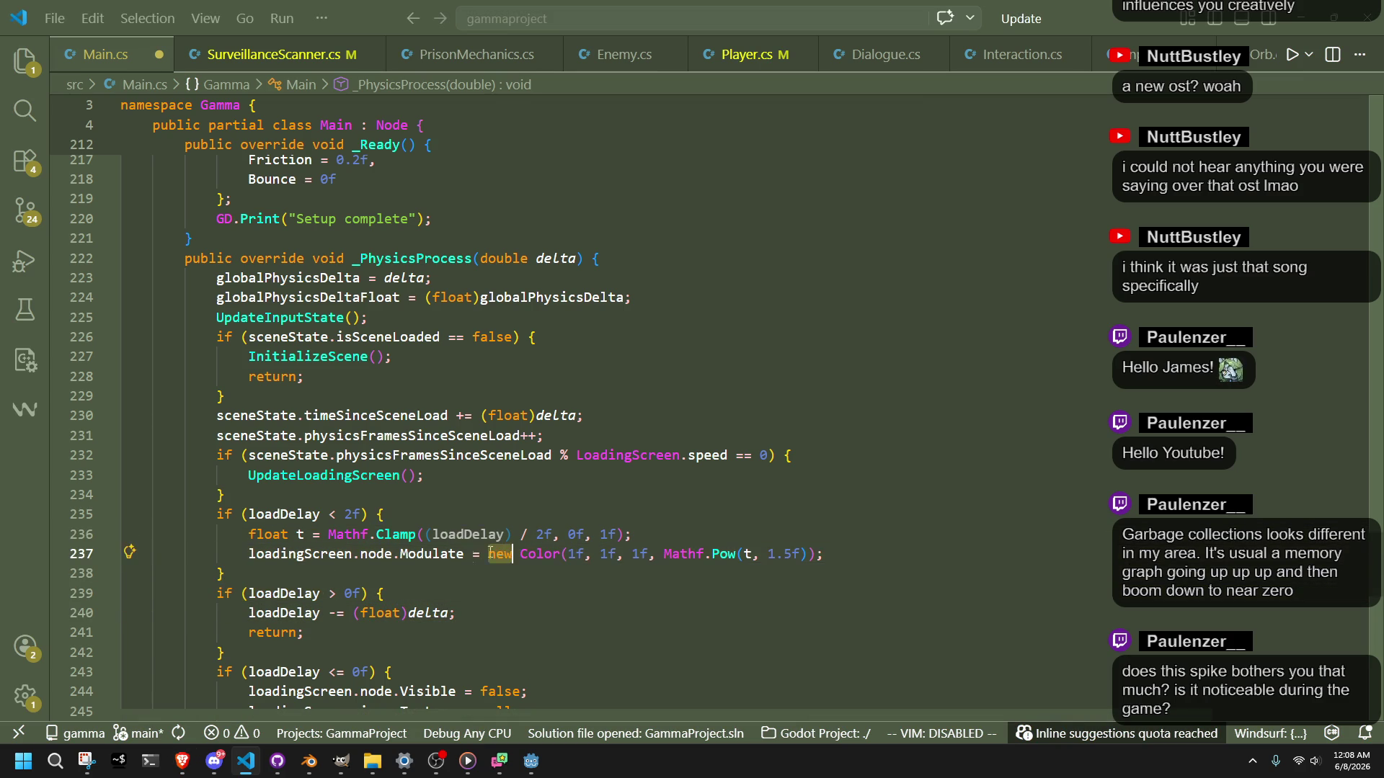
click(483, 575)
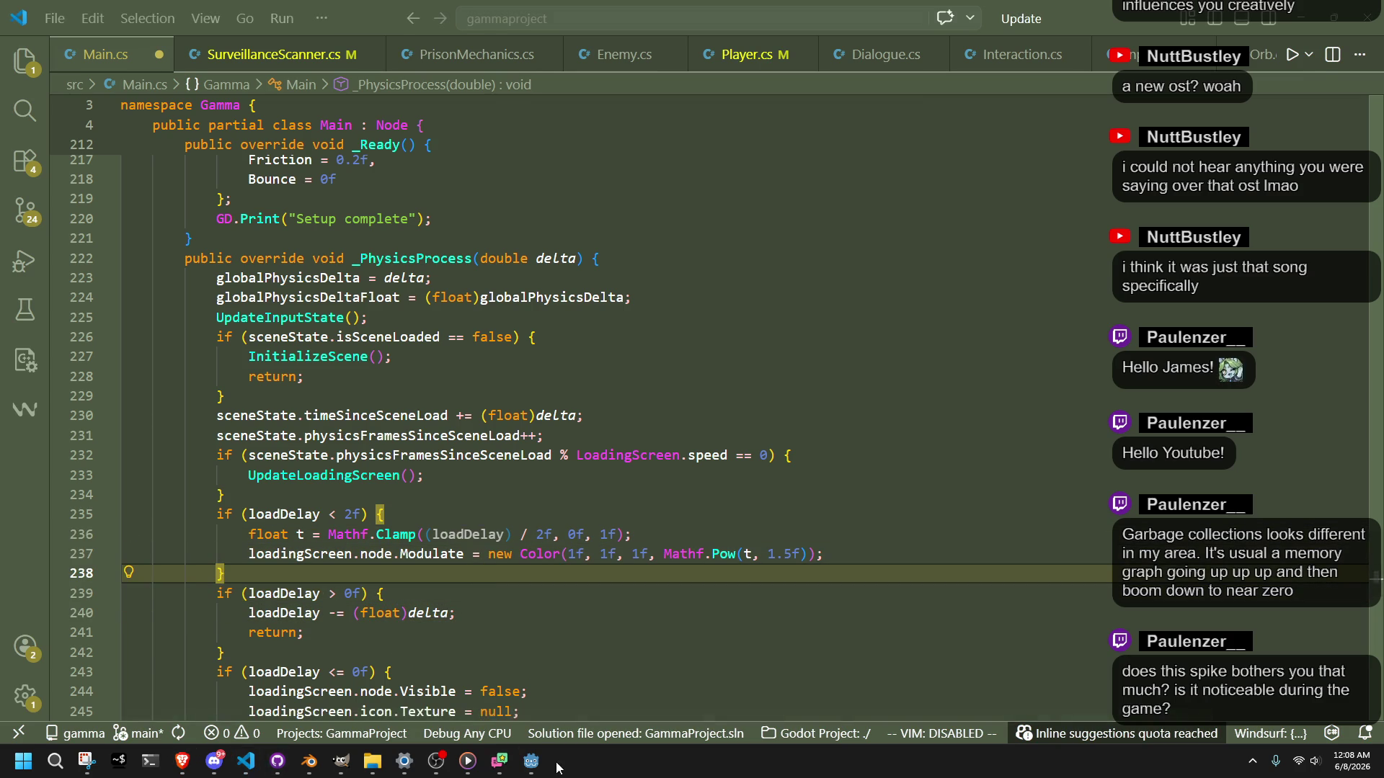
click(532, 761)
mouse_move(546, 625)
mouse_down()
mouse_move(643, 620)
mouse_move(534, 649)
mouse_move(447, 698)
mouse_move(643, 710)
mouse_up()
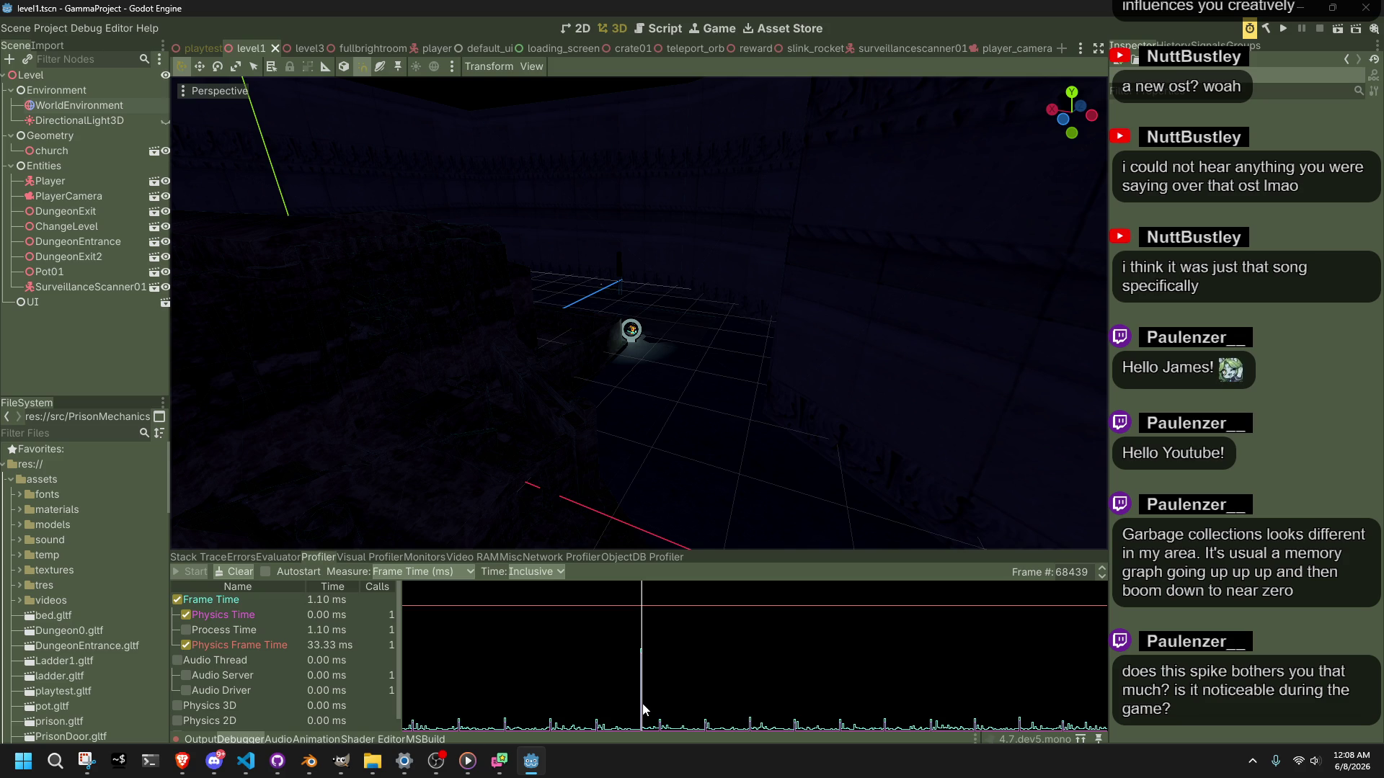
Step: Select frame 68438 (21.83 ms) in the profiler, then return to Main.cs in VS Code
click(642, 719)
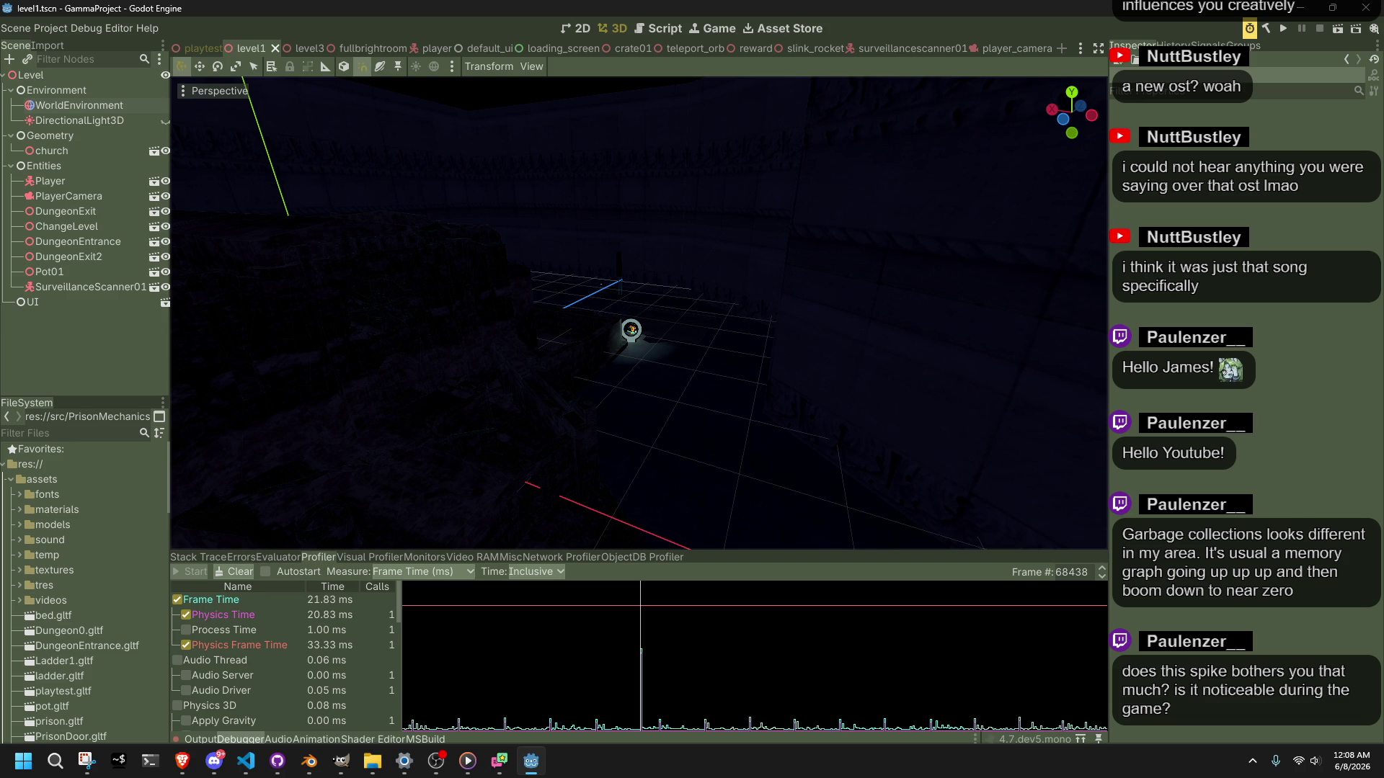
key(alt+Tab)
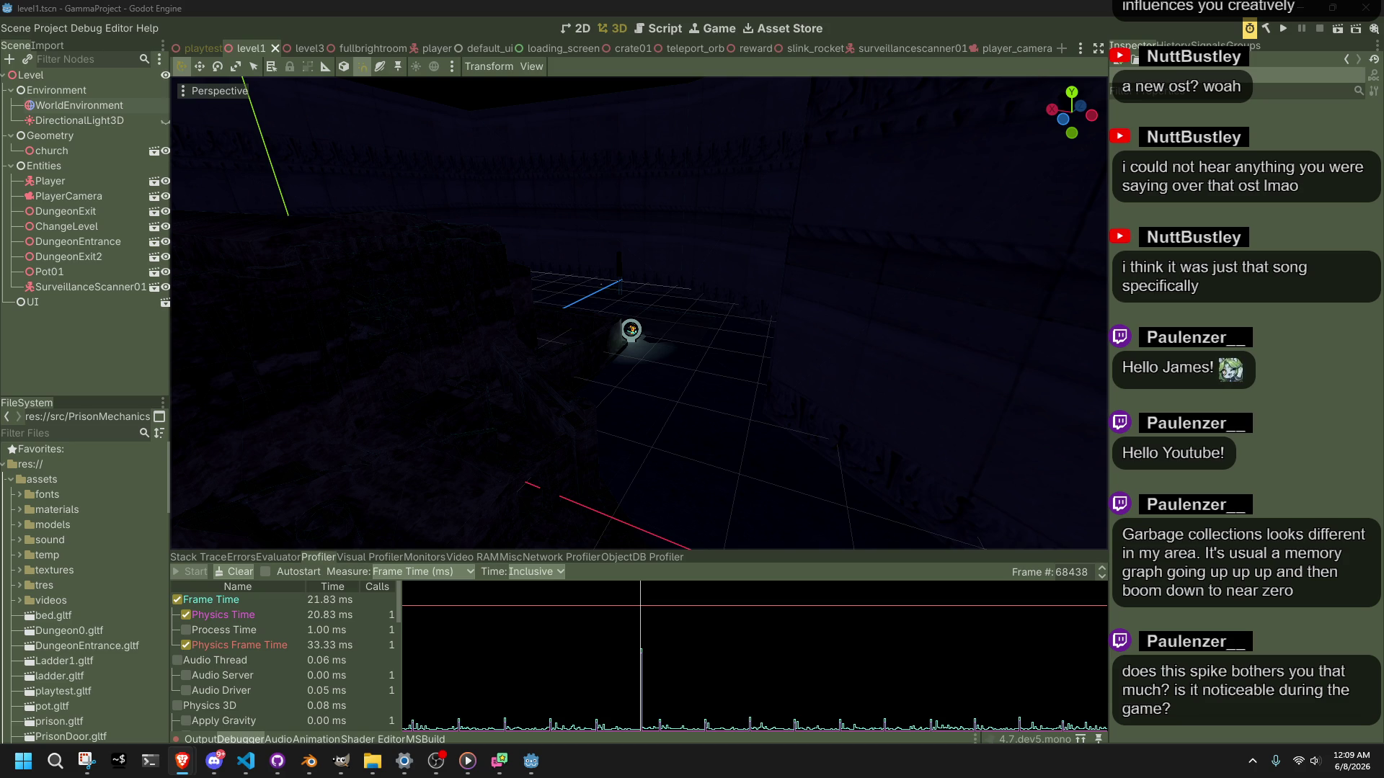
click(246, 761)
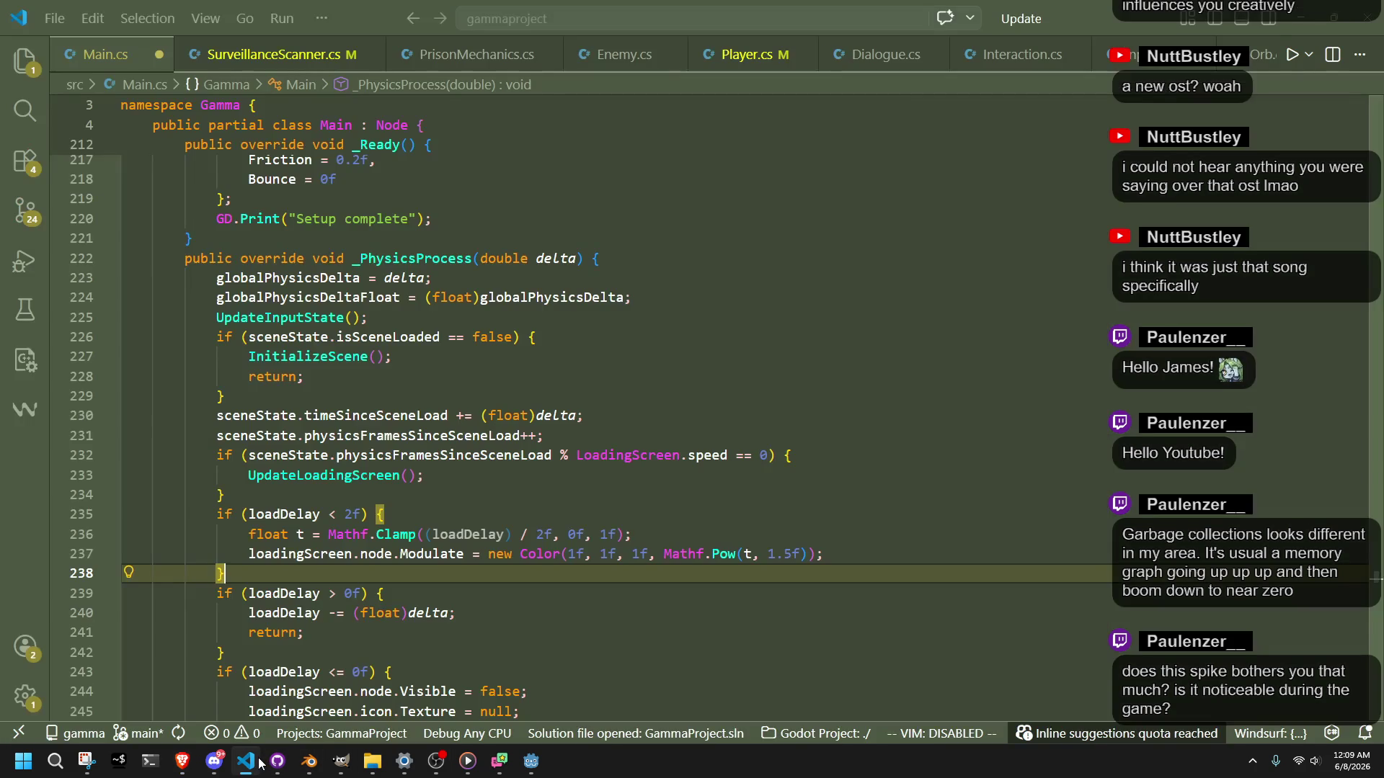
Step: Place the caret on line 240 of Main.cs and bring the Godot editor back to front
click(583, 616)
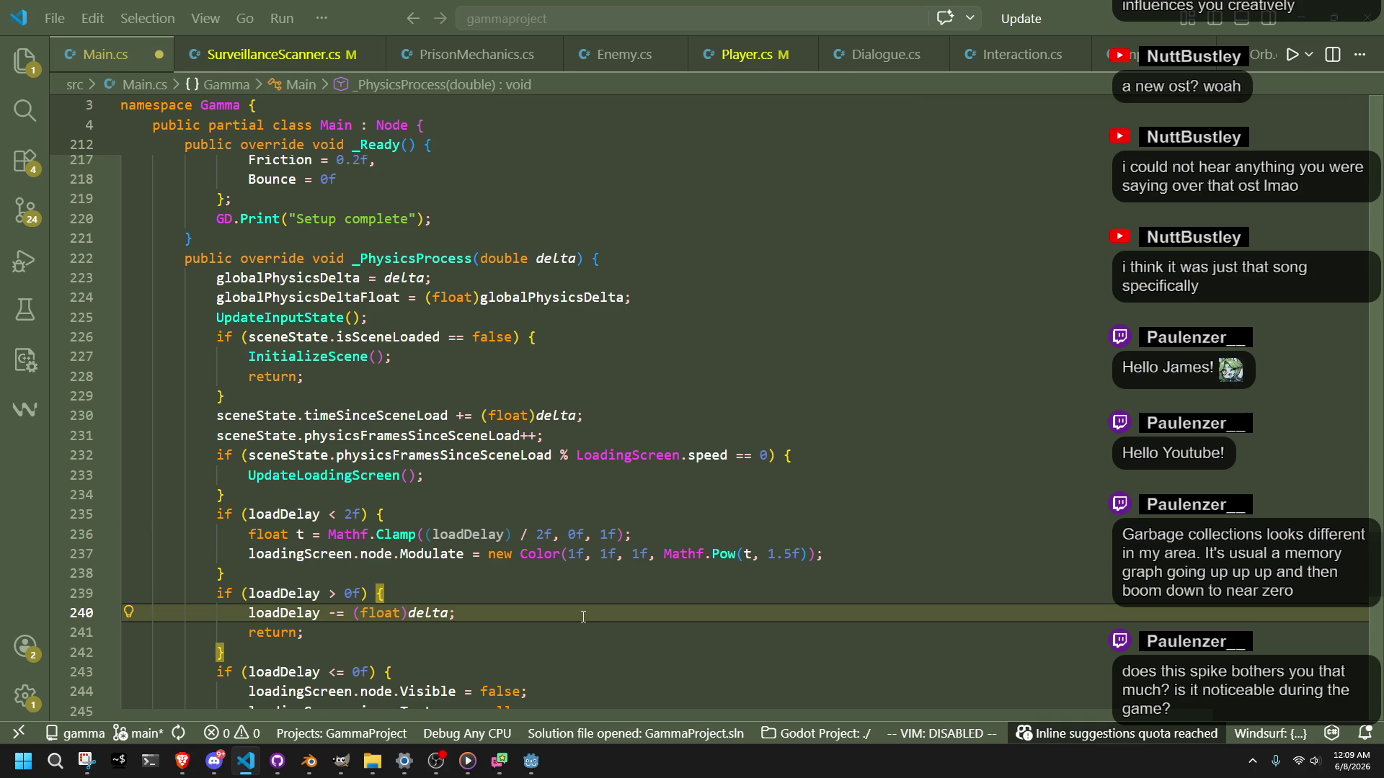
click(531, 761)
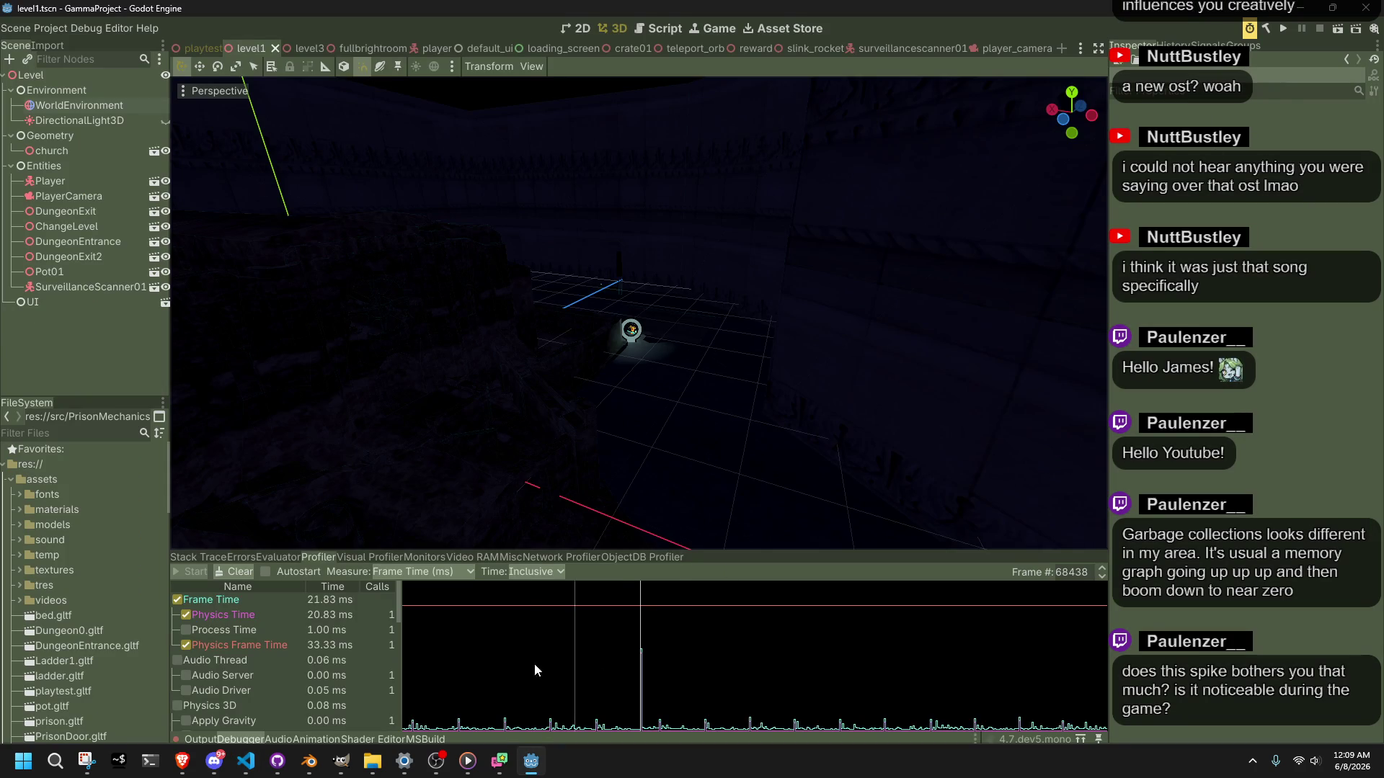
Step: Run the project again and start a new capture in the Debugger's Profiler
mouse_move(644, 607)
mouse_down()
mouse_move(621, 613)
mouse_move(638, 624)
mouse_up()
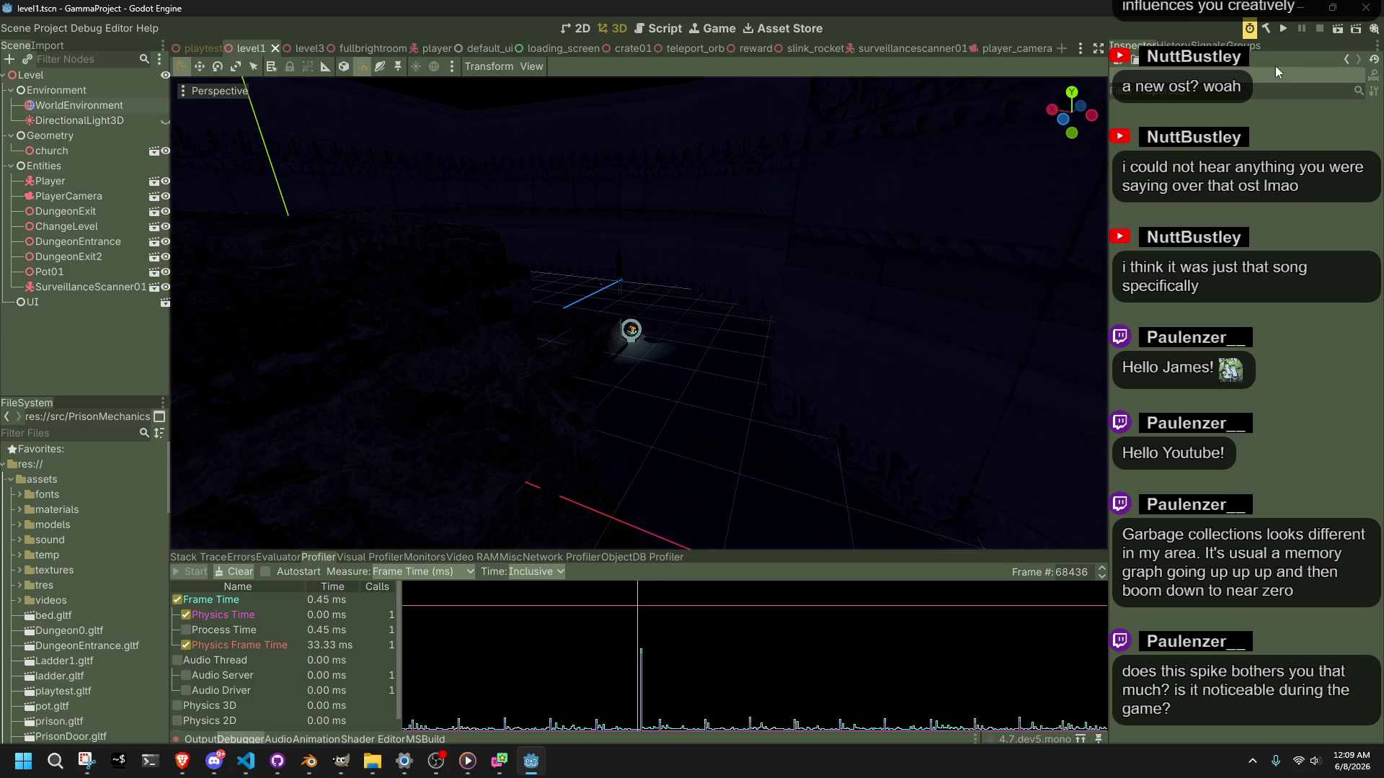
click(1284, 29)
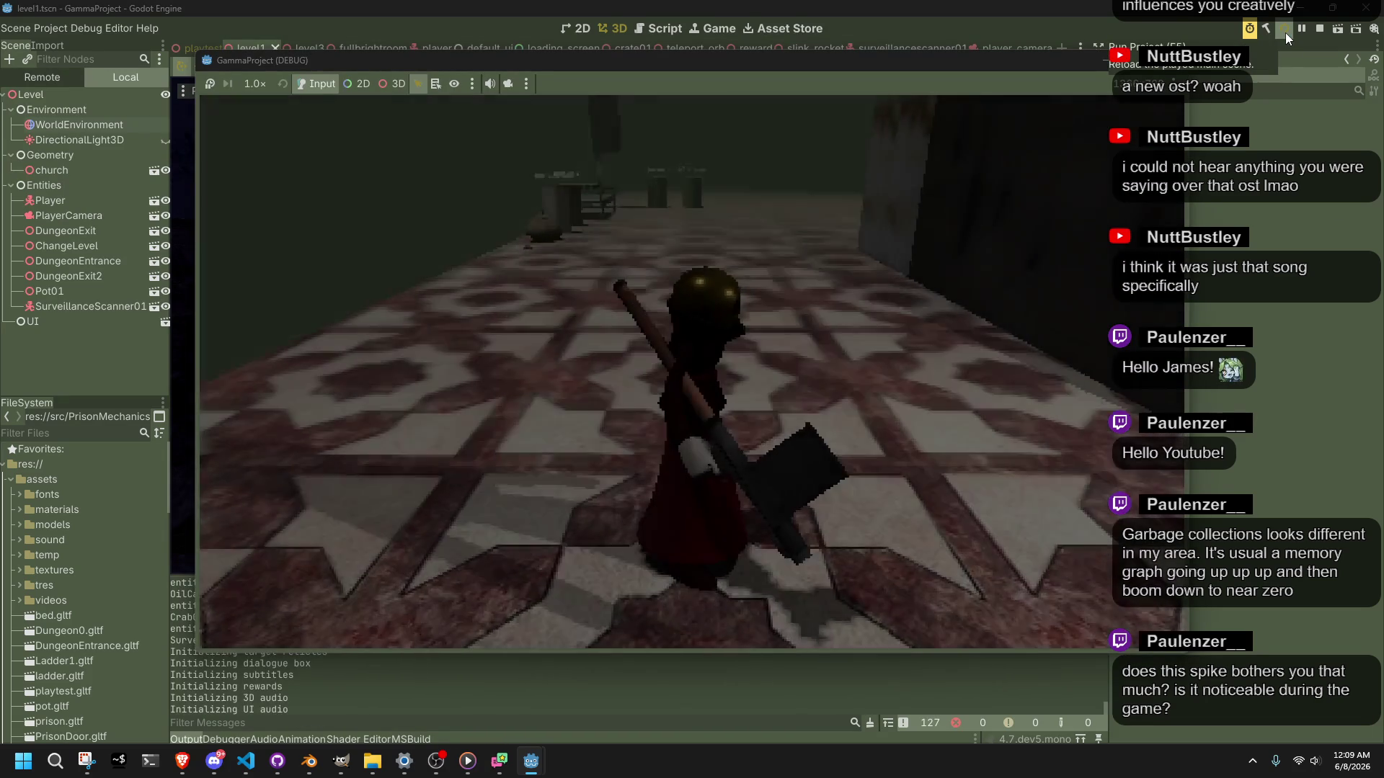
click(187, 740)
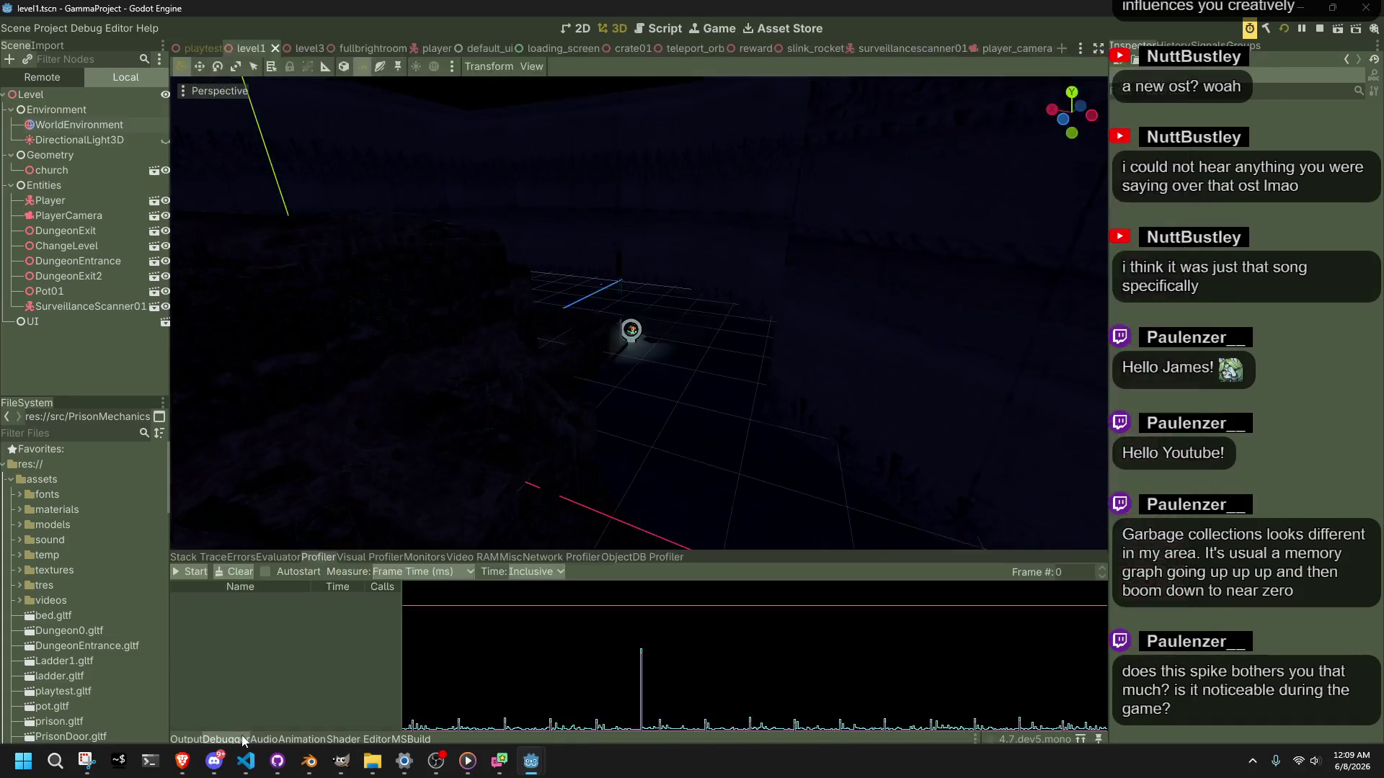
click(244, 740)
click(195, 572)
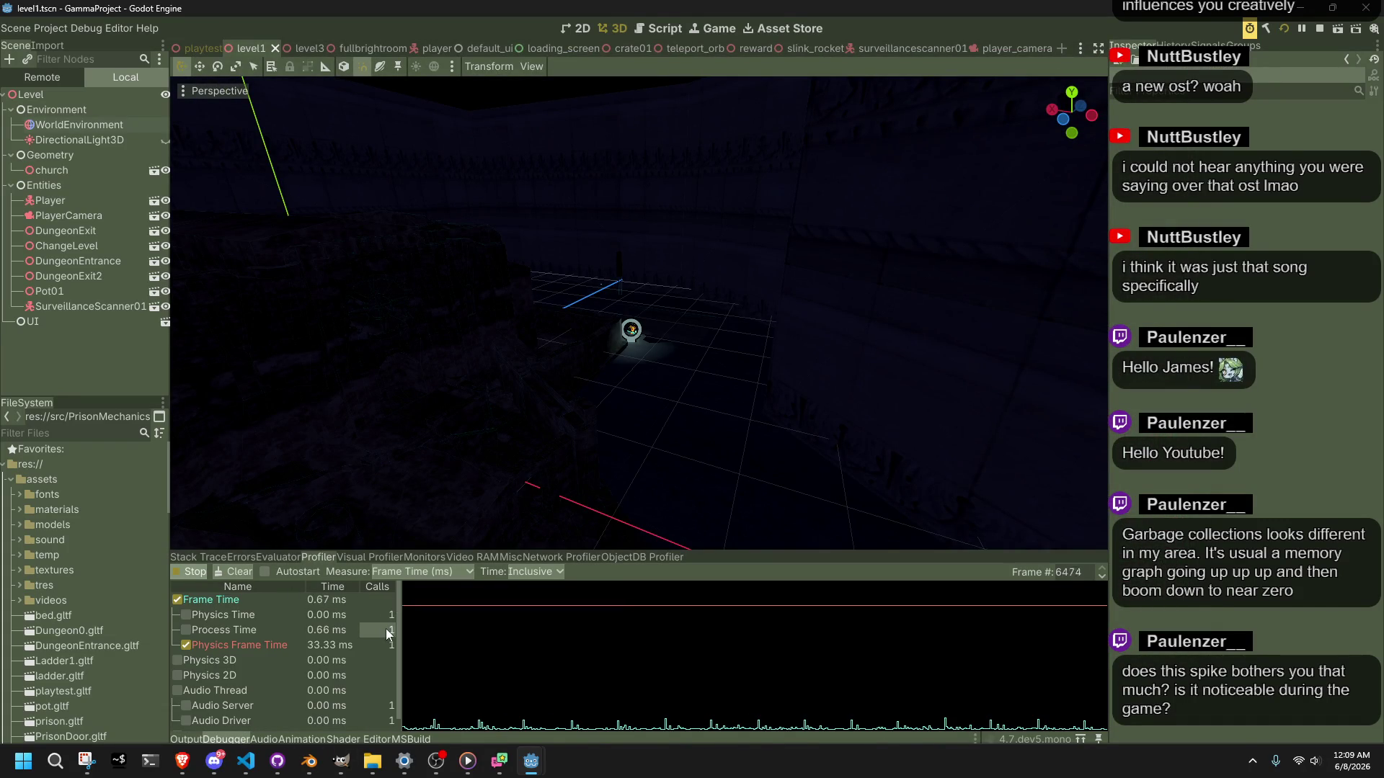
Step: Graph Physics Time and Process Time and inspect the 19.58 ms spike at frame 12838
click(186, 615)
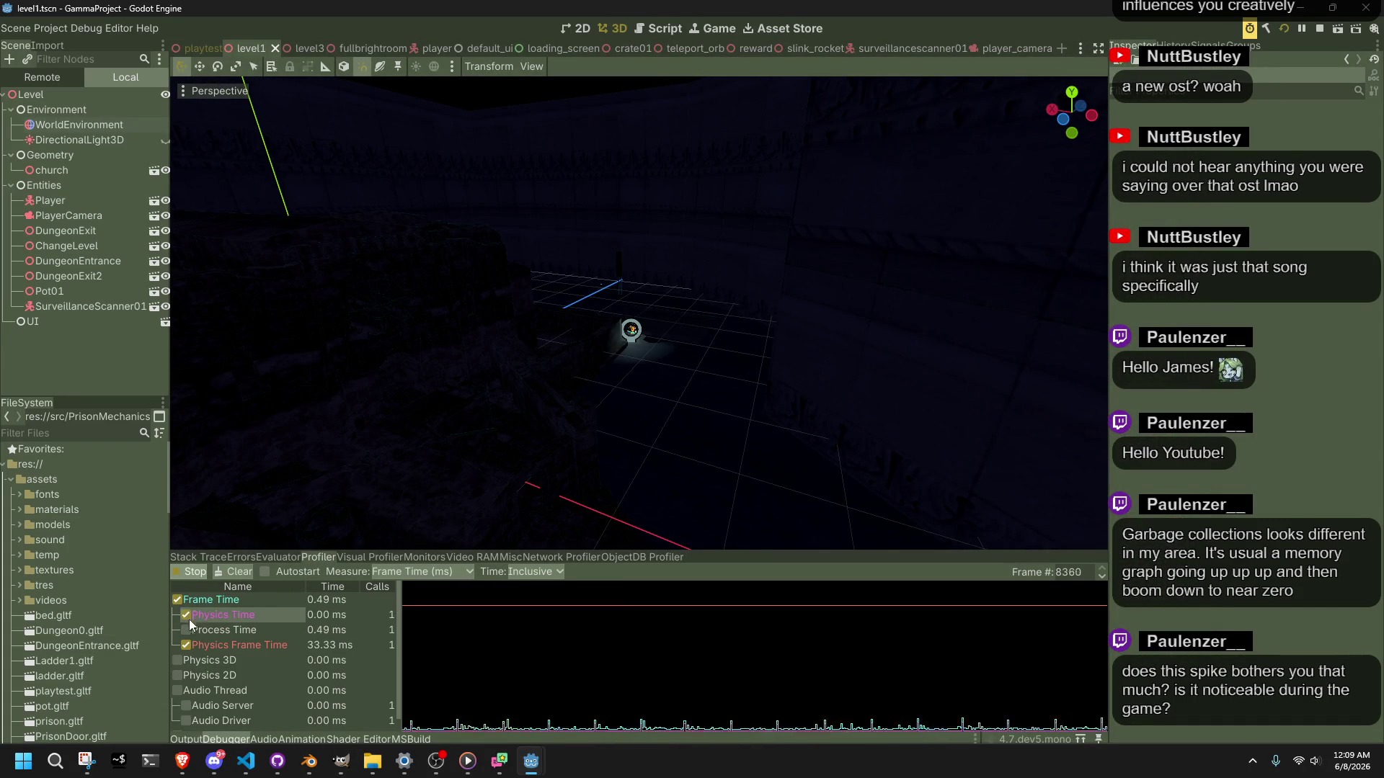
click(187, 629)
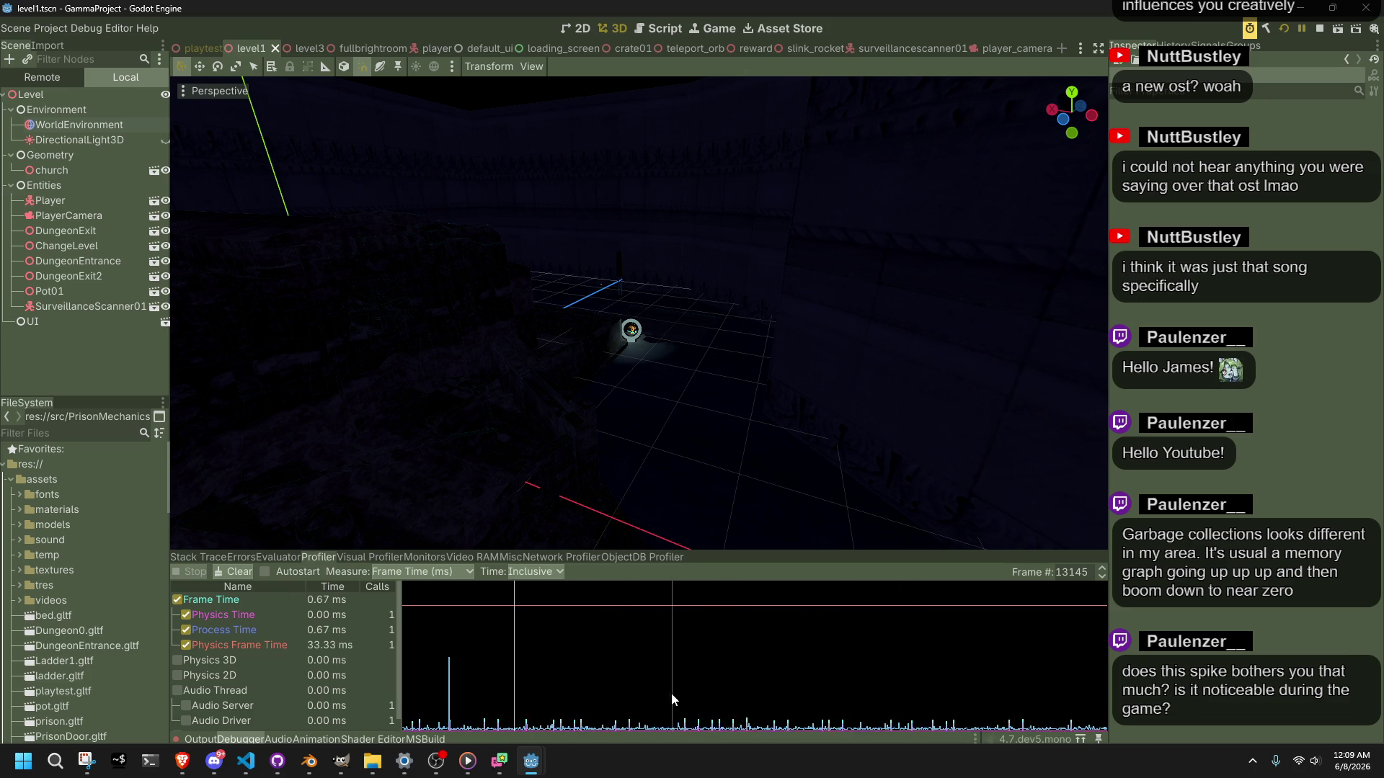
click(449, 698)
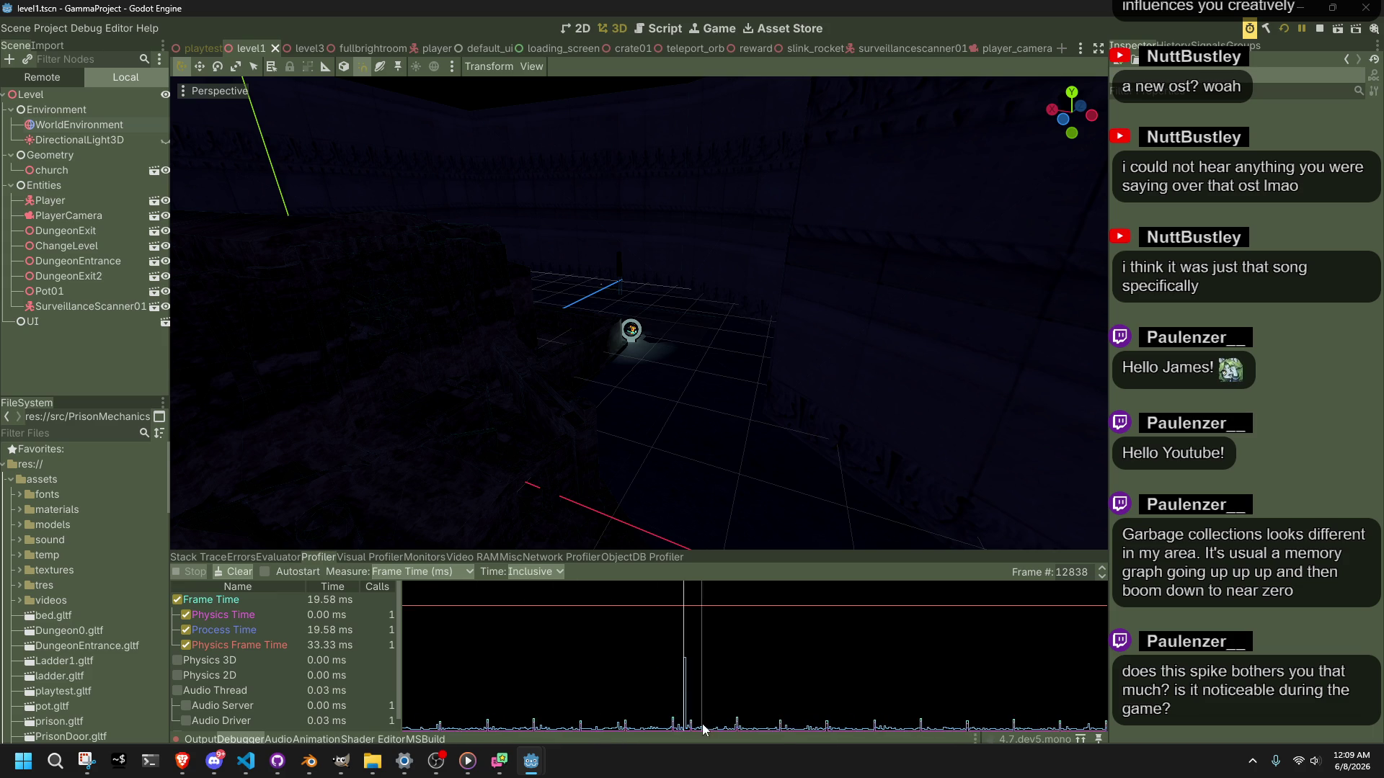
click(686, 690)
click(678, 692)
key(alt+Tab)
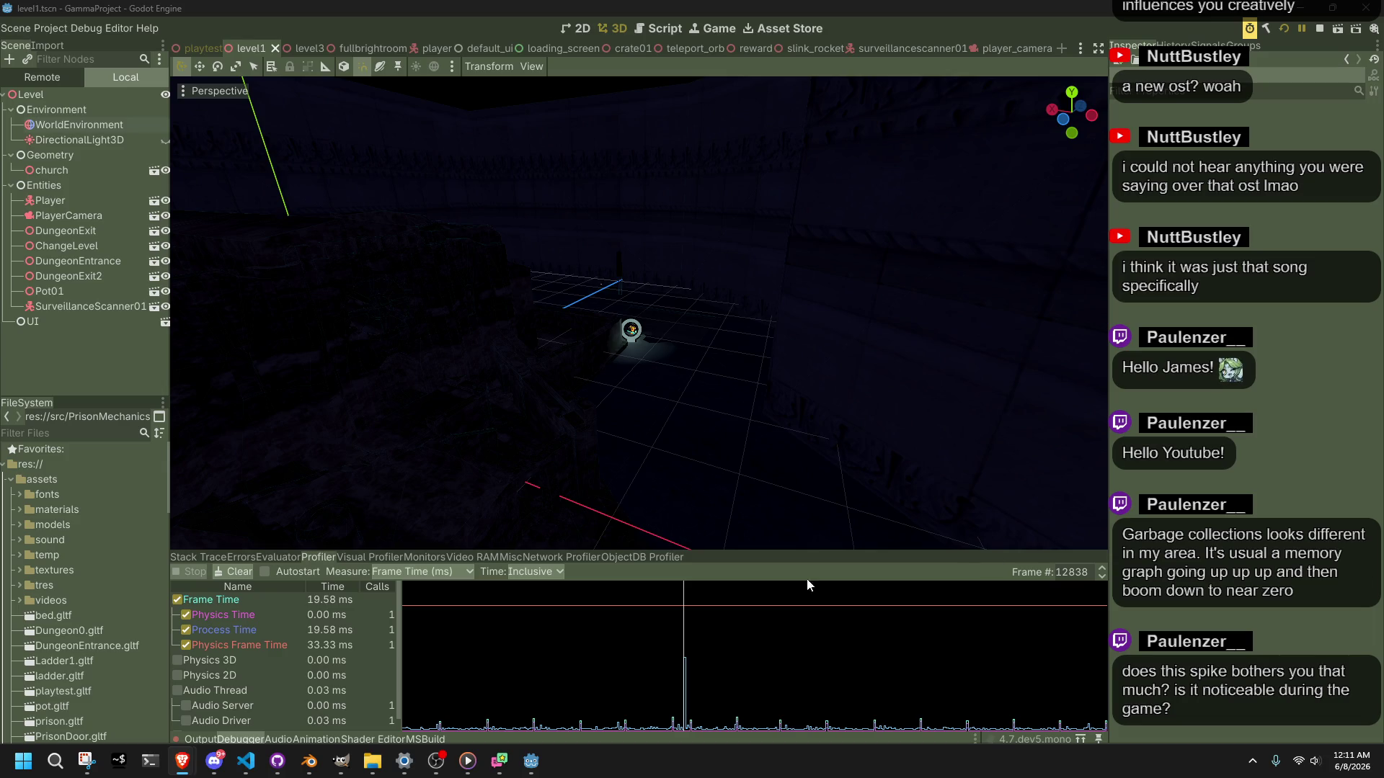
click(278, 761)
Step: Add a member access dot after Modulate on line 237 and review its documentation
click(278, 761)
click(246, 761)
click(597, 589)
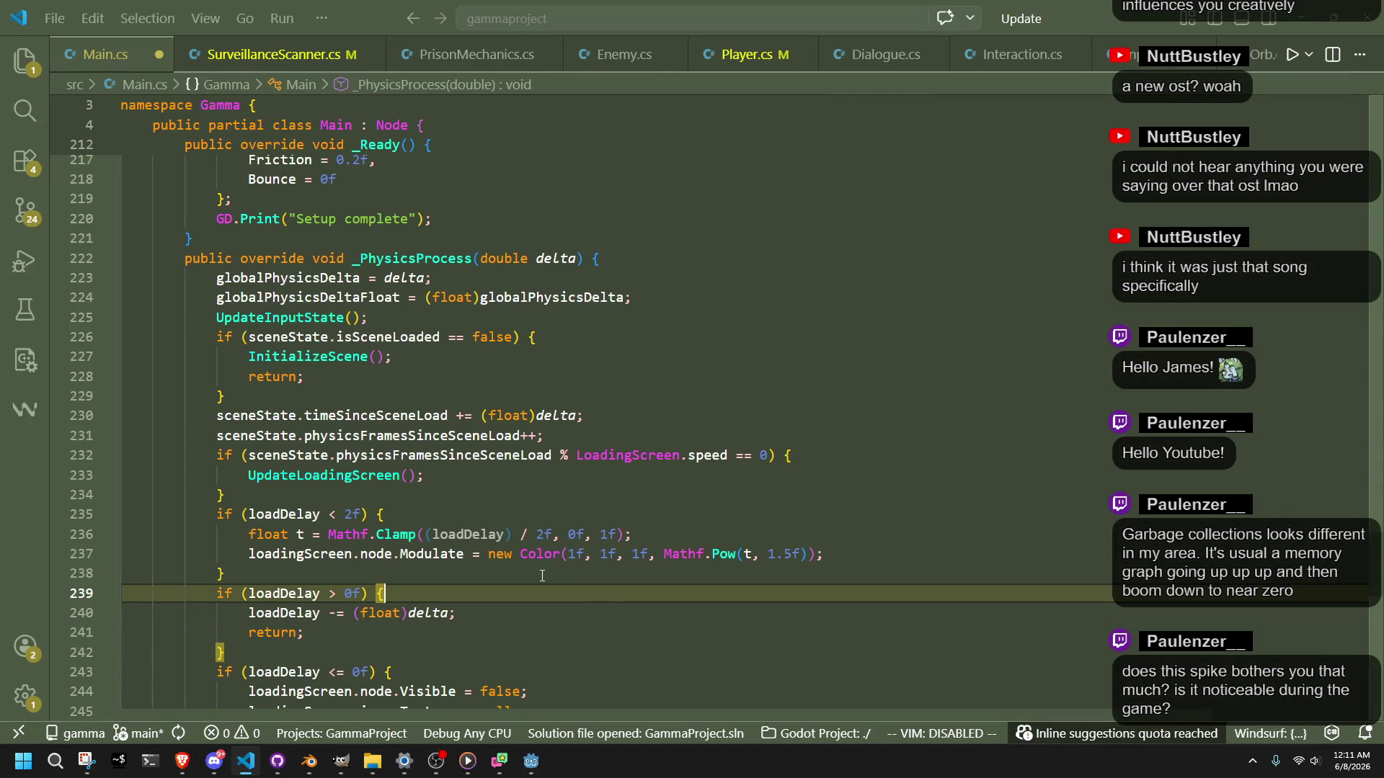
key(Up)
key(Up)
scroll(559, 597, down, 3)
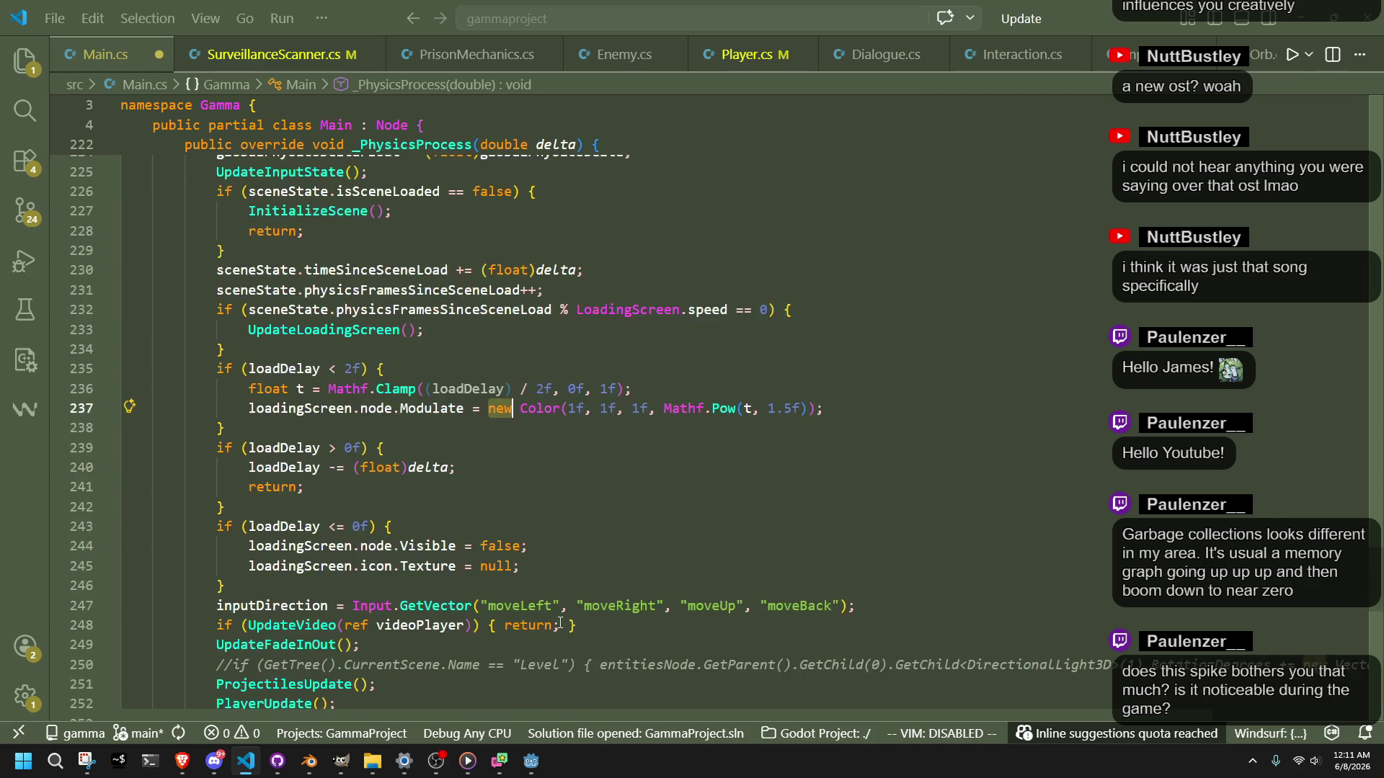
double_click(418, 410)
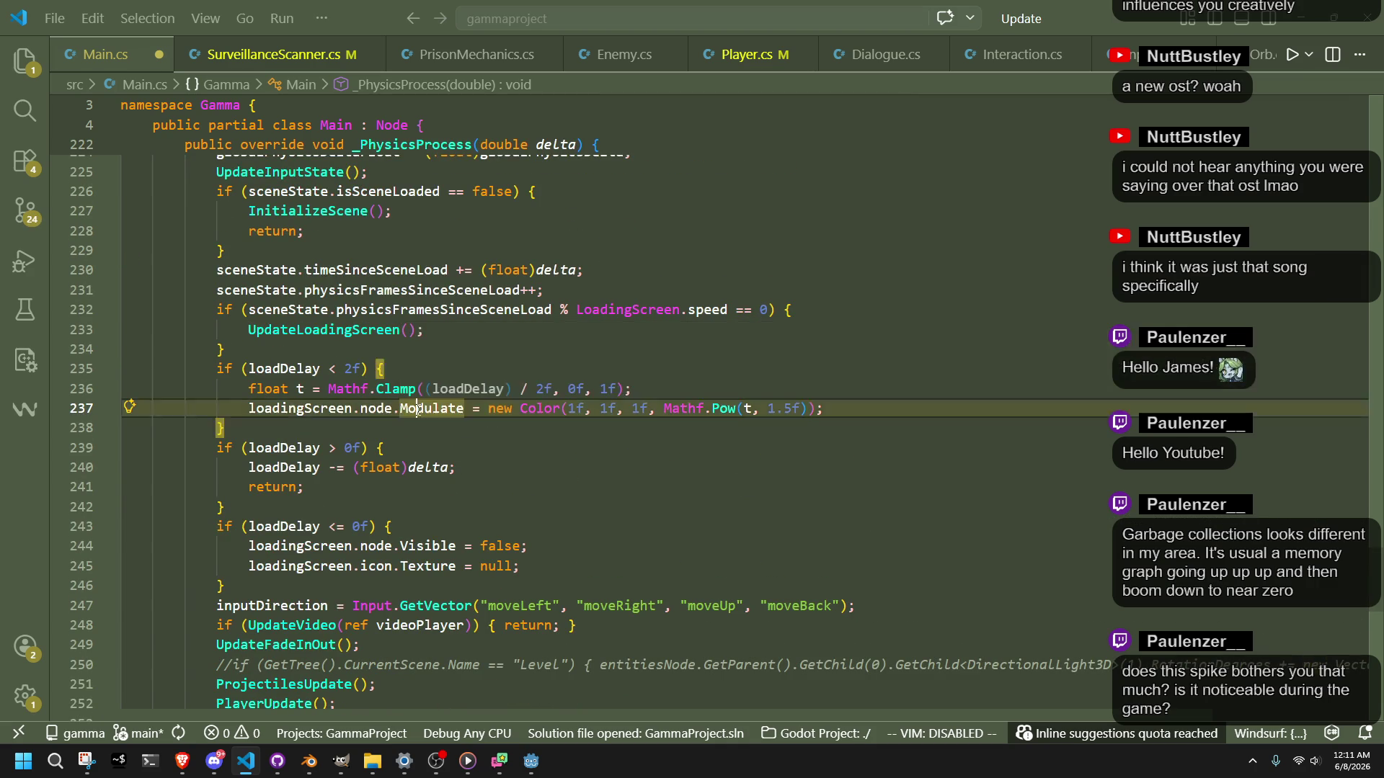
click(467, 446)
click(467, 408)
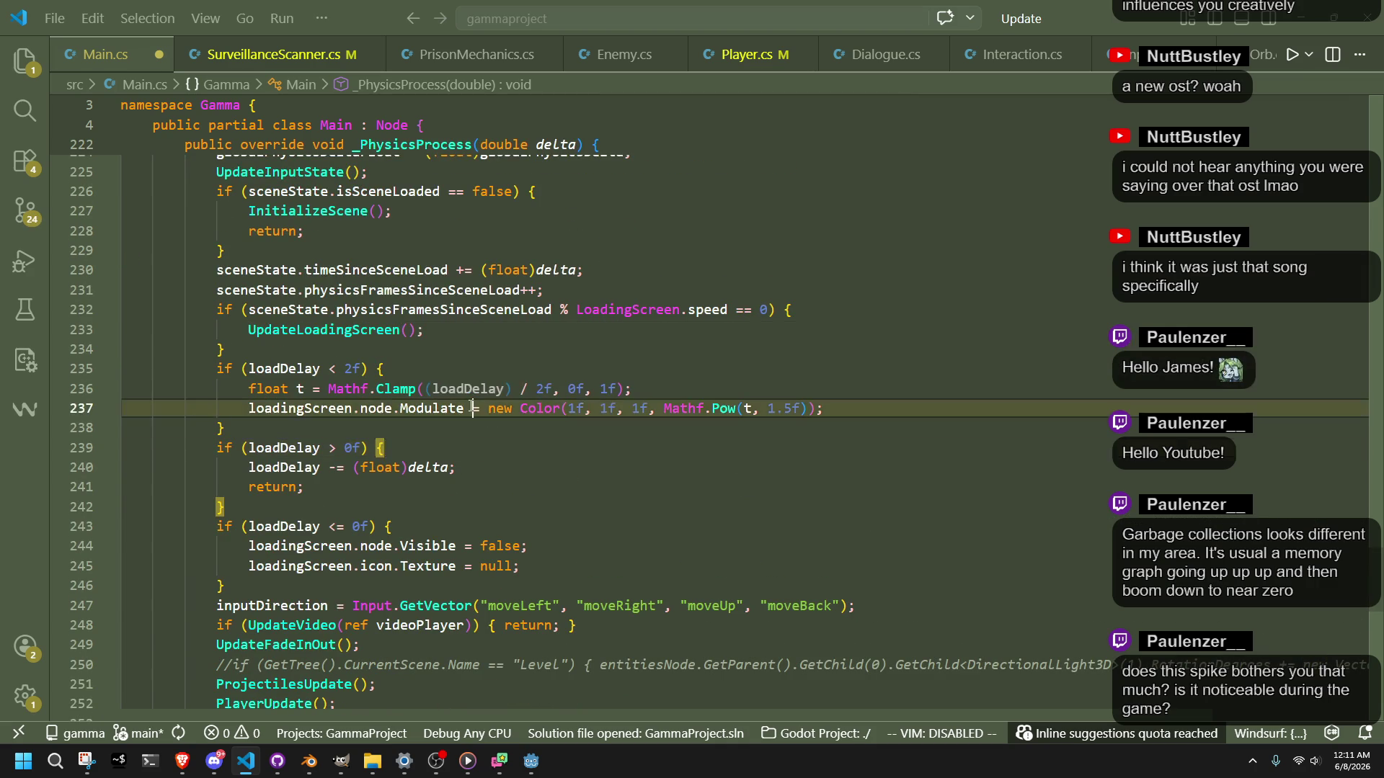
text(.)
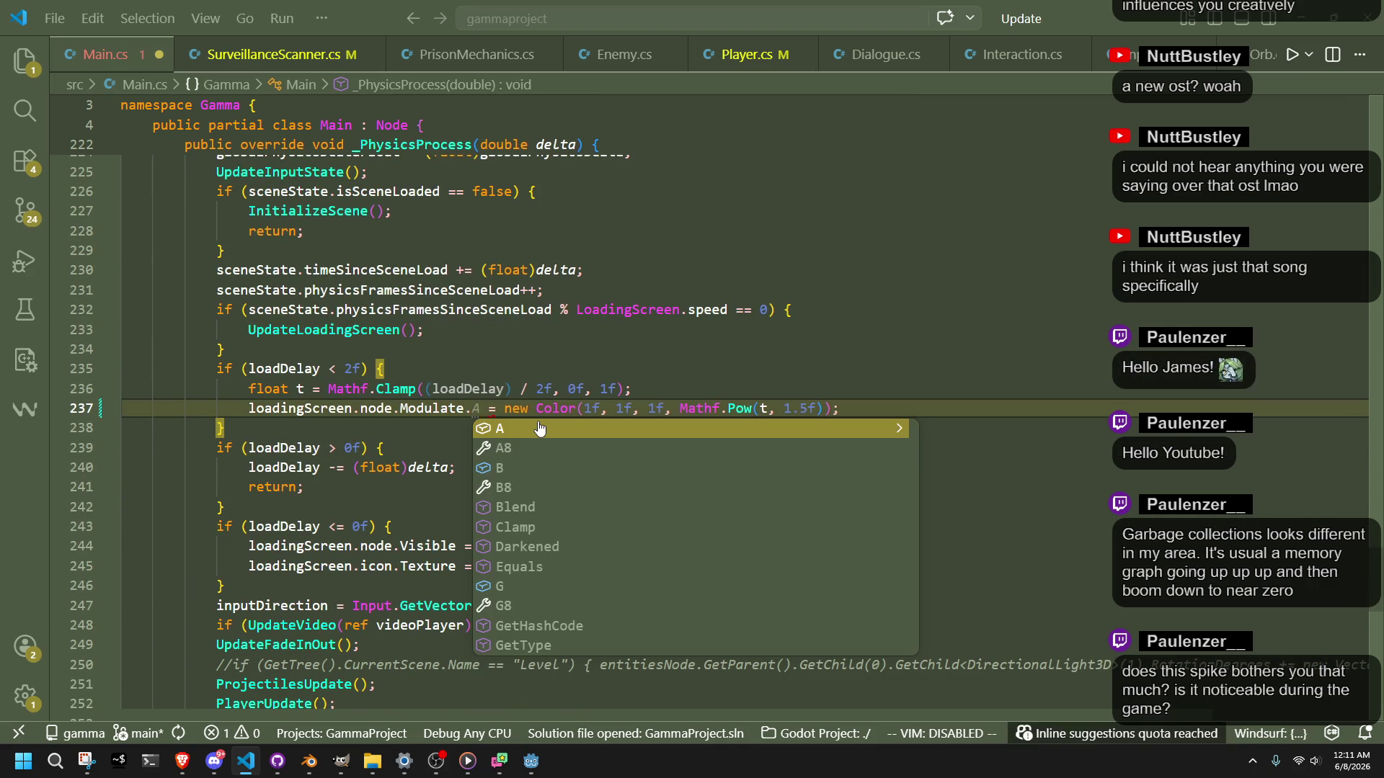
key(Escape)
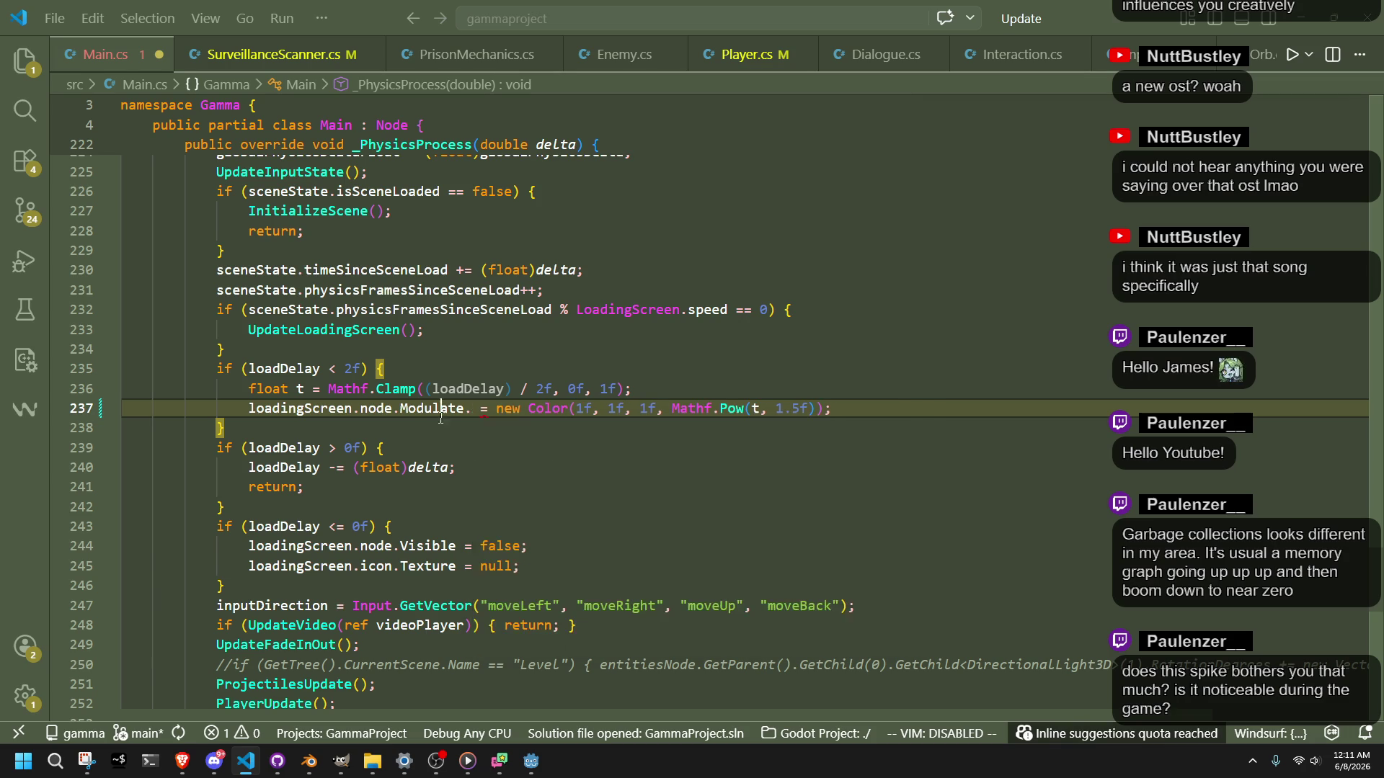
mouse_move(427, 412)
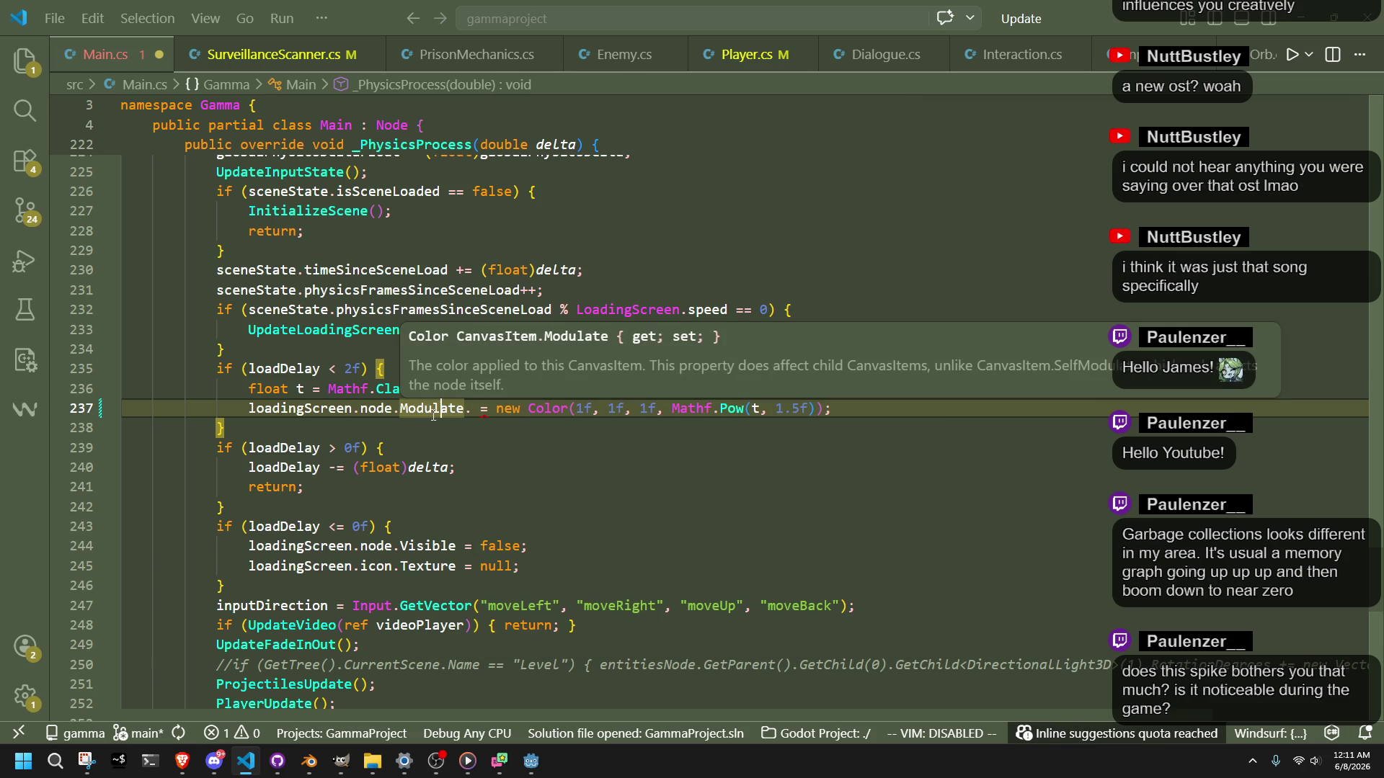
click(444, 424)
mouse_move(435, 415)
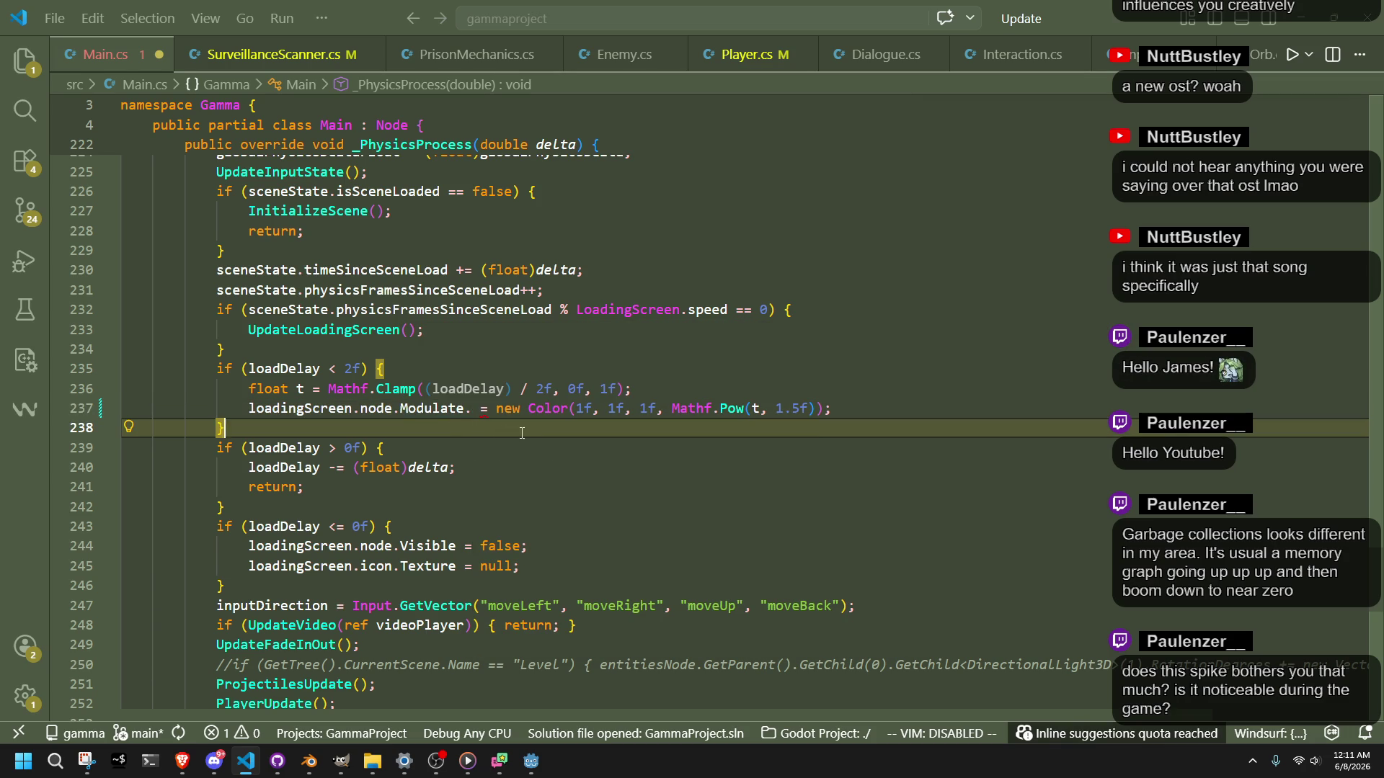
mouse_move(550, 411)
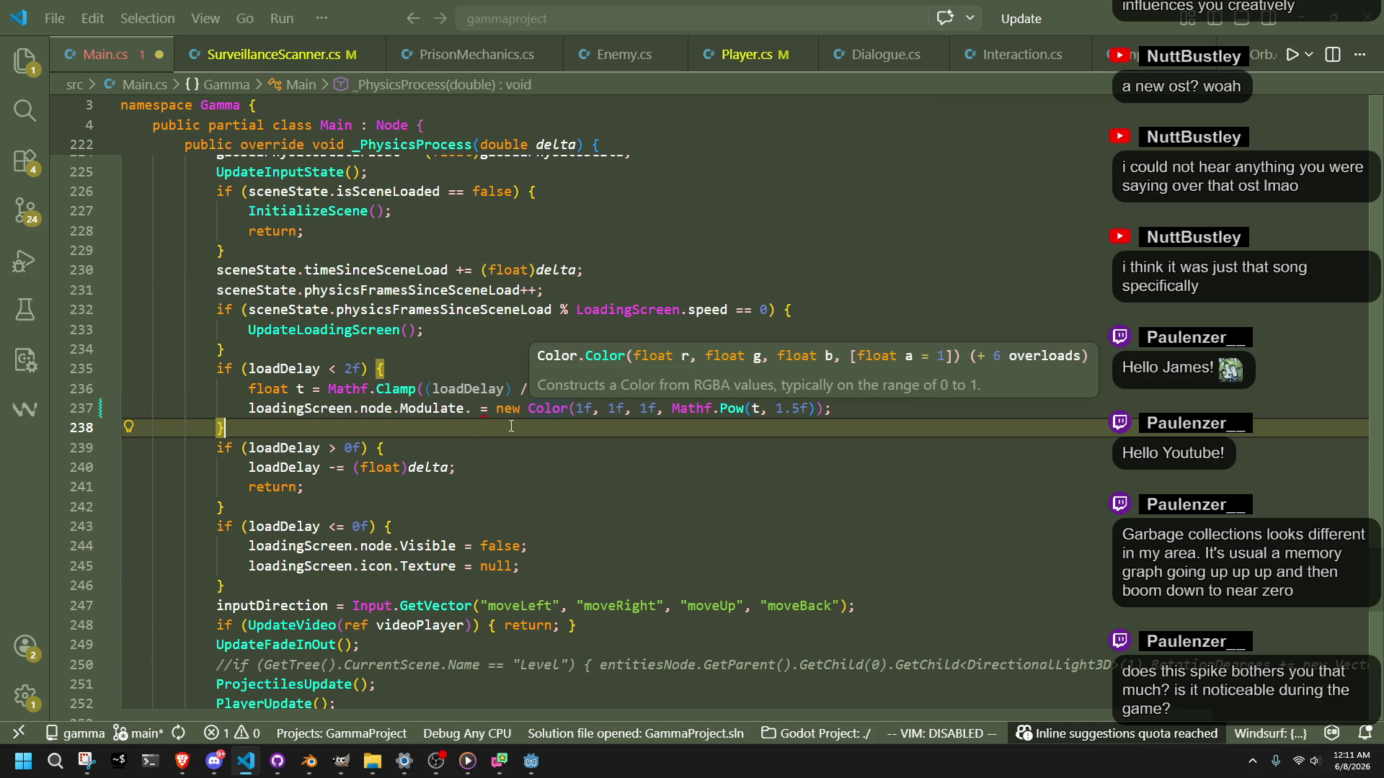
Step: Complete the target as Modulate.A8 on line 237 using the member suggestions
click(473, 409)
text(A)
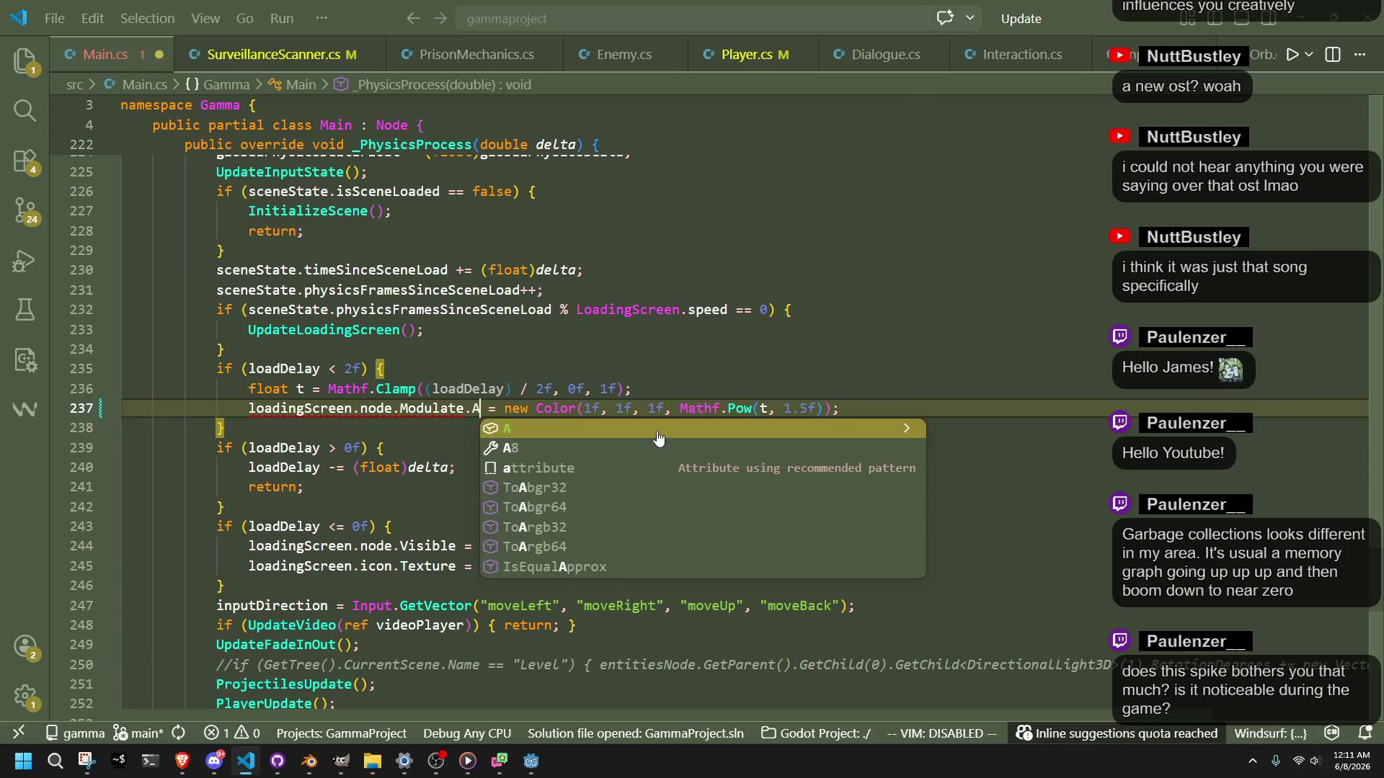
key(Escape)
click(658, 432)
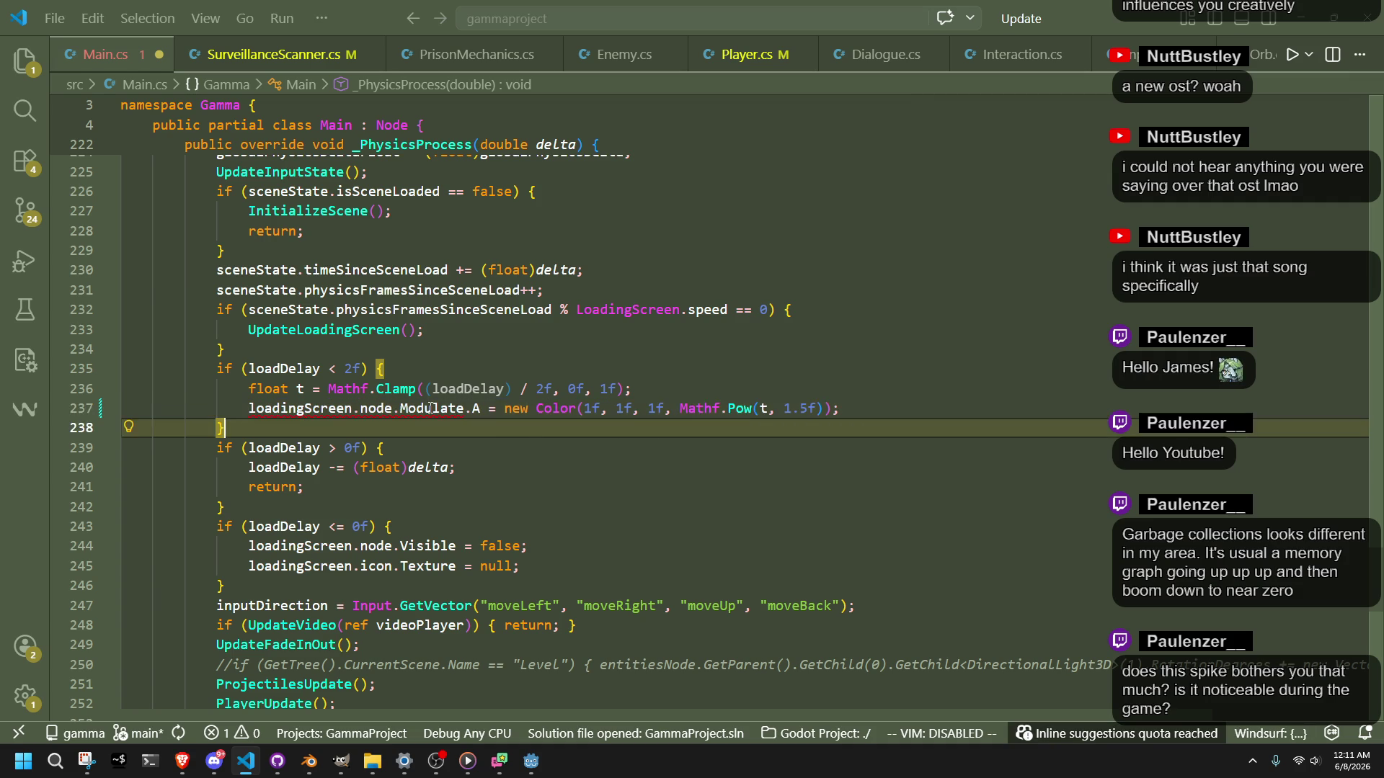
mouse_move(430, 408)
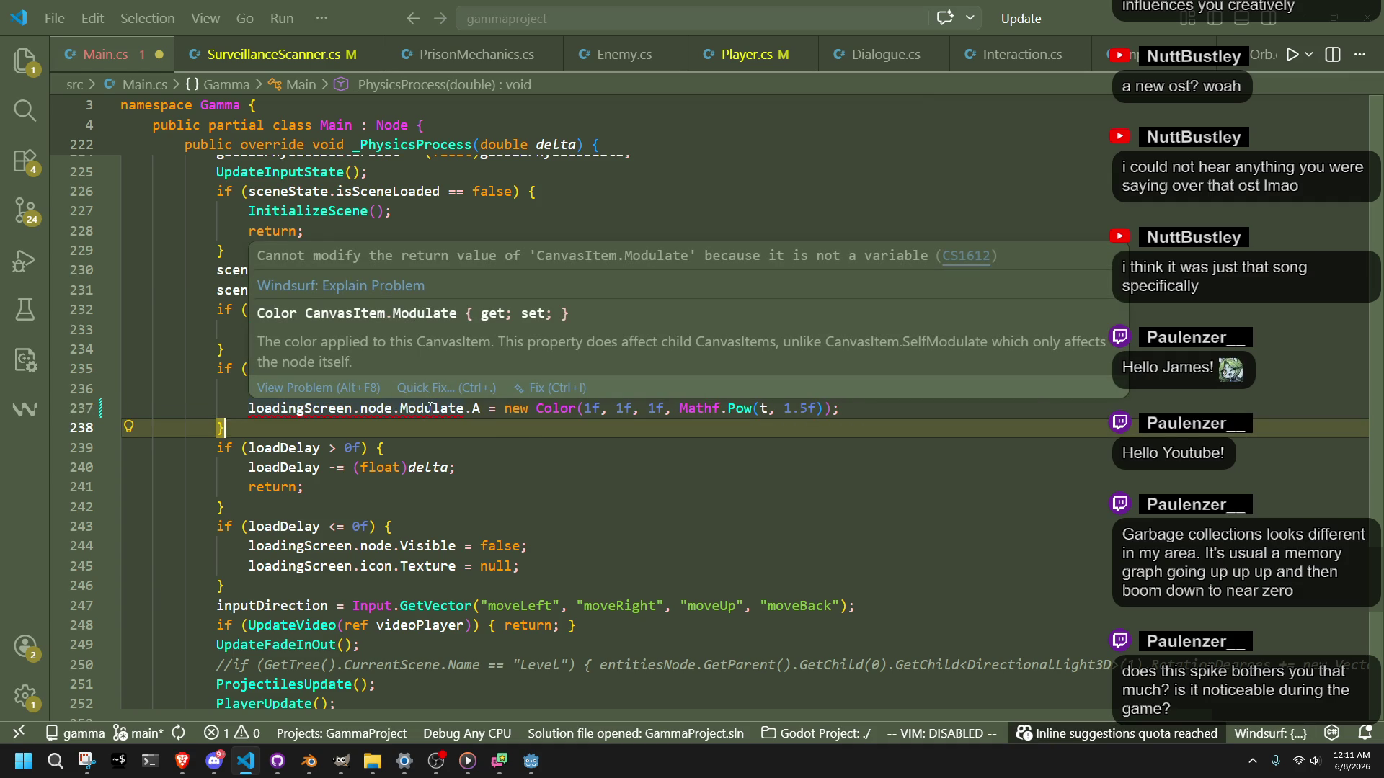
key(Up)
key(BackSpace)
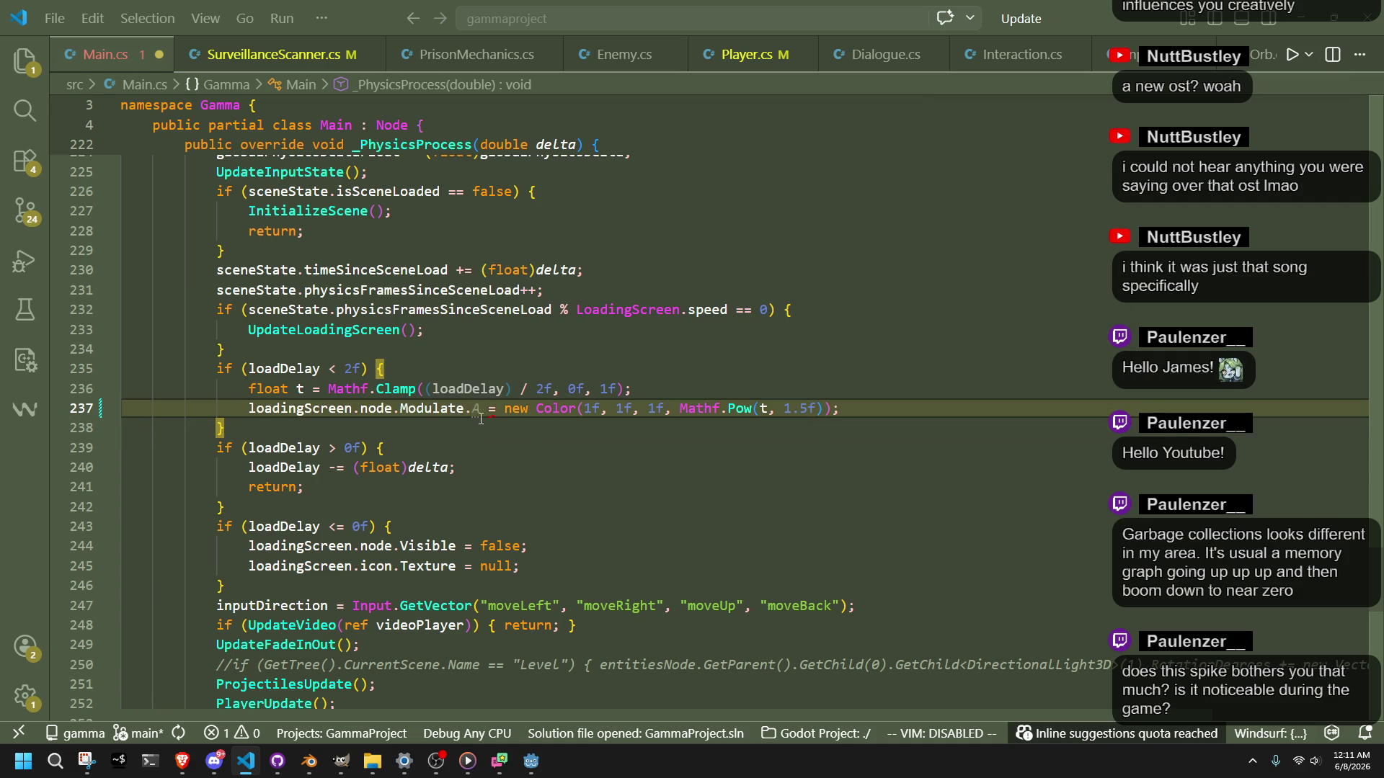
key(ctrl+space)
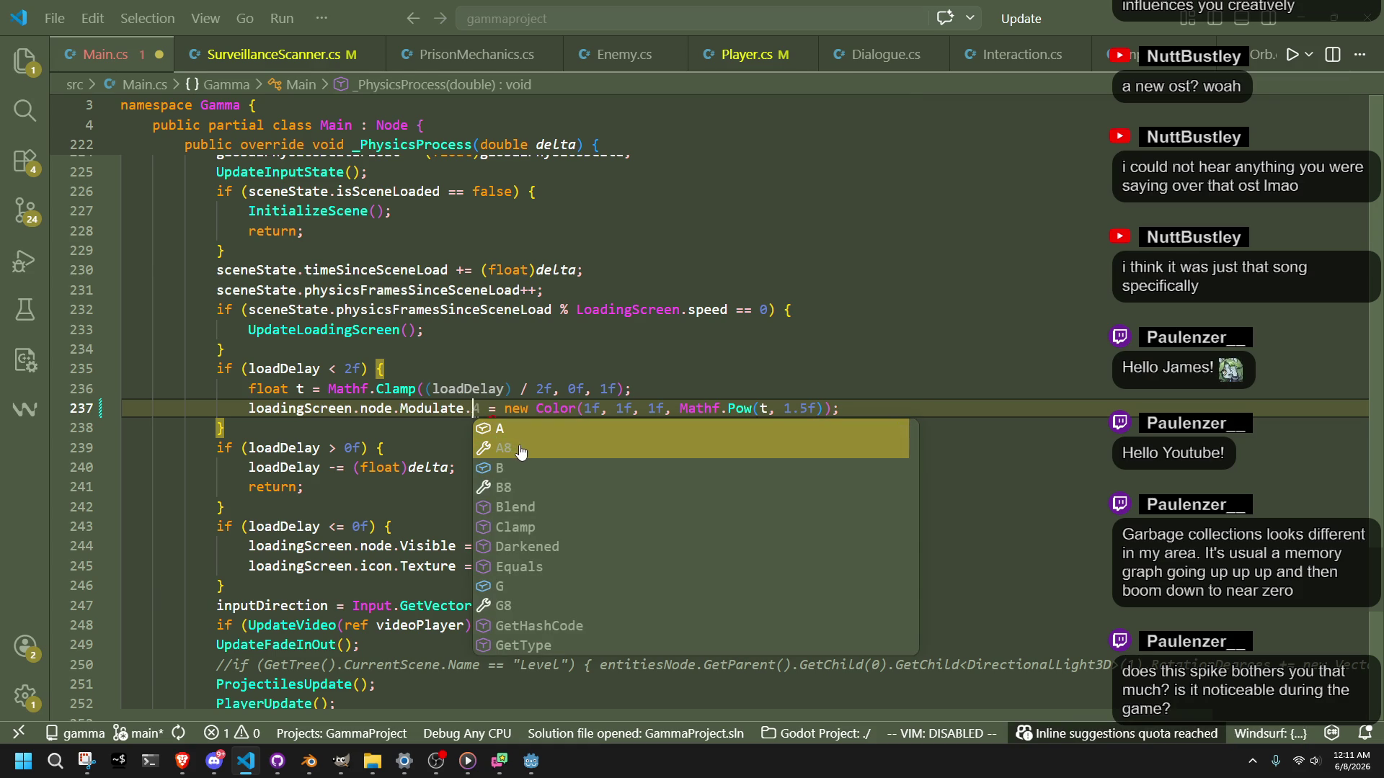
click(518, 450)
key(Down)
mouse_move(482, 410)
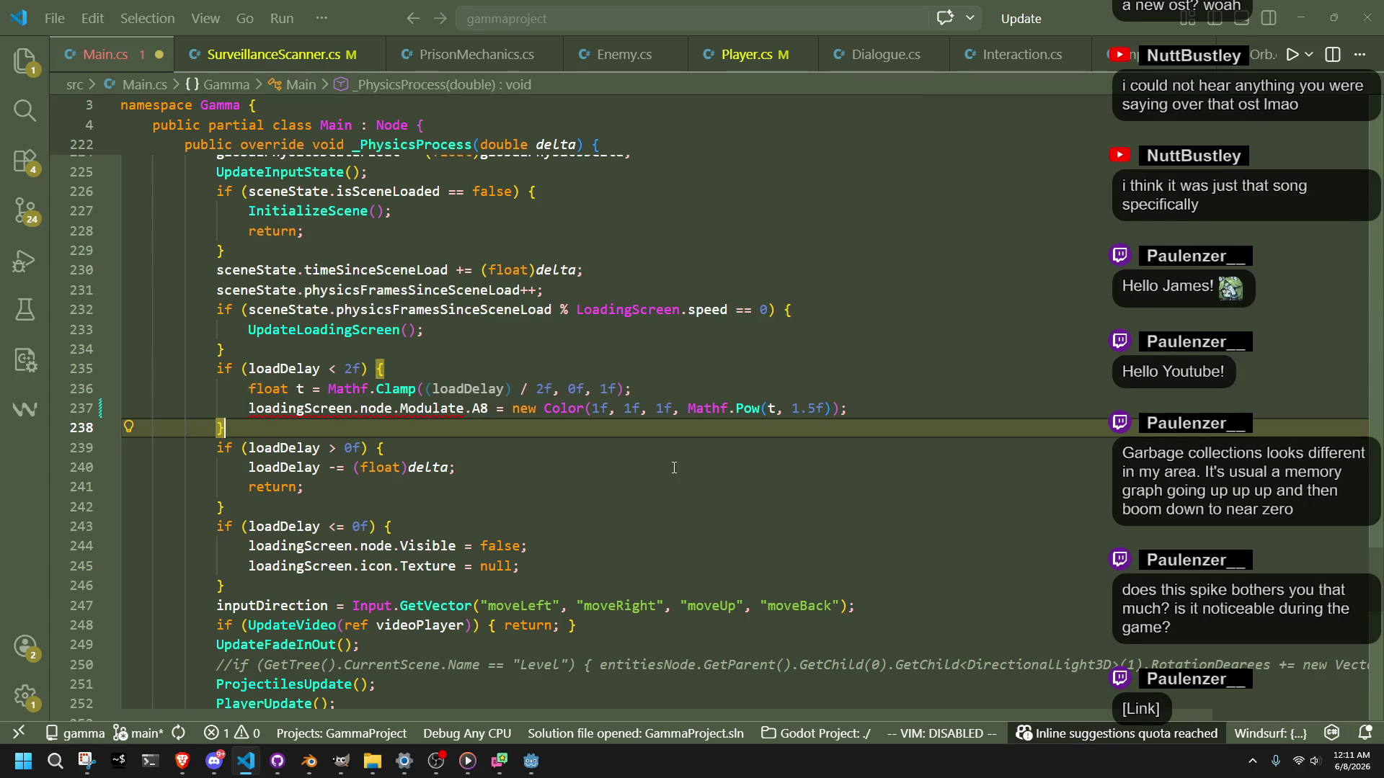
Step: Remove the new Color wrapper so A8 gets Mathf.Pow(t, 1.5f), and save Main.cs
click(686, 409)
key(ctrl+shift+Left)
key(ctrl+shift+Left)
key(ctrl+shift+Left)
key(BackSpace)
key(End)
key(Left)
key(BackSpace)
click(726, 459)
key(ctrl+s)
key(Up)
Step: Have Windsurf explain the CS1612 Modulate error, then switch to the Reddit GC lag-spike post in Brave
mouse_move(435, 409)
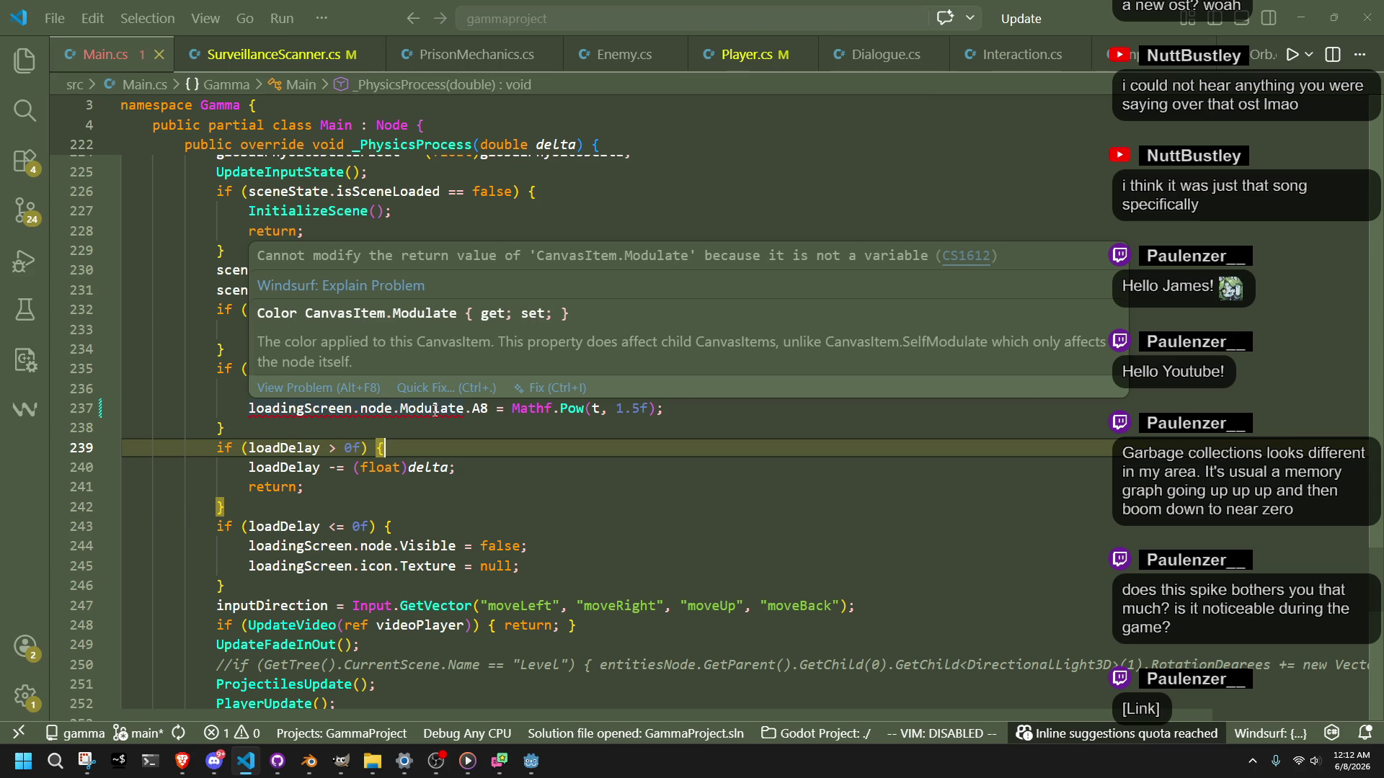
click(338, 287)
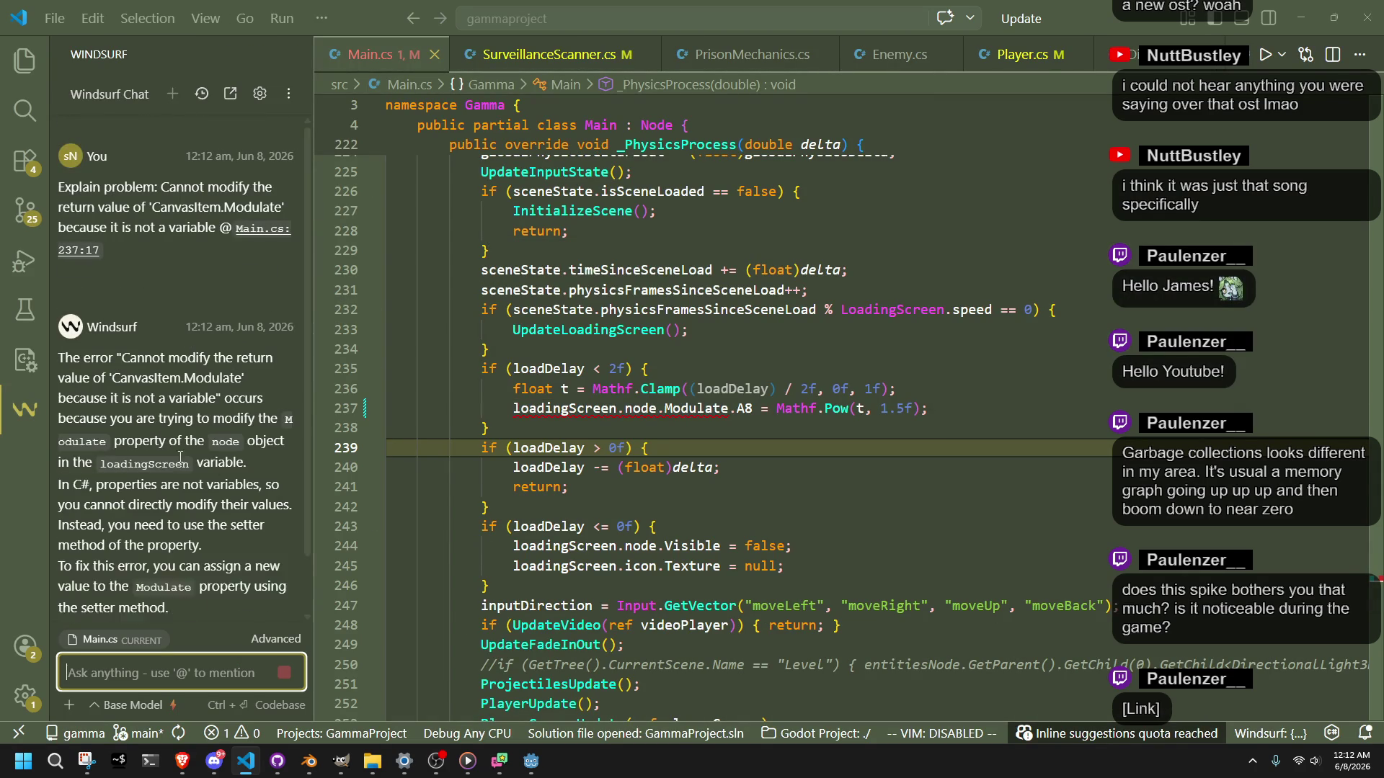
mouse_move(127, 546)
mouse_down()
mouse_move(232, 565)
mouse_move(340, 538)
mouse_move(246, 509)
mouse_move(36, 590)
mouse_up()
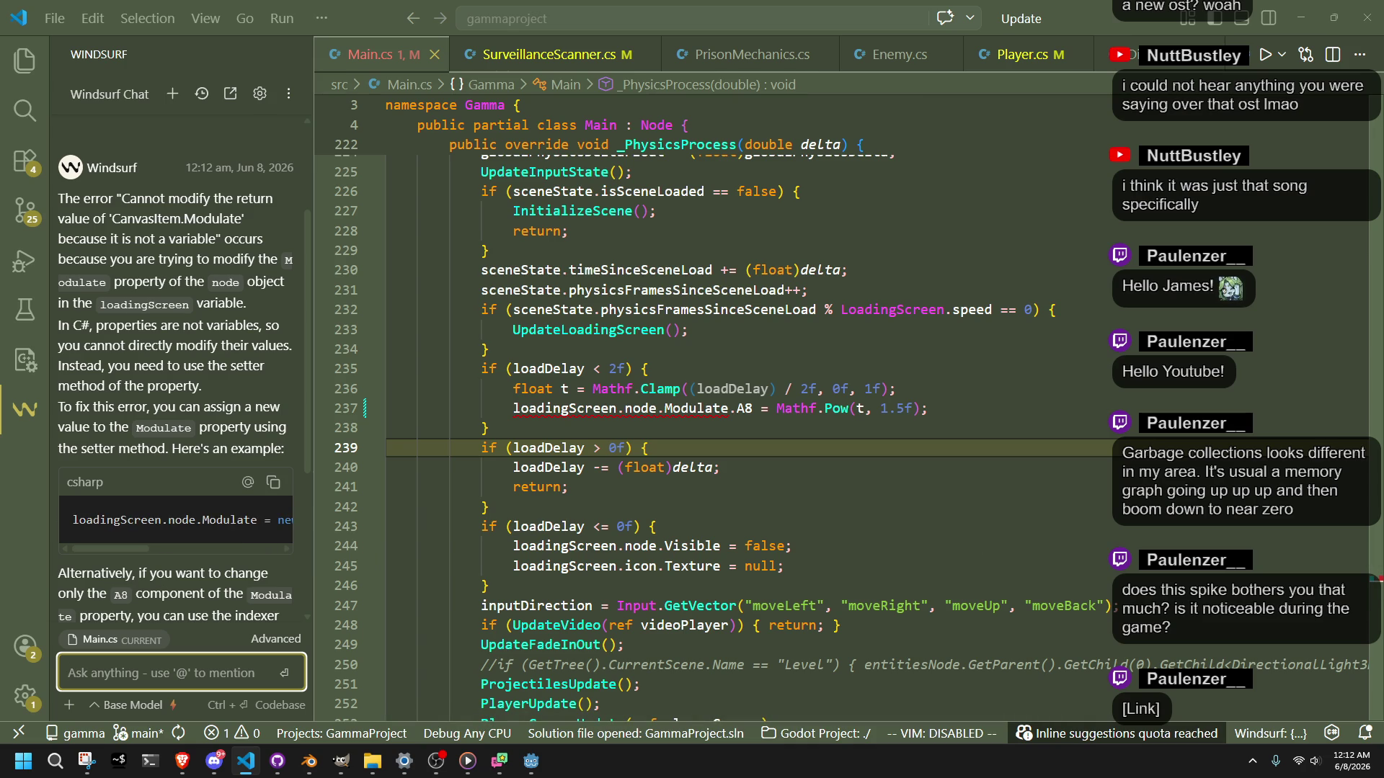
key(alt+Tab)
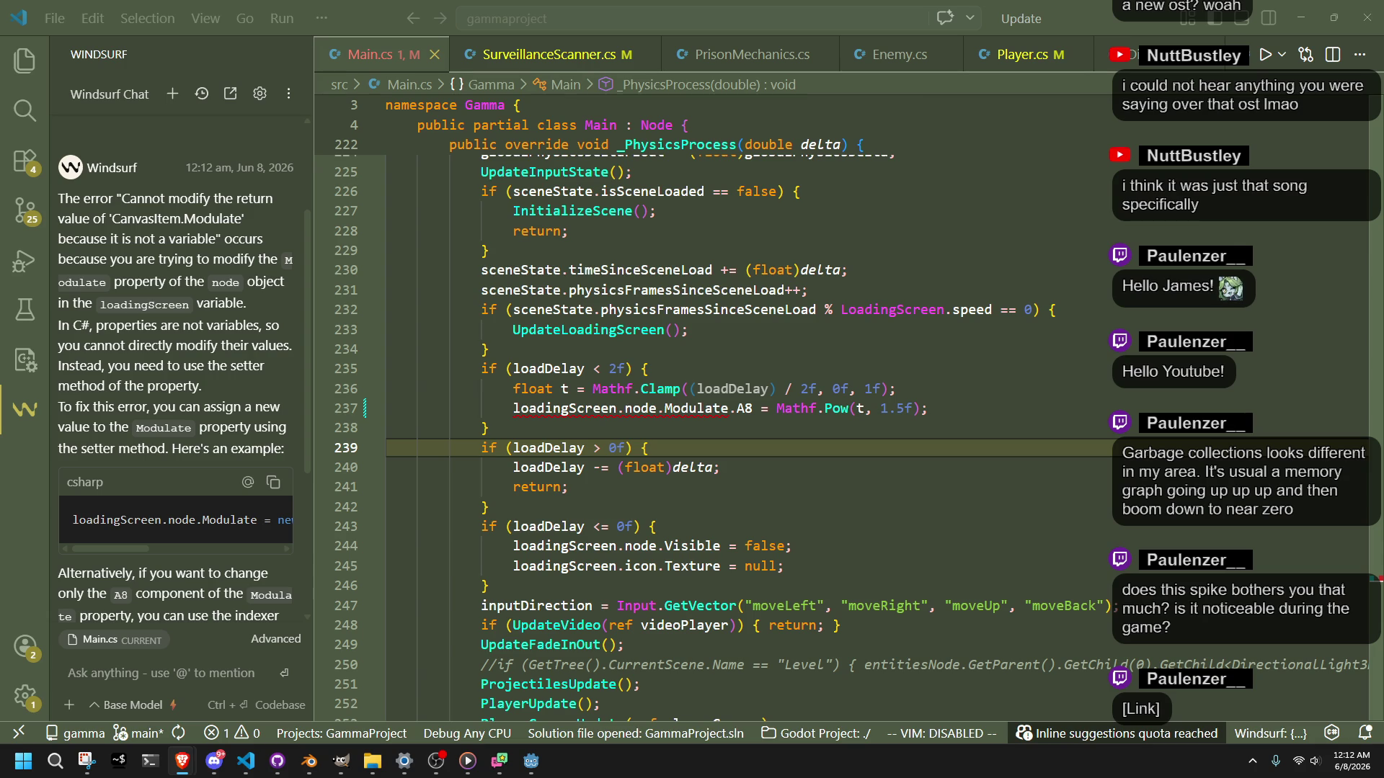
key(alt+Tab)
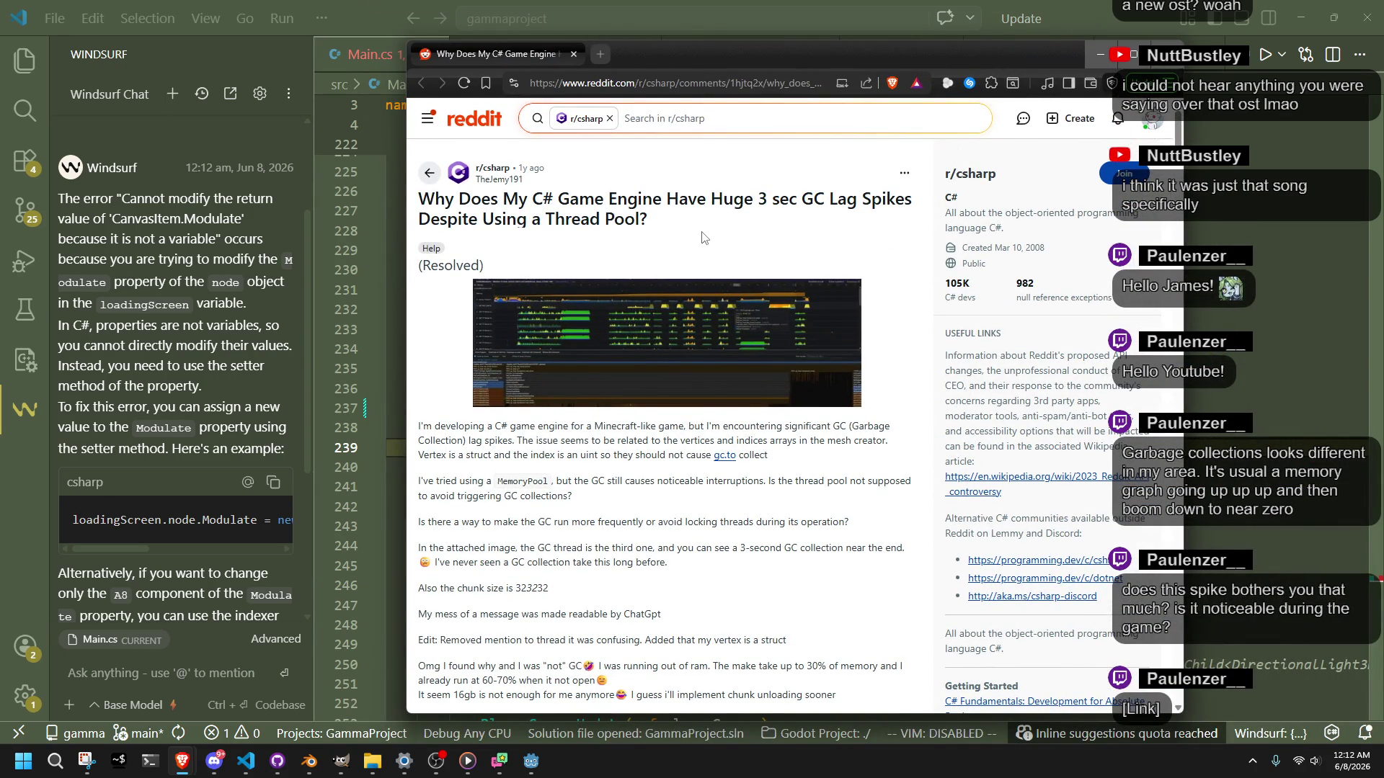
Step: Read the thread's comments, highlighting the dotnet-dump and dotnet-trace tool names
scroll(738, 417, down, 3)
scroll(721, 489, down, 2)
scroll(720, 490, down, 3)
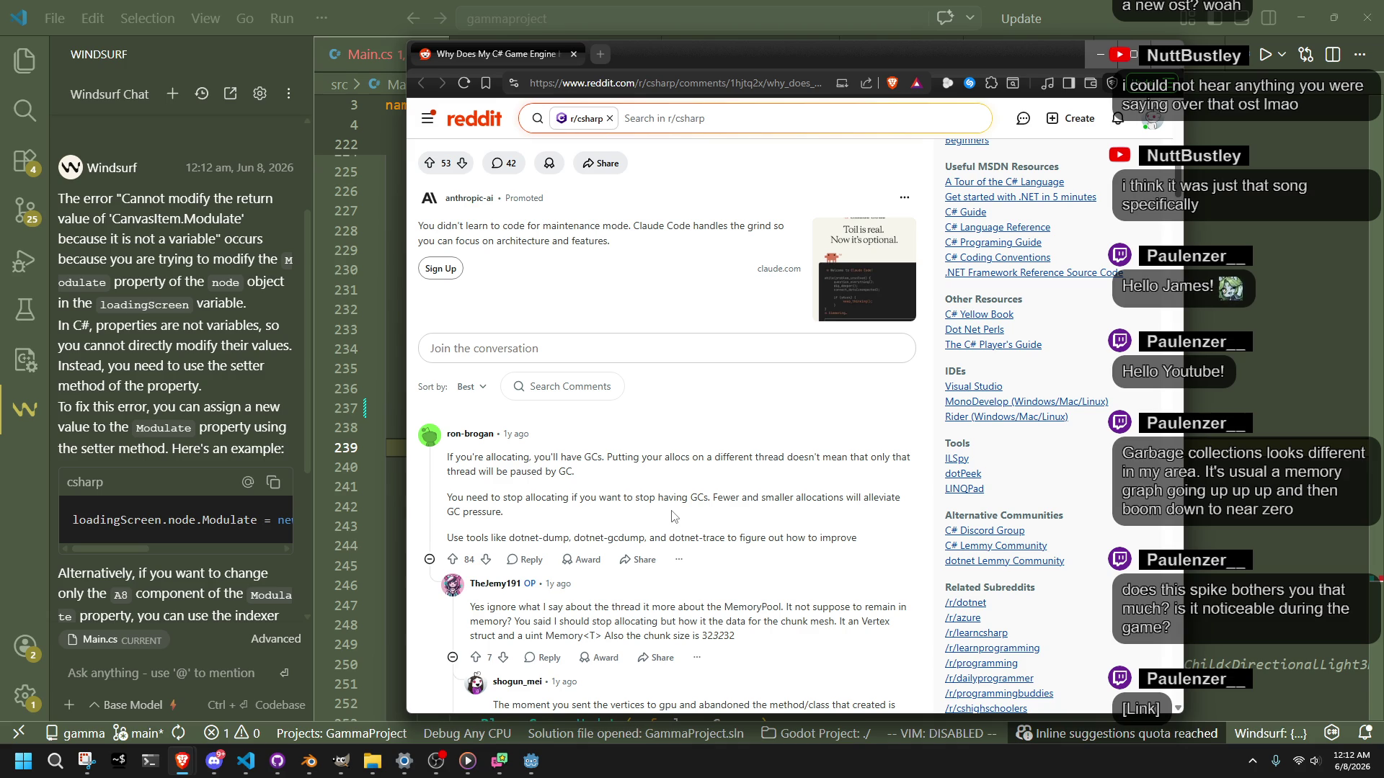
drag(509, 539, 574, 549)
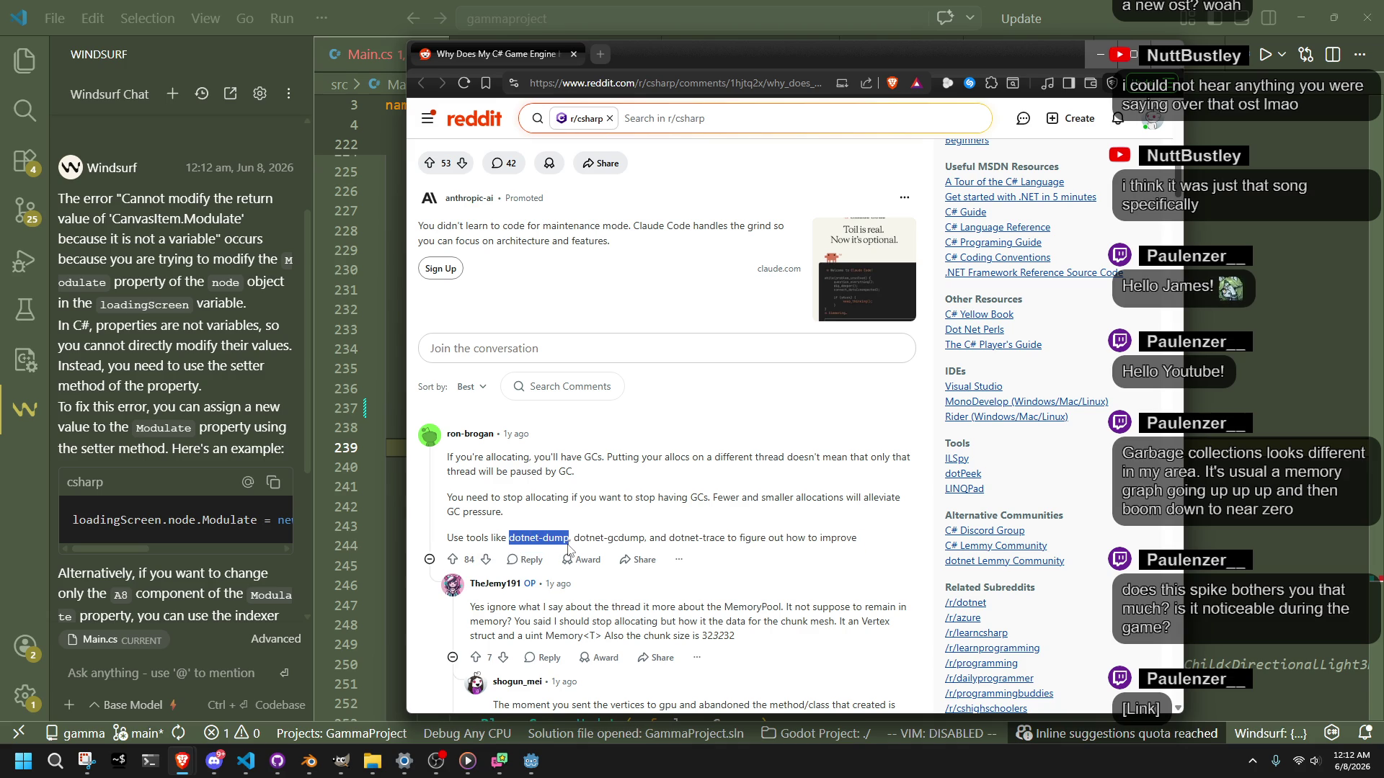
drag(669, 539, 726, 543)
click(782, 601)
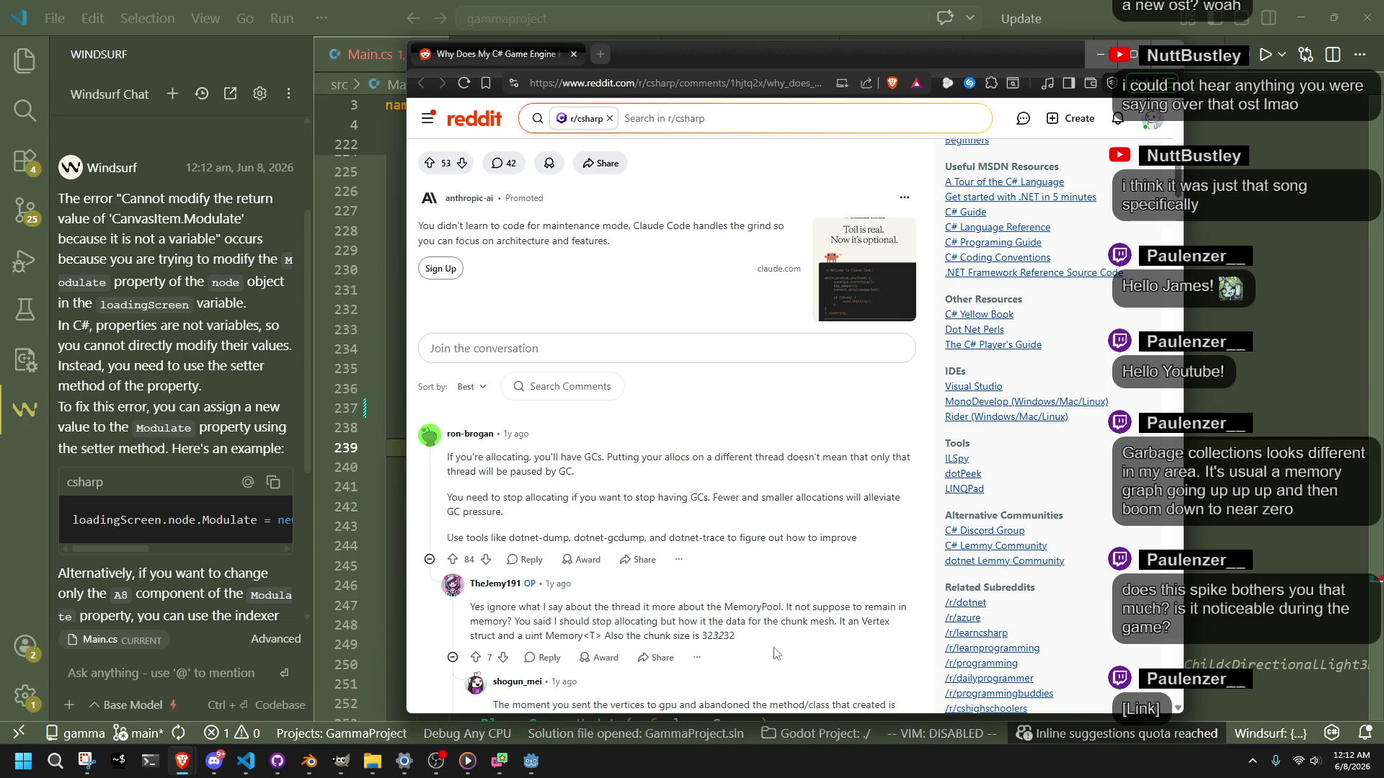
scroll(774, 653, down, 6)
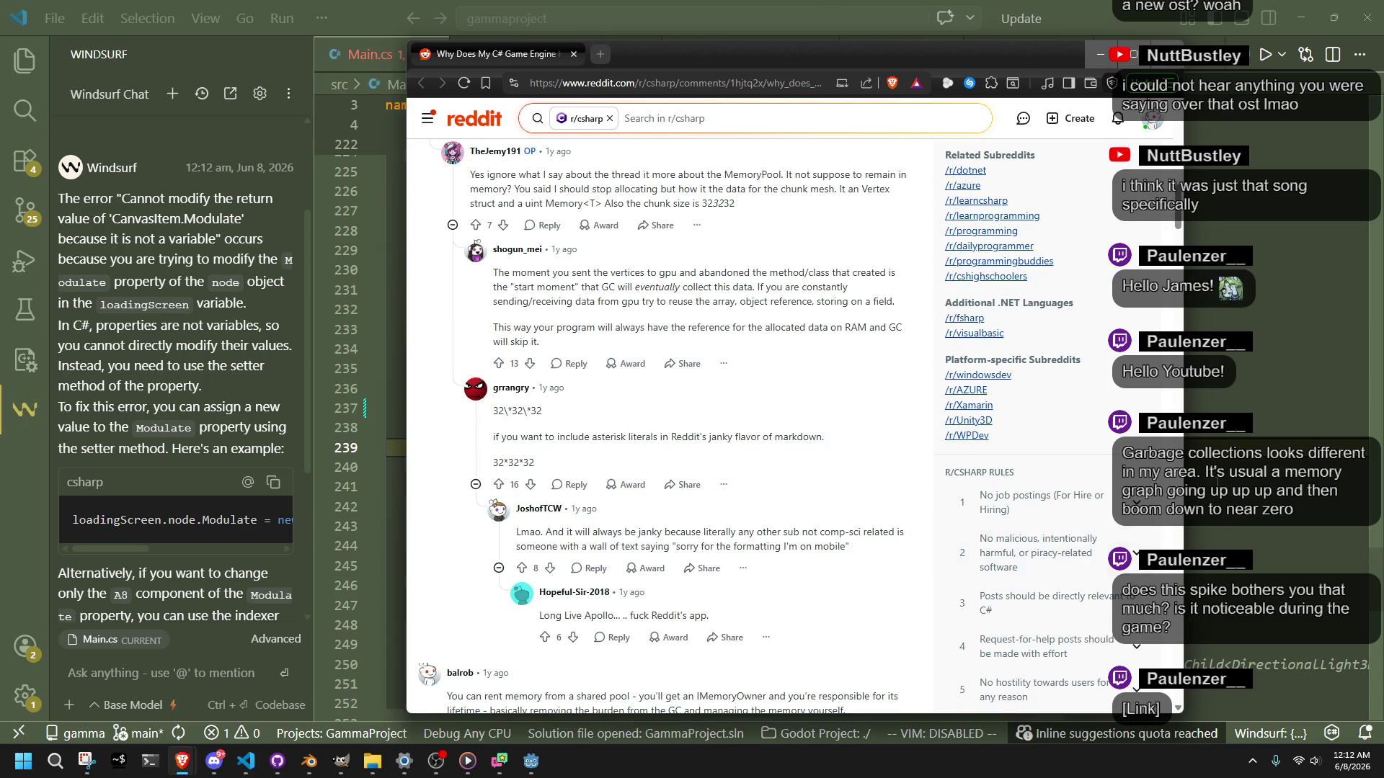
Step: Check A8 on line 237 in Main.cs, then return to the Reddit thread
key(alt+Tab)
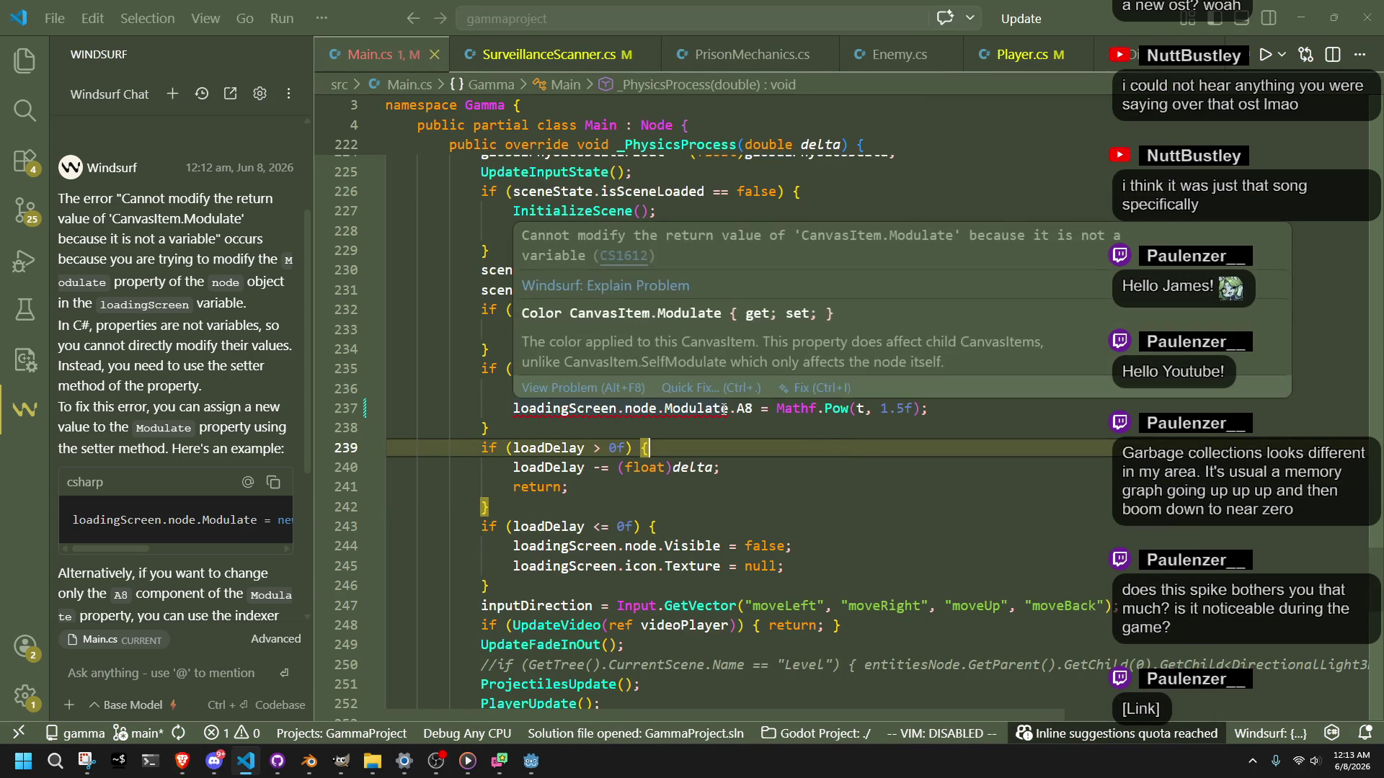
double_click(738, 408)
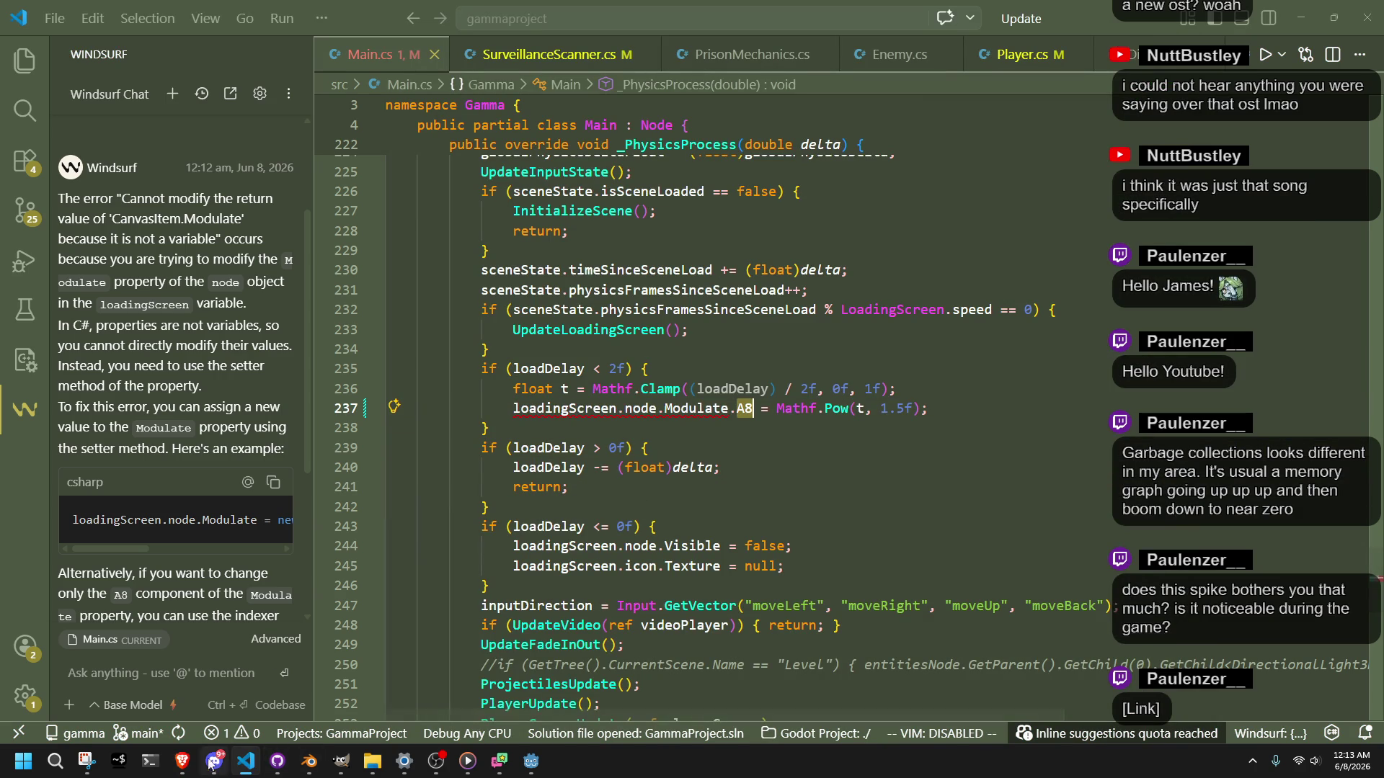
mouse_move(182, 761)
click(274, 699)
Step: Scroll further down the thread to the poster's list of top allocated objects
scroll(613, 474, down, 3)
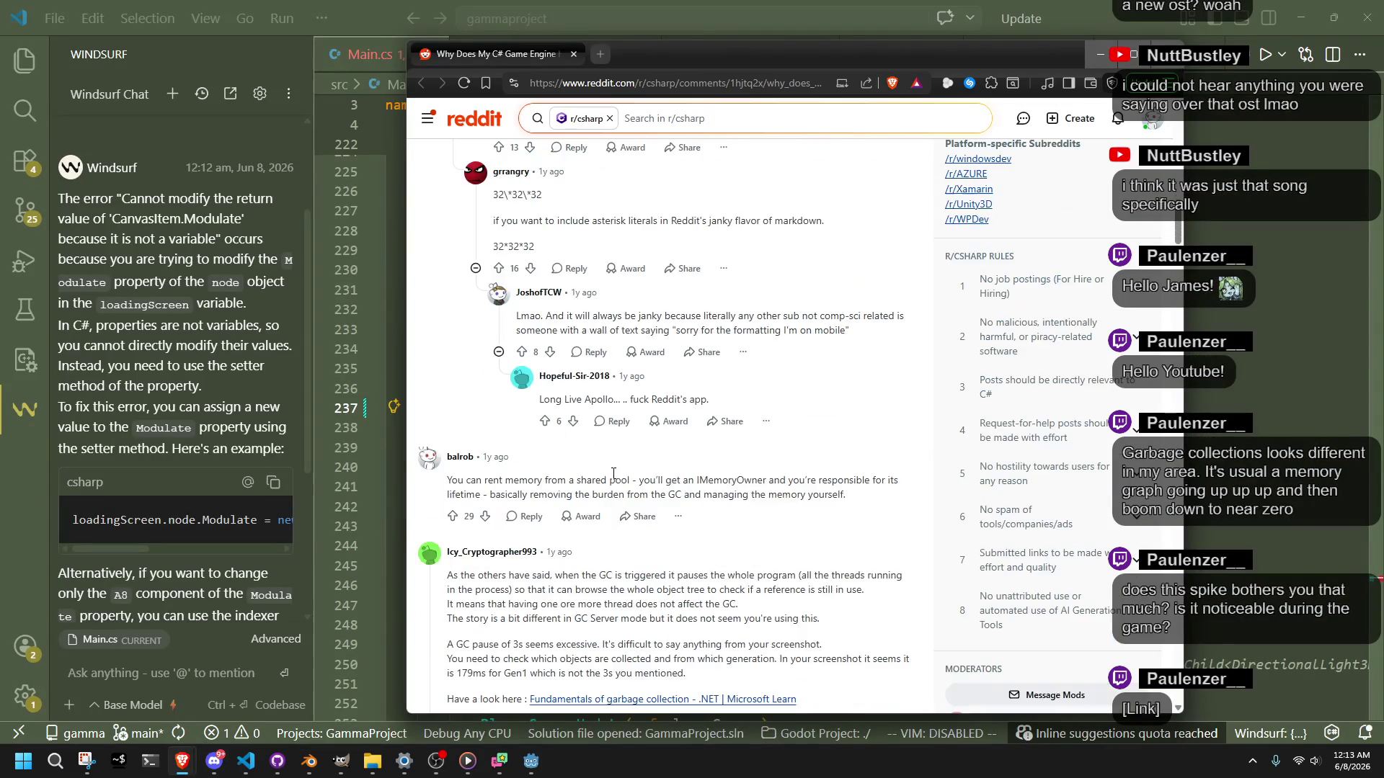
scroll(613, 474, down, 2)
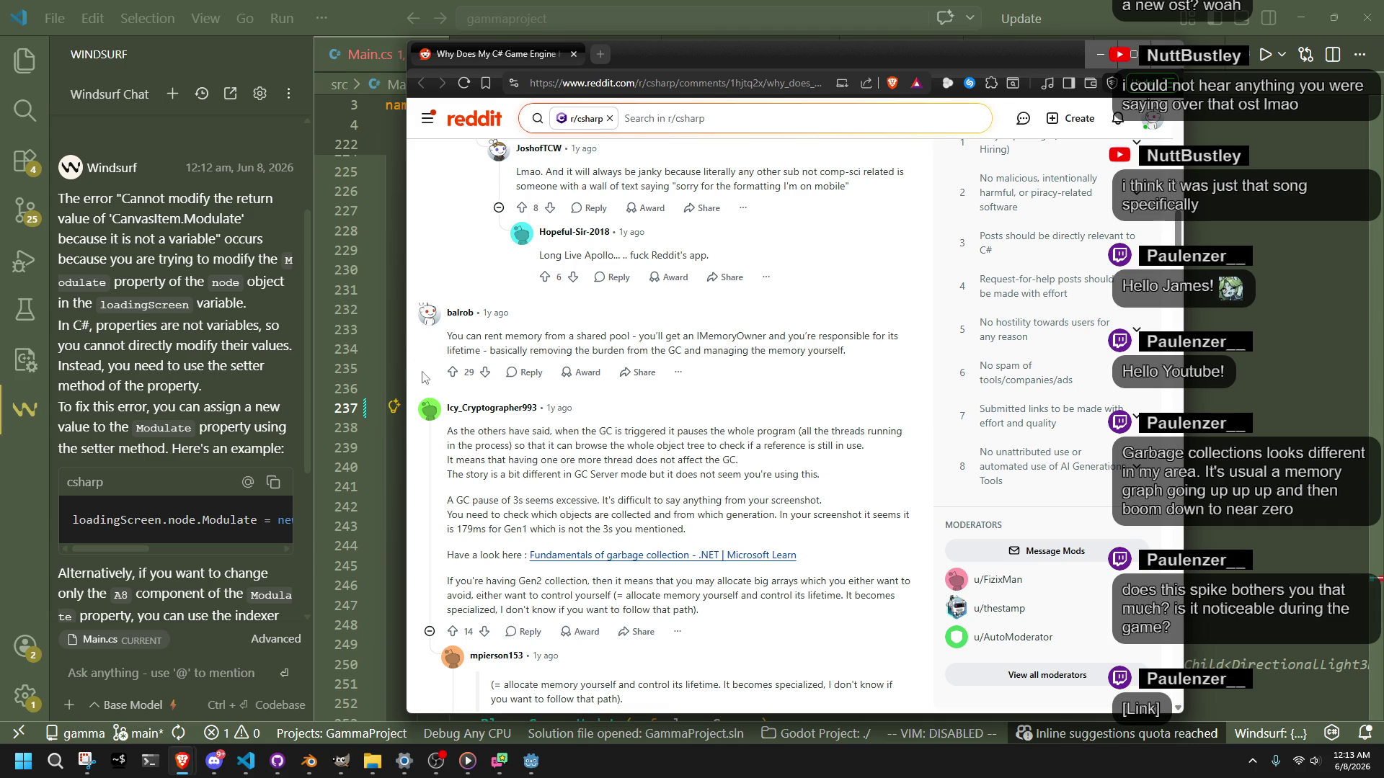
scroll(424, 377, down, 2)
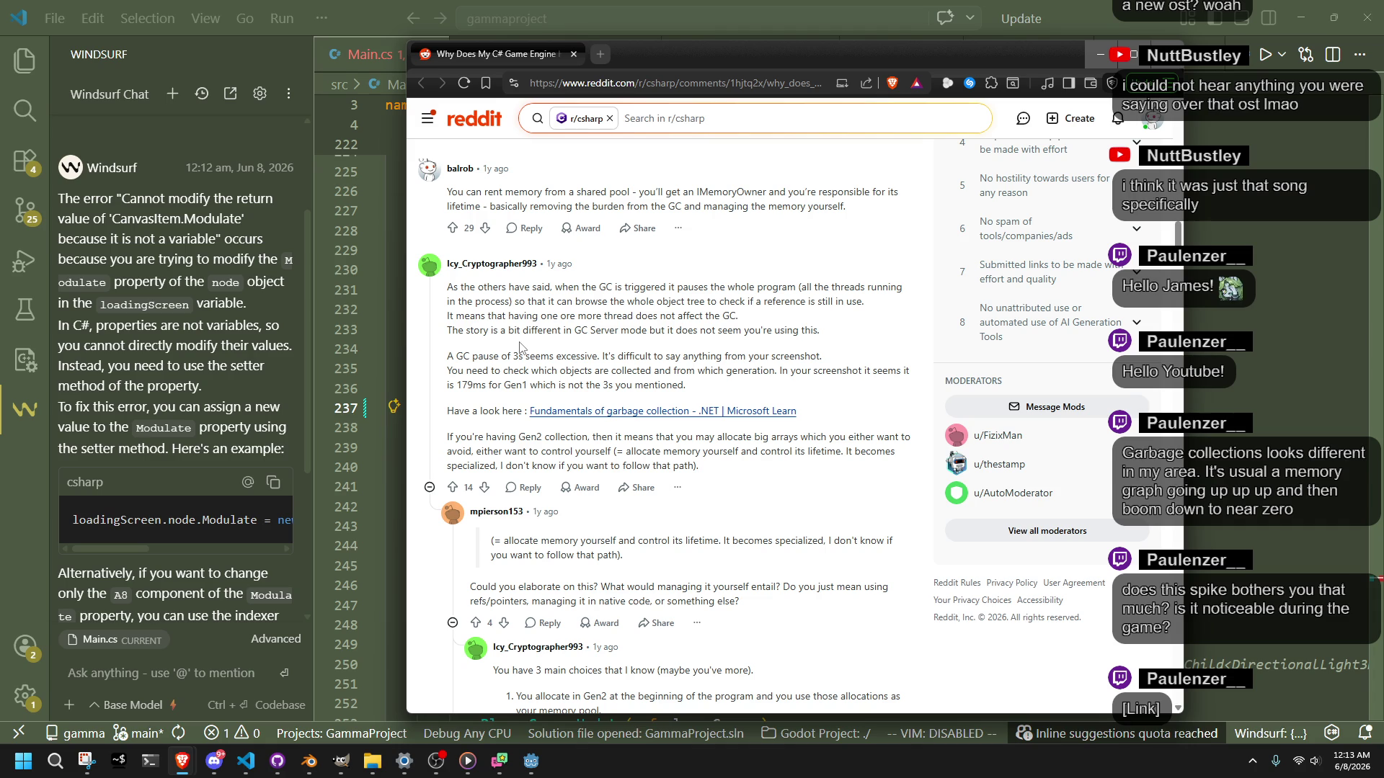
scroll(519, 348, down, 15)
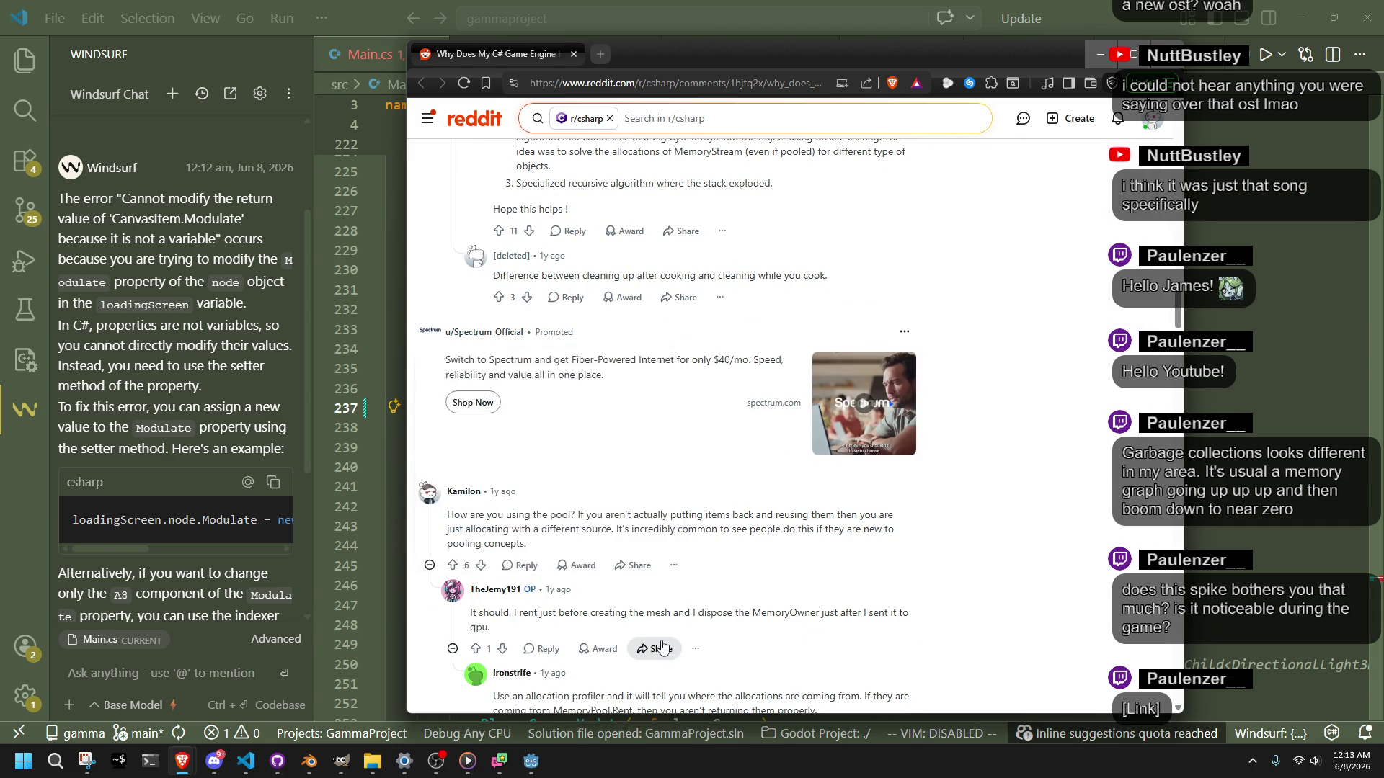
scroll(628, 531, down, 5)
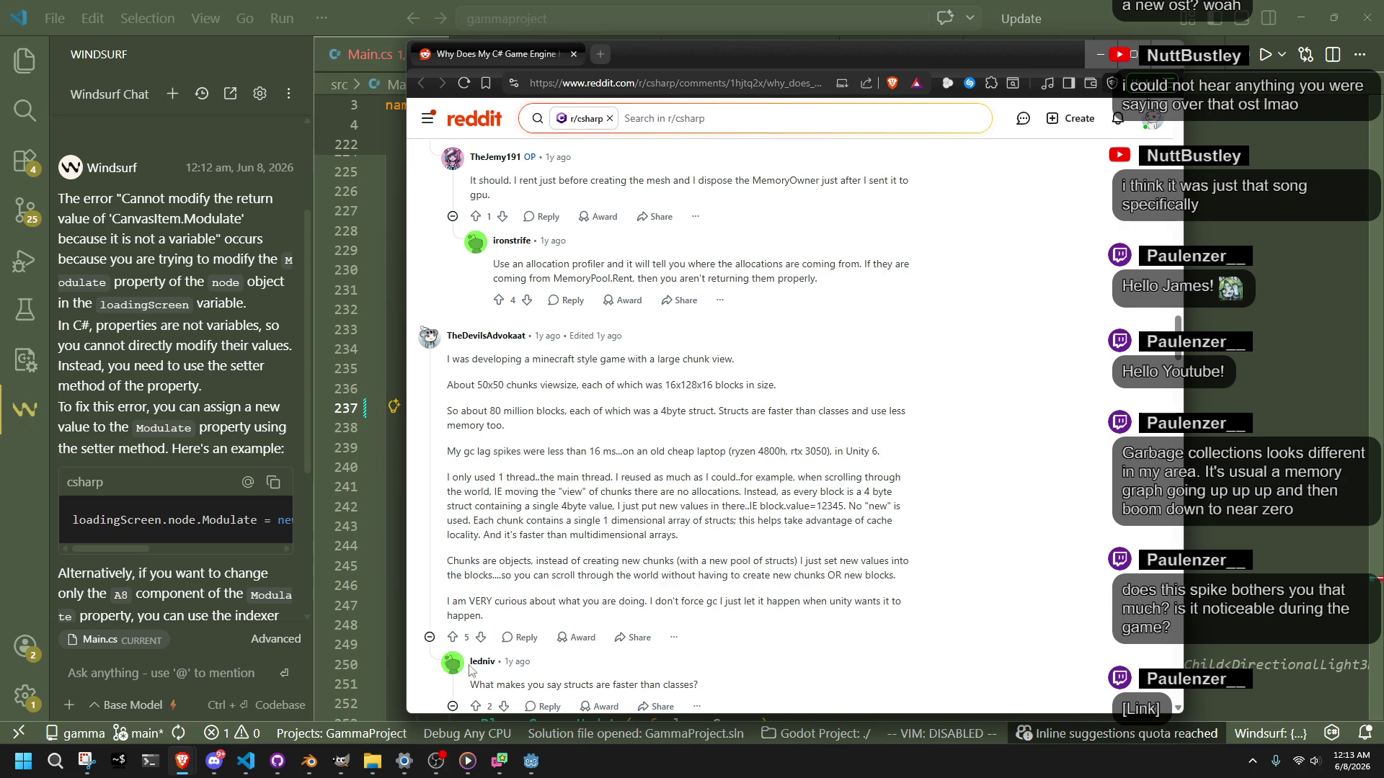
click(246, 761)
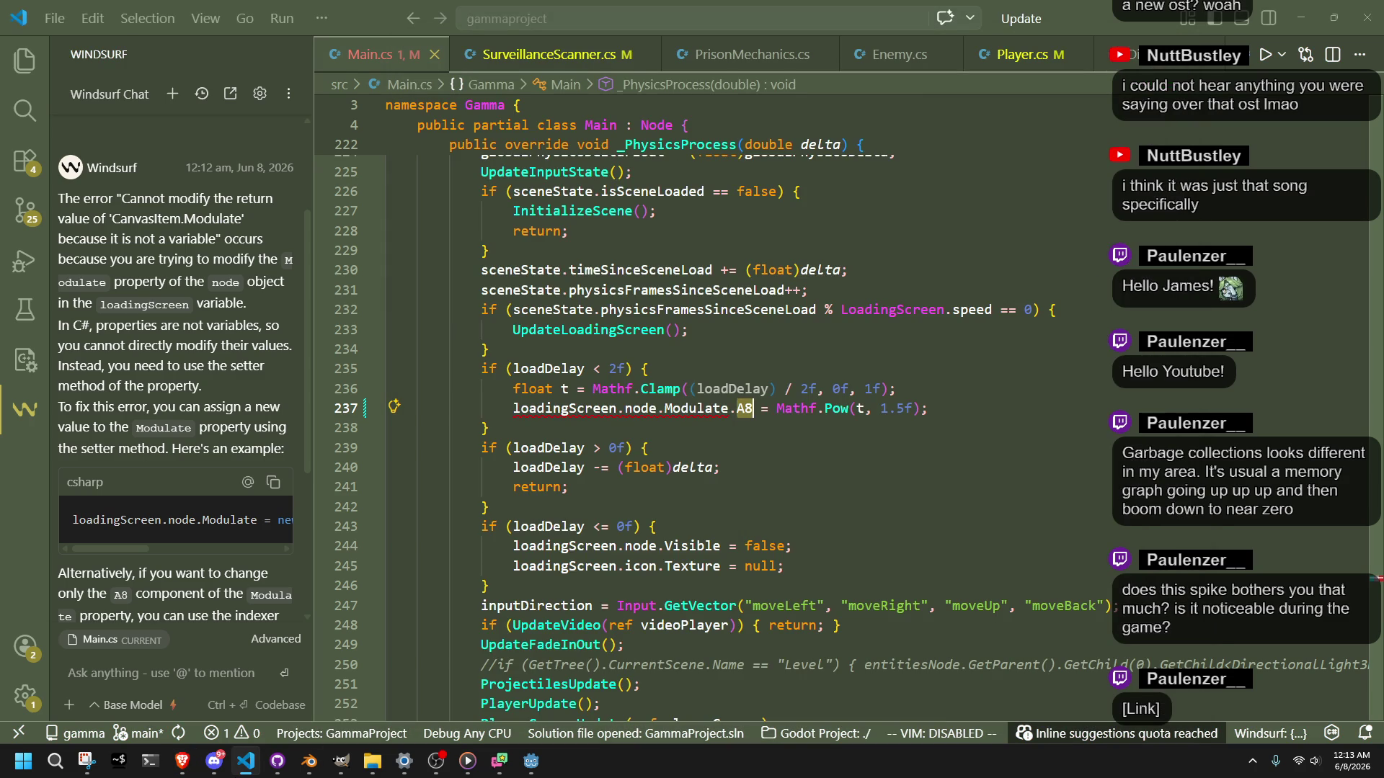
key(alt+Tab)
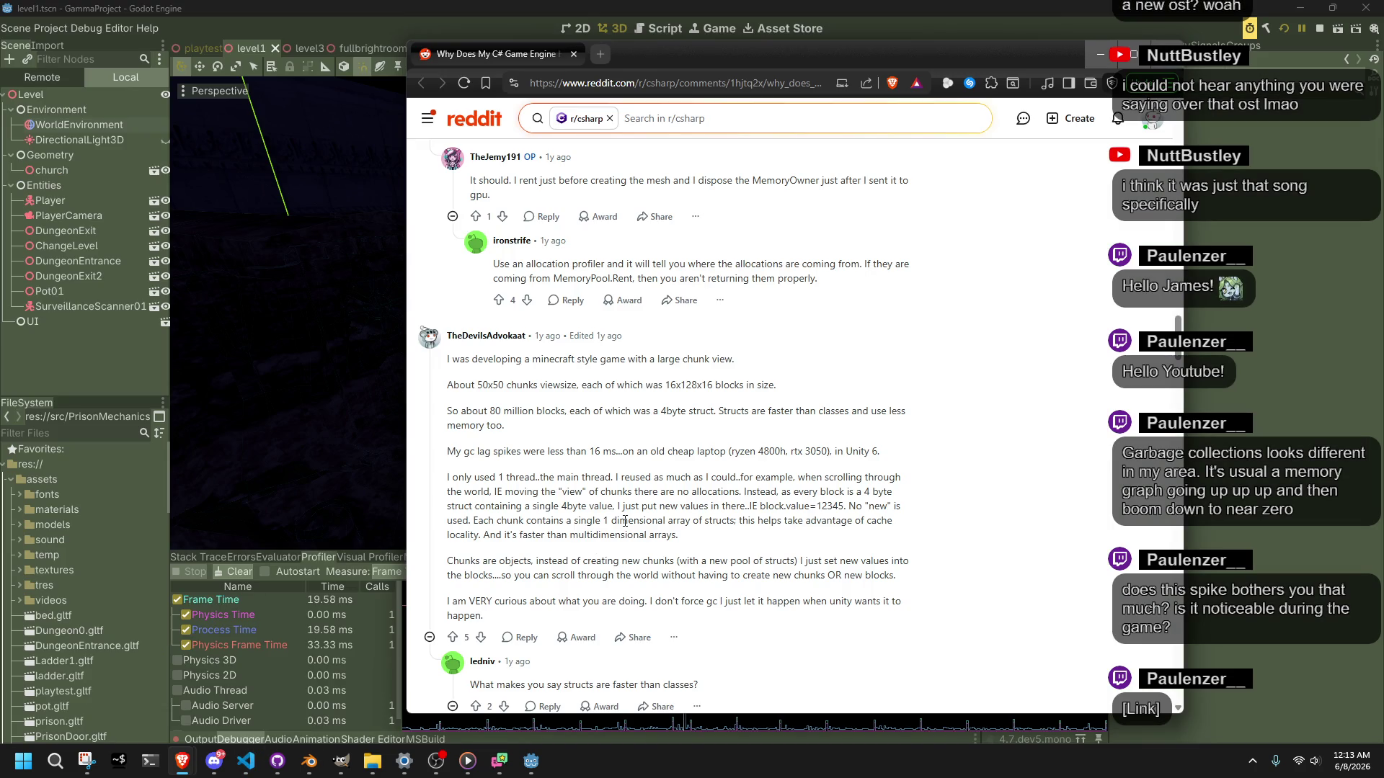
scroll(625, 521, down, 5)
scroll(590, 488, down, 10)
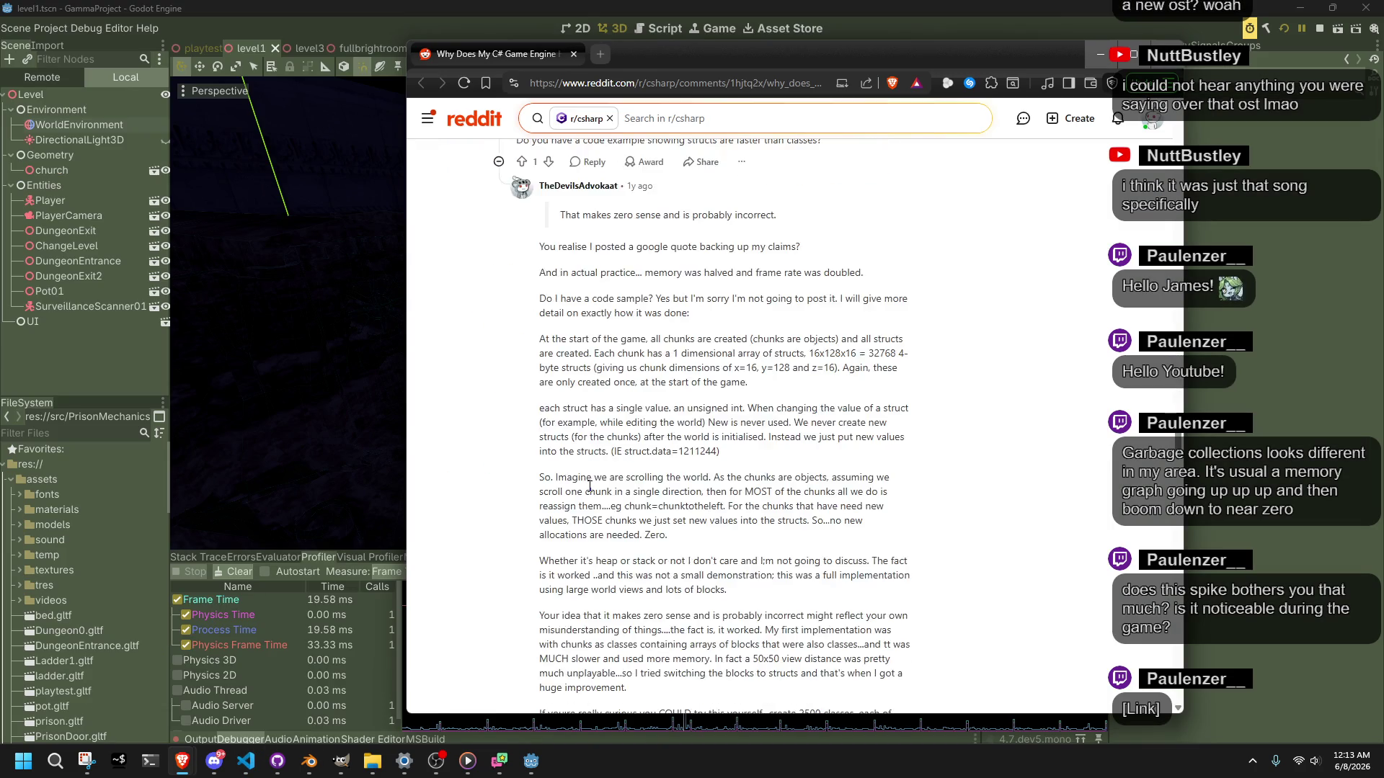
scroll(589, 493, down, 4)
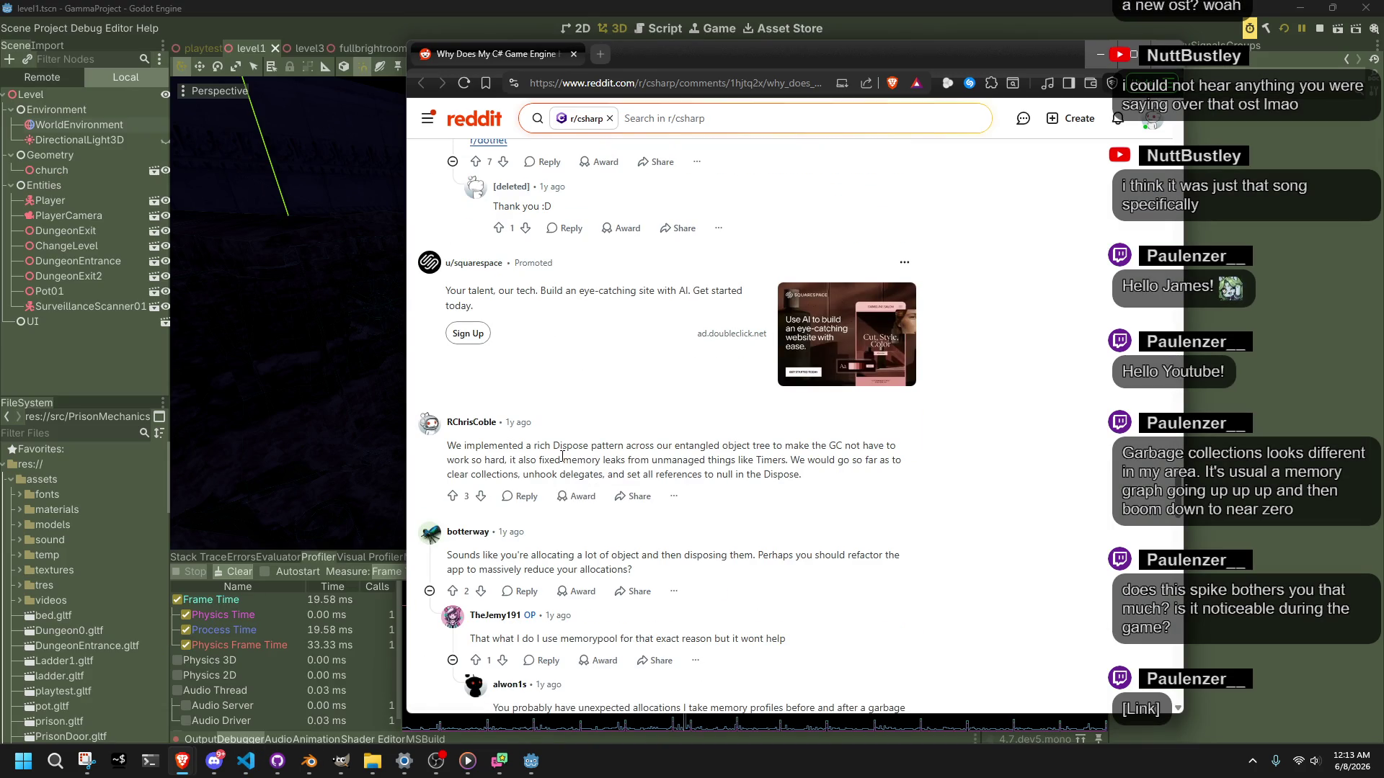
scroll(576, 480, down, 4)
scroll(563, 461, up, 2)
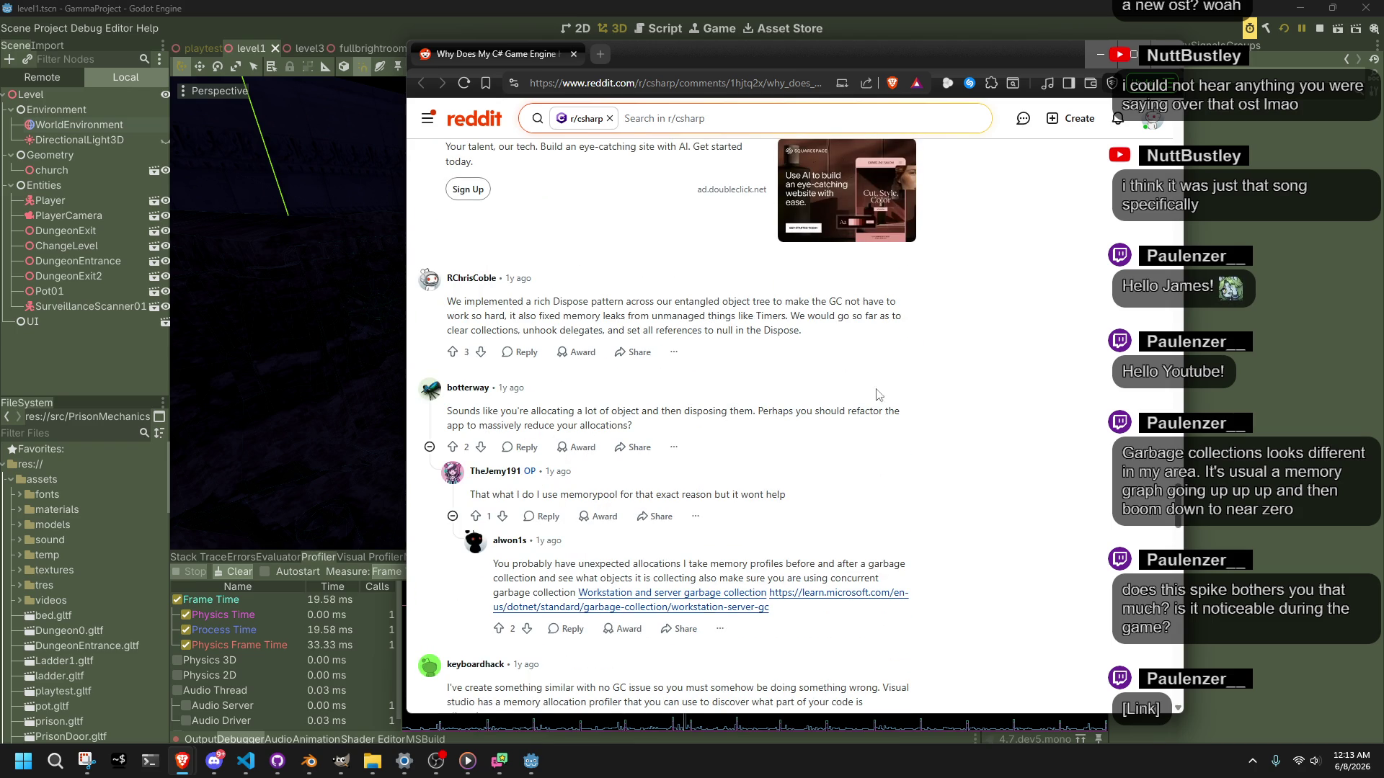
scroll(655, 486, down, 10)
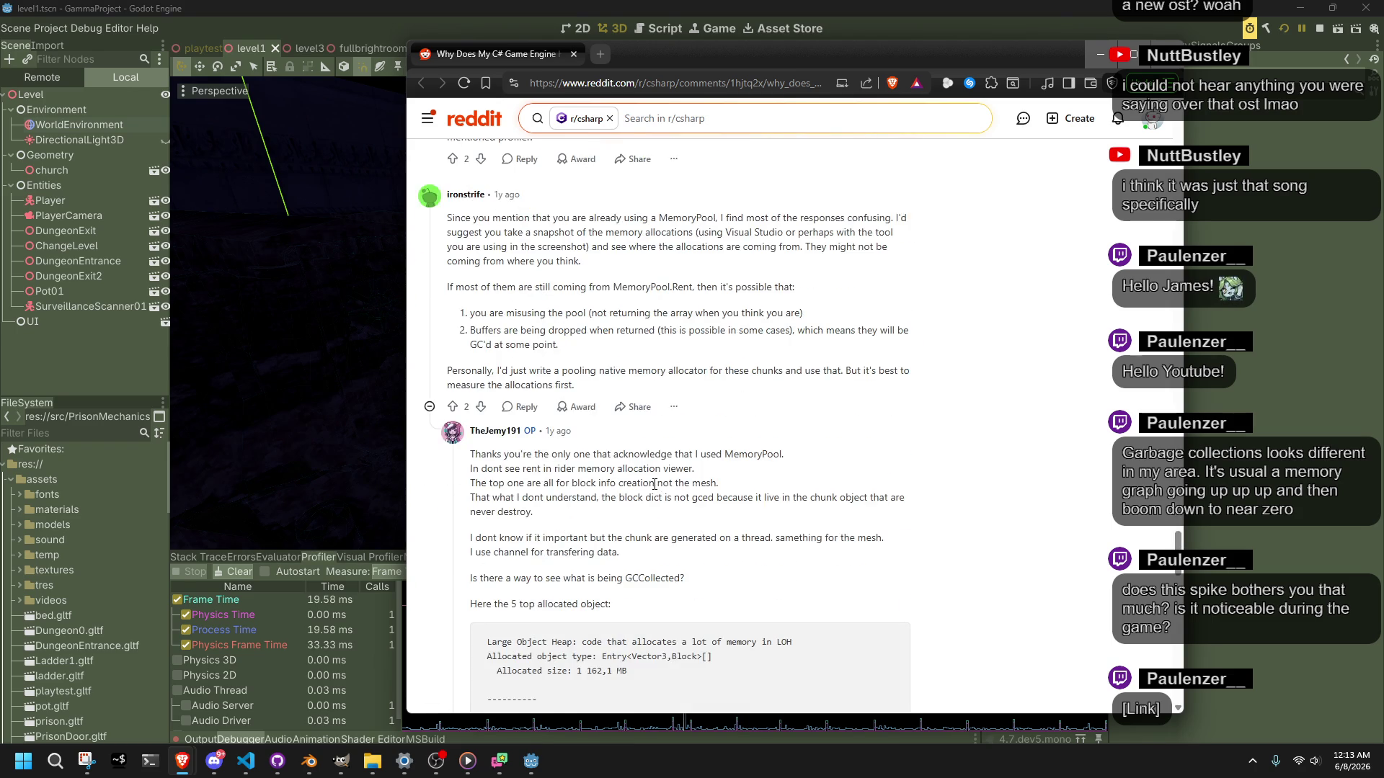
scroll(654, 488, down, 5)
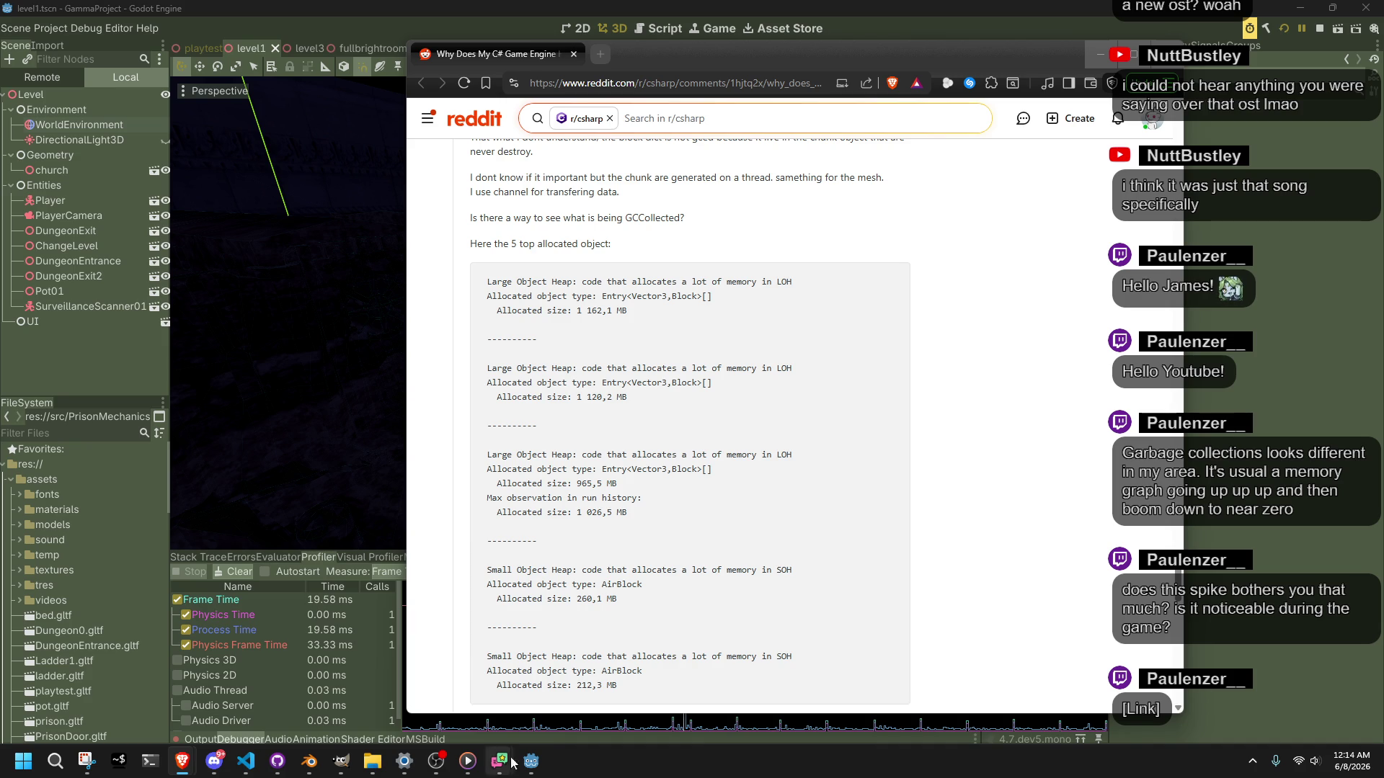
Step: Return from Brave to Main.cs and move to the faulty Modulate assignment
click(246, 760)
key(Down)
key(Down)
key(Down)
key(Up)
key(Up)
key(Up)
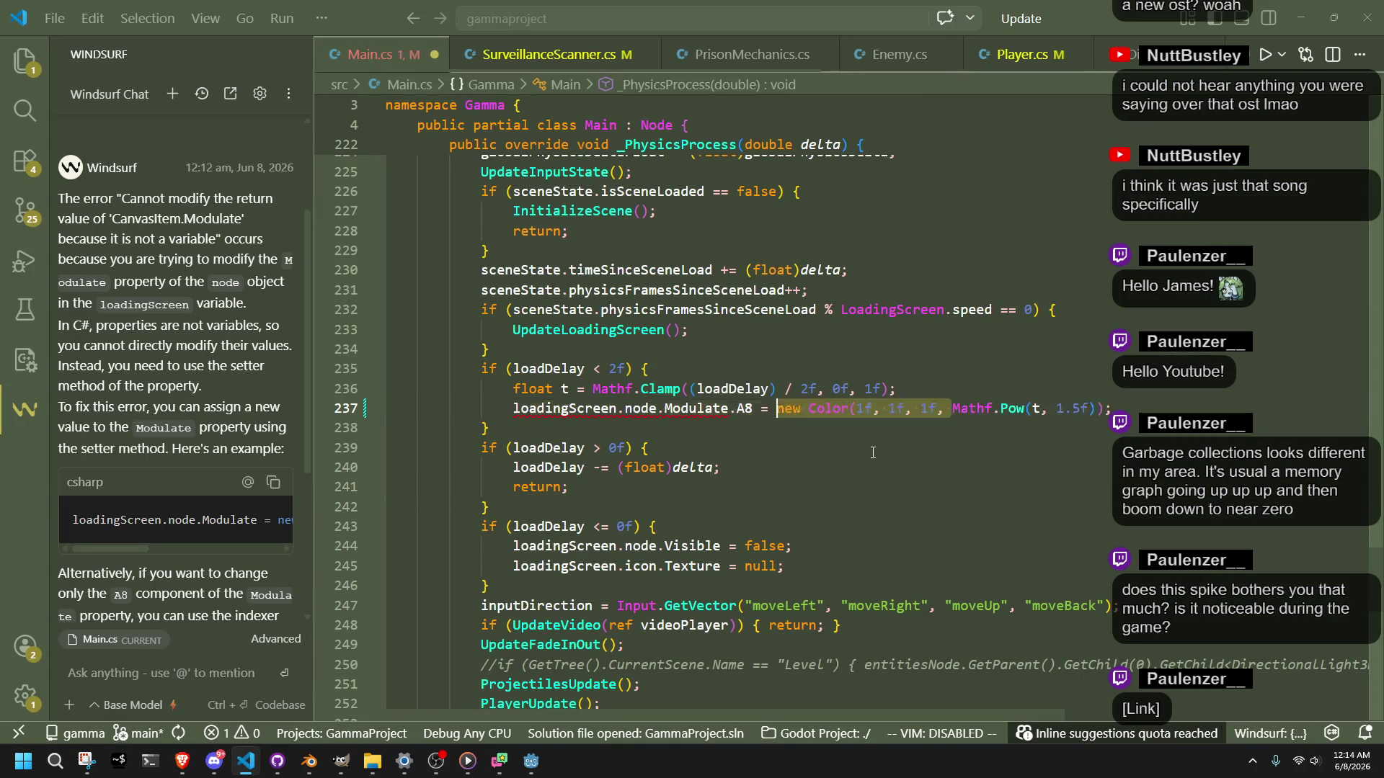
Step: Accept the suggested Modulate fix on line 237, then try stackalloc before the Color call
key(Tab)
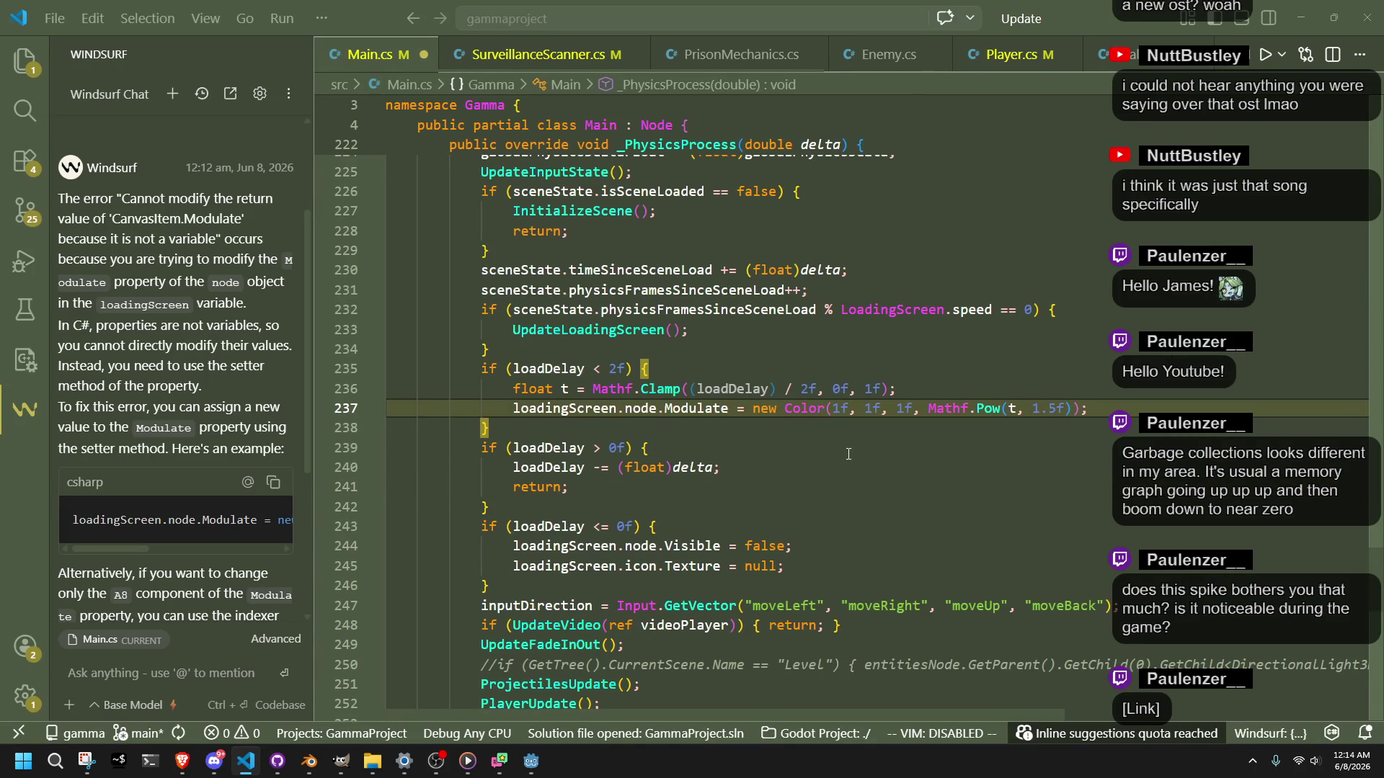
click(848, 454)
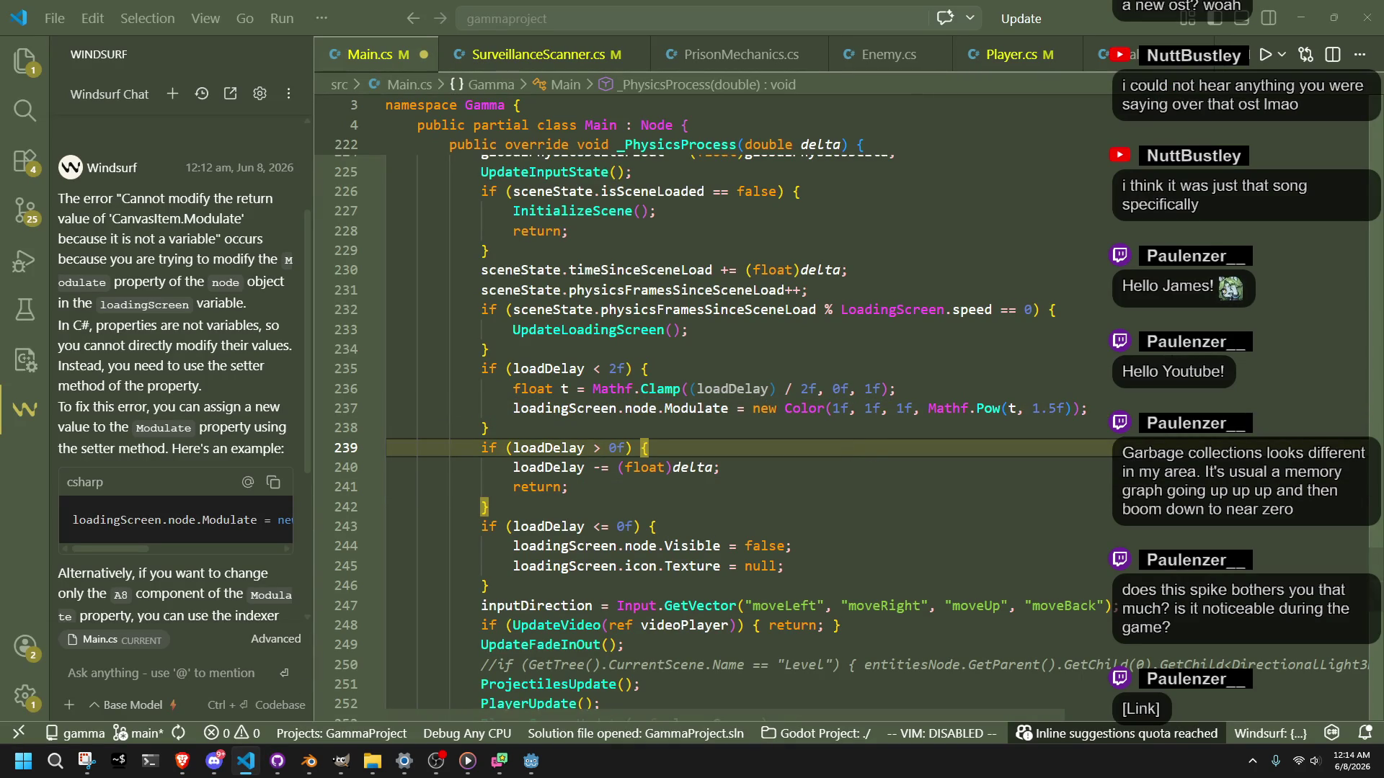
key(alt+Tab)
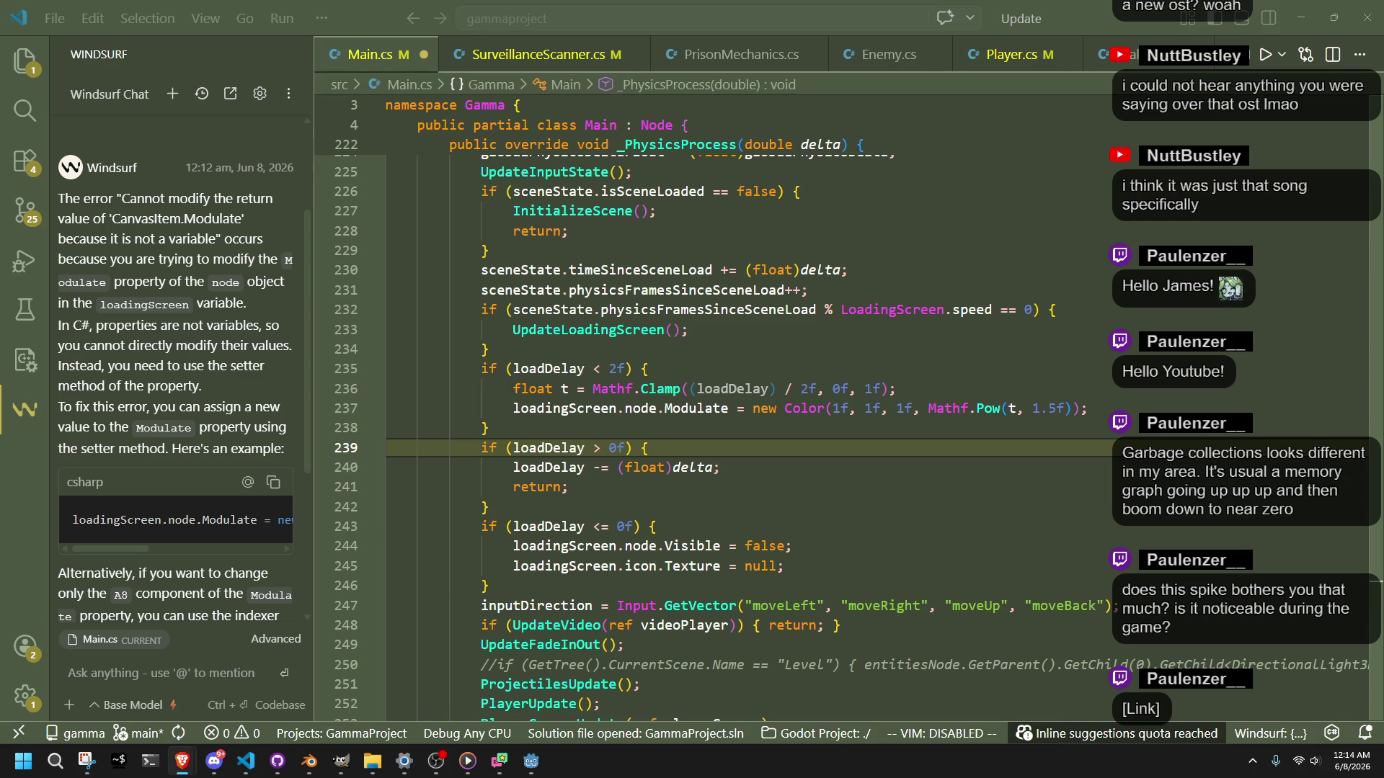
click(772, 438)
key(Up)
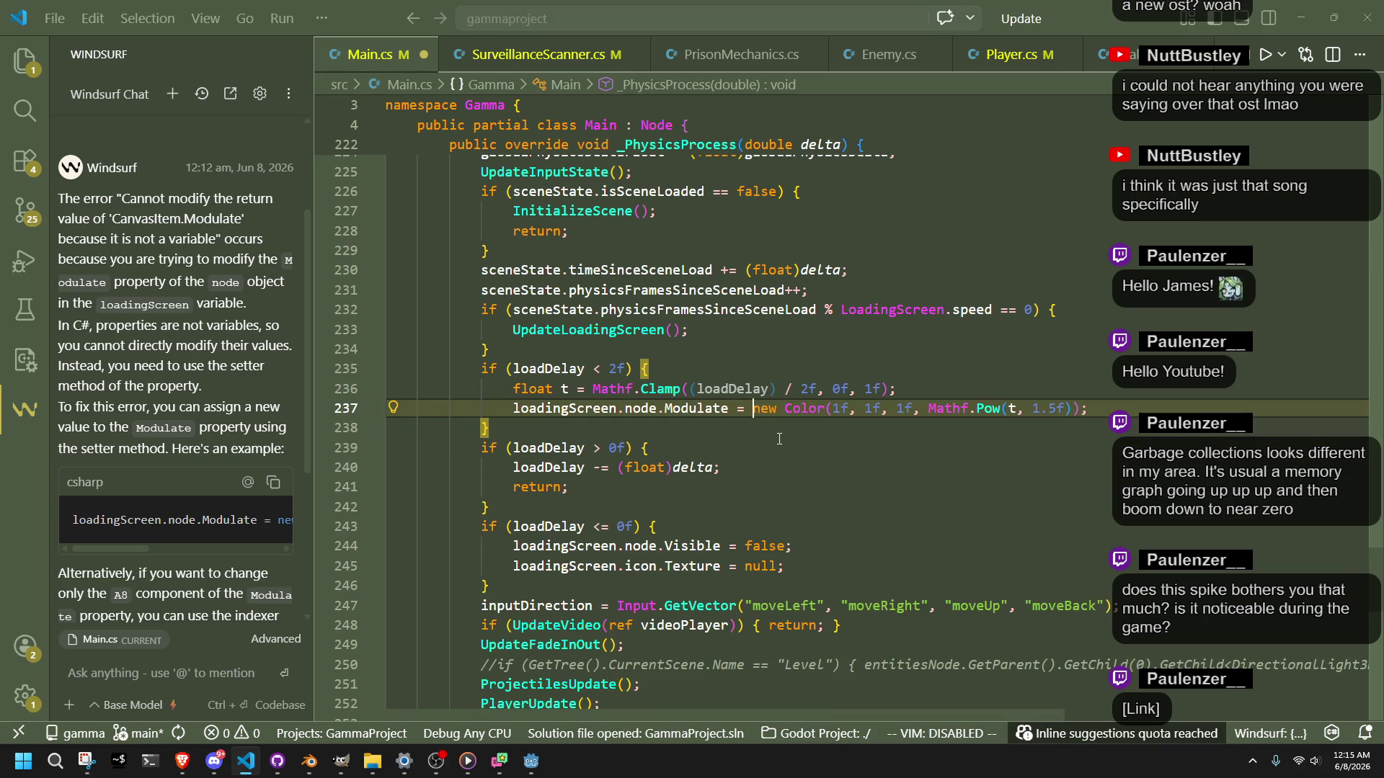
text(stackalloc)
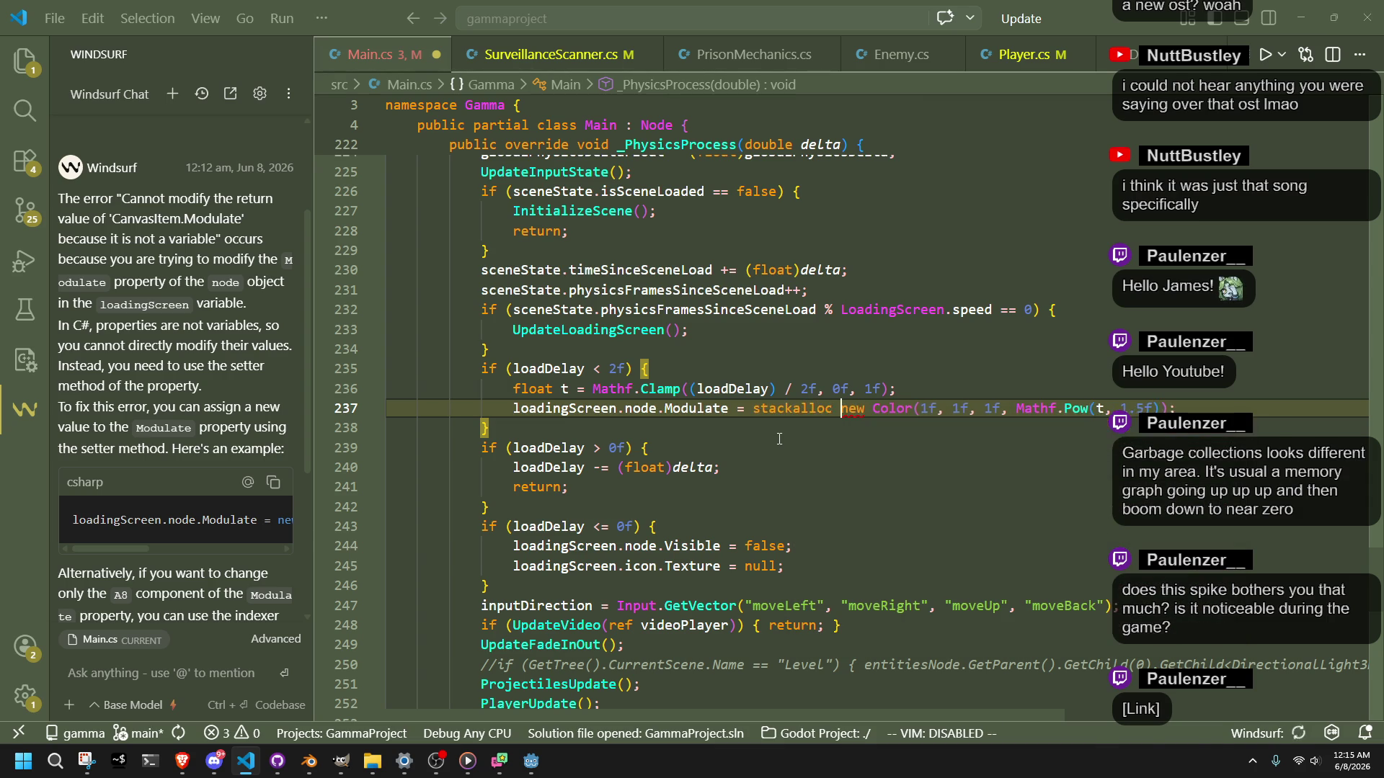
click(779, 439)
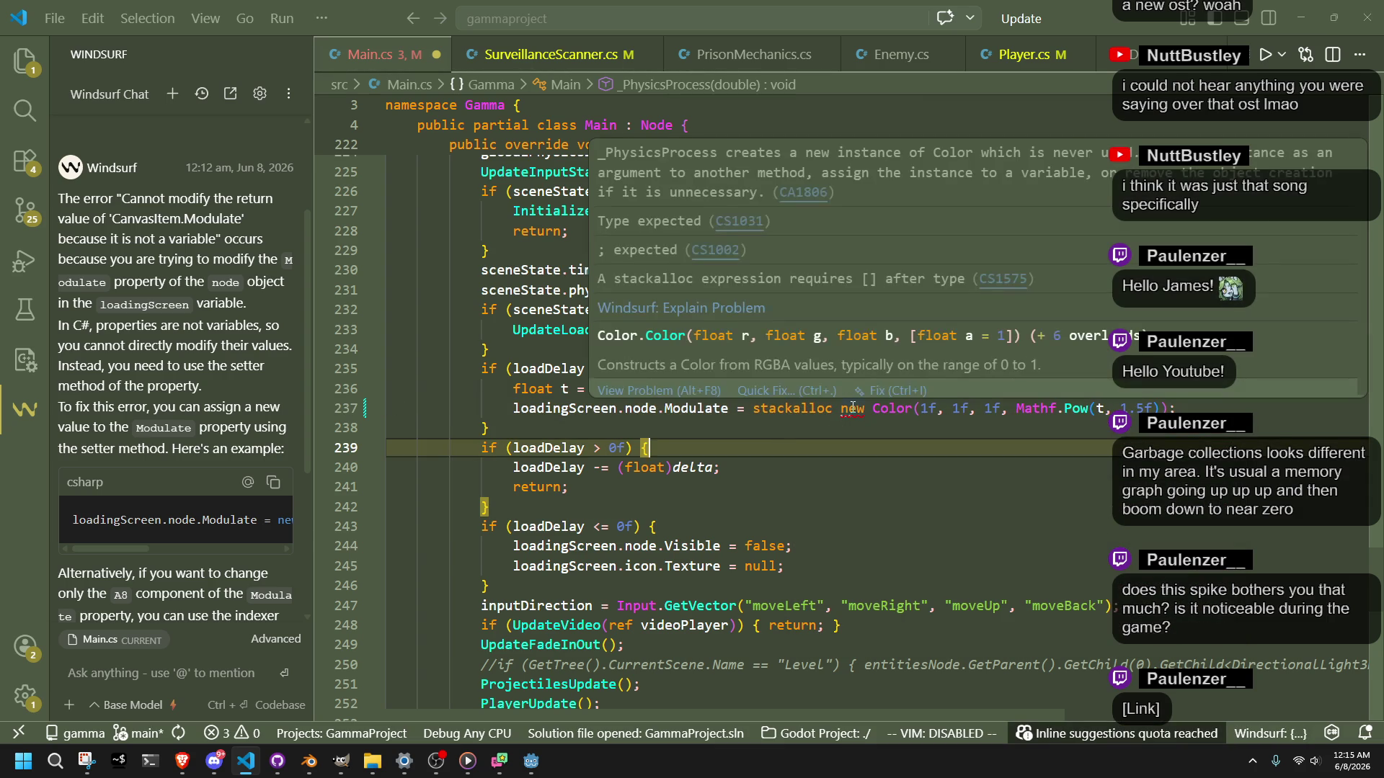
Step: Restore 'new Color(1f, 1f, 1f, Mathf.Pow(t, 1.5f))' on line 237 and save Main.cs
double_click(853, 408)
key(Delete)
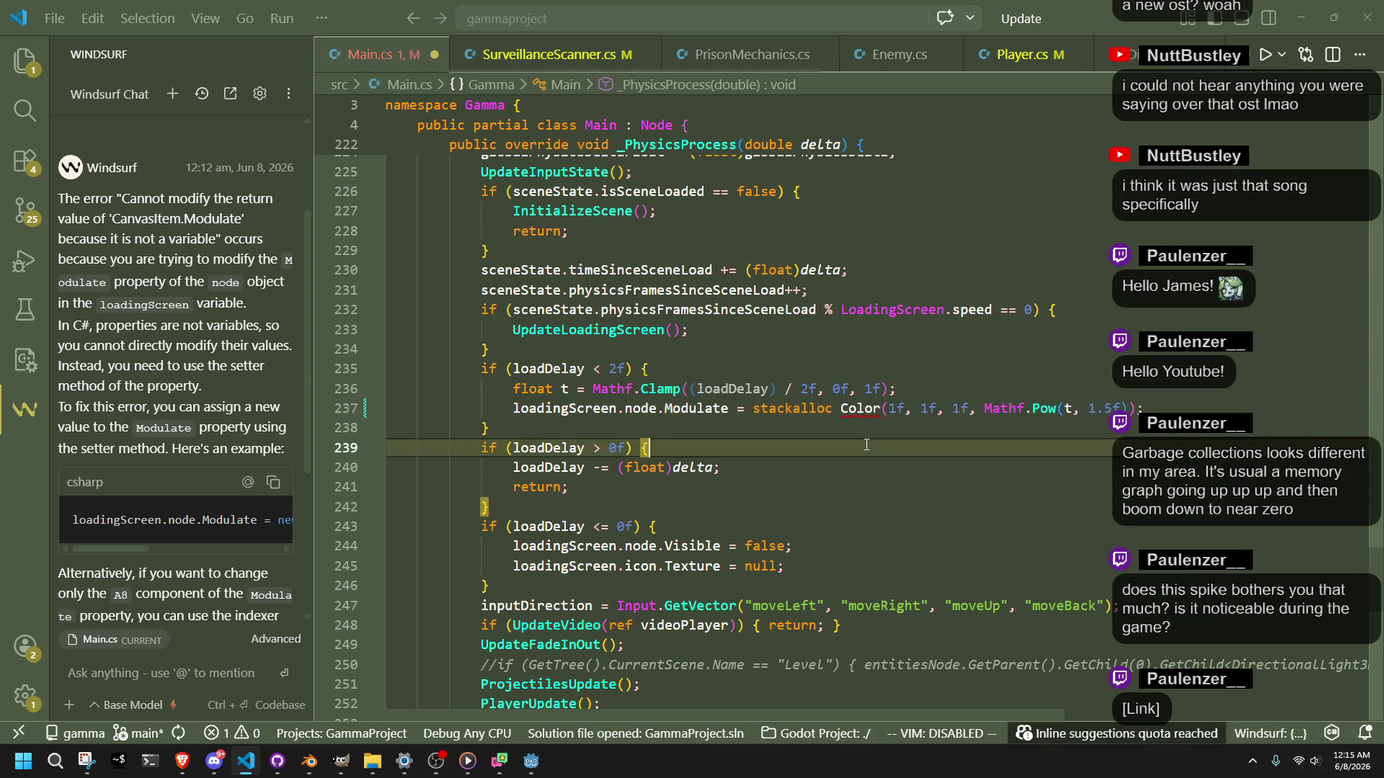
mouse_move(810, 406)
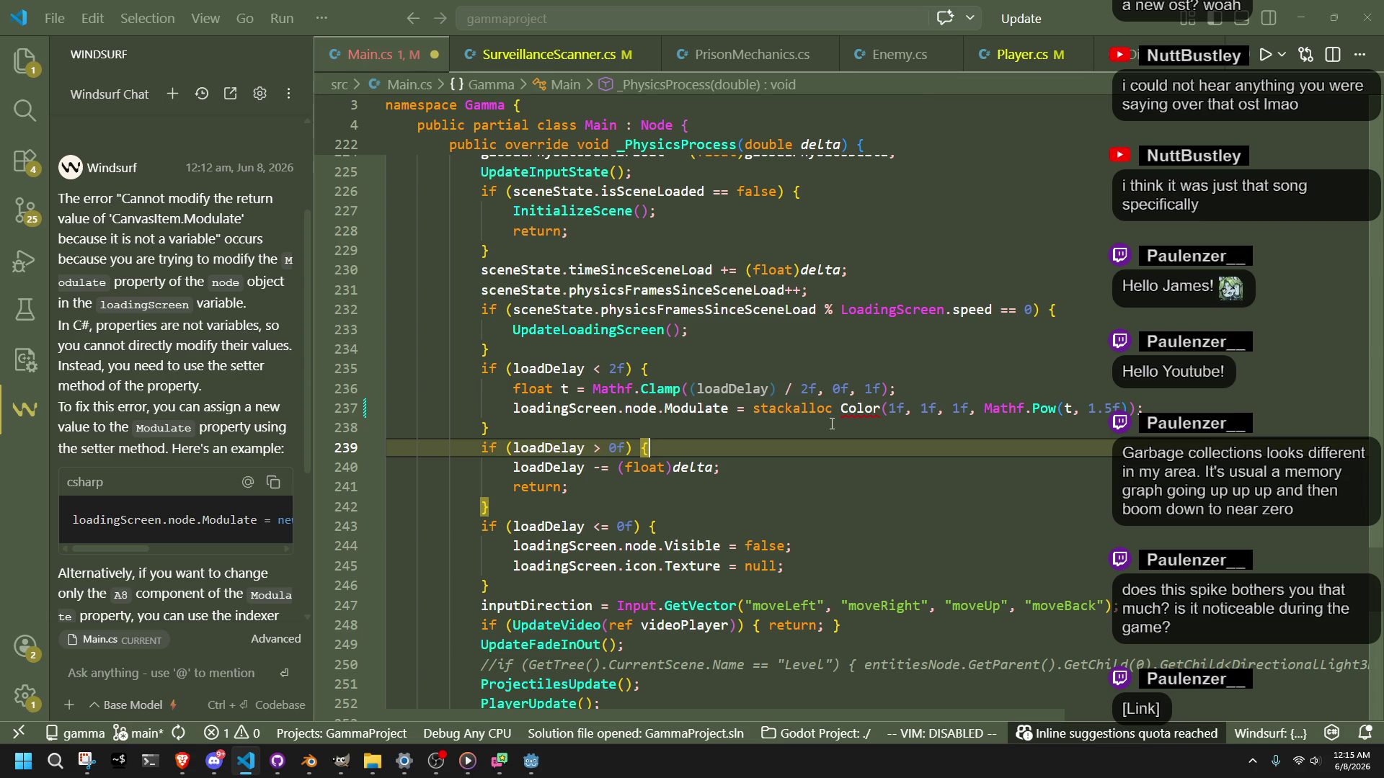
click(831, 424)
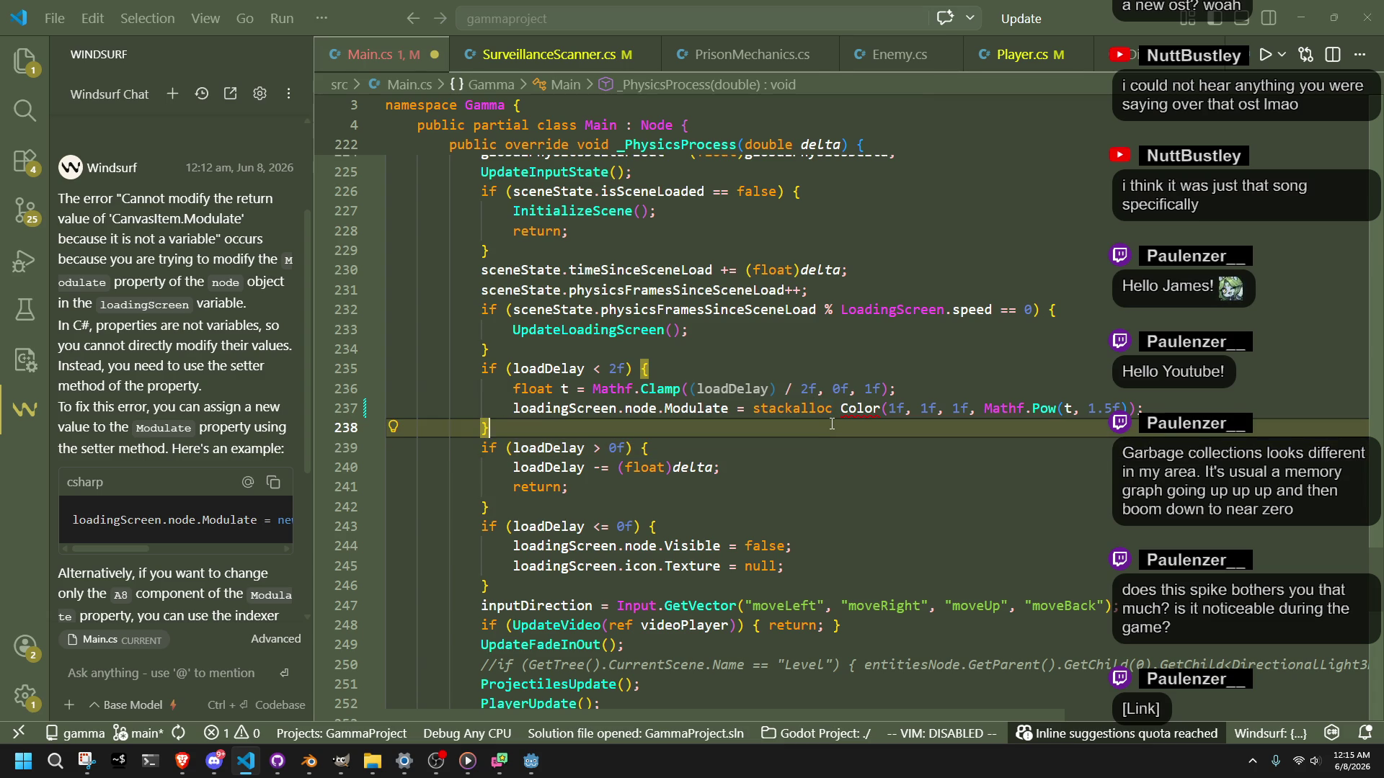
double_click(793, 408)
text(new)
key(Down)
key(Down)
key(ctrl+s)
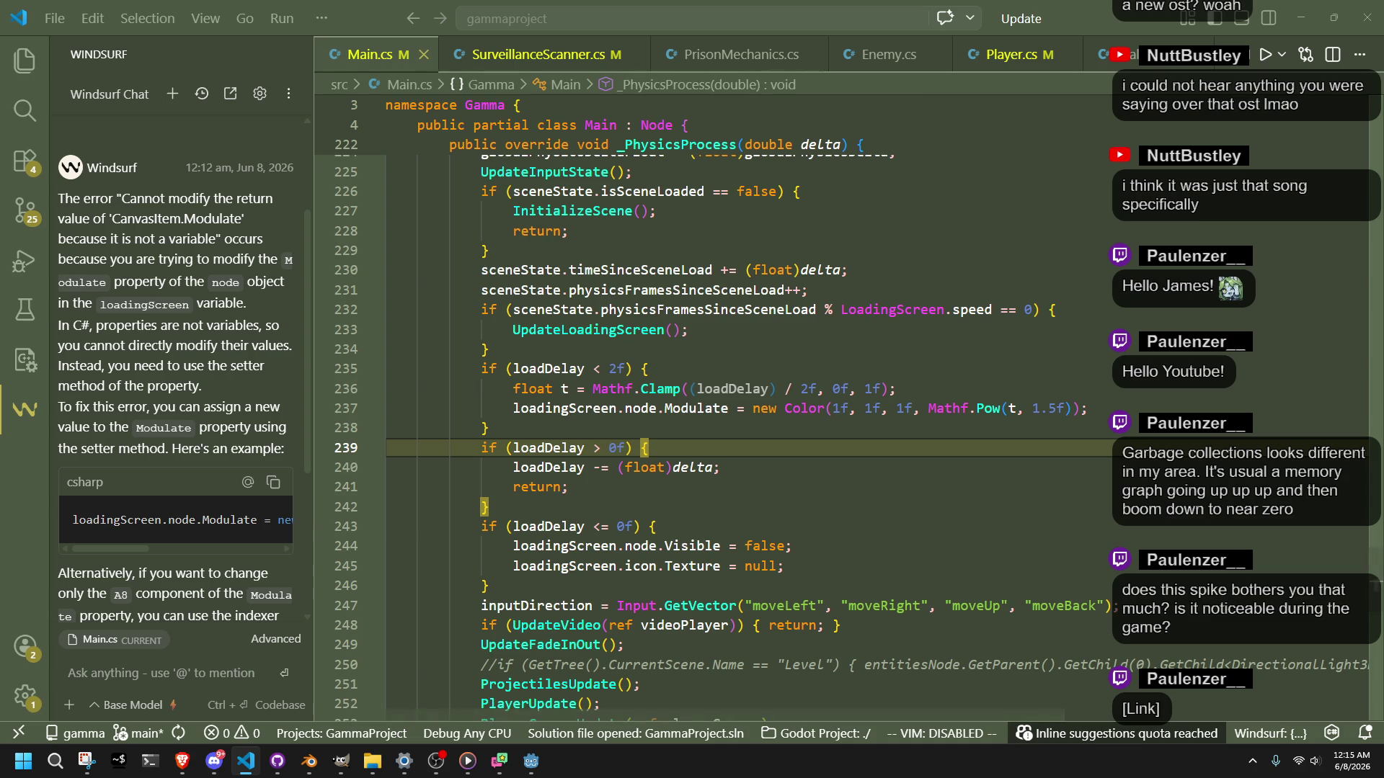
key(alt+Tab)
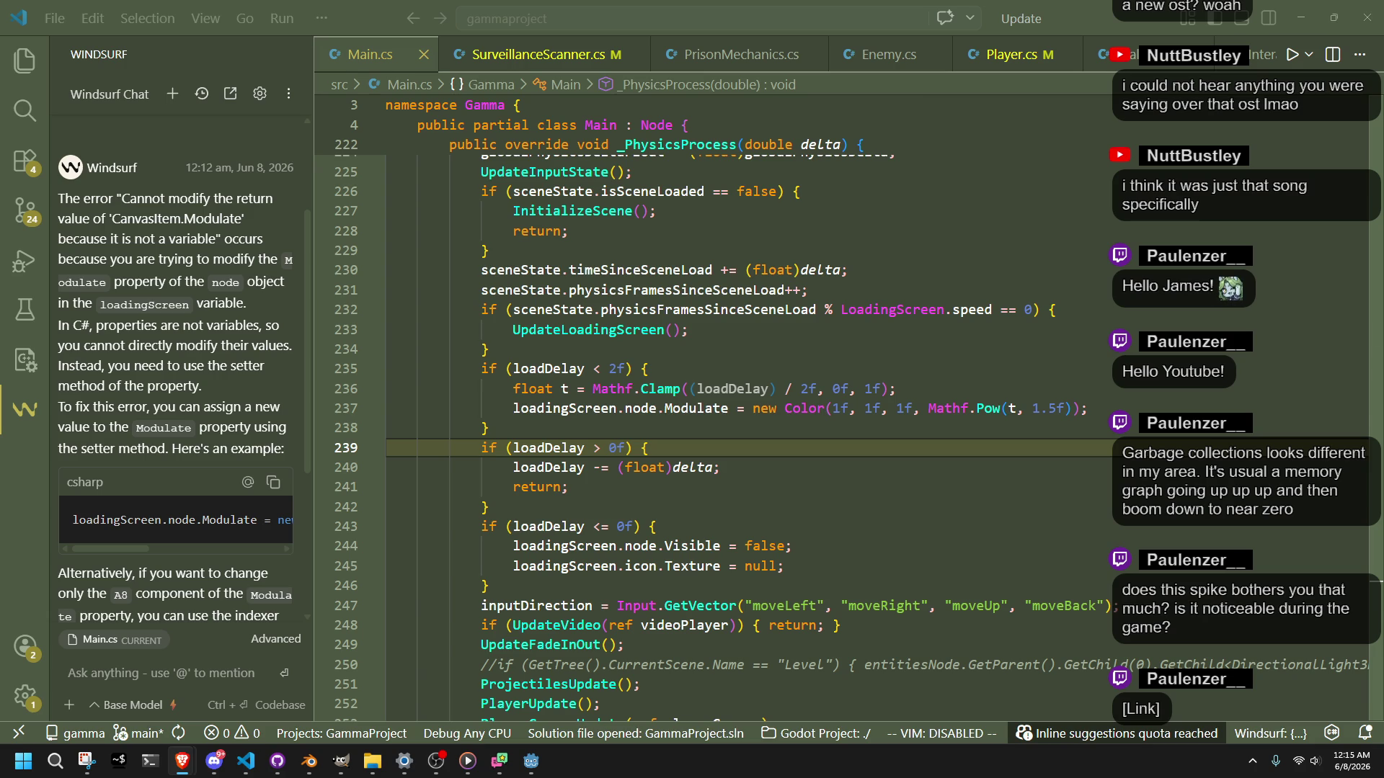
Step: Review the loadDelay check and the new Color line 237 in Main.cs
click(986, 451)
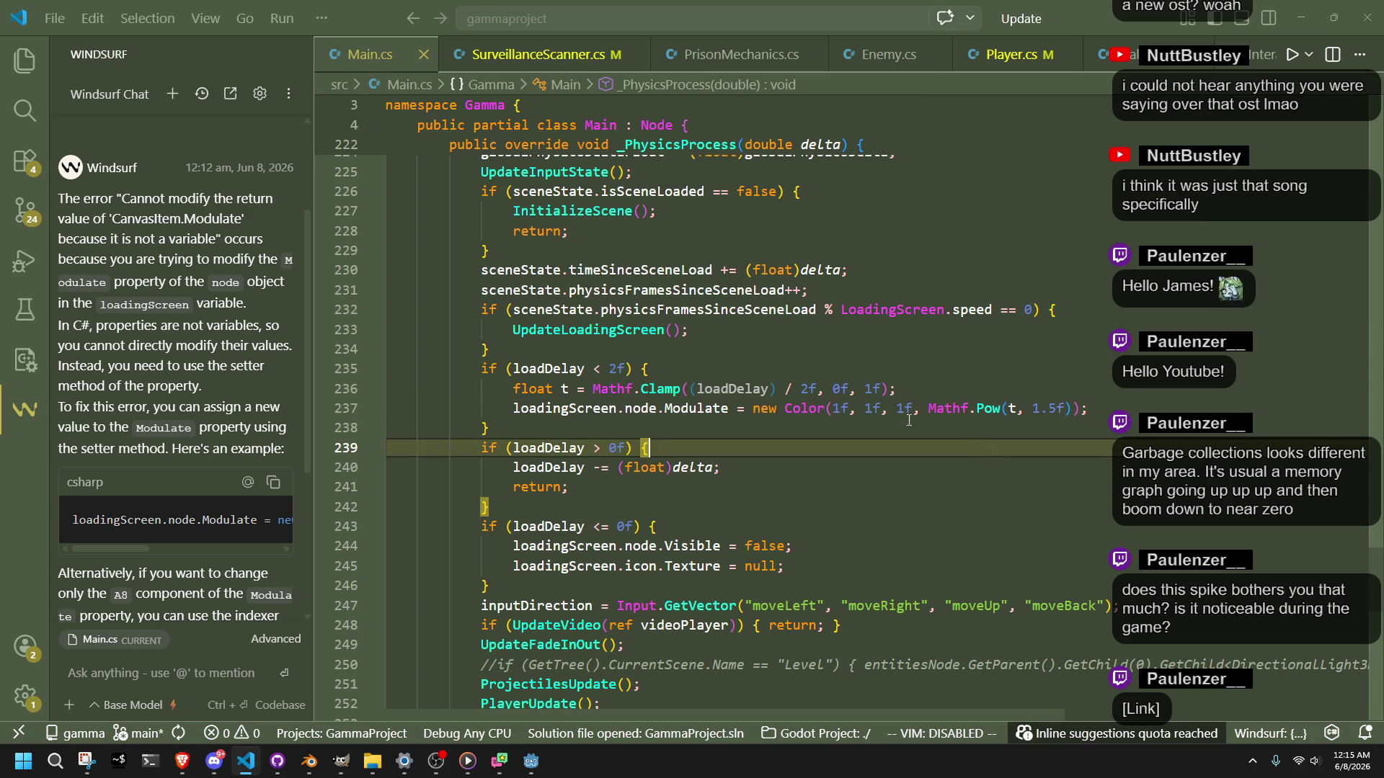
key(Up)
key(Up)
key(Down)
key(Up)
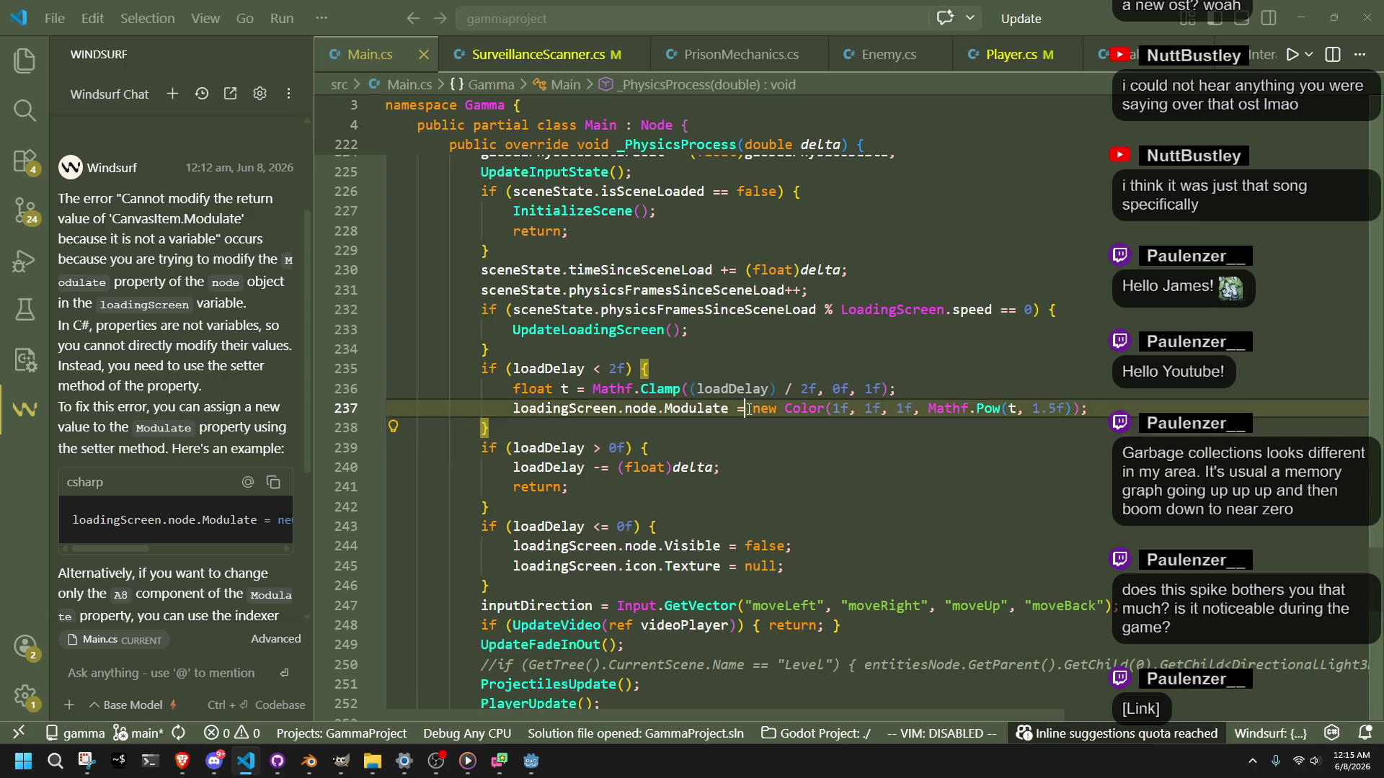
key(Up)
key(Up)
scroll(569, 418, up, 2)
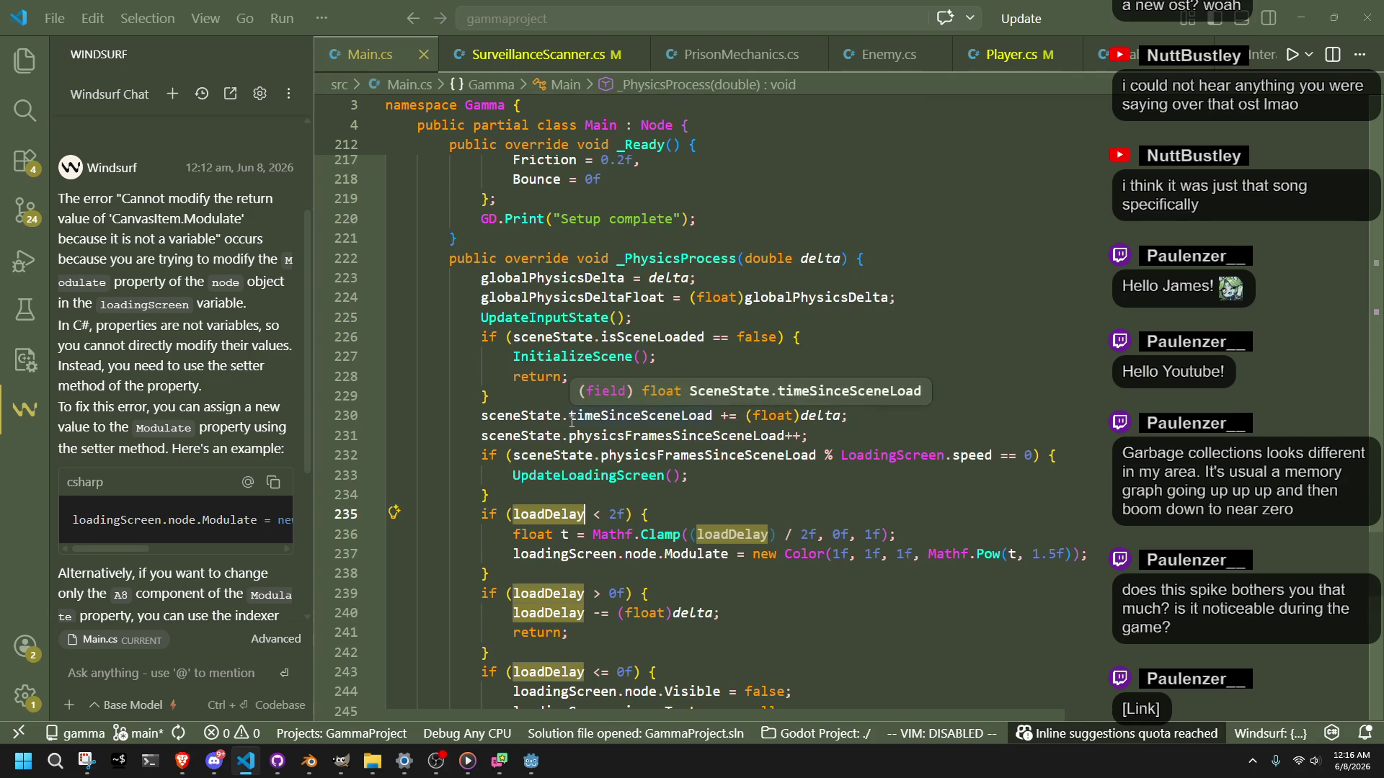
click(878, 593)
click(777, 554)
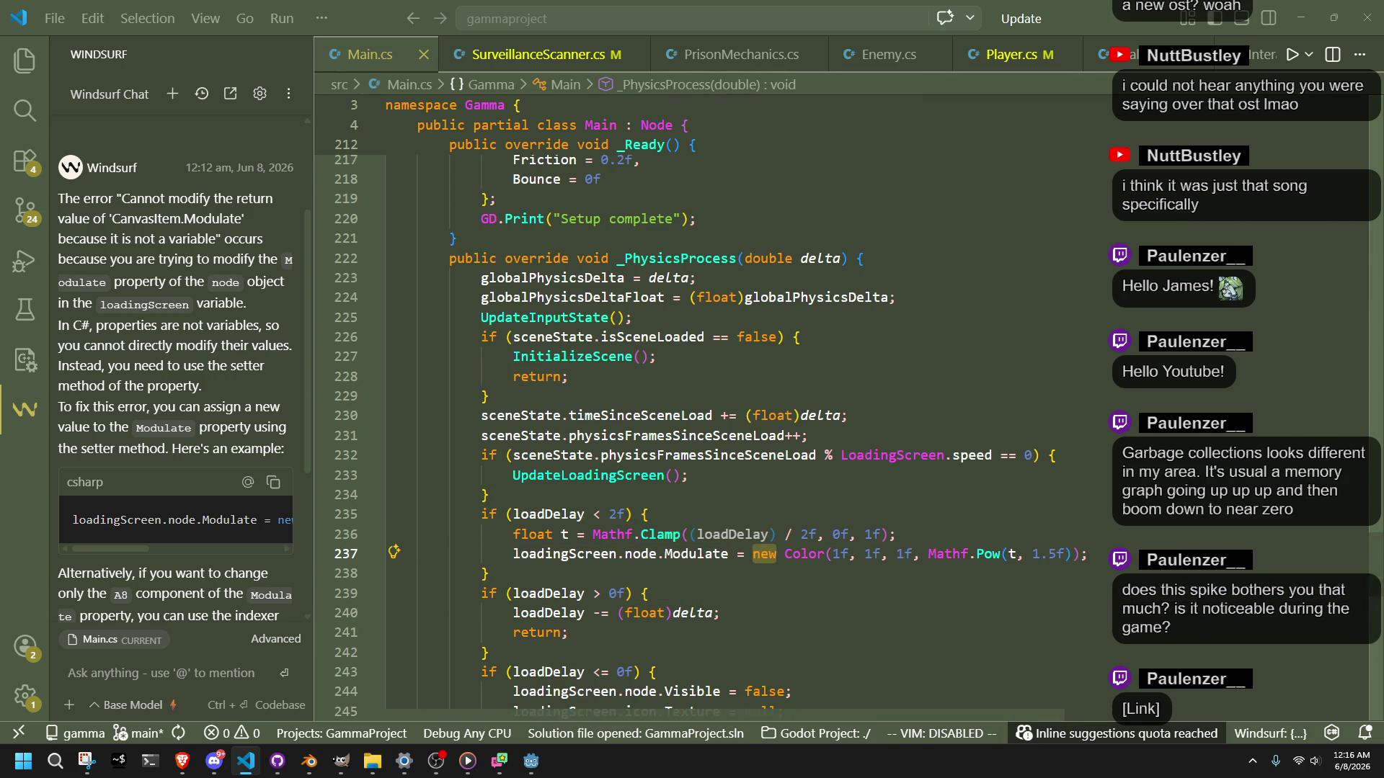
click(182, 761)
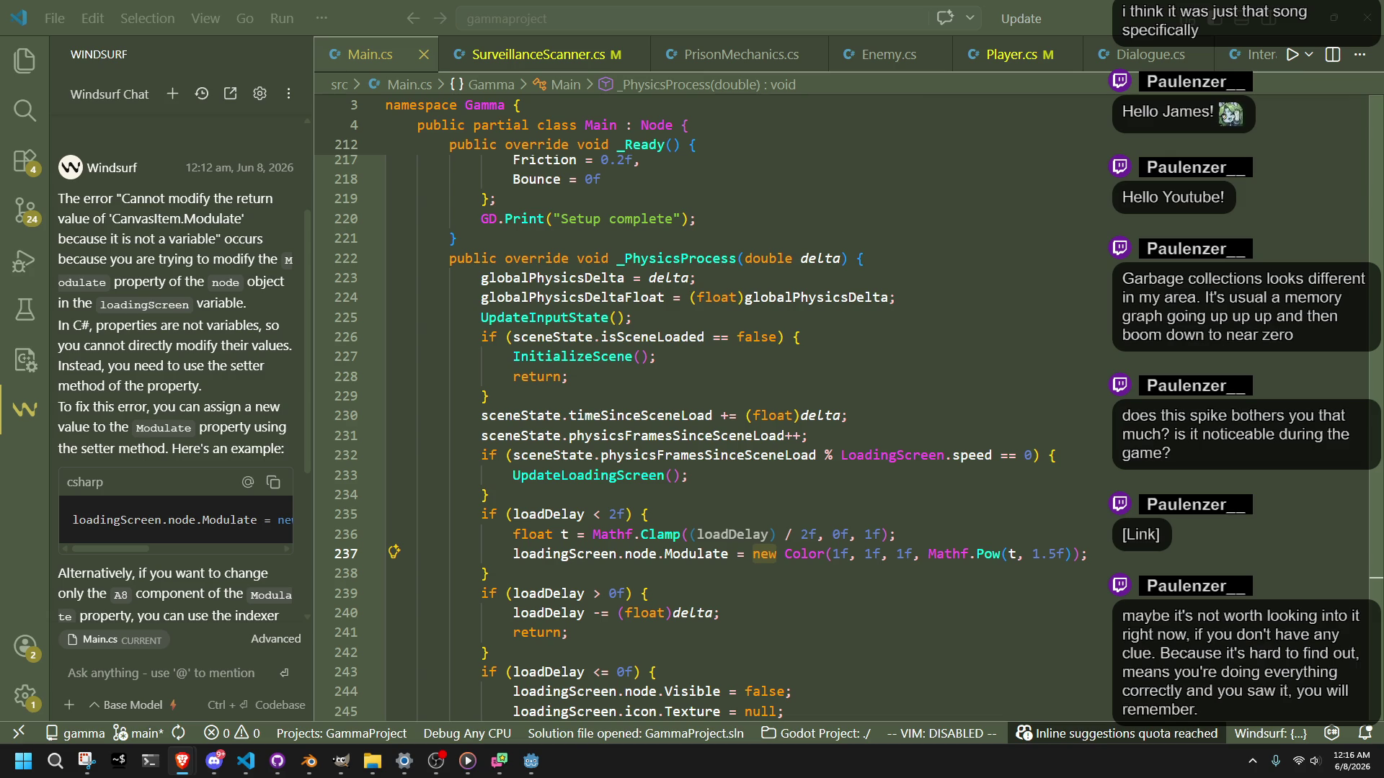
Step: Close the Windsurf chat panel so the code fills the editor width
click(745, 514)
click(745, 592)
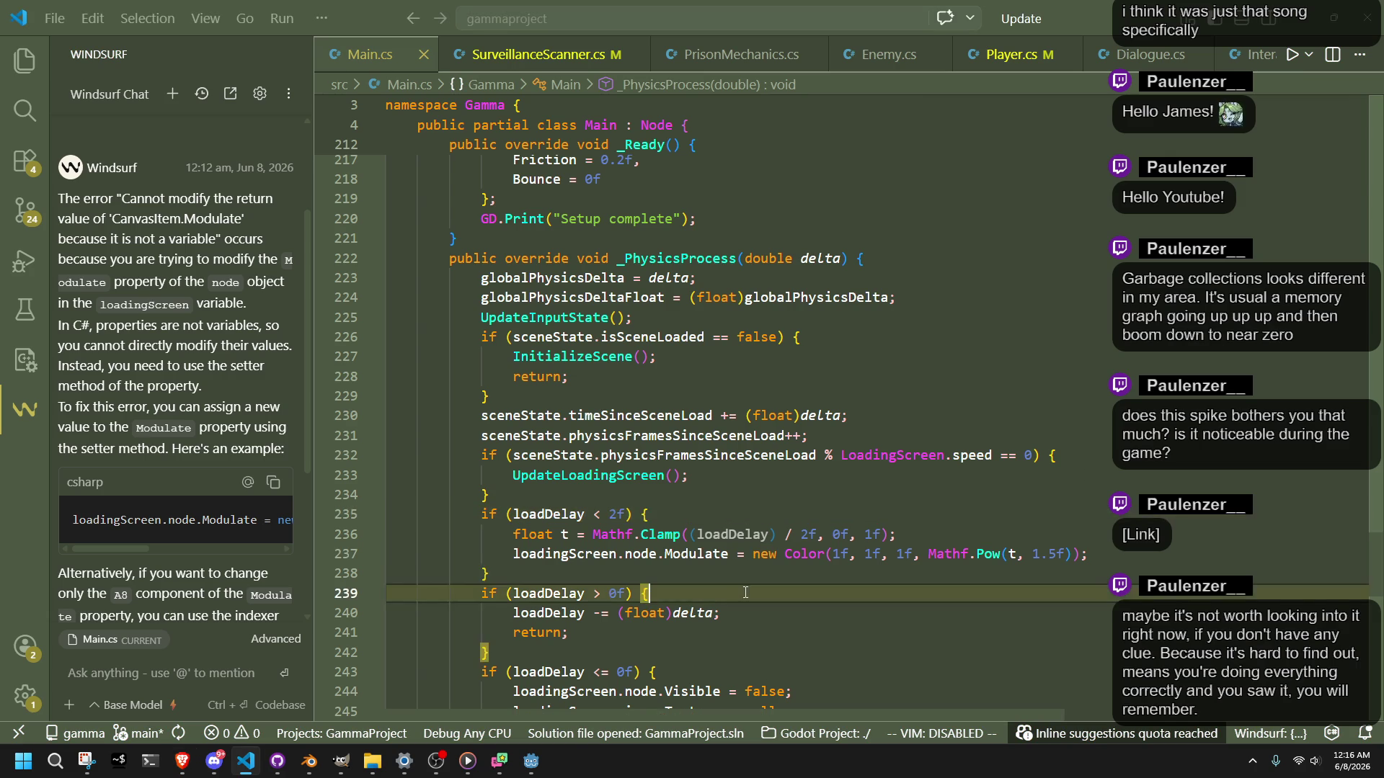
key(Up)
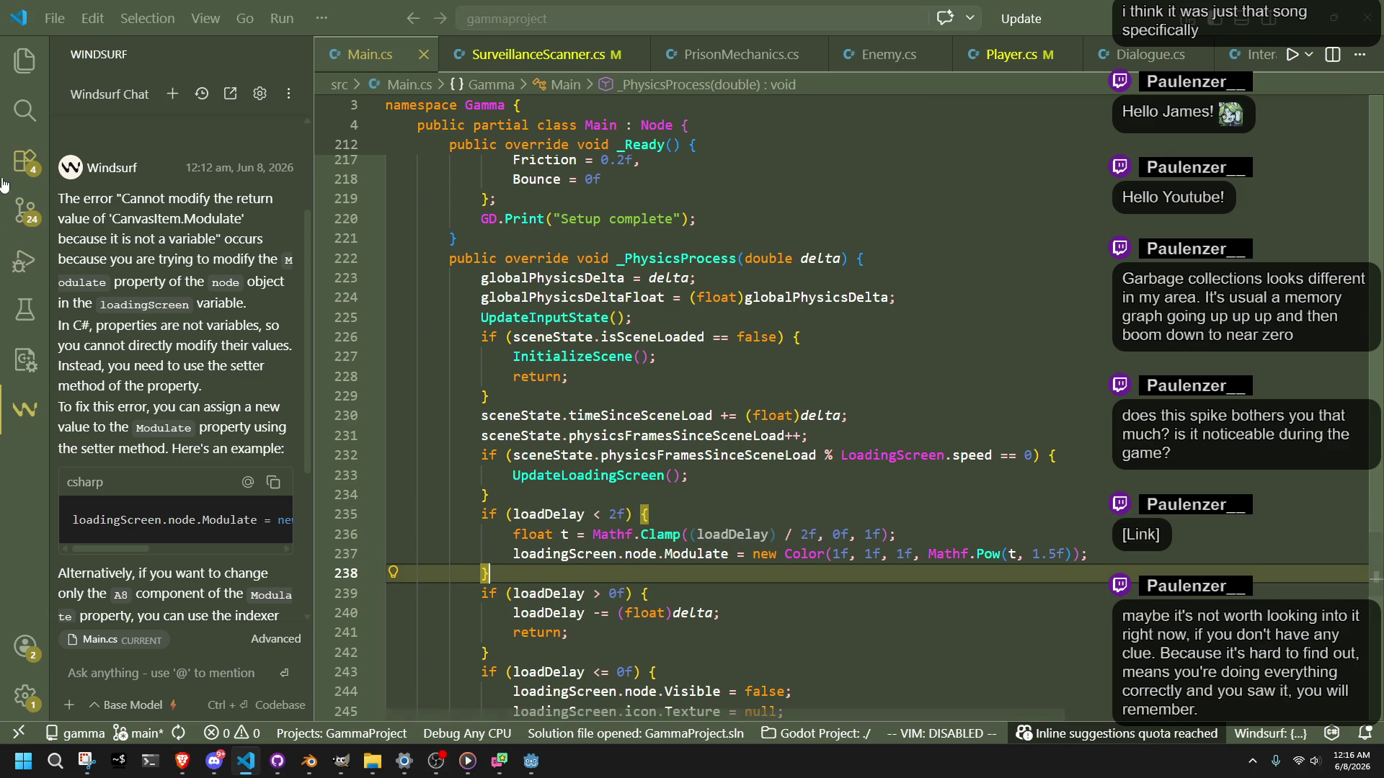
click(25, 409)
Step: Switch to Player.cs and search it for 'new Vector3'
key(ctrl+Page_Down)
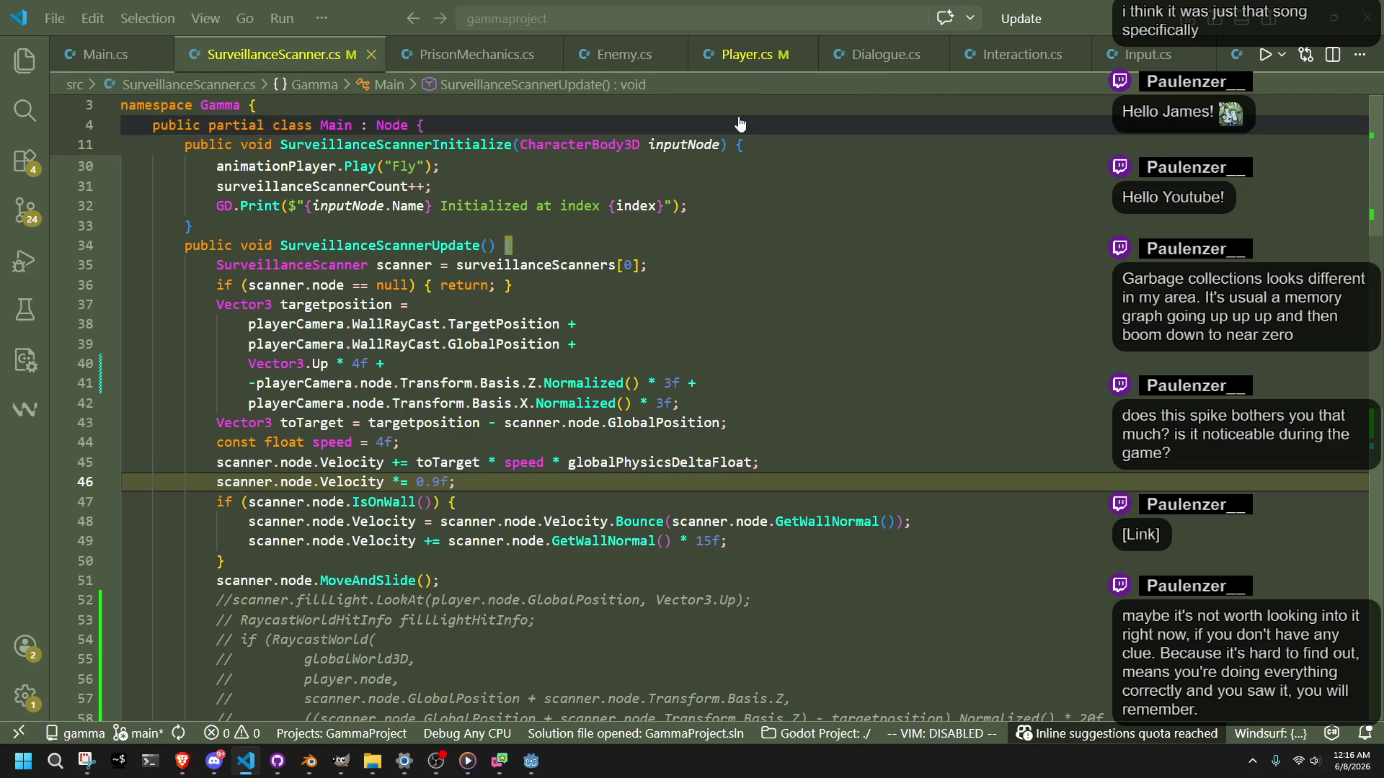
key(ctrl+Page_Down)
key(ctrl+Page_Down)
key(ctrl+Page_Down)
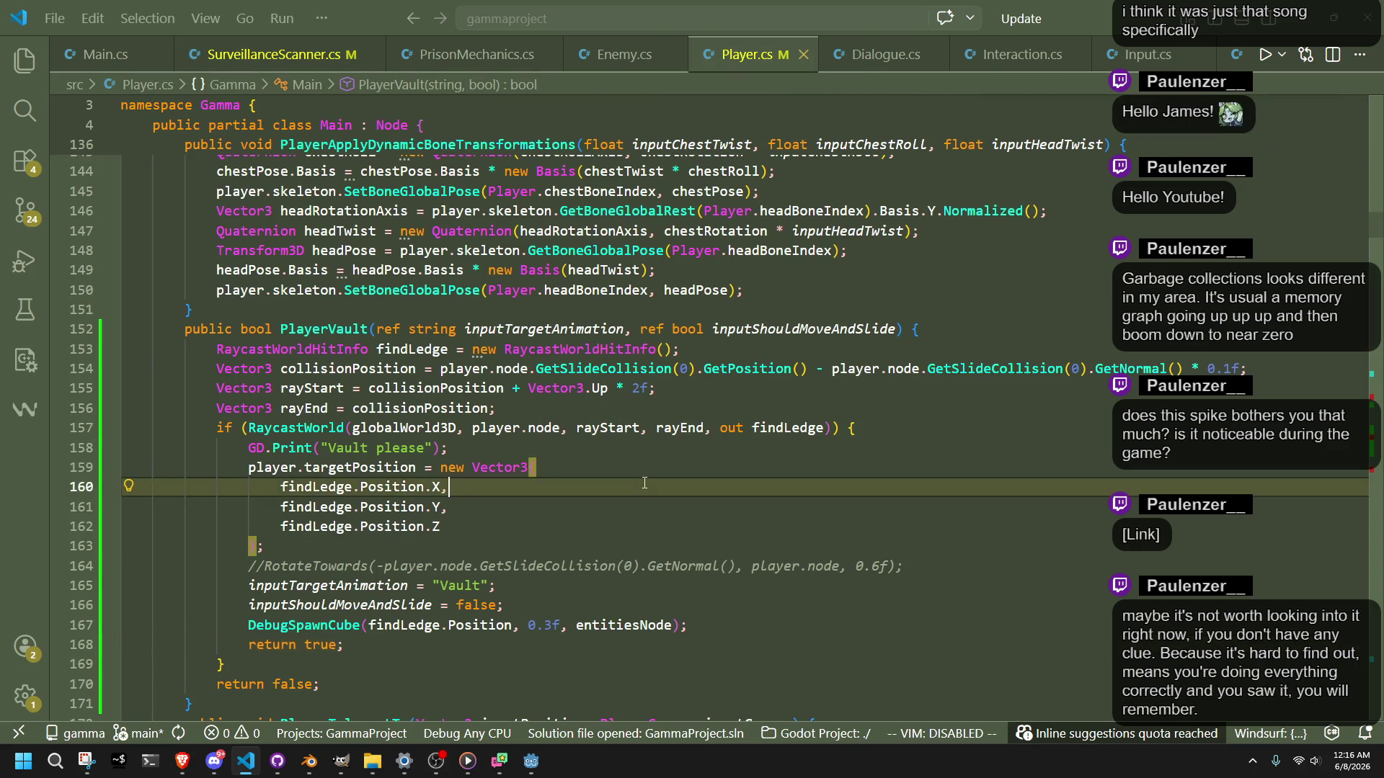
key(ctrl+f)
text(new Vector3)
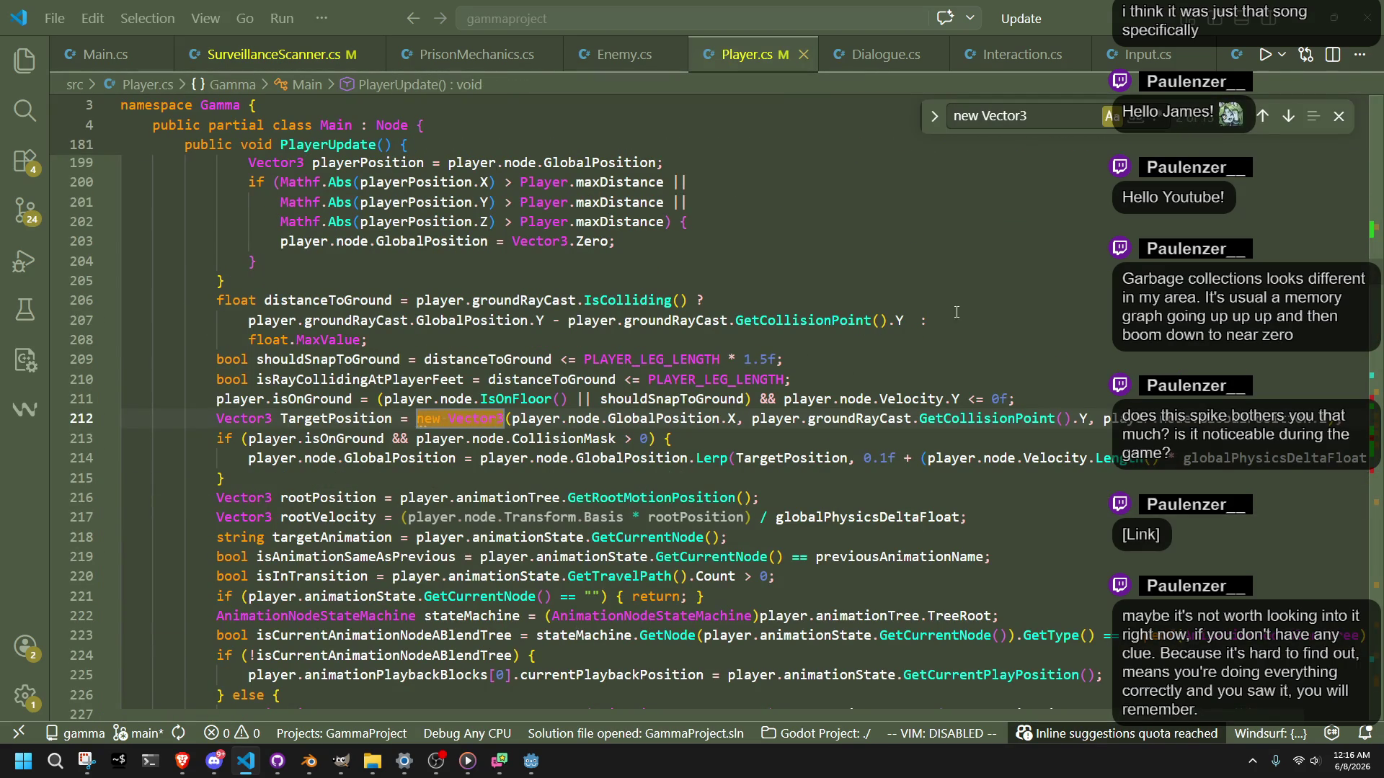
Step: Step through the new Vector3 matches, inspecting offsetDirection line 705, then return to Main.cs
click(1288, 117)
click(1288, 118)
click(1288, 118)
click(1288, 118)
click(1288, 117)
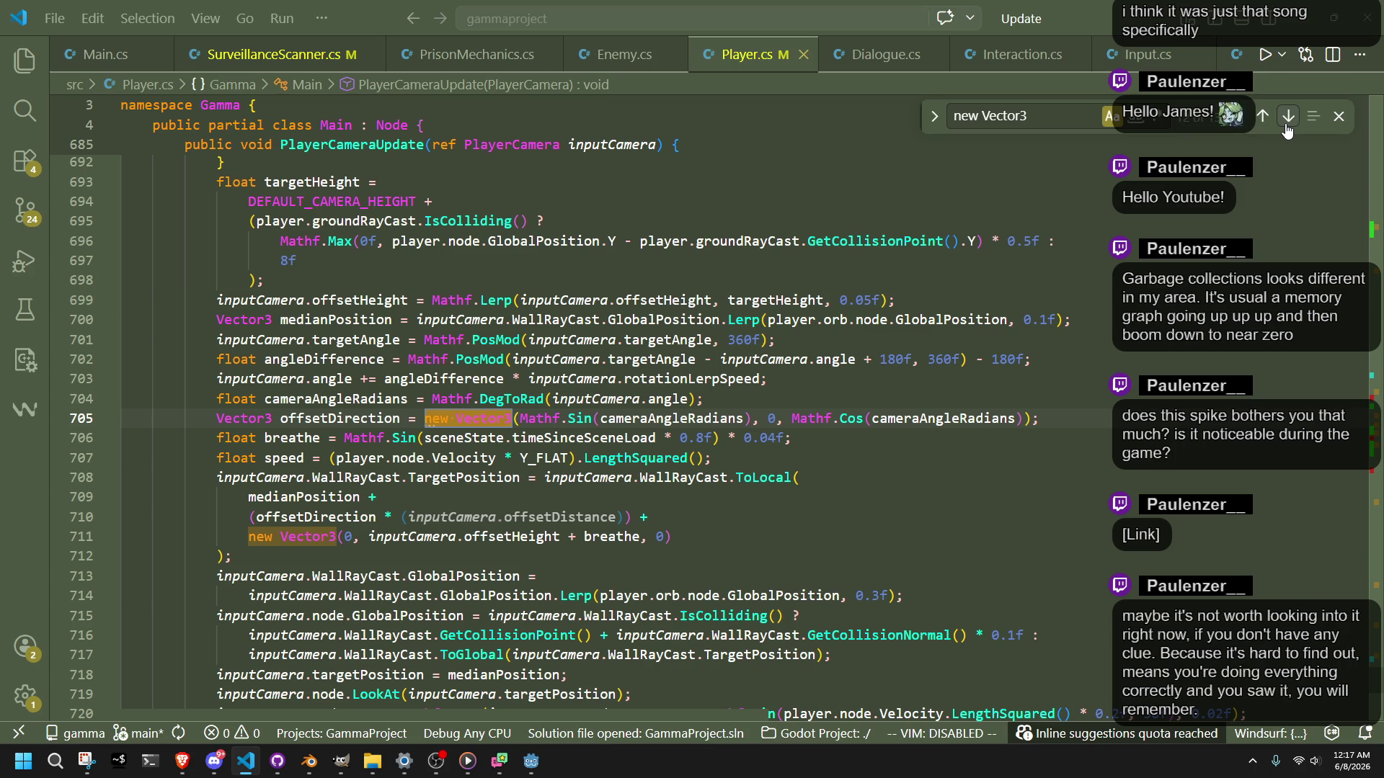
click(1287, 123)
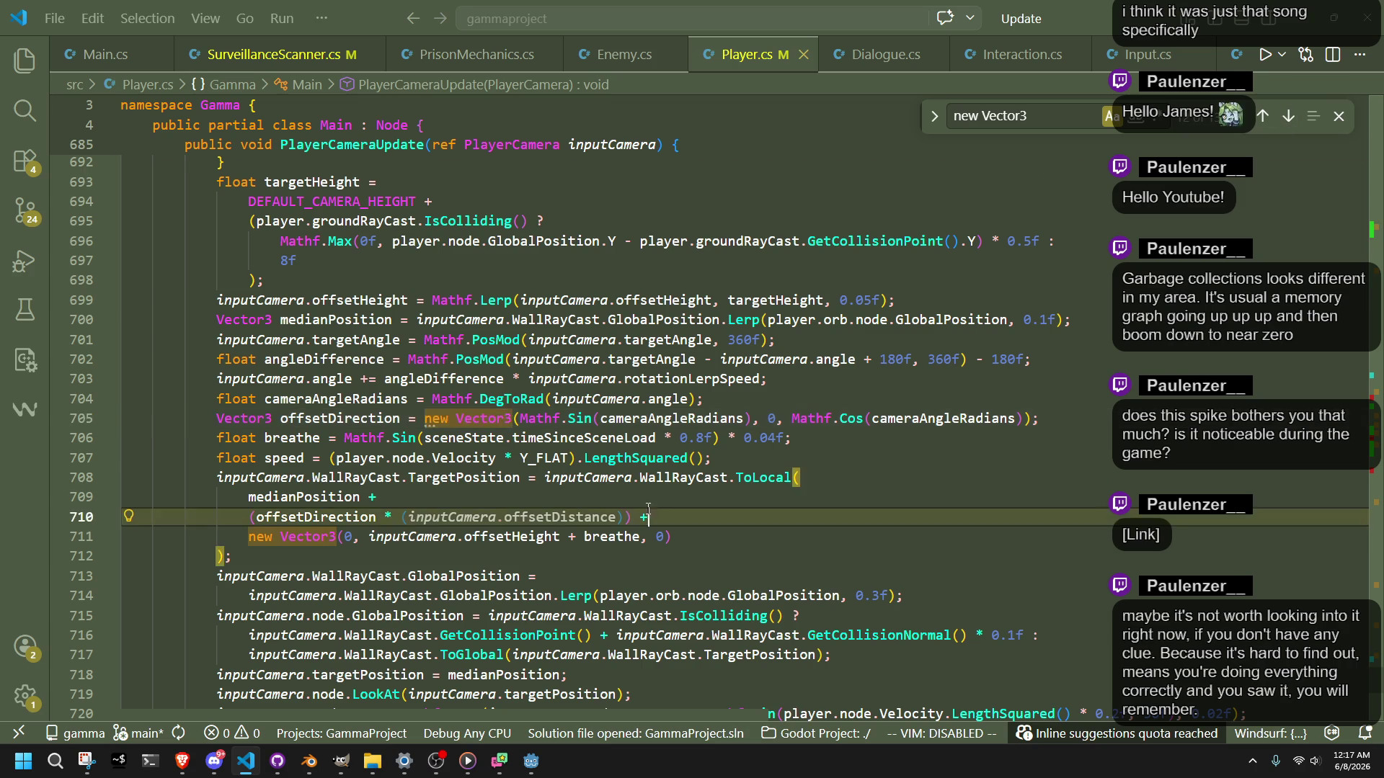
click(707, 535)
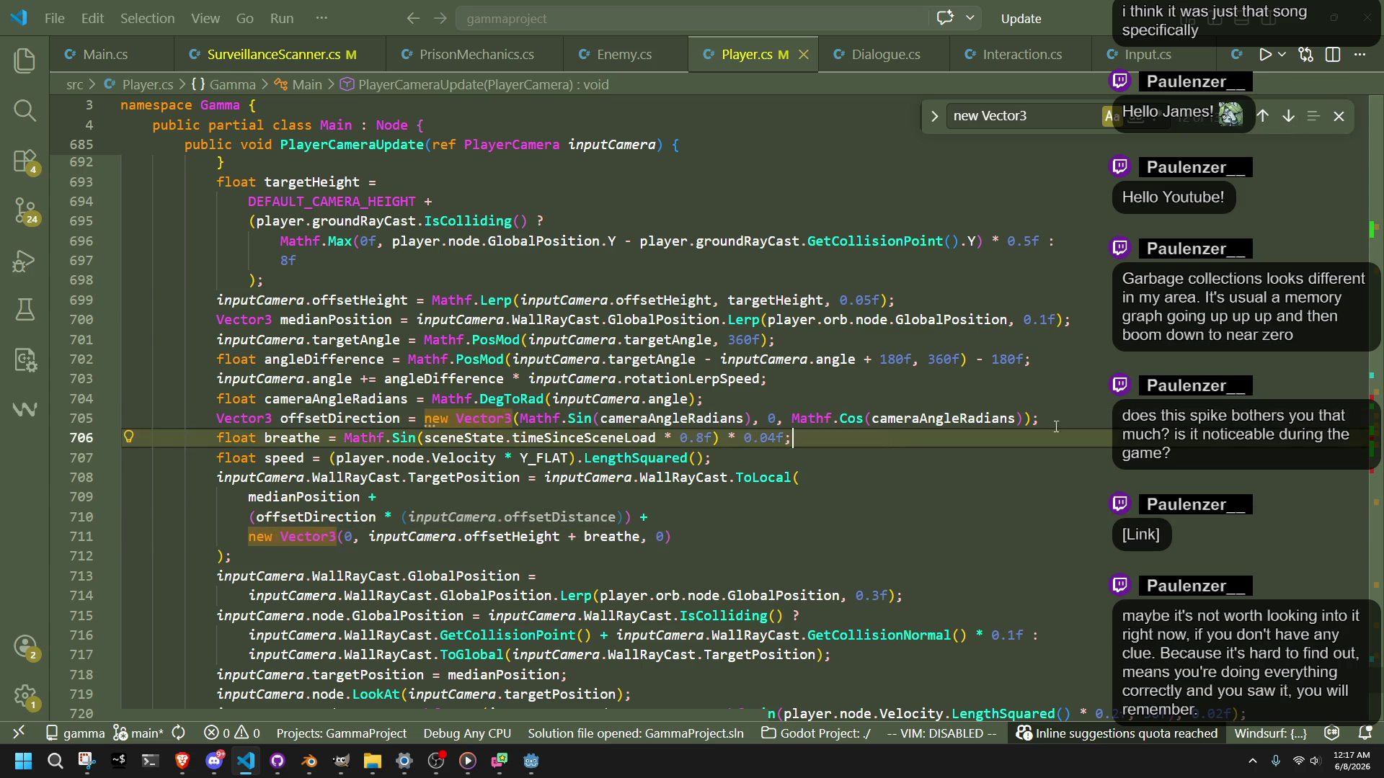
drag(1056, 420, 1056, 398)
double_click(437, 418)
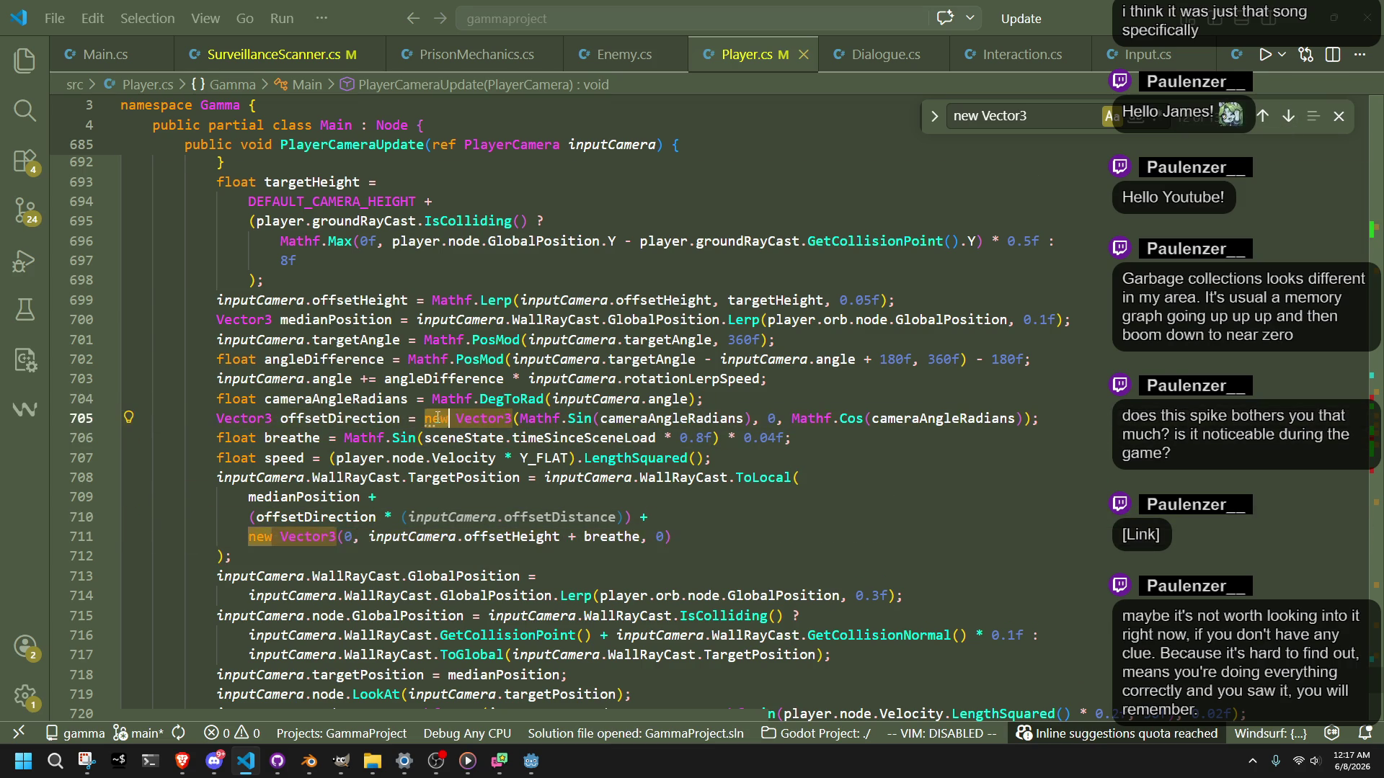
click(846, 478)
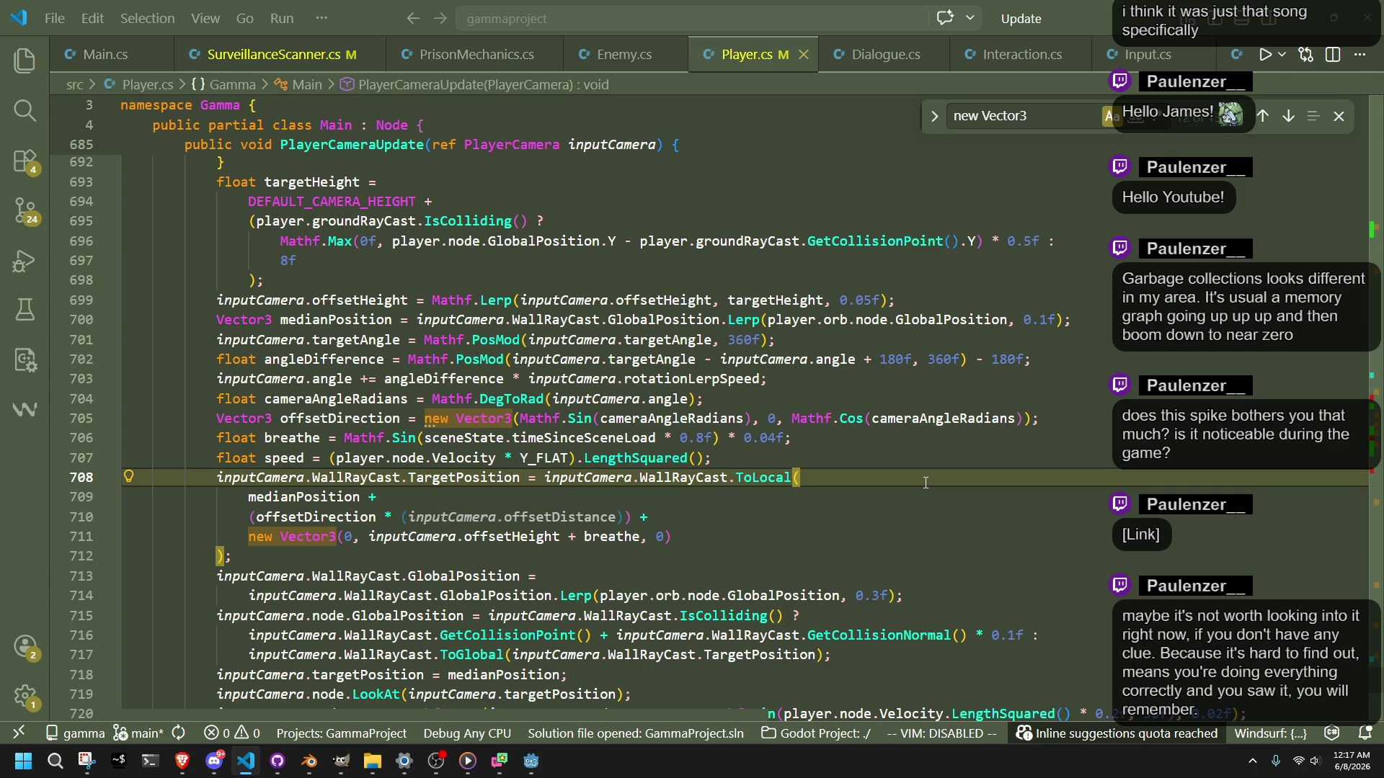
click(126, 46)
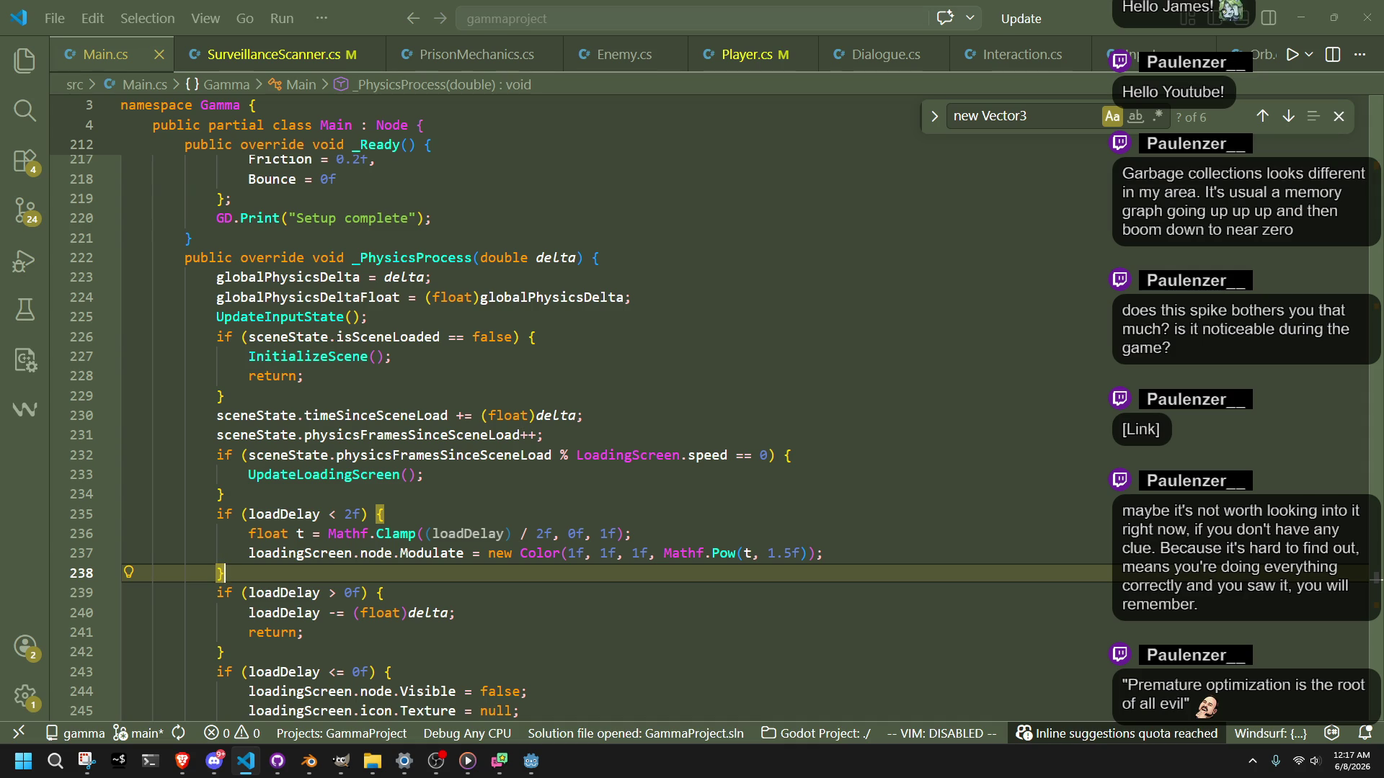
Step: Step through the loadDelay fade block, lines 234–240, in _PhysicsProcess
click(869, 494)
click(875, 514)
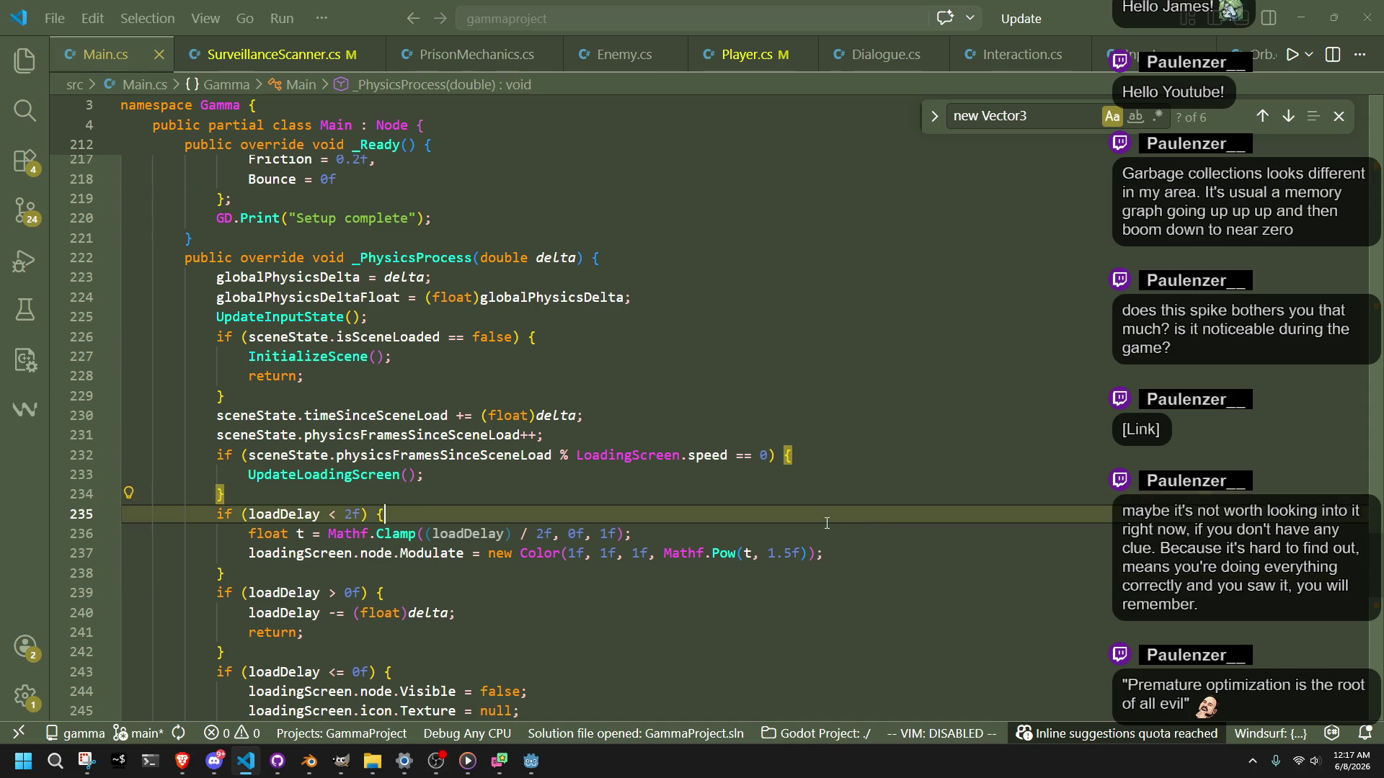
click(891, 573)
click(896, 592)
click(900, 614)
click(890, 651)
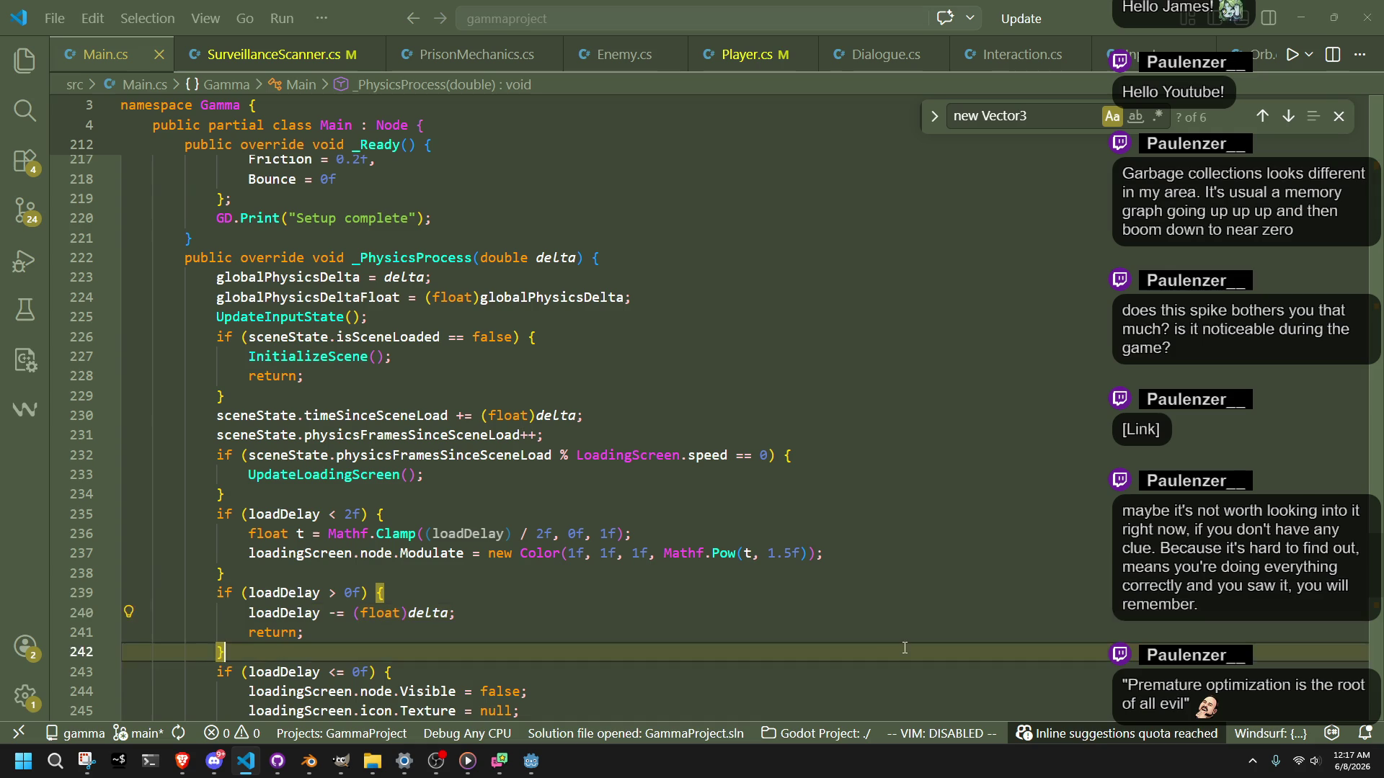
click(842, 605)
click(858, 592)
click(872, 553)
click(880, 533)
click(886, 569)
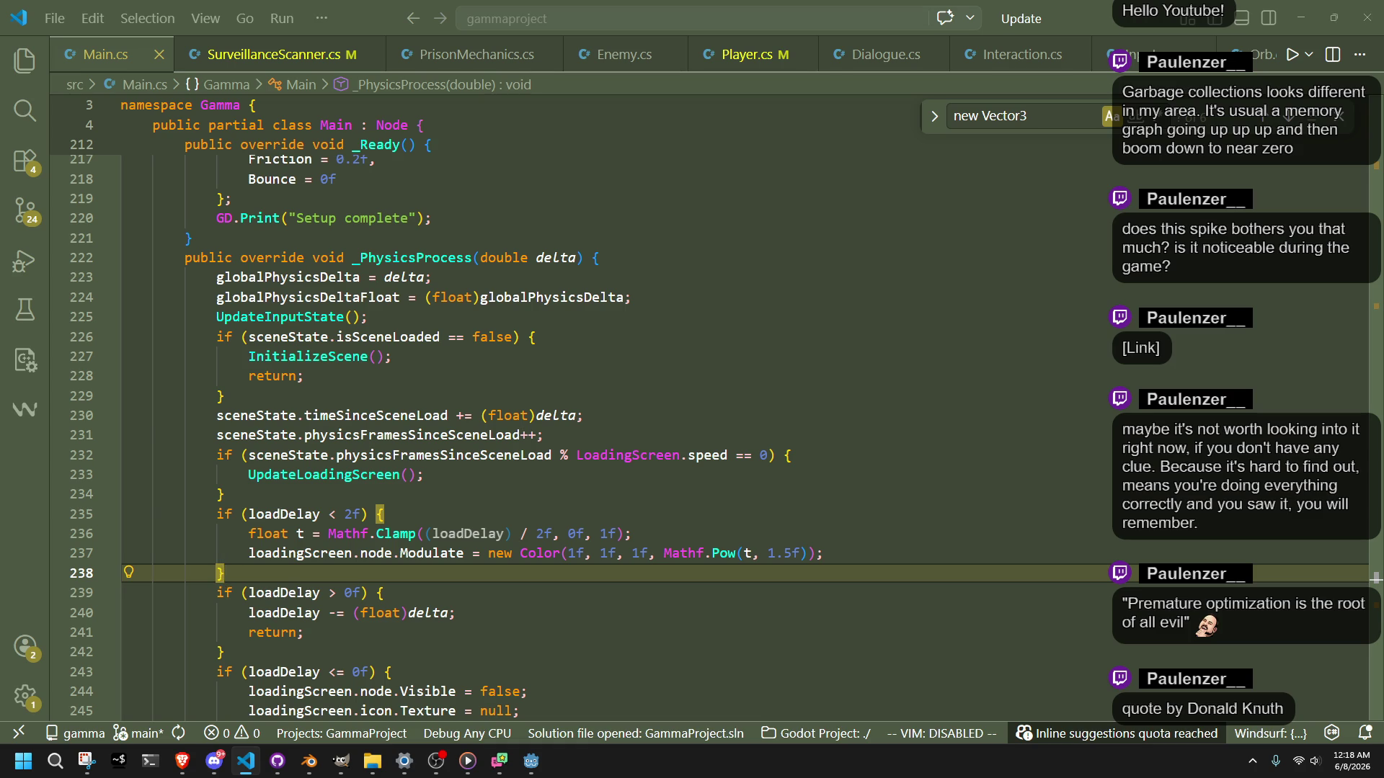
key(alt+Tab)
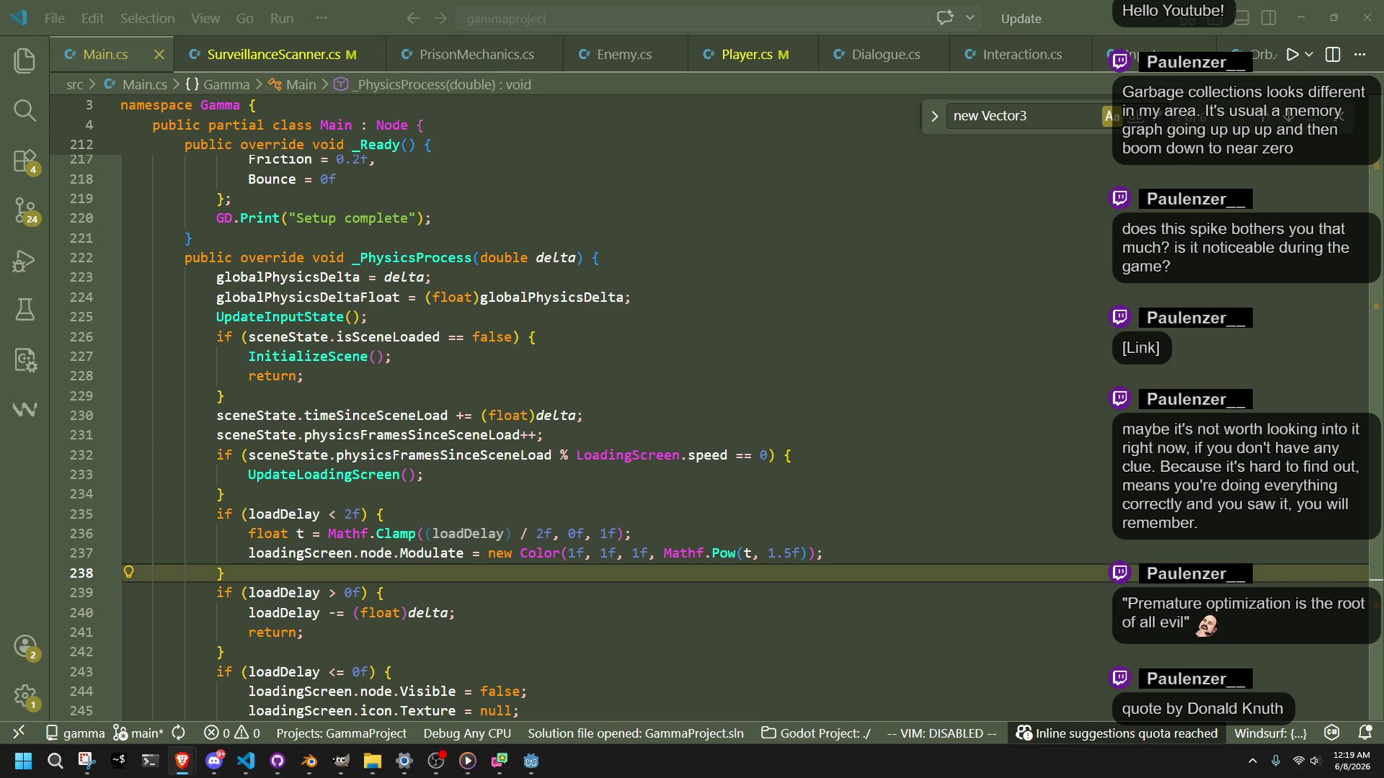
click(474, 513)
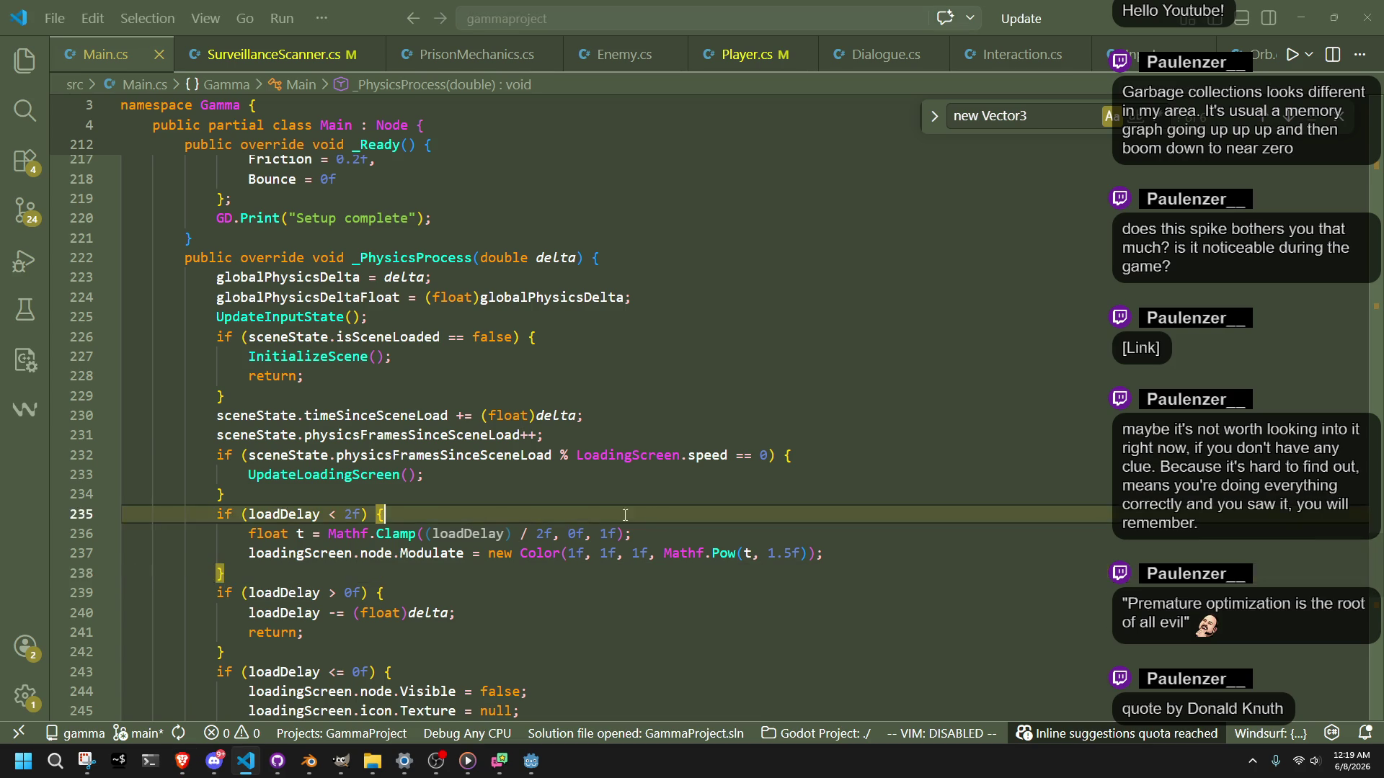
Step: Inspect the per-frame new Color allocation on line 237 of the fade block
key(Up)
key(Up)
key(Up)
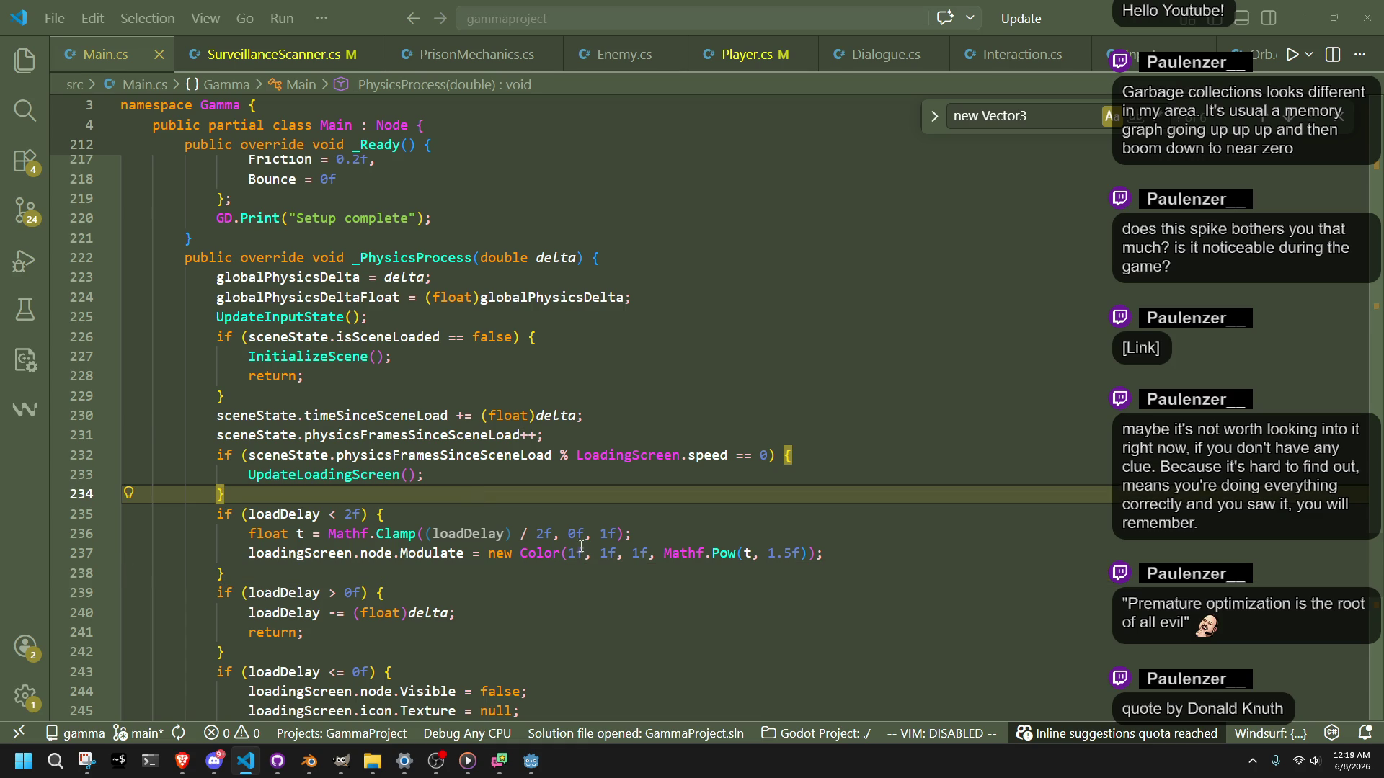
key(Down)
key(Down)
key(Down)
click(511, 553)
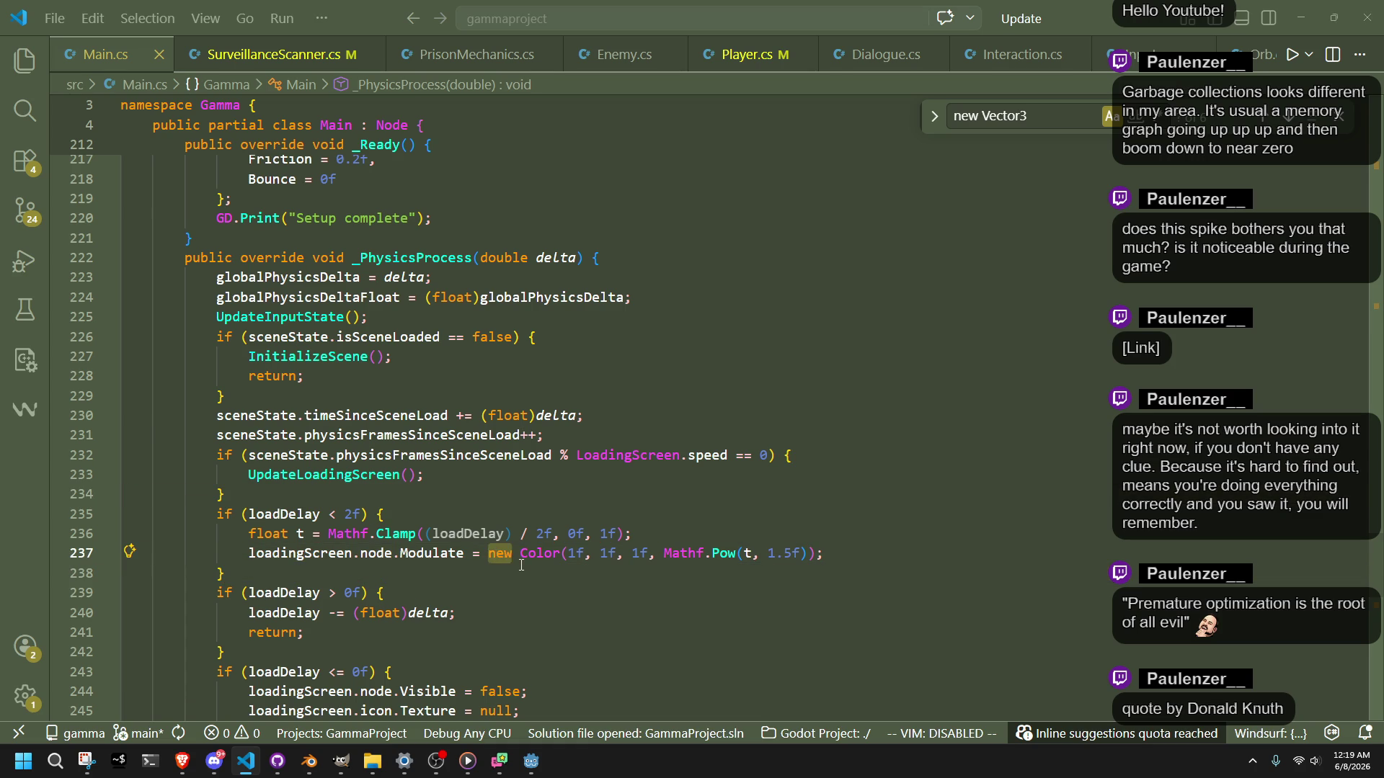
key(Down)
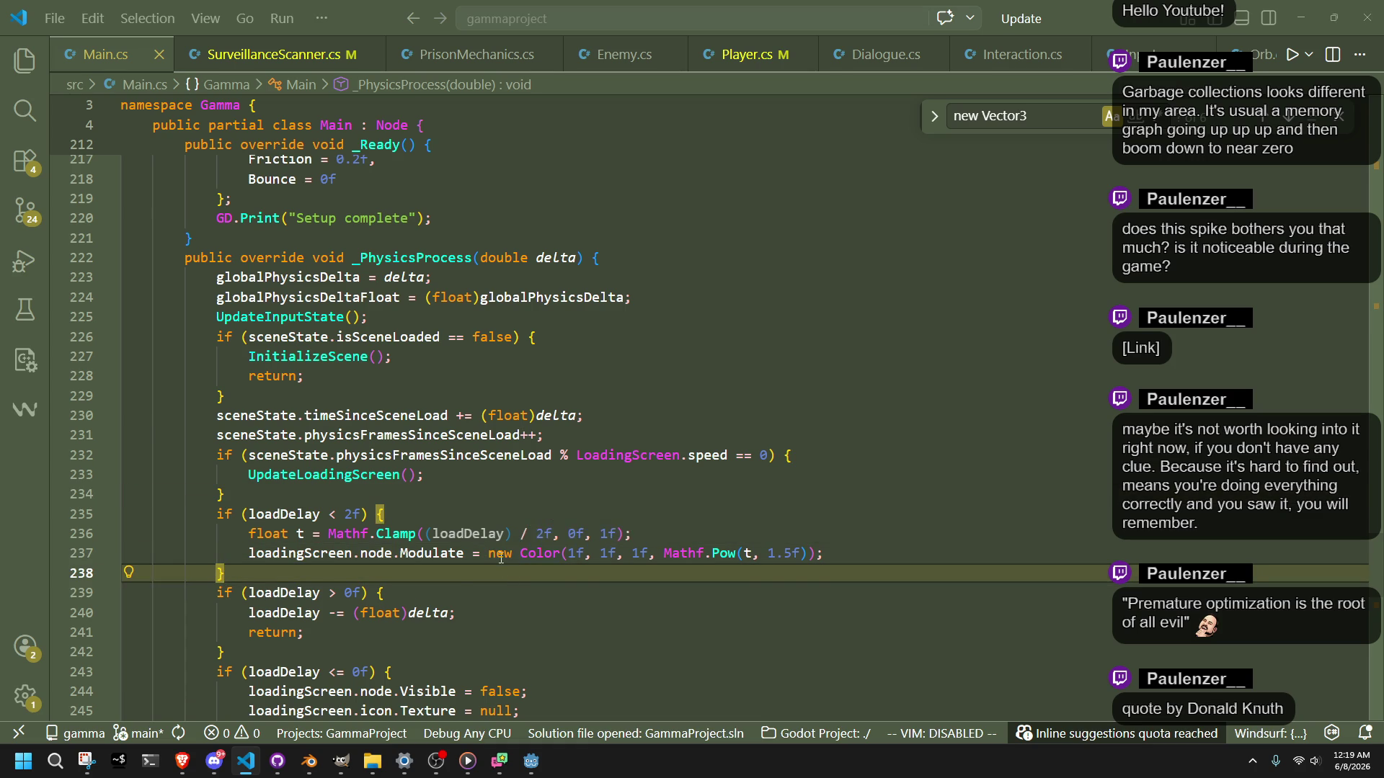
click(516, 562)
key(Down)
key(Up)
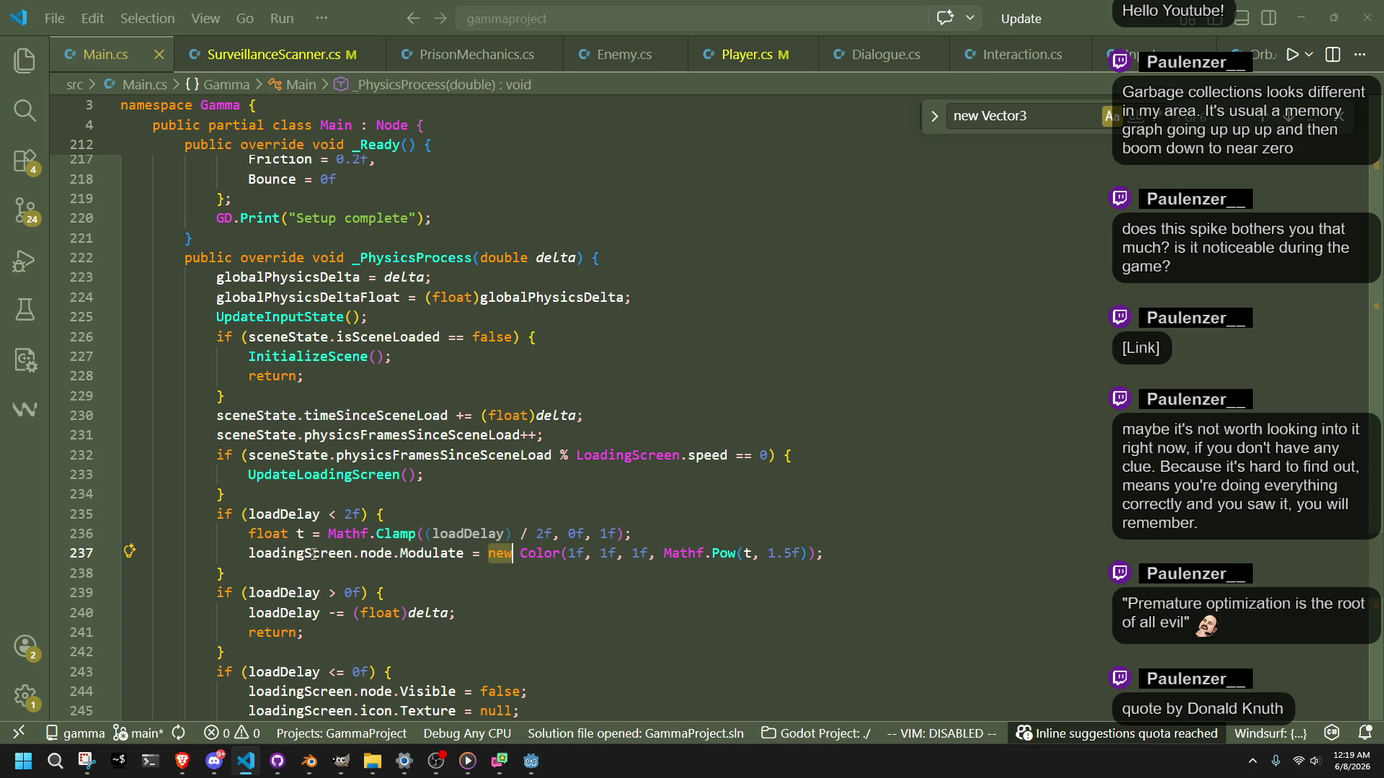
Step: Check the loadingScreen field info, then bring the running Godot editor to the front
mouse_move(314, 553)
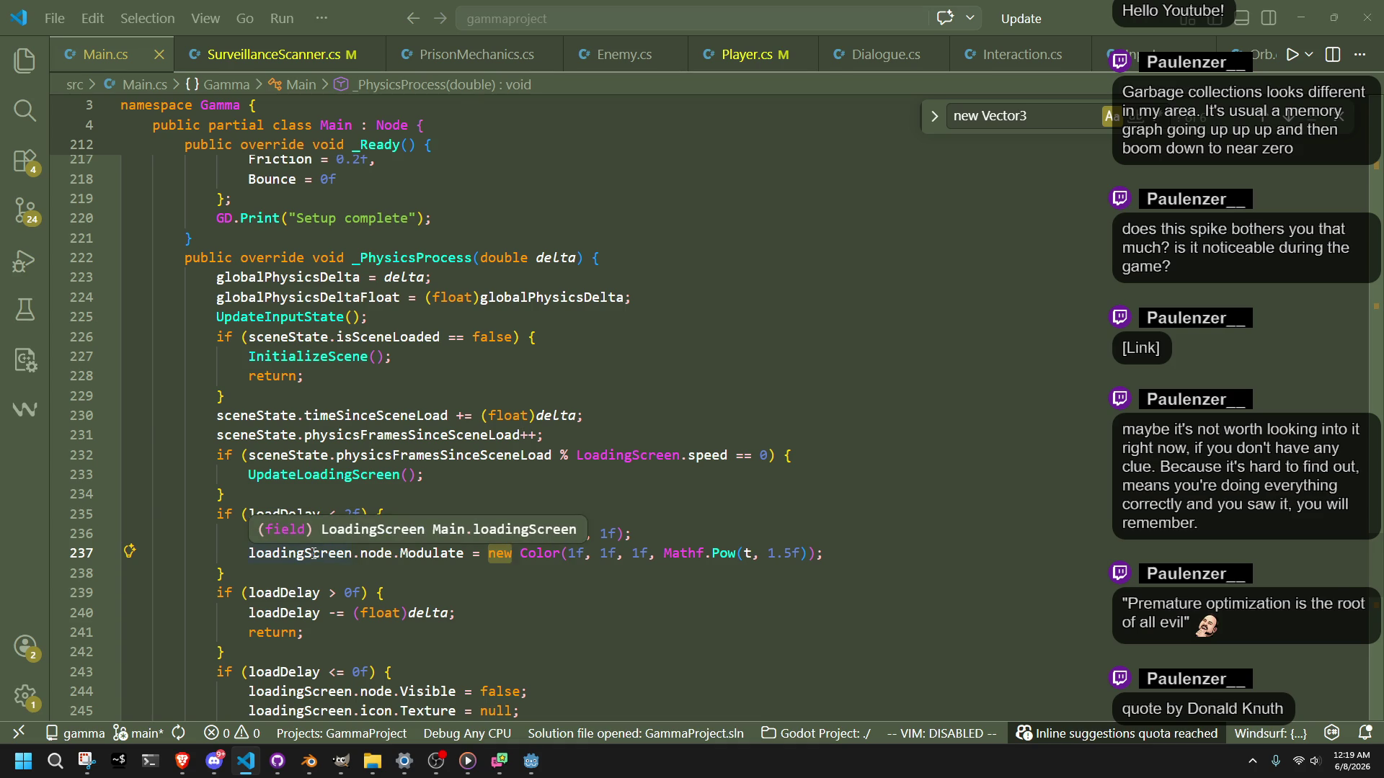
click(393, 592)
click(394, 570)
key(Down)
double_click(495, 554)
key(Down)
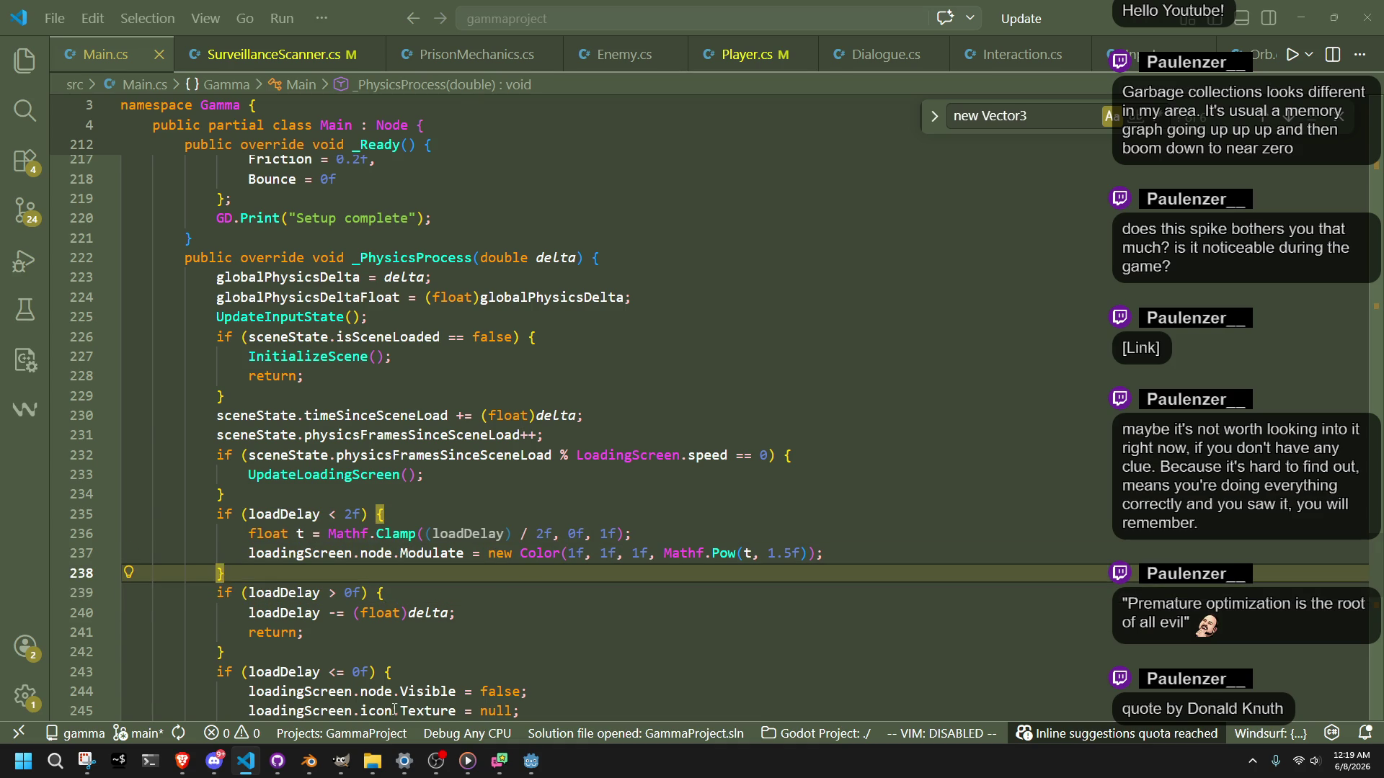
mouse_move(531, 761)
click(525, 711)
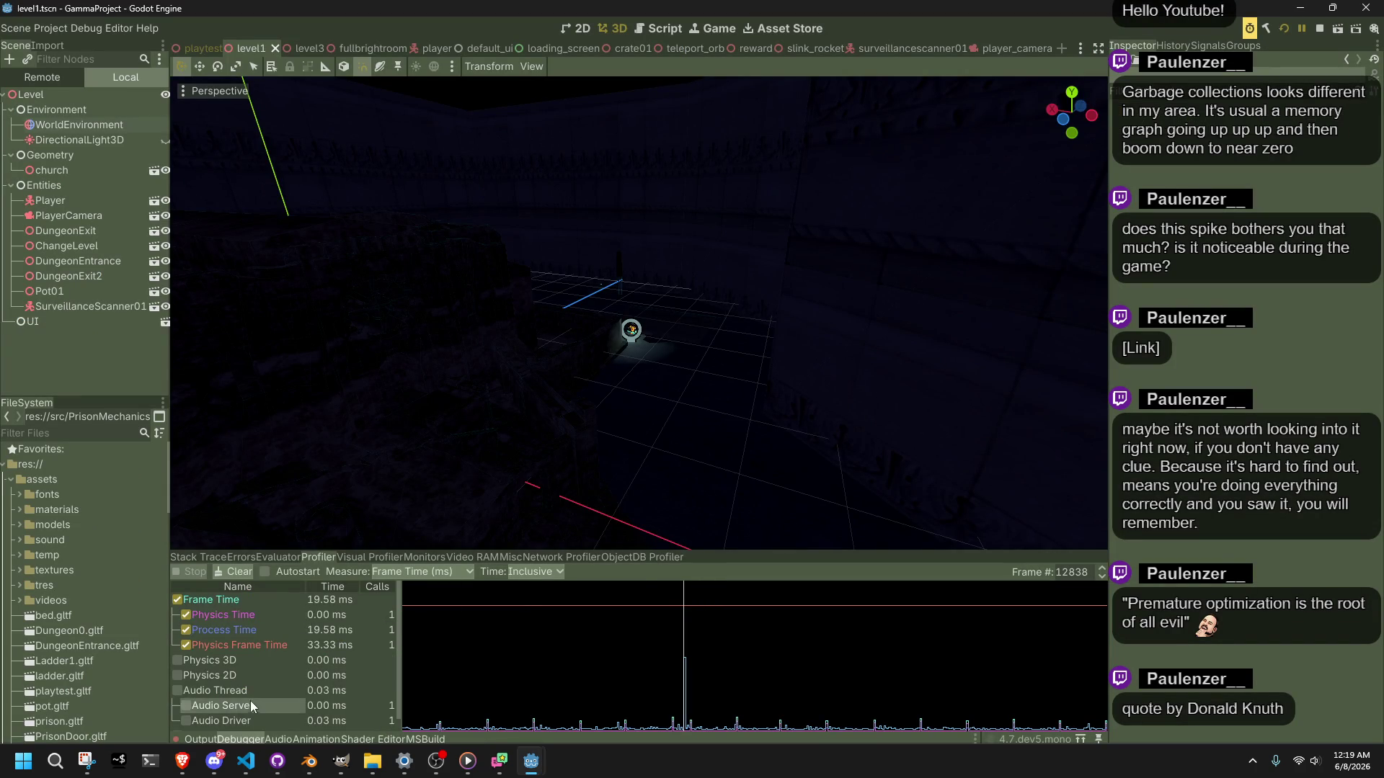
scroll(244, 693, down, 1)
scroll(244, 693, up, 1)
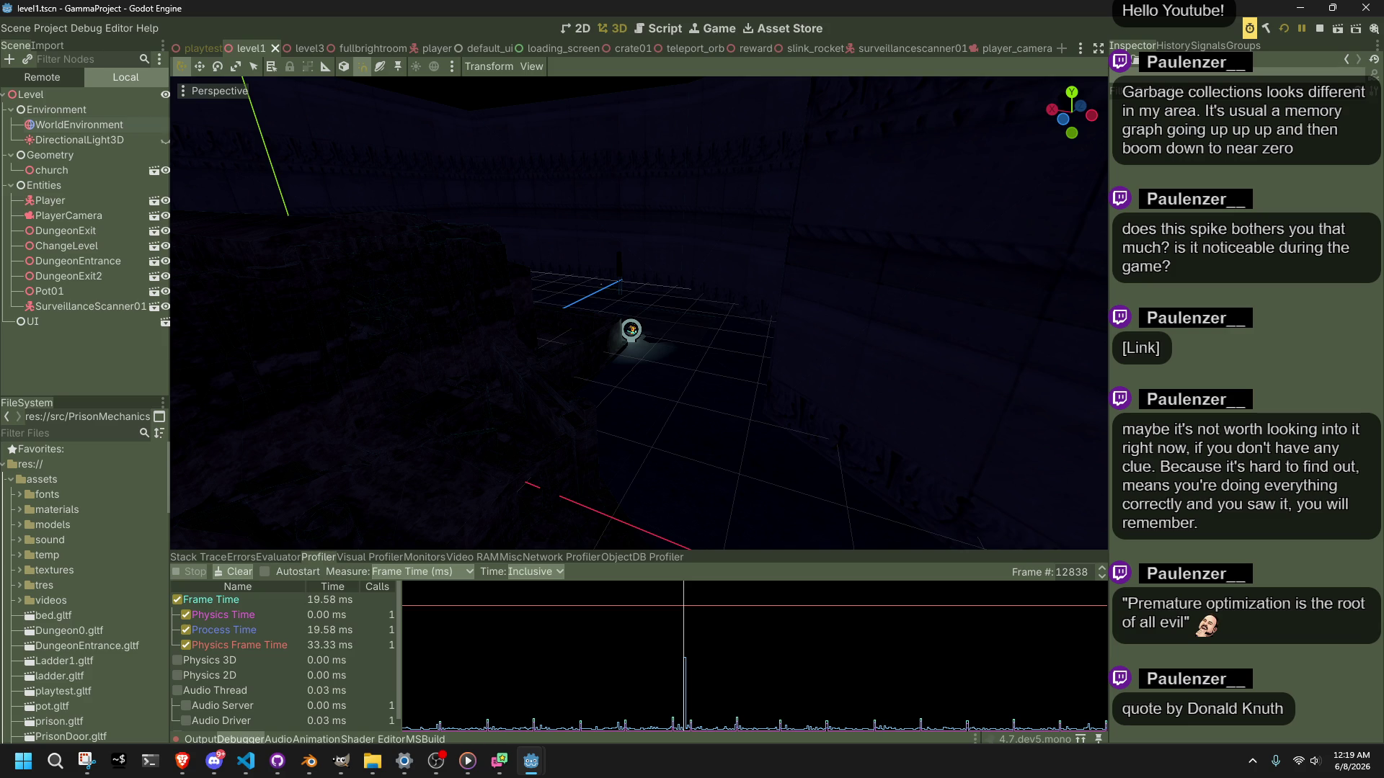
key(alt+Tab)
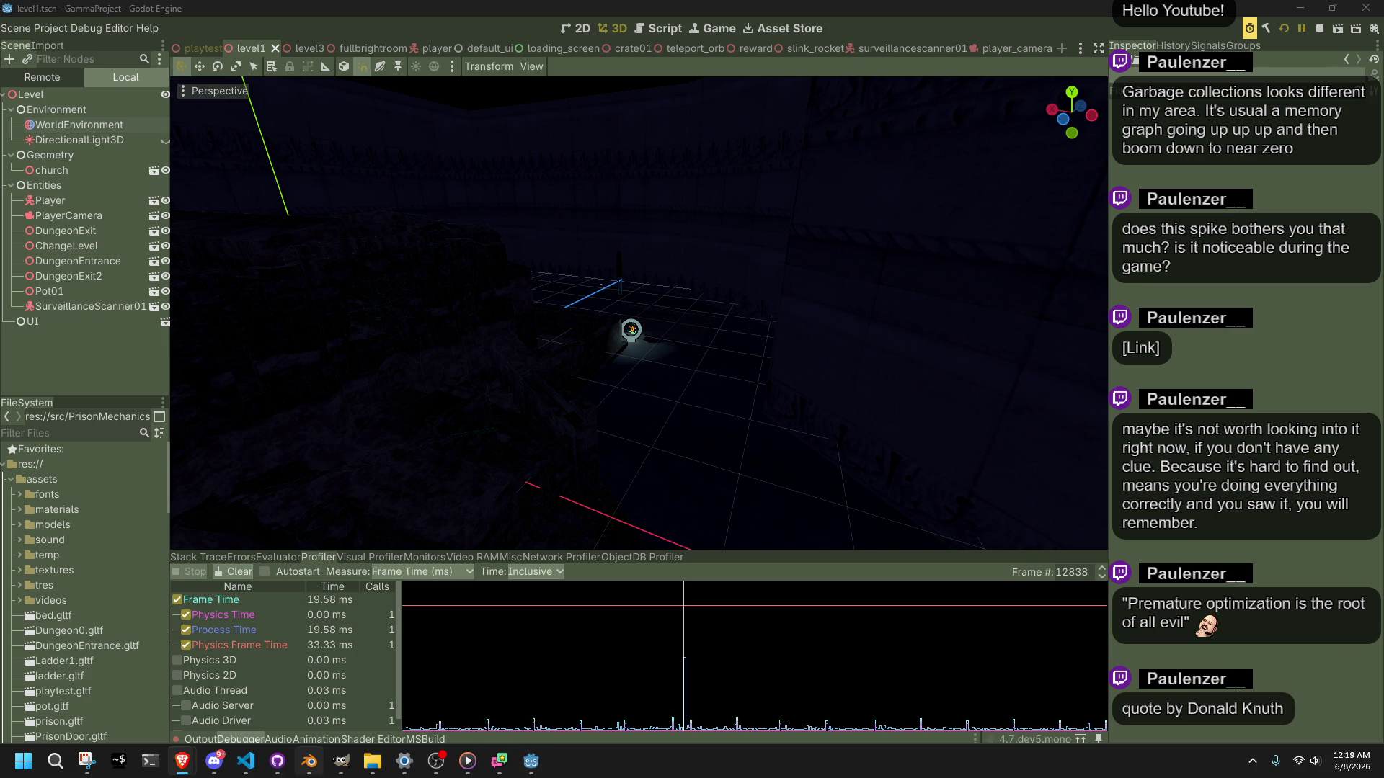
click(246, 761)
Step: Scroll up to InitializeScene in Main.cs and close the new Vector3 search
click(532, 621)
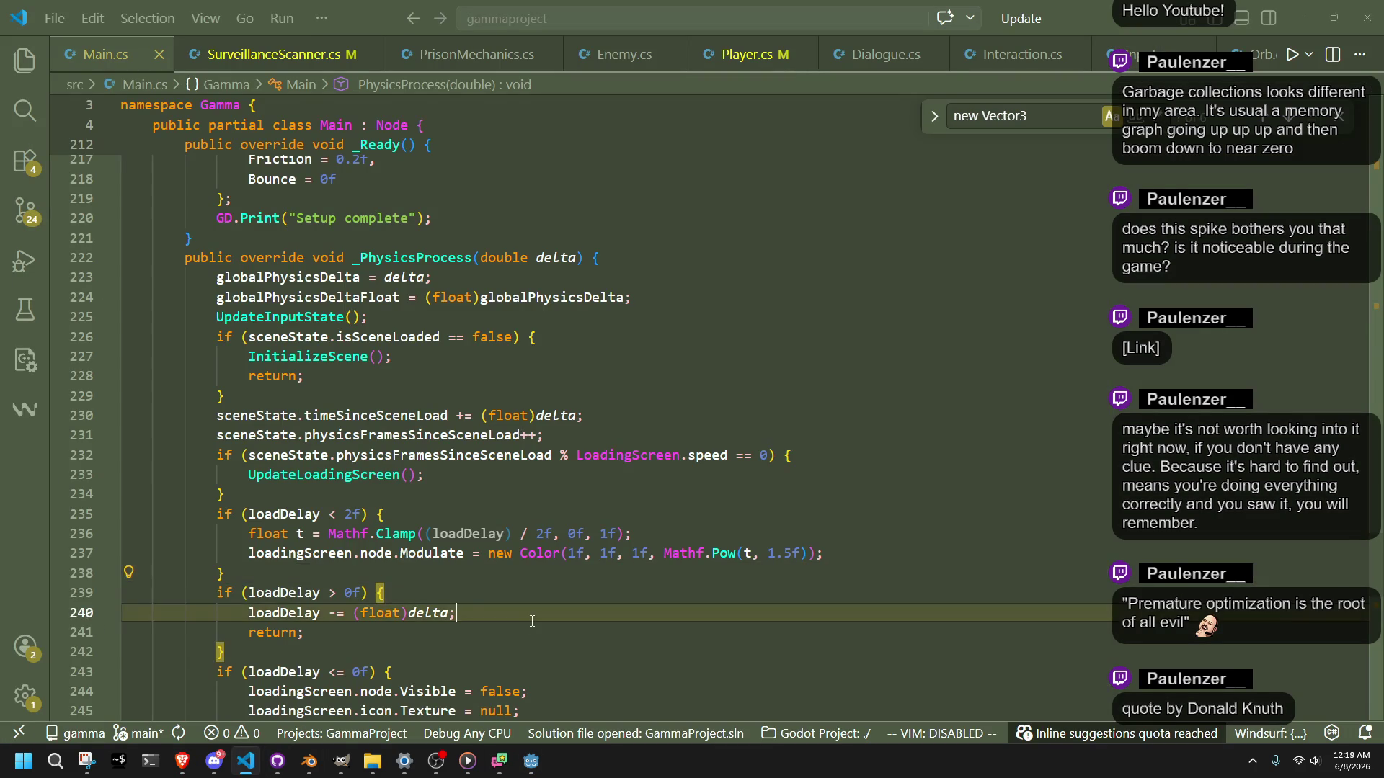
scroll(532, 621, up, 10)
scroll(532, 621, up, 20)
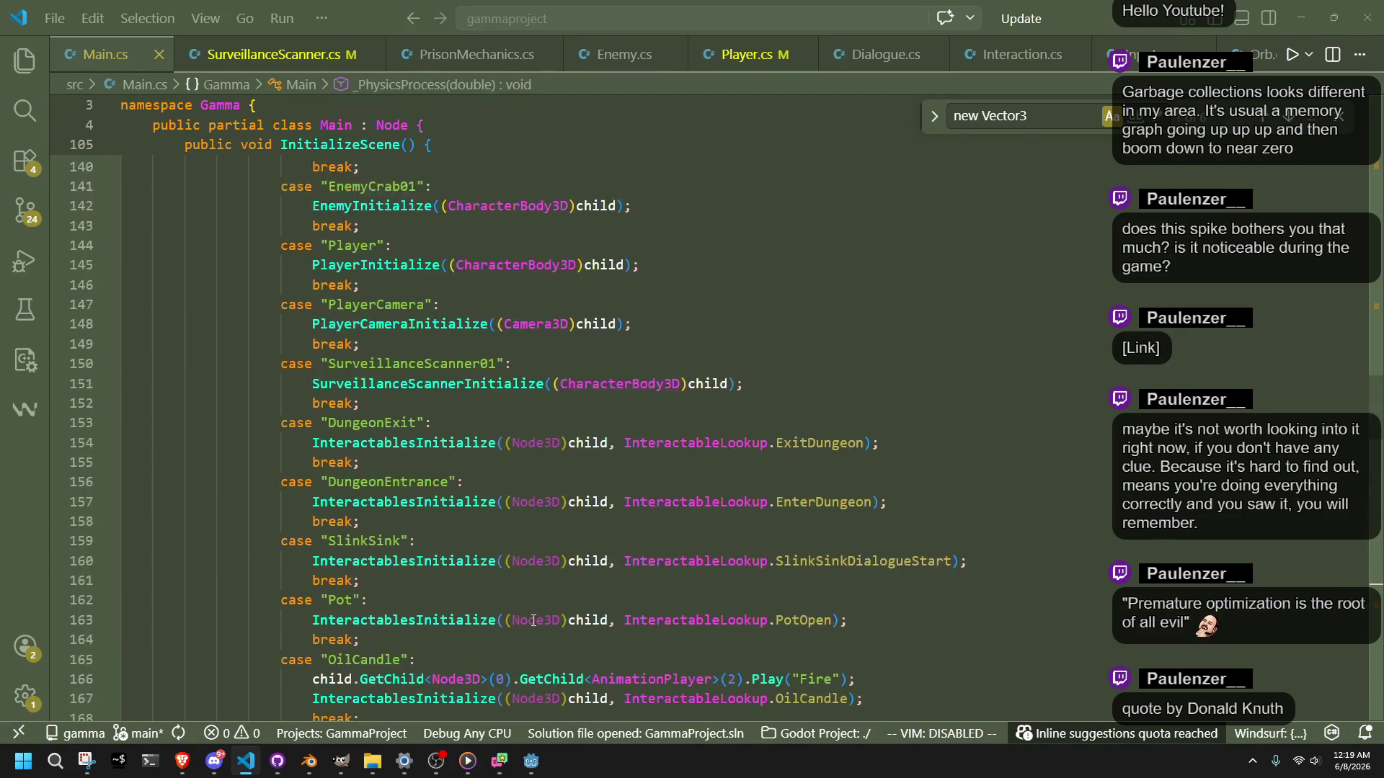
scroll(533, 620, up, 2)
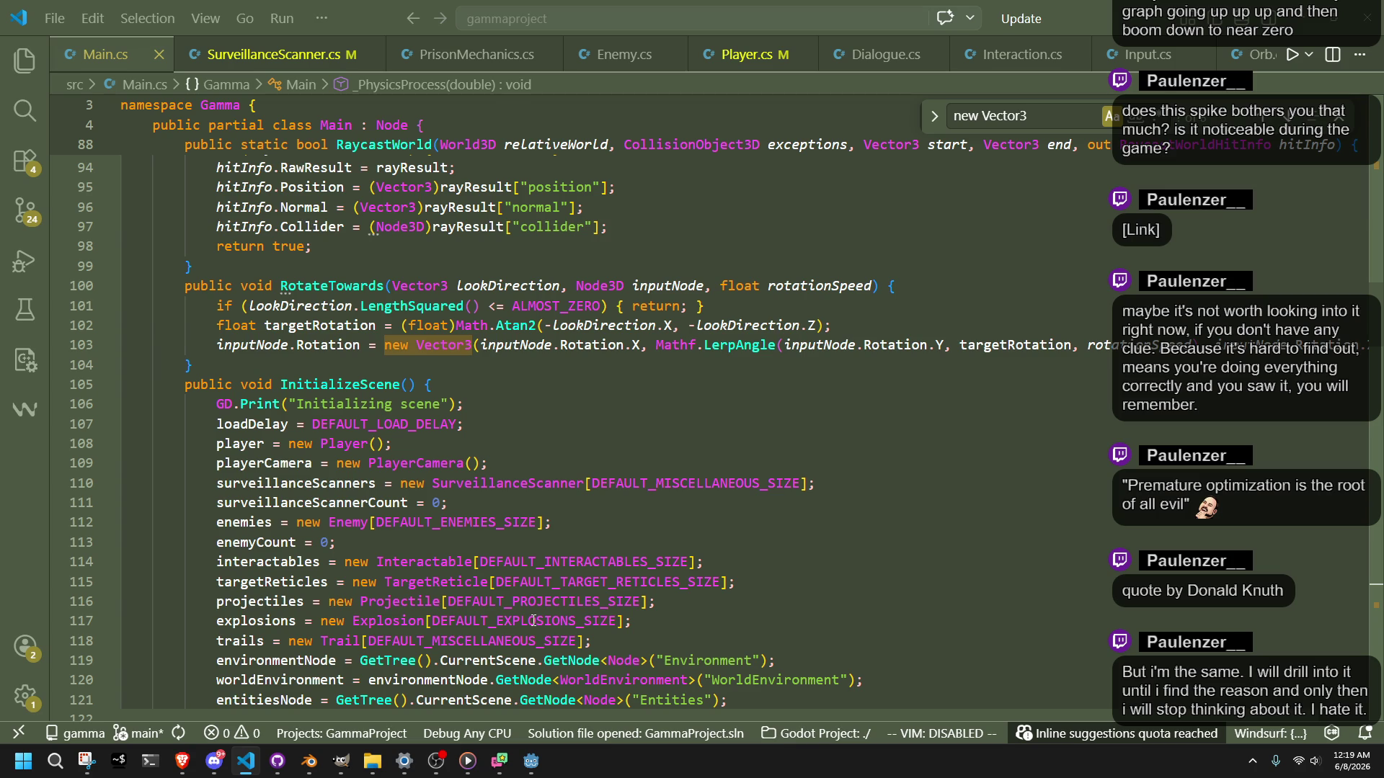
click(712, 504)
scroll(713, 534, up, 2)
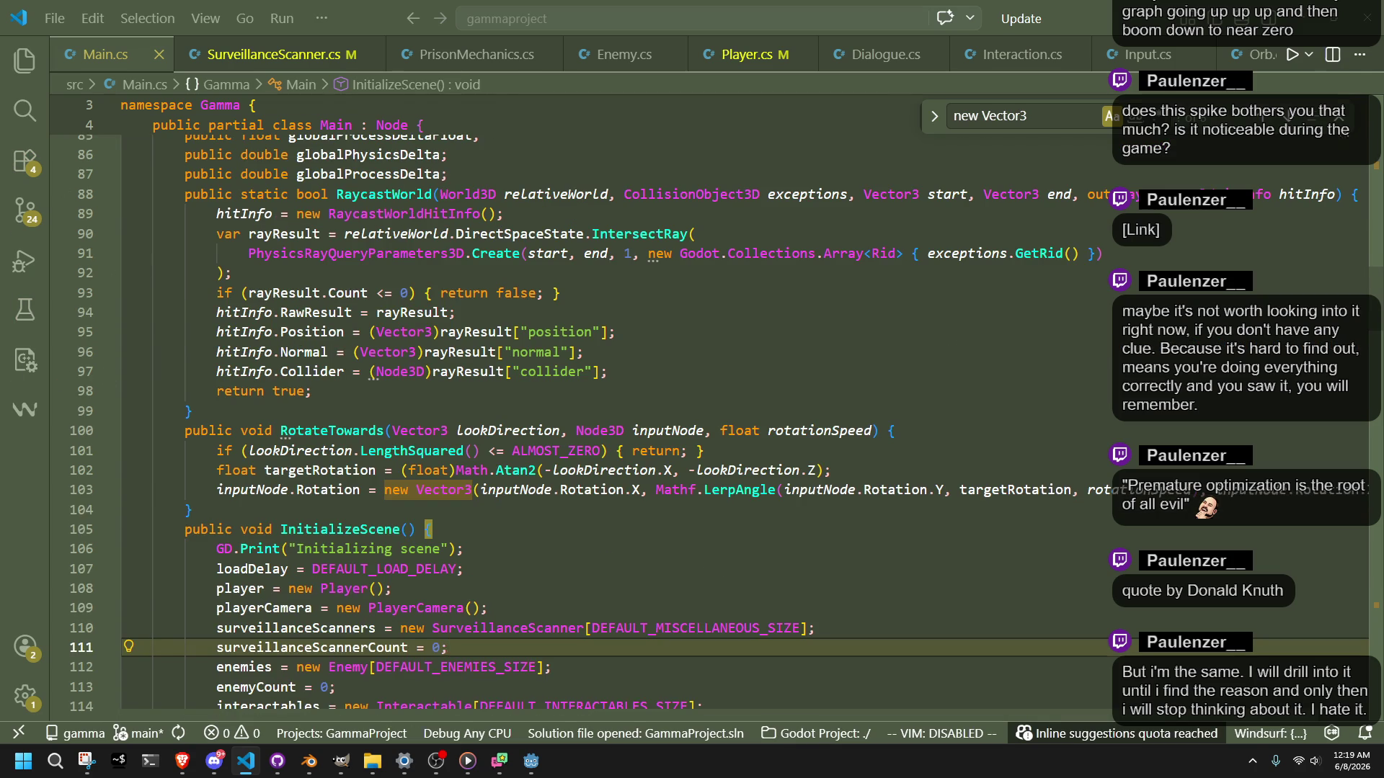
key(Escape)
key(Up)
key(Up)
key(Up)
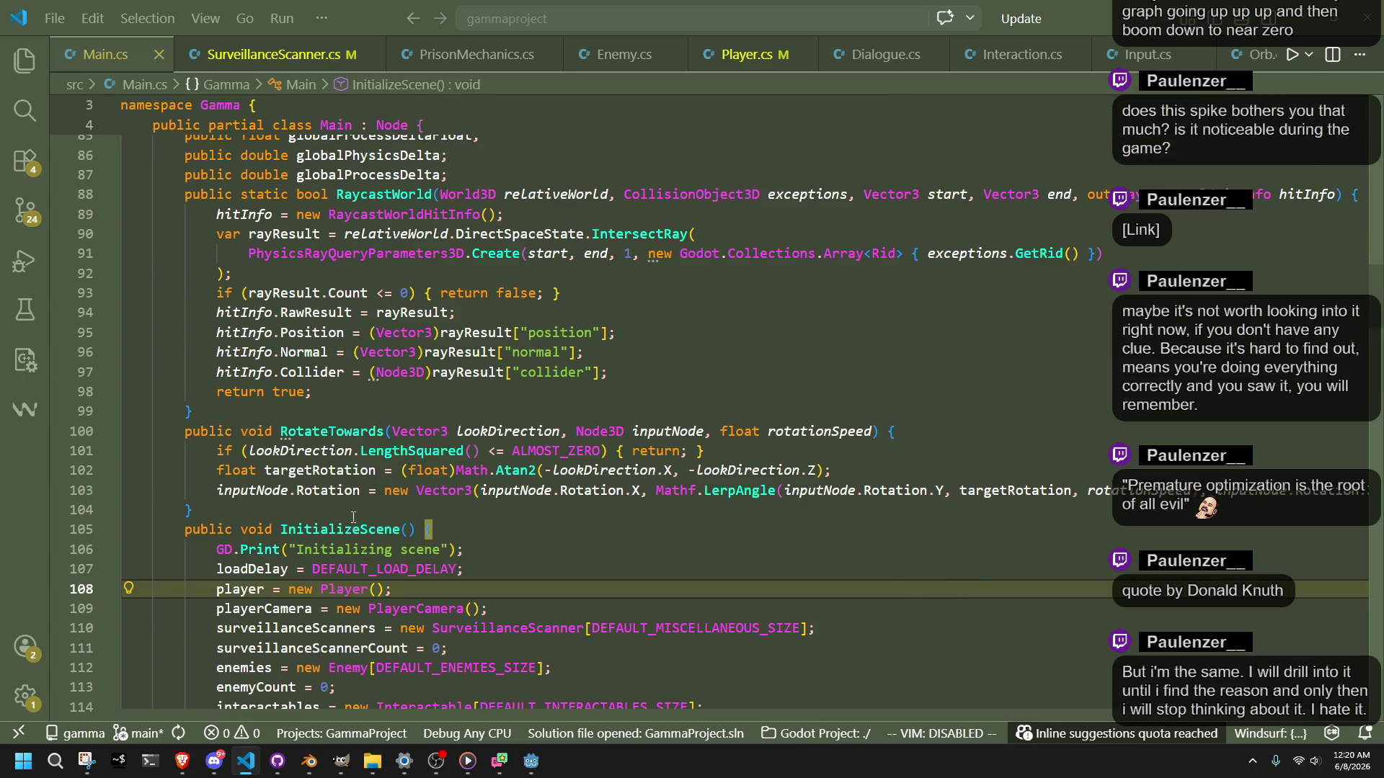
Step: Review the RotateTowards method body, lines 100–103, below RaycastWorld
click(951, 491)
key(shift+Up)
key(shift+Up)
key(shift+Up)
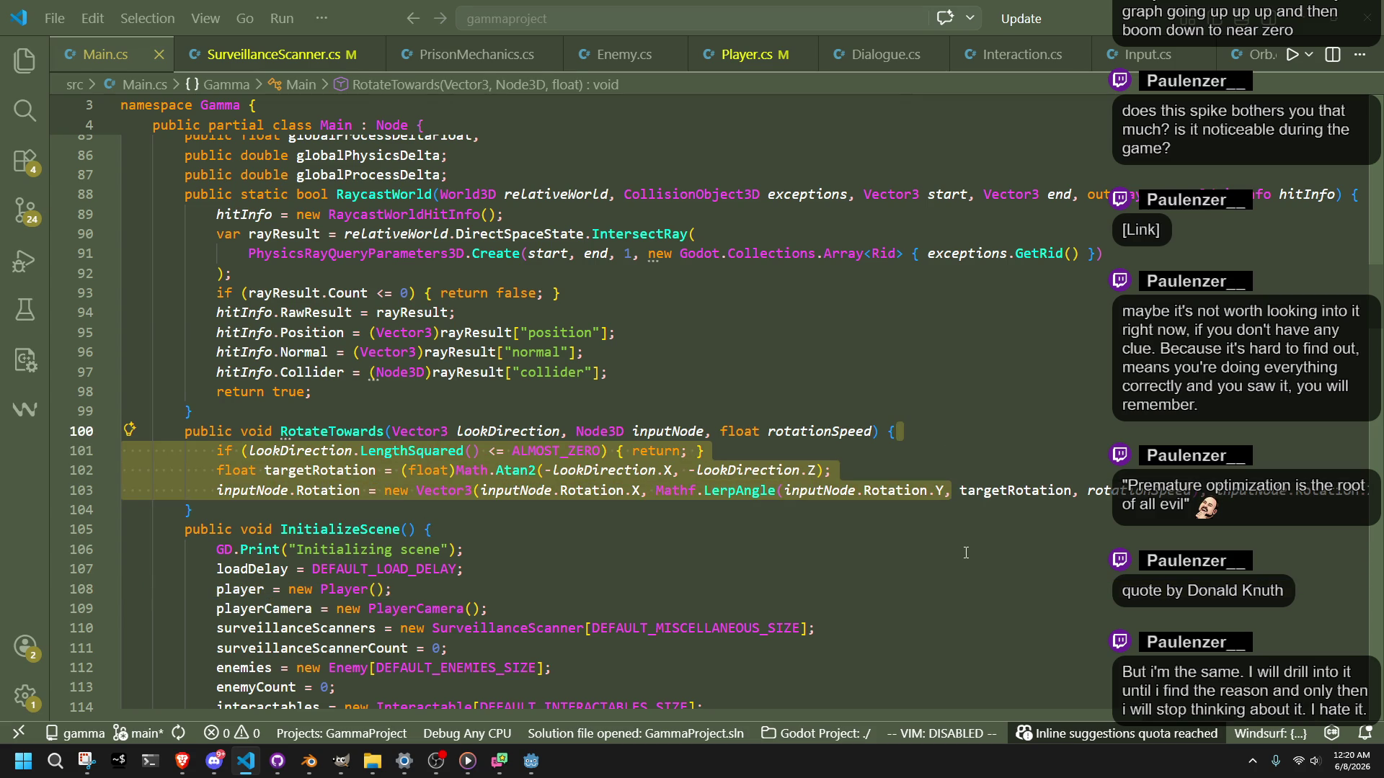
click(963, 552)
drag(951, 491, 967, 437)
click(723, 390)
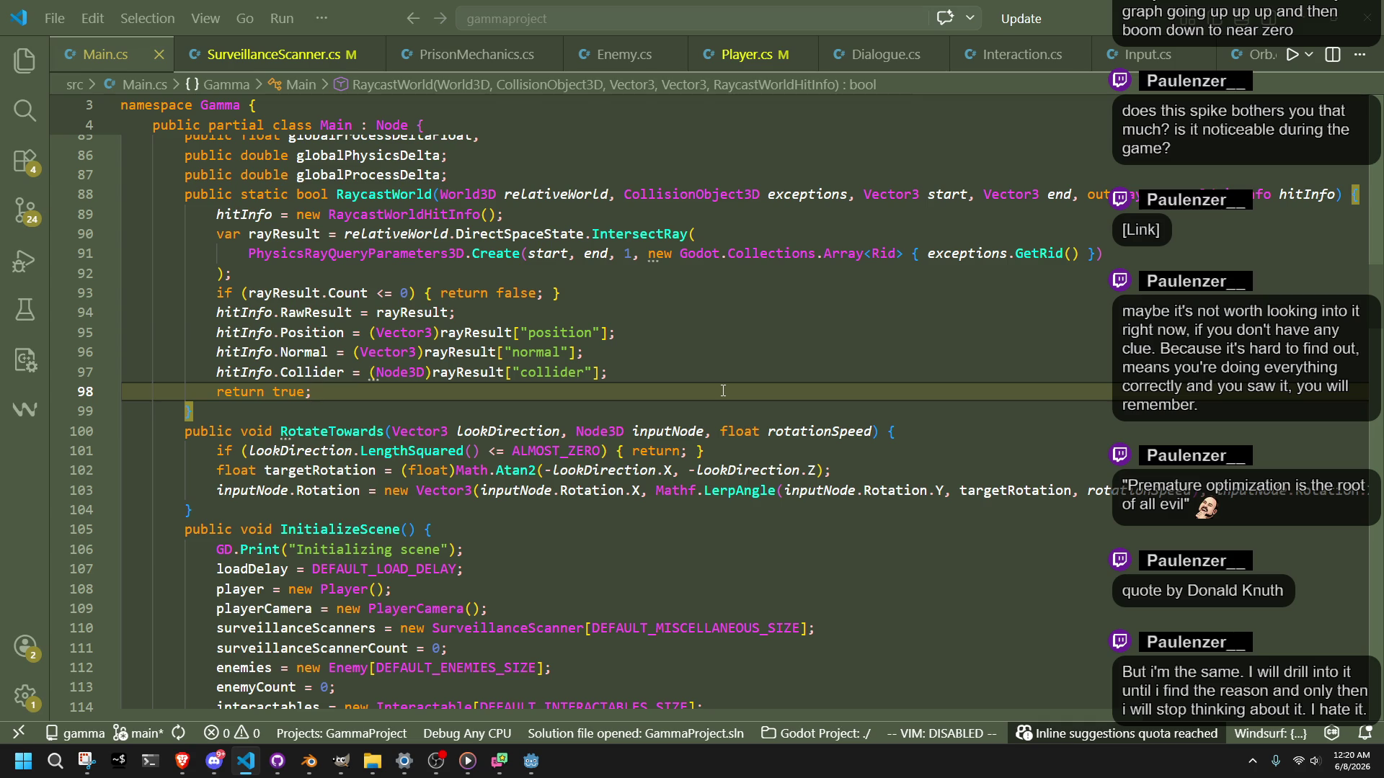
key(ctrl+Tab)
key(ctrl+Tab)
key(ctrl+Tab)
key(Down)
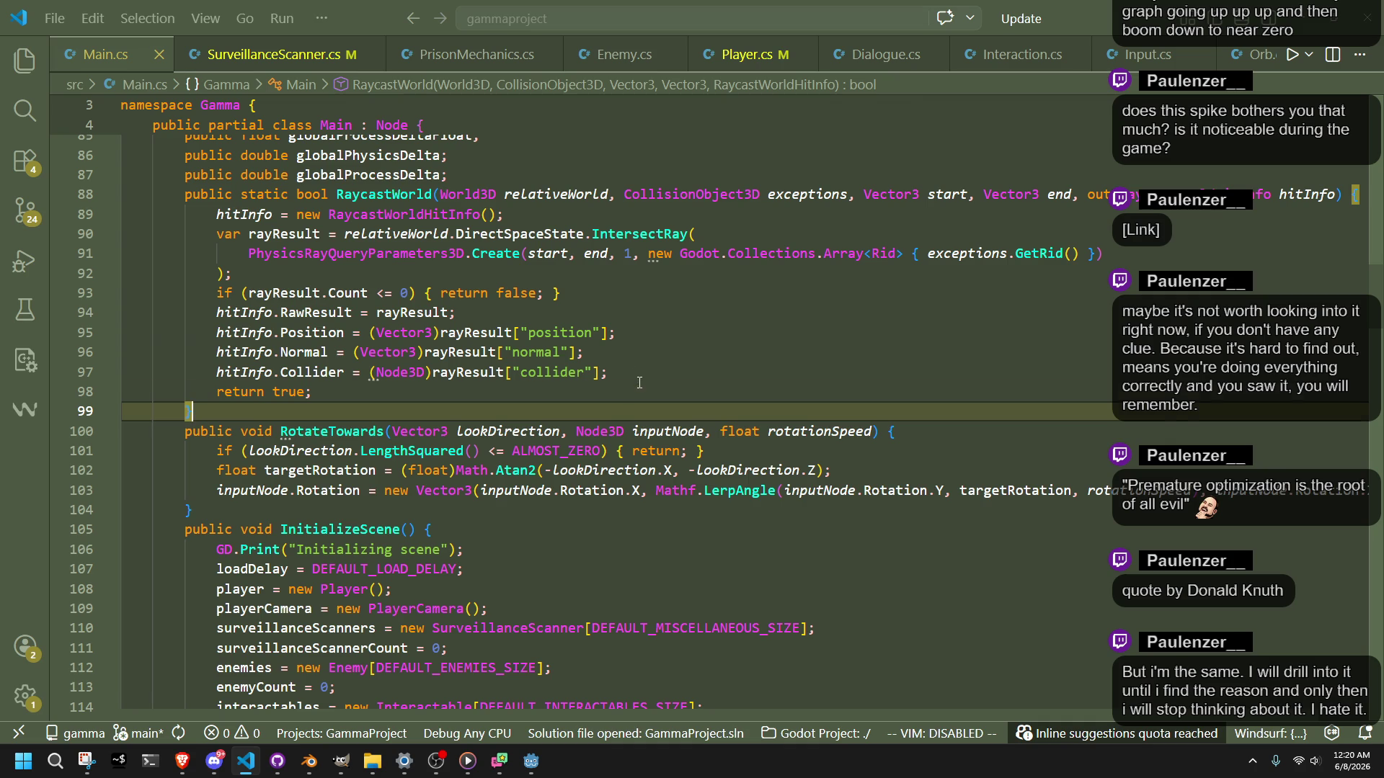
key(Up)
click(898, 472)
click(962, 492)
key(shift+Up)
key(shift+Up)
key(shift+Up)
click(937, 476)
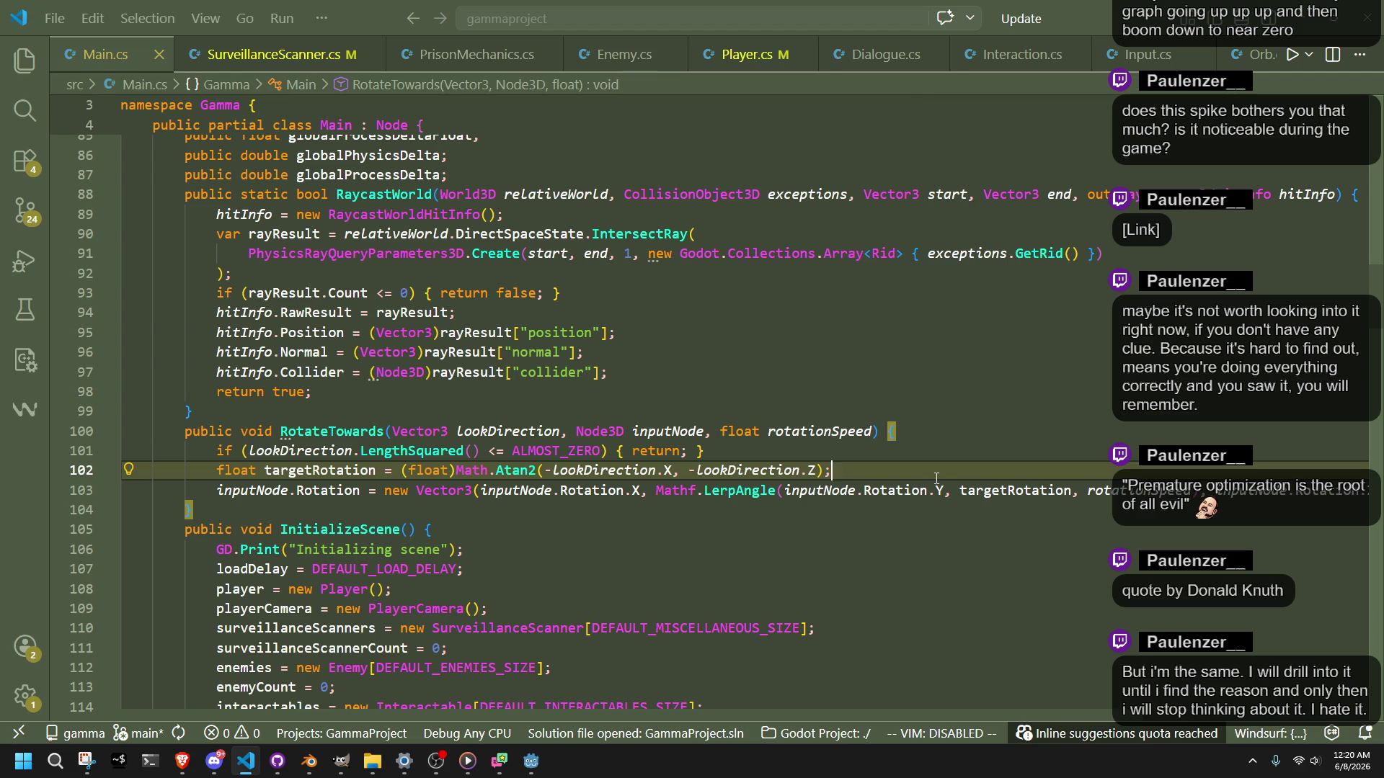
Step: Inspect the new RaycastWorldHitInfo allocation on line 89 inside RaycastWorld
click(605, 538)
click(406, 492)
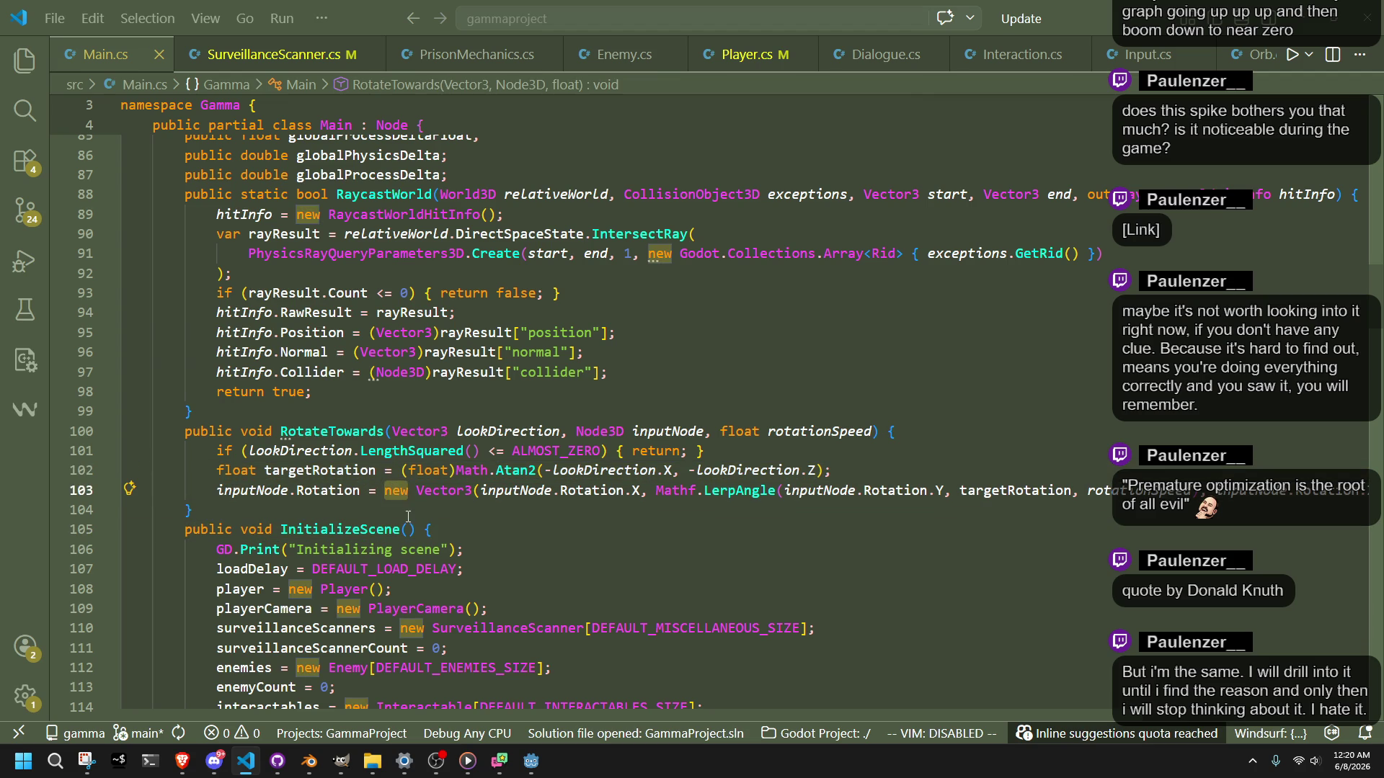
click(408, 516)
click(409, 490)
click(671, 254)
click(320, 214)
click(818, 491)
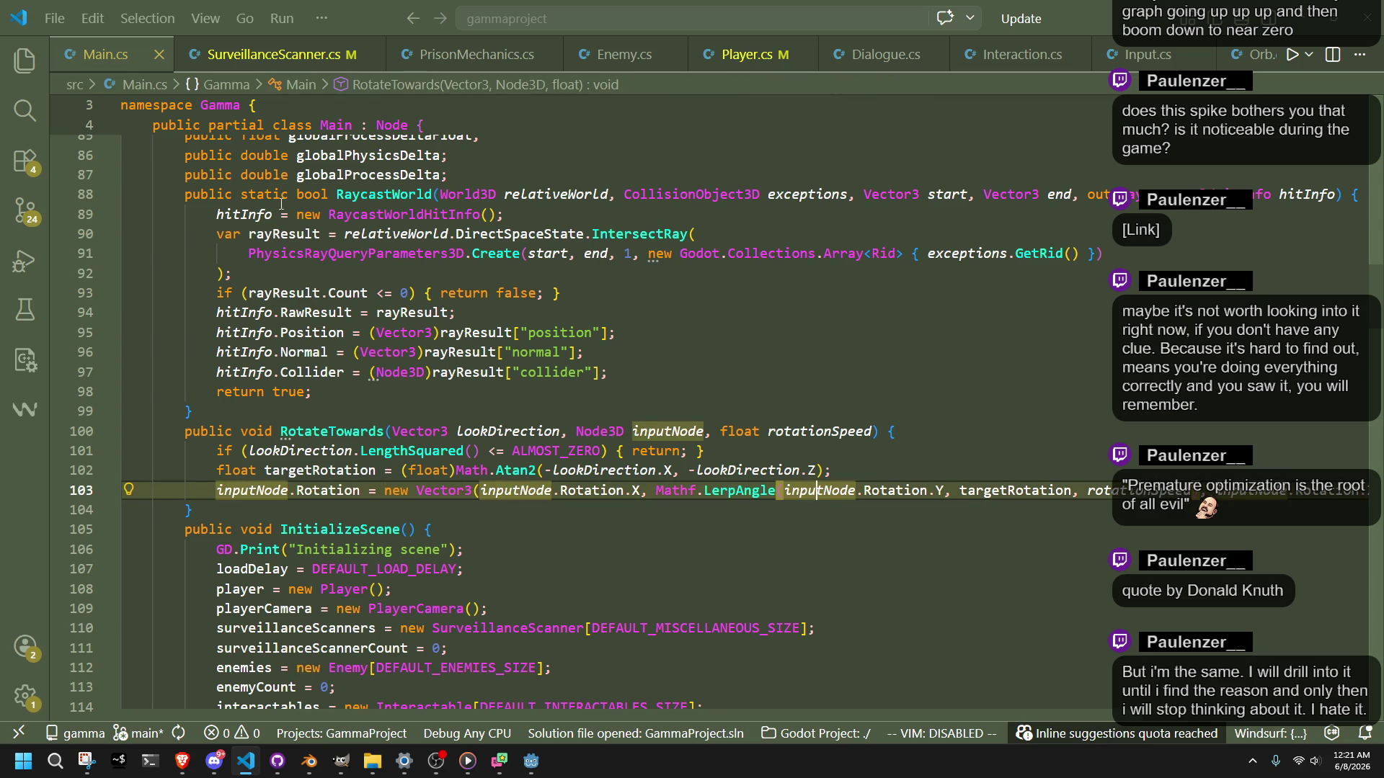
click(318, 214)
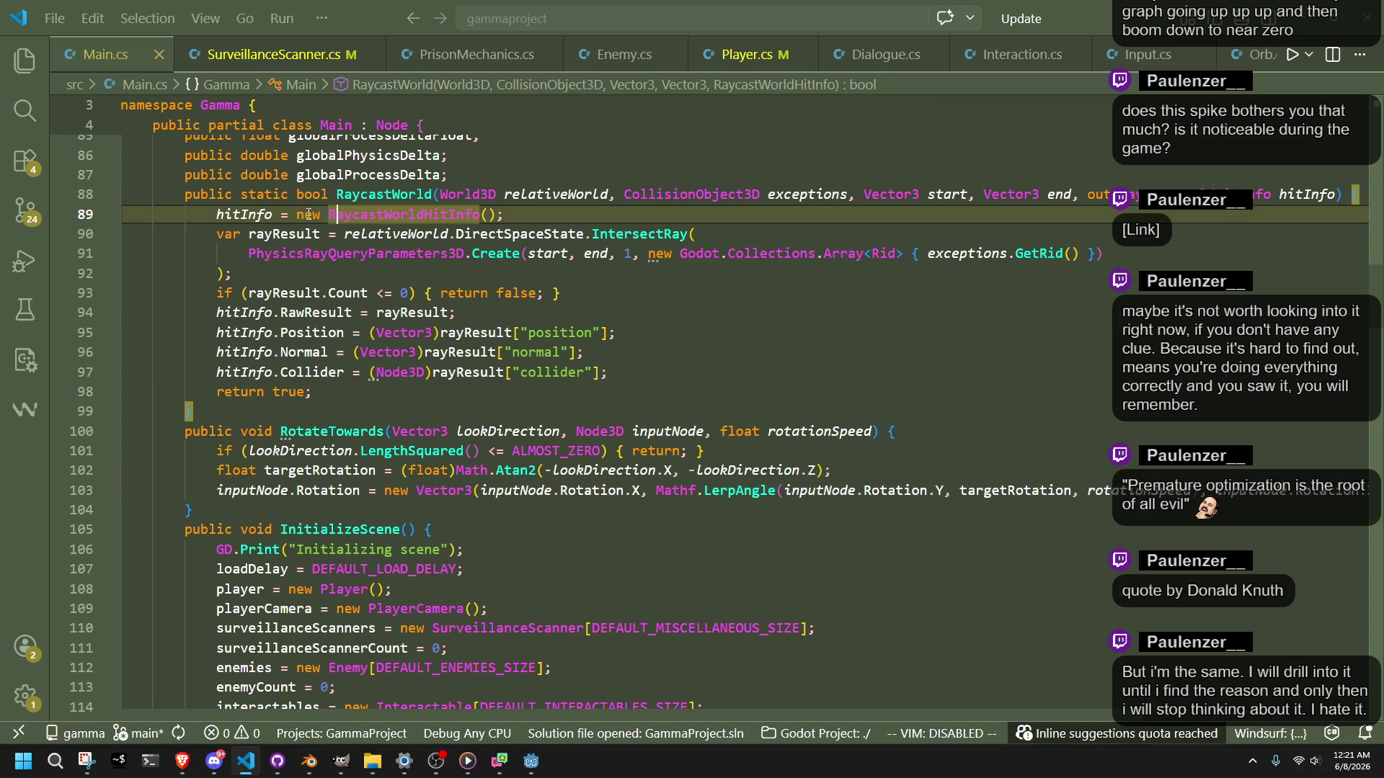
mouse_move(308, 214)
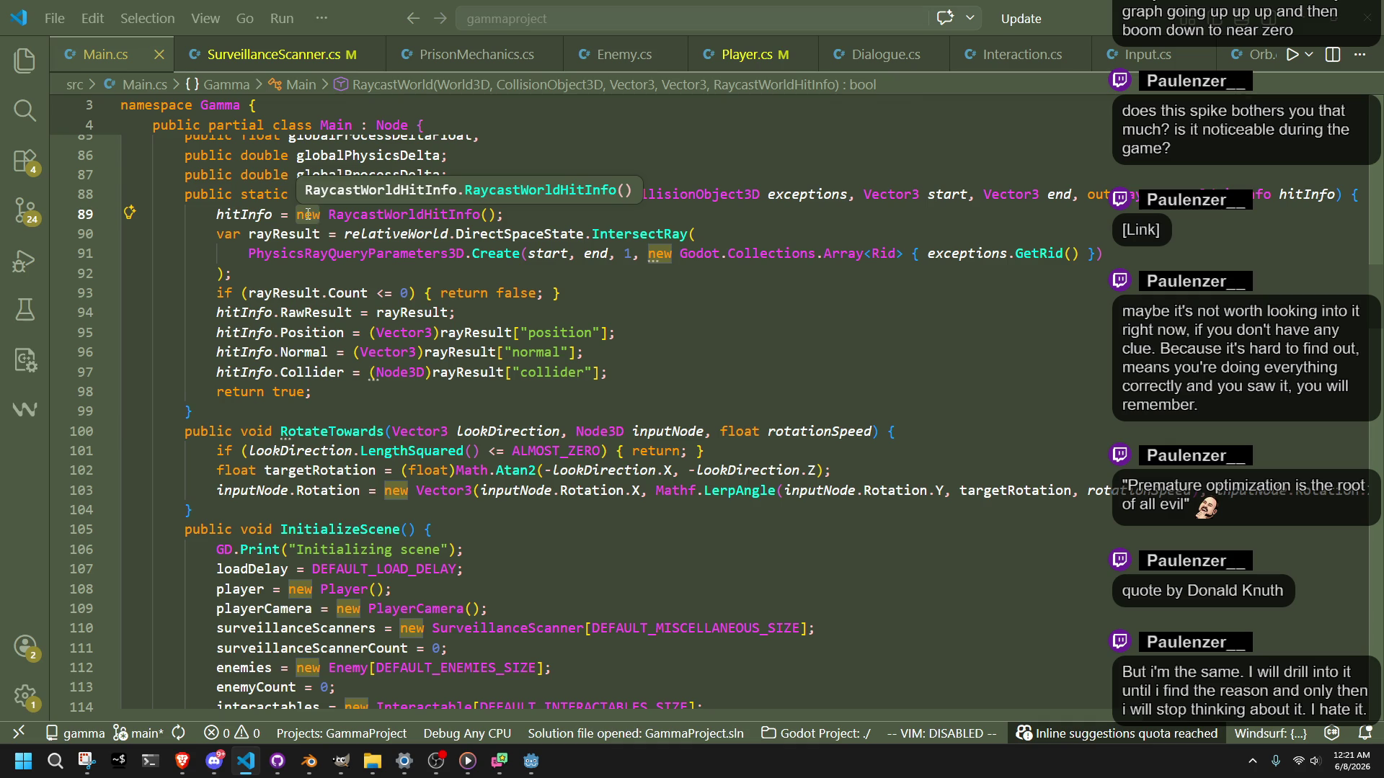
click(814, 431)
click(739, 411)
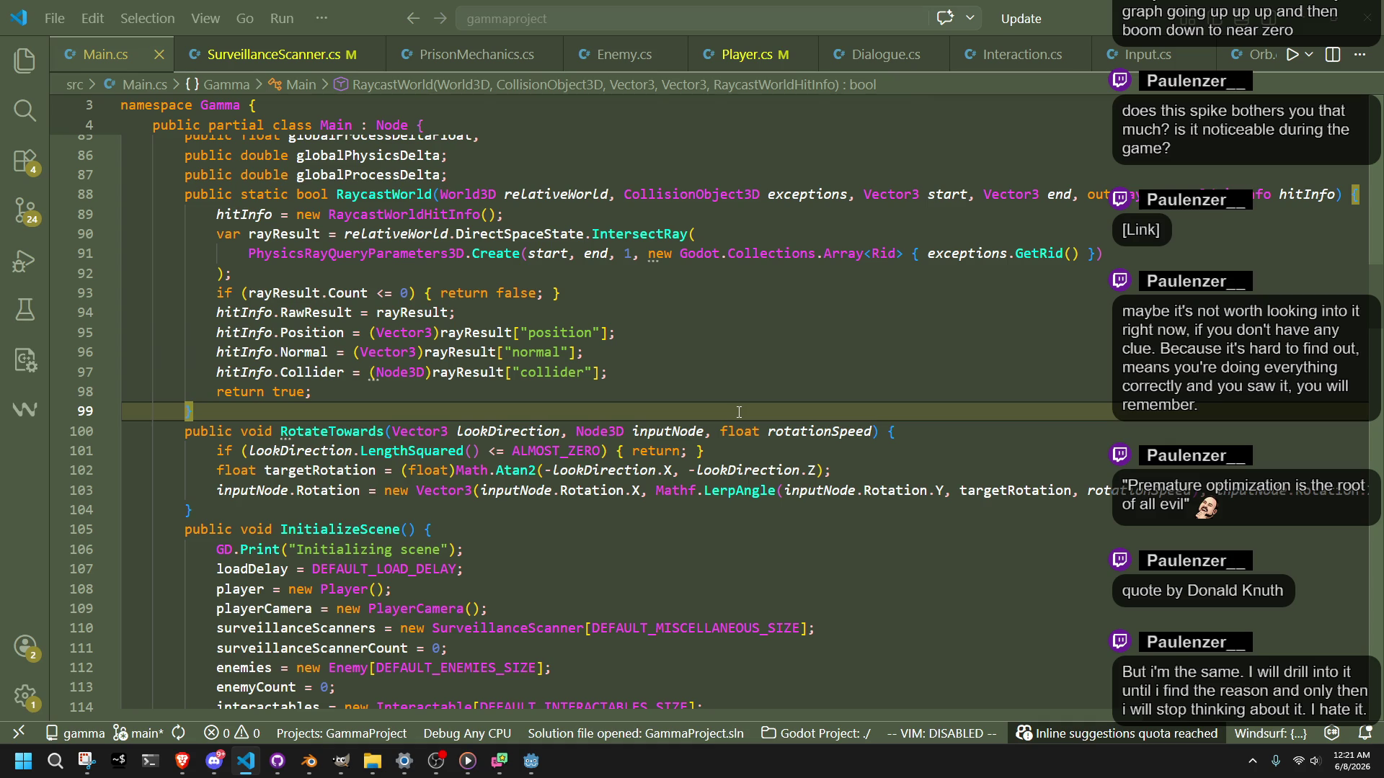
click(612, 330)
key(Up)
key(Up)
key(Down)
click(658, 374)
key(shift+Up)
key(shift+Up)
key(shift+Up)
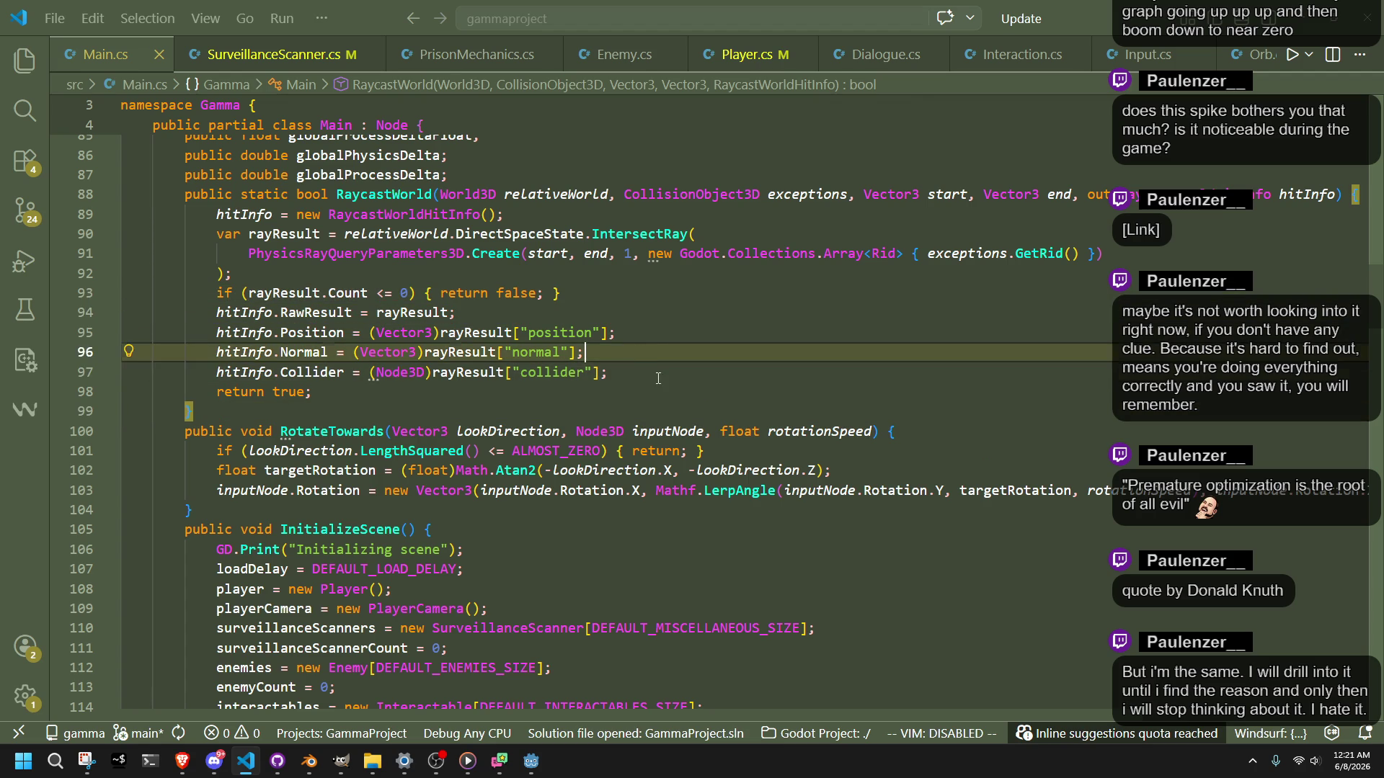
click(662, 380)
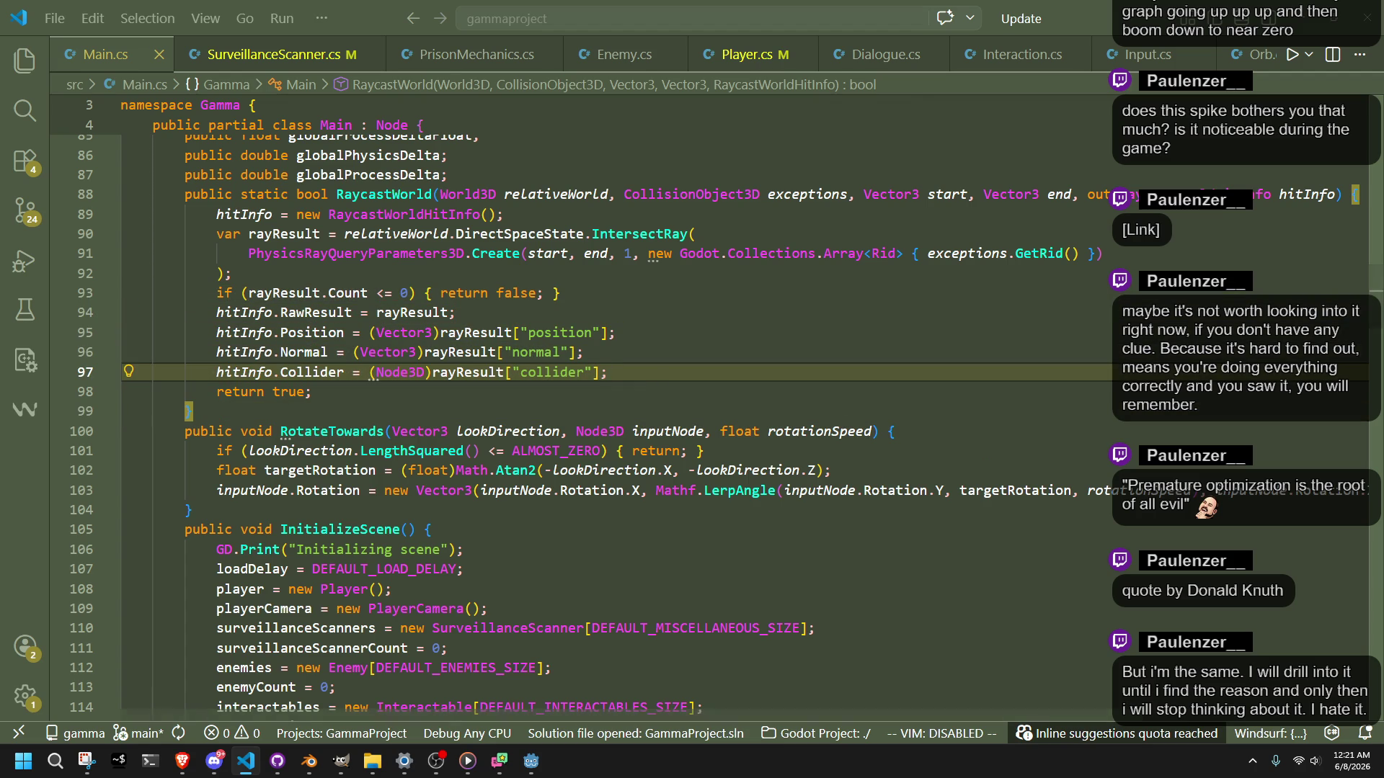
click(764, 569)
click(764, 591)
scroll(764, 617, down, 3)
Step: Review InitializeScene's array allocations and entity type switch, then open SurveillanceScanner.cs
mouse_move(749, 609)
mouse_down()
mouse_move(793, 588)
mouse_move(865, 407)
mouse_move(901, 446)
mouse_move(910, 411)
mouse_up()
click(910, 410)
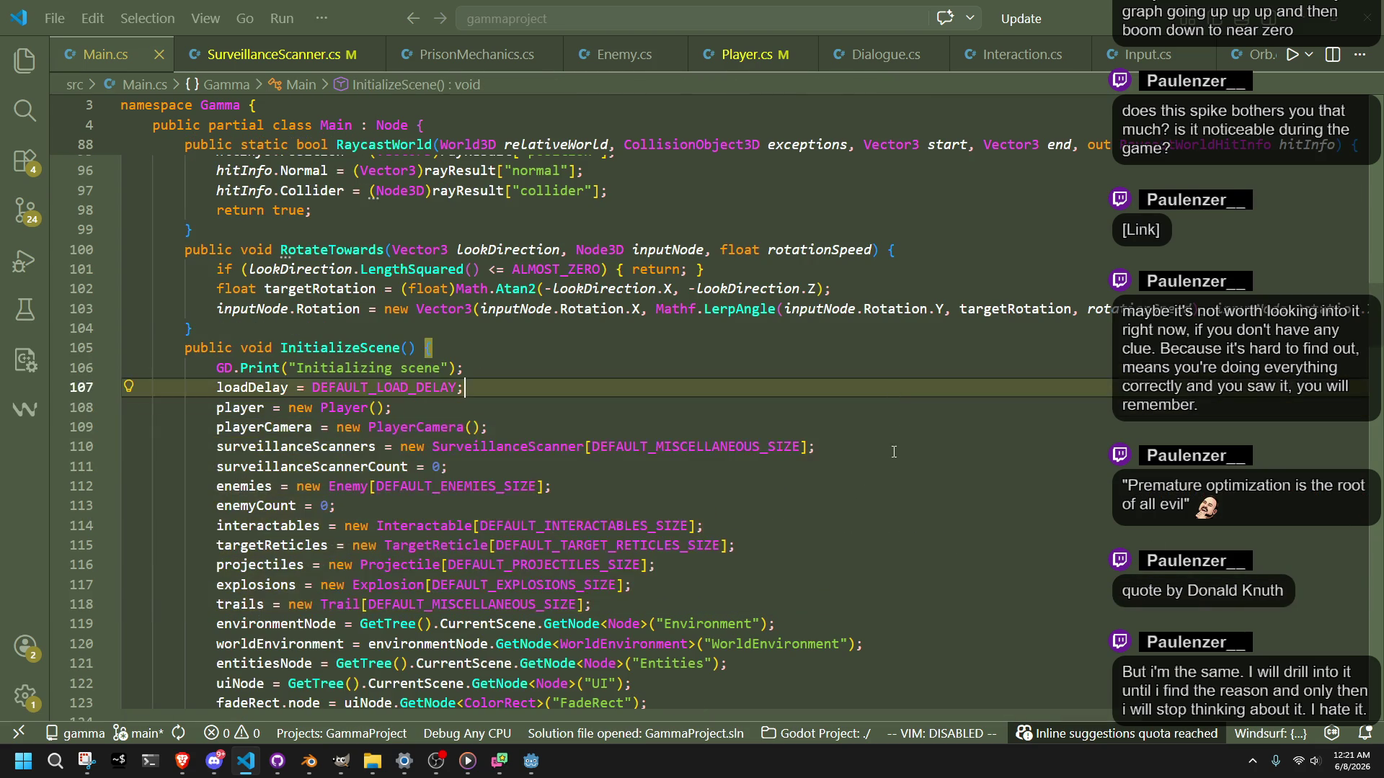
click(901, 591)
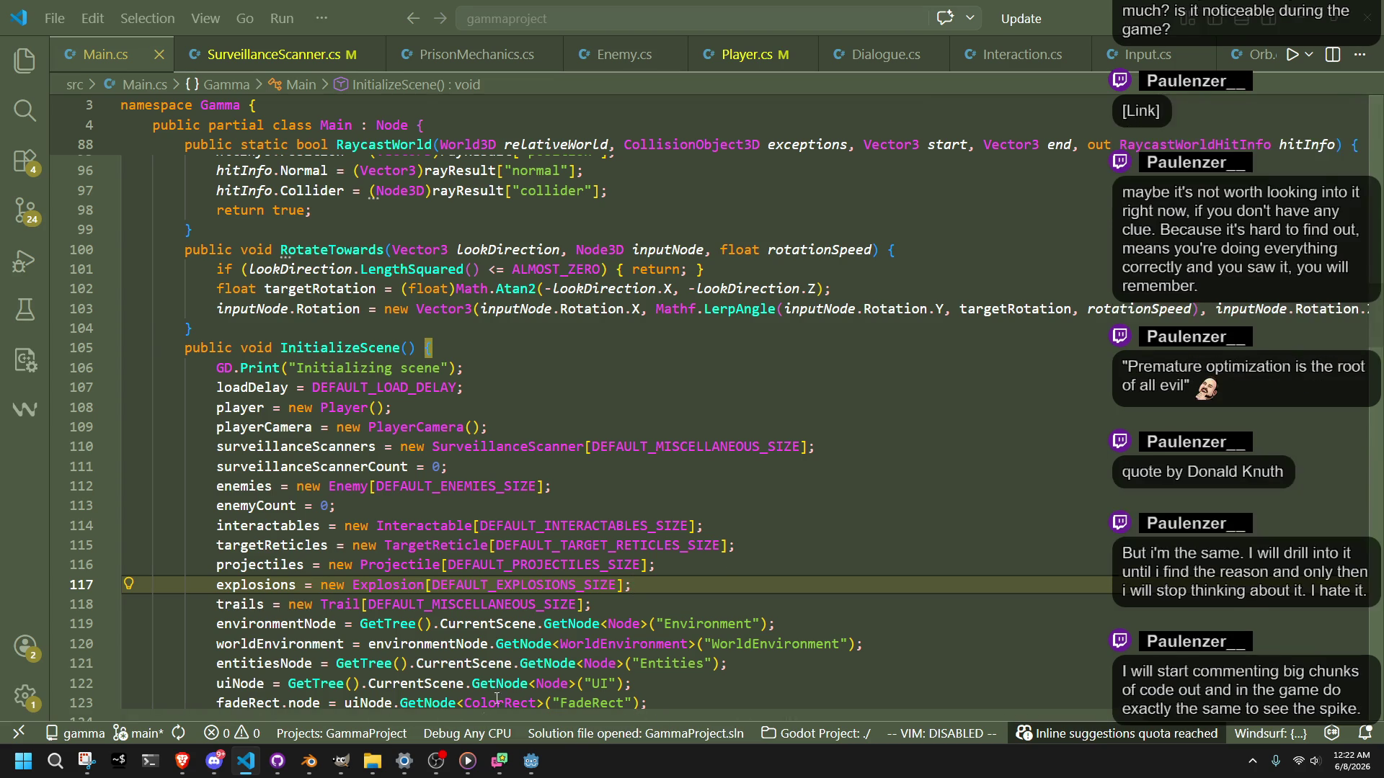
scroll(608, 605, down, 7)
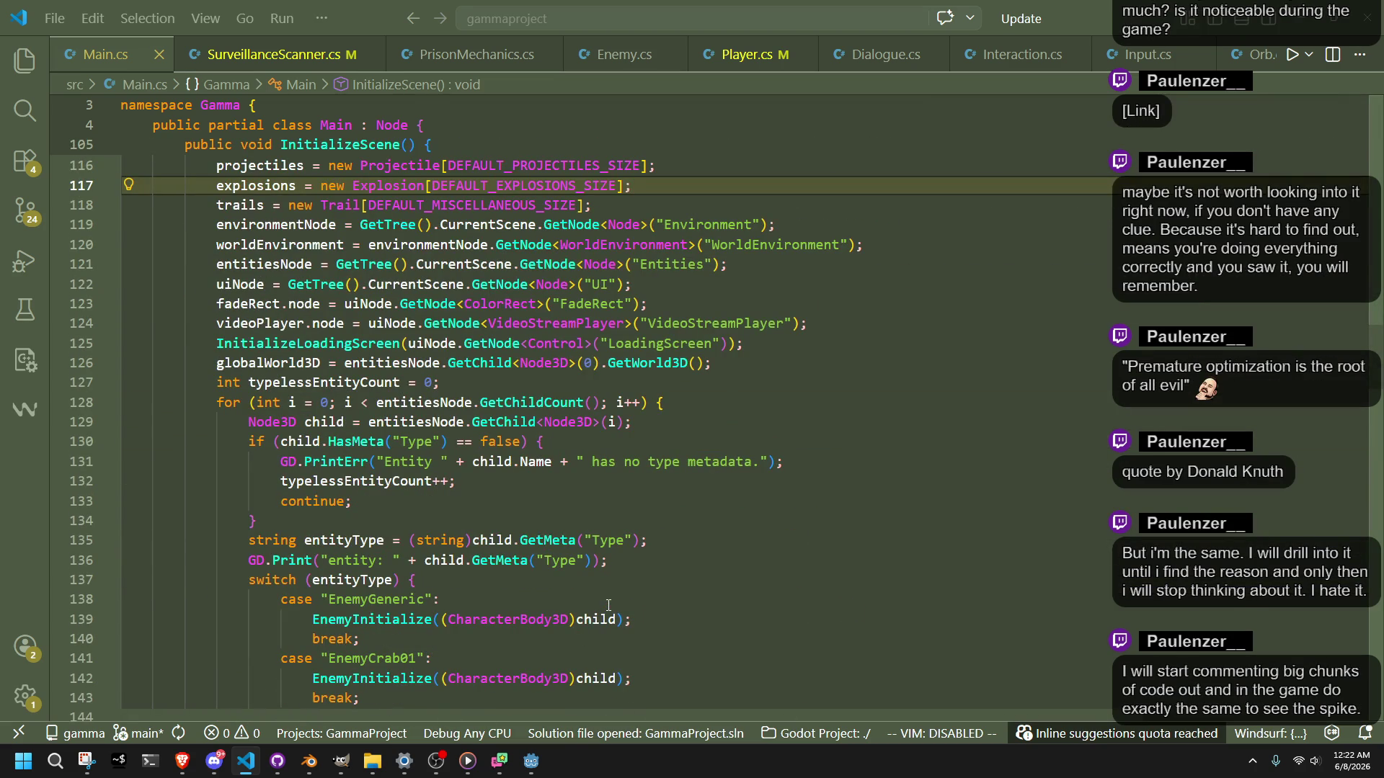
click(901, 542)
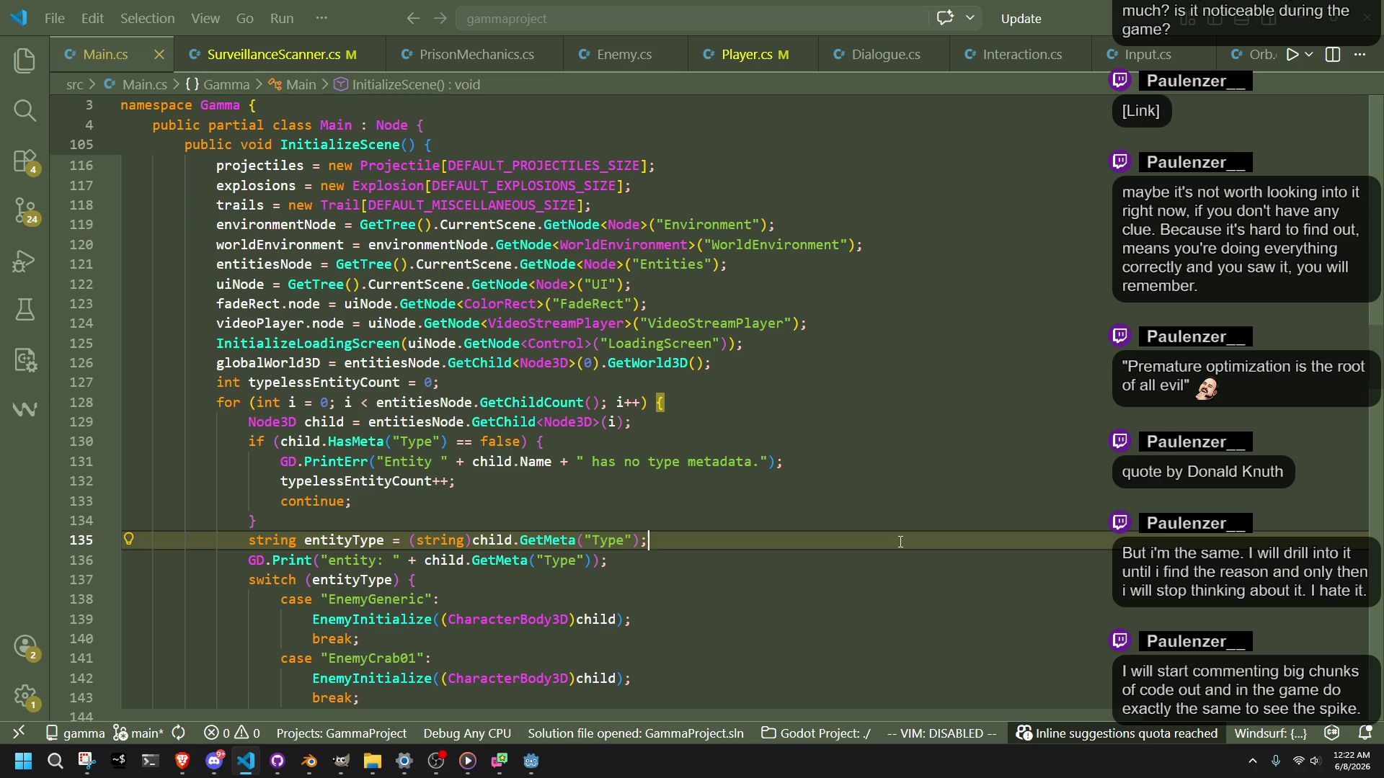
click(766, 579)
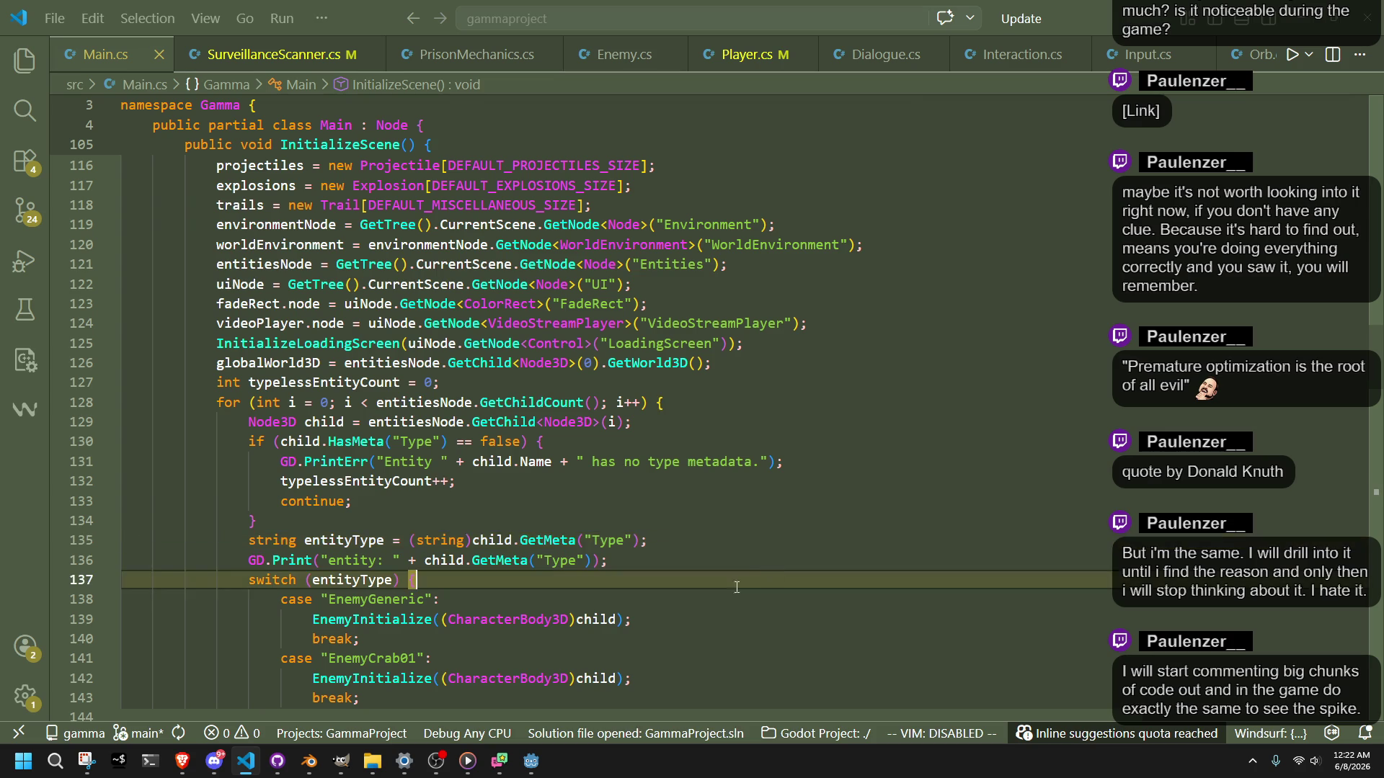
scroll(434, 549, up, 15)
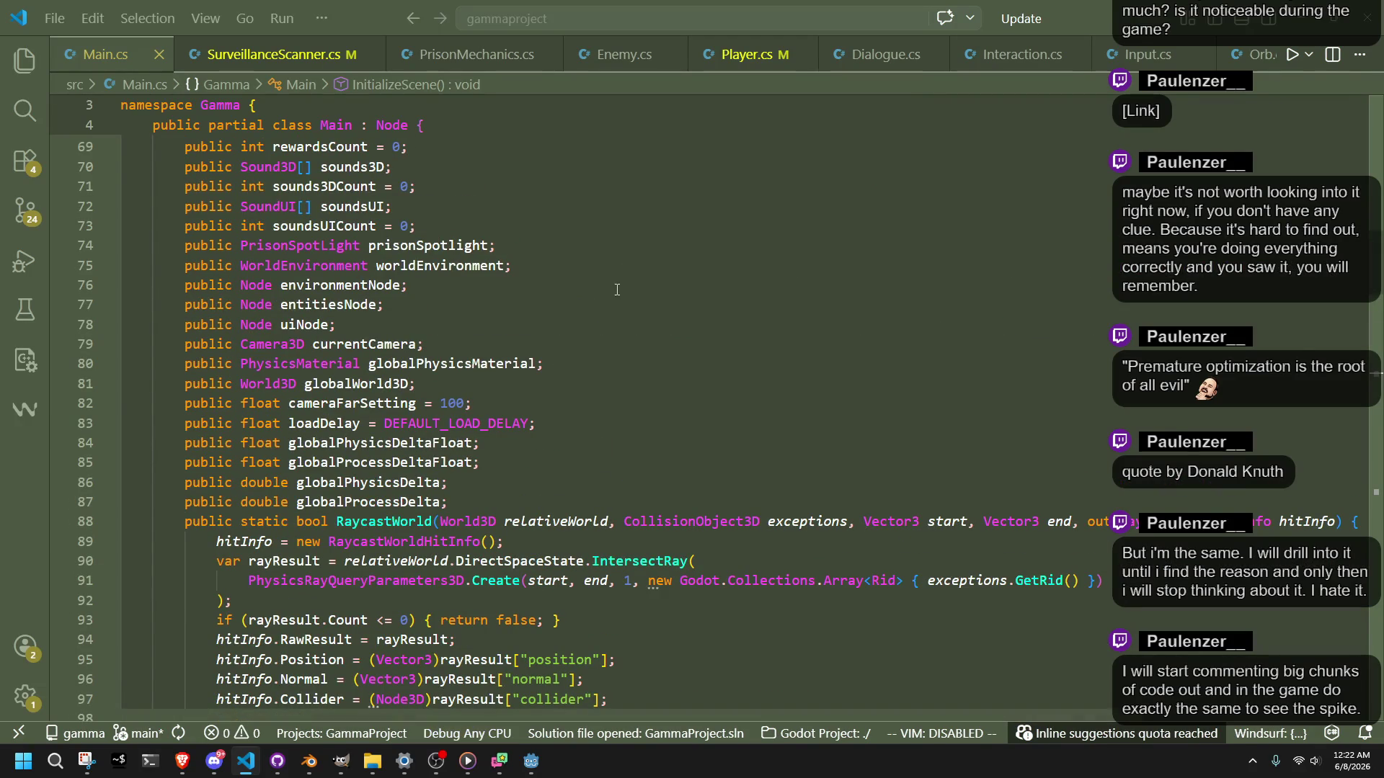
click(281, 55)
Step: Launch GitHub Desktop and review the Player.cs and SurveillanceScanner.cs diffs
click(577, 619)
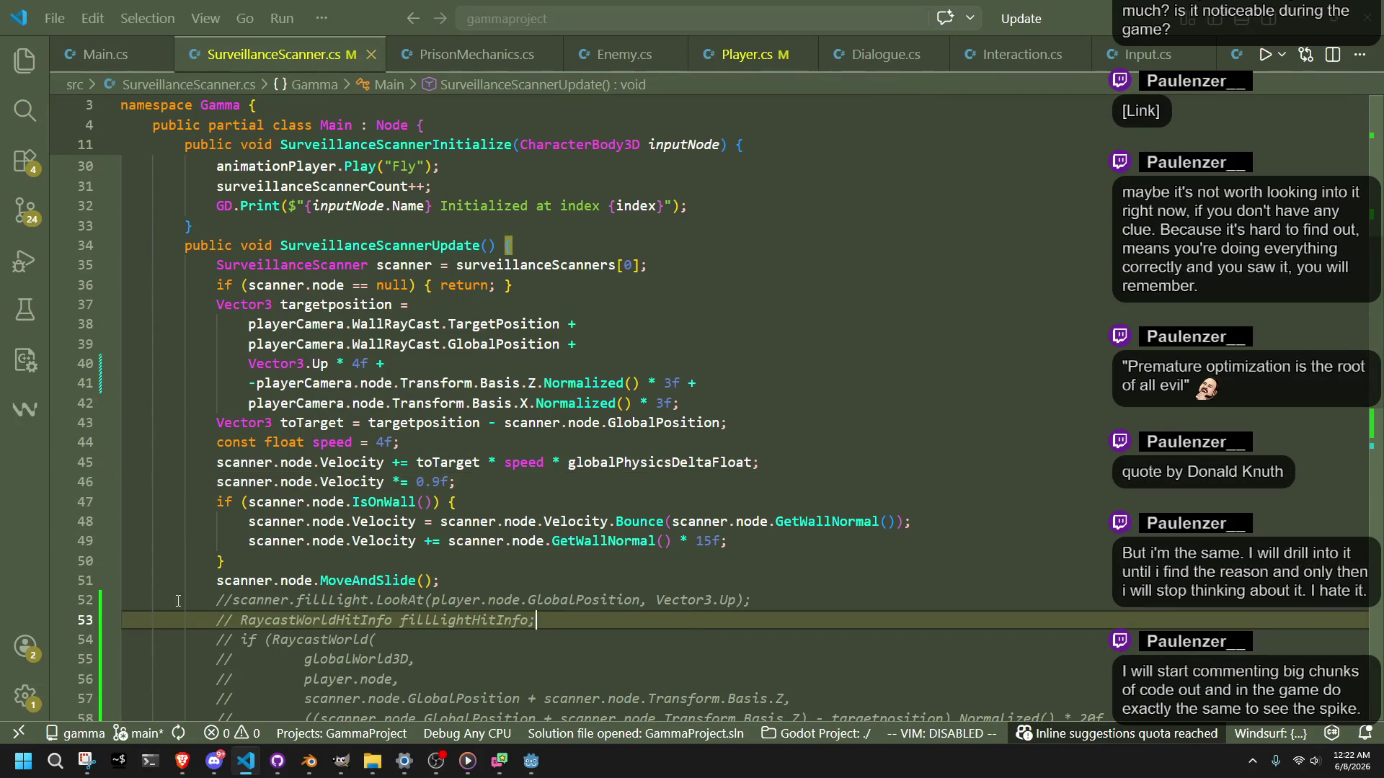
click(56, 761)
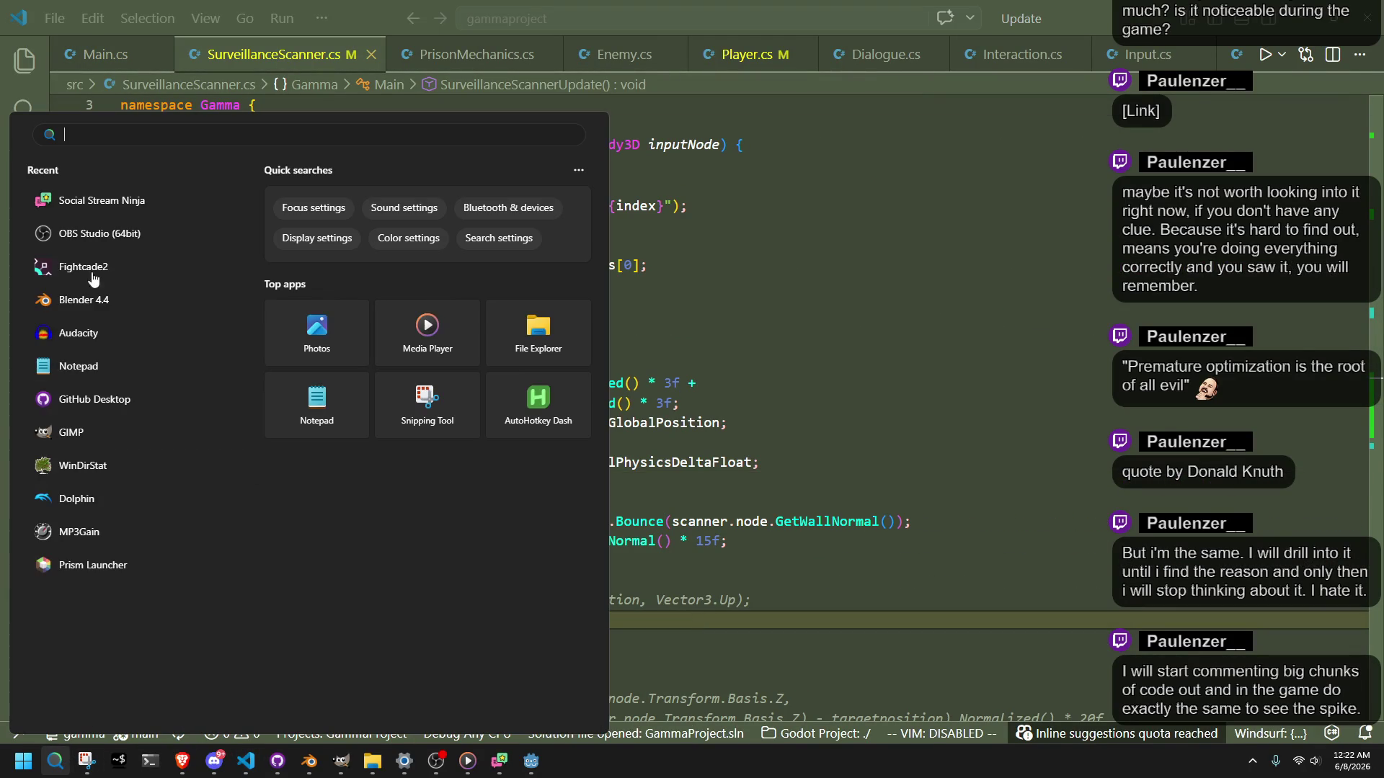
click(115, 400)
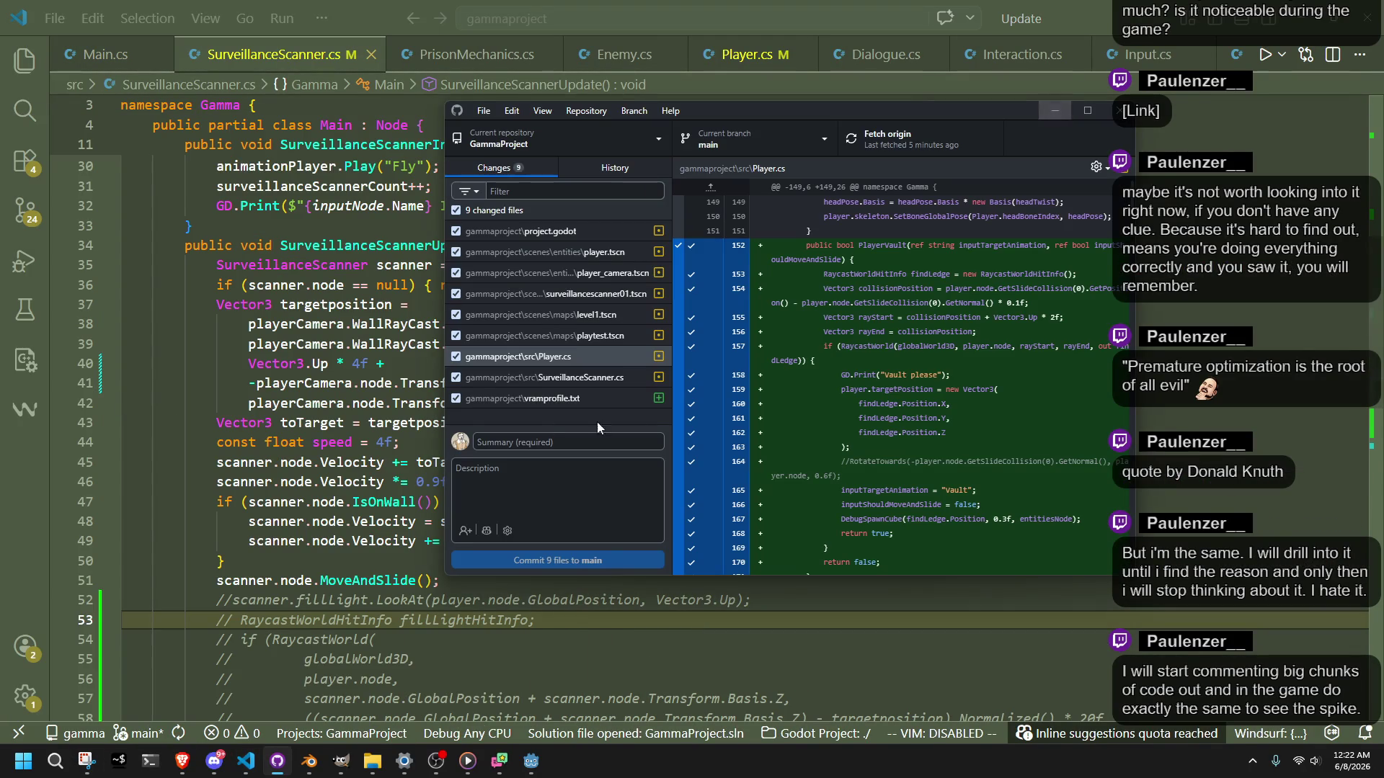
click(573, 358)
scroll(932, 412, down, 15)
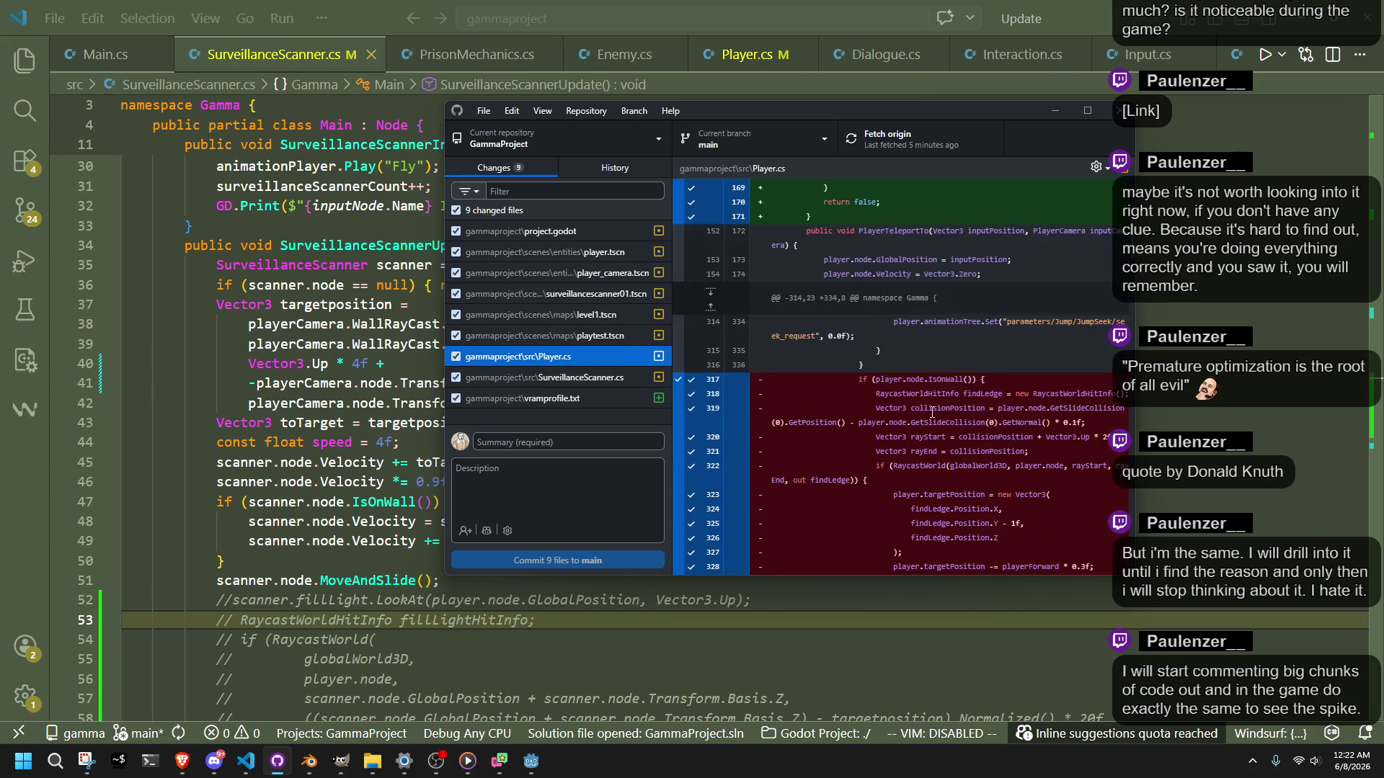
scroll(932, 412, down, 4)
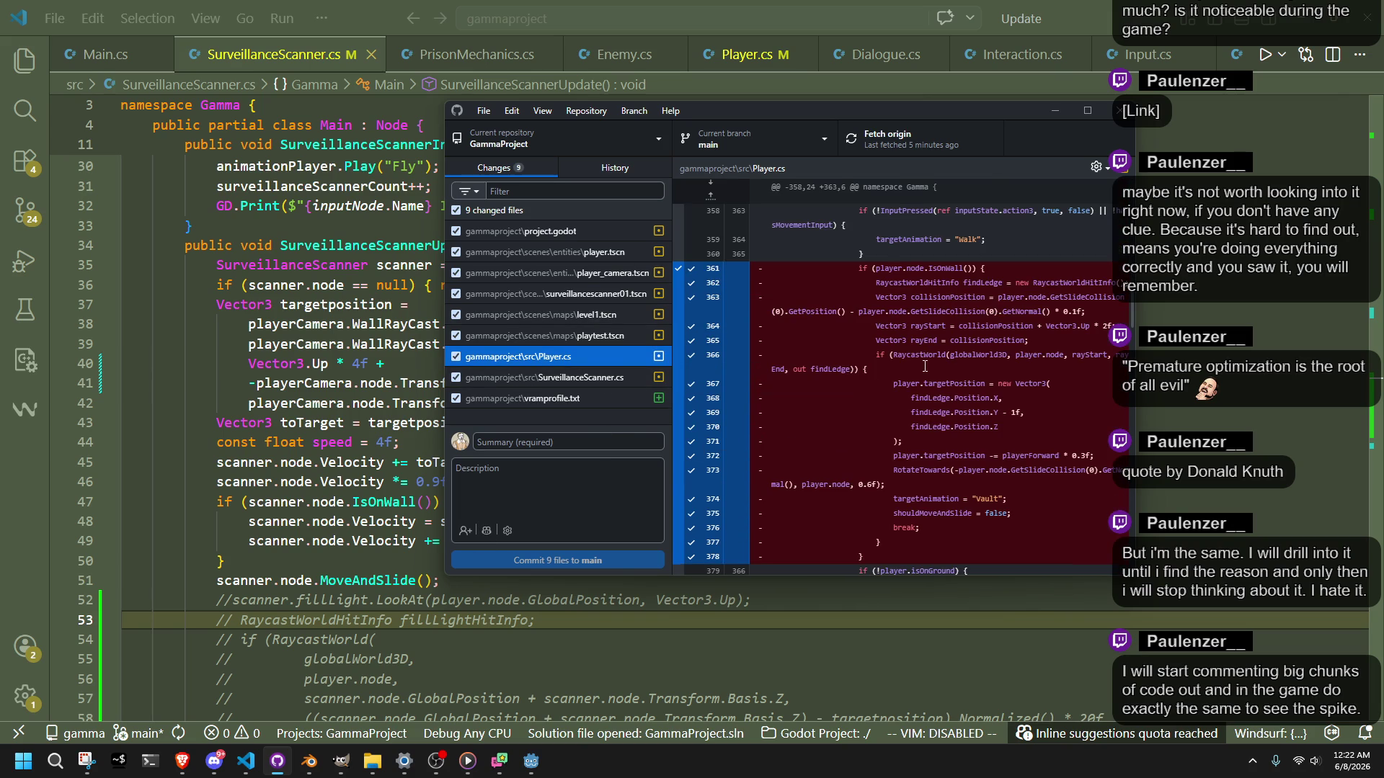
scroll(925, 366, up, 15)
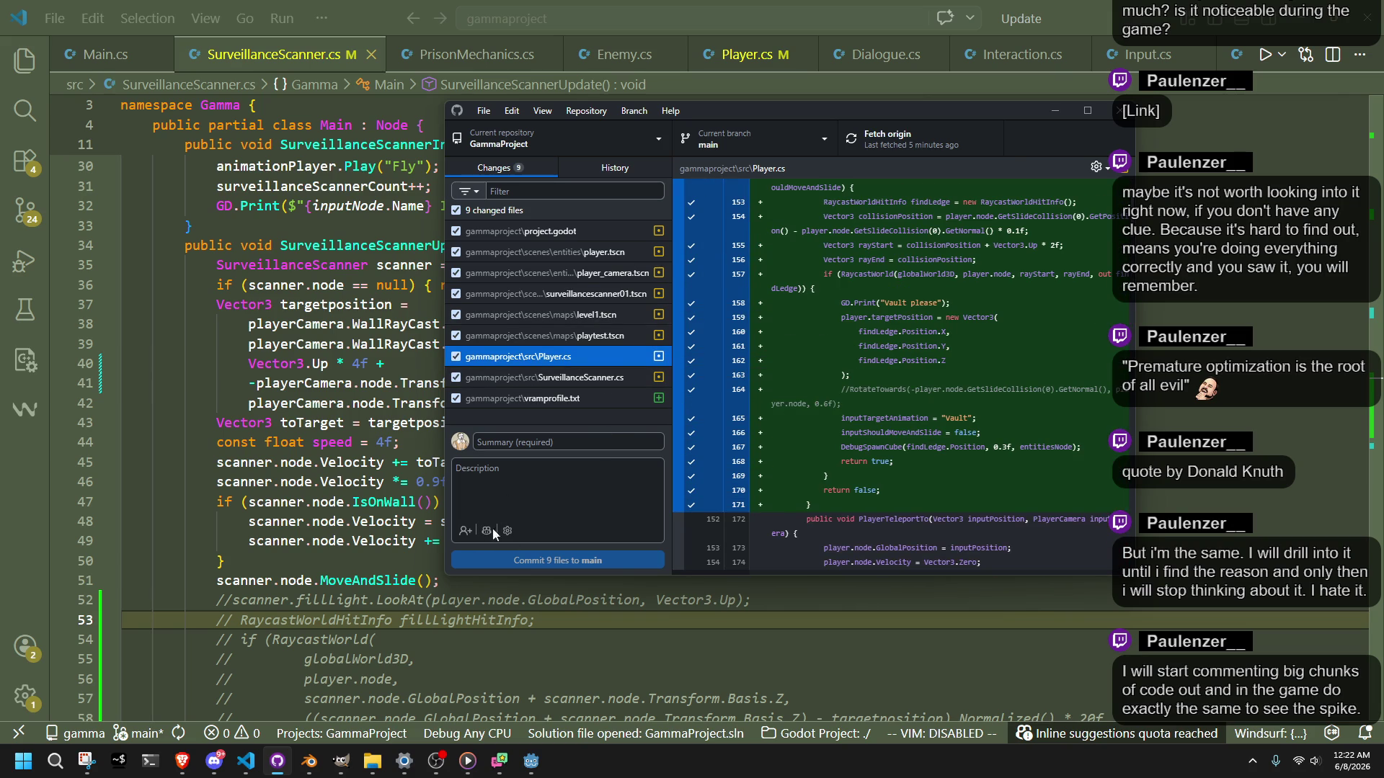
click(533, 378)
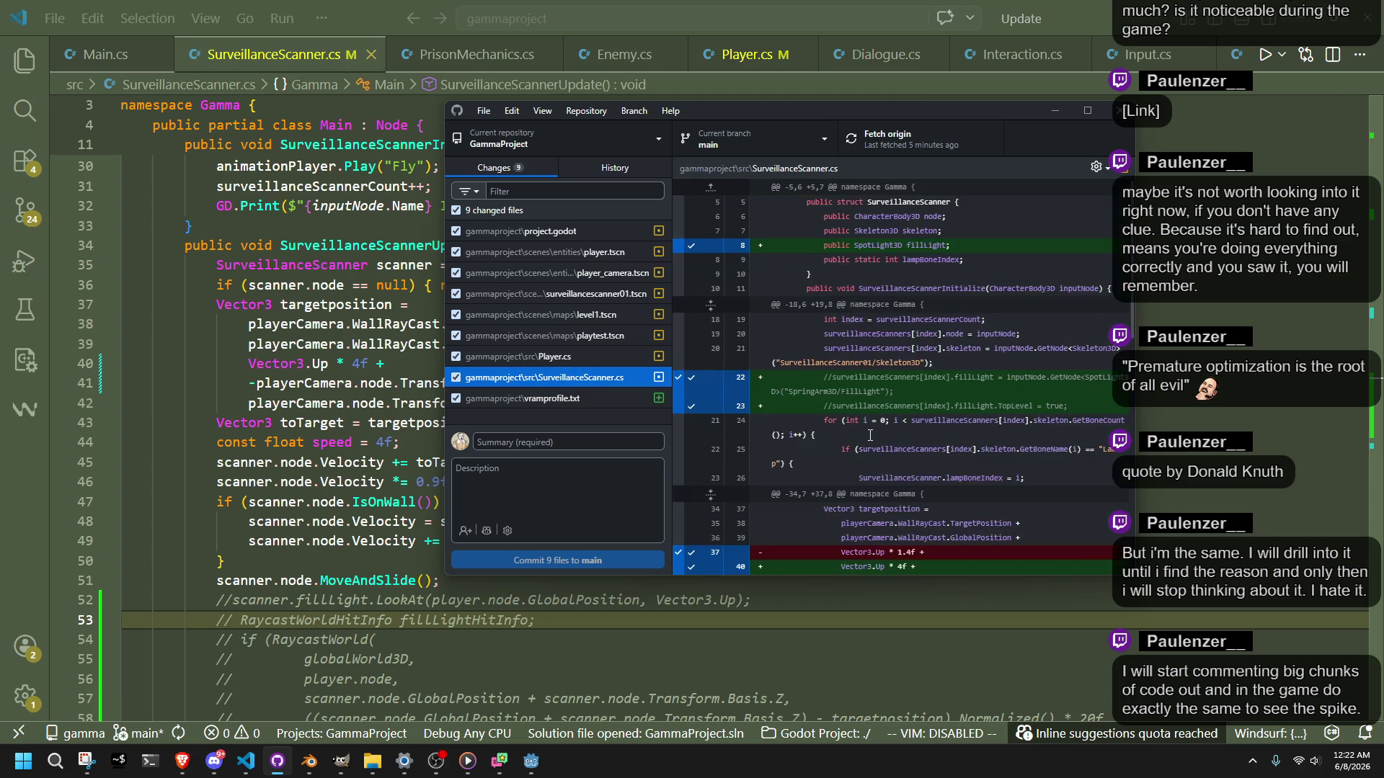
scroll(872, 435, down, 3)
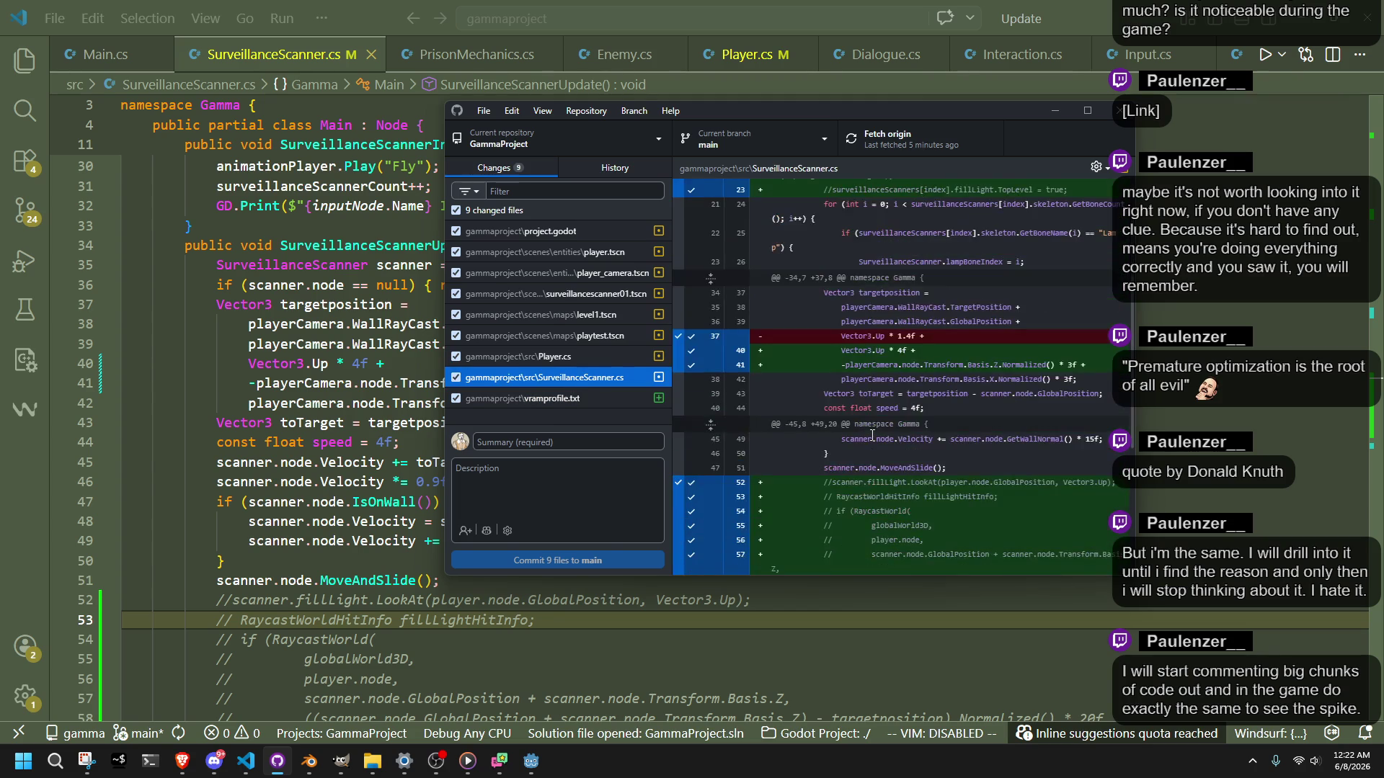
scroll(872, 435, down, 5)
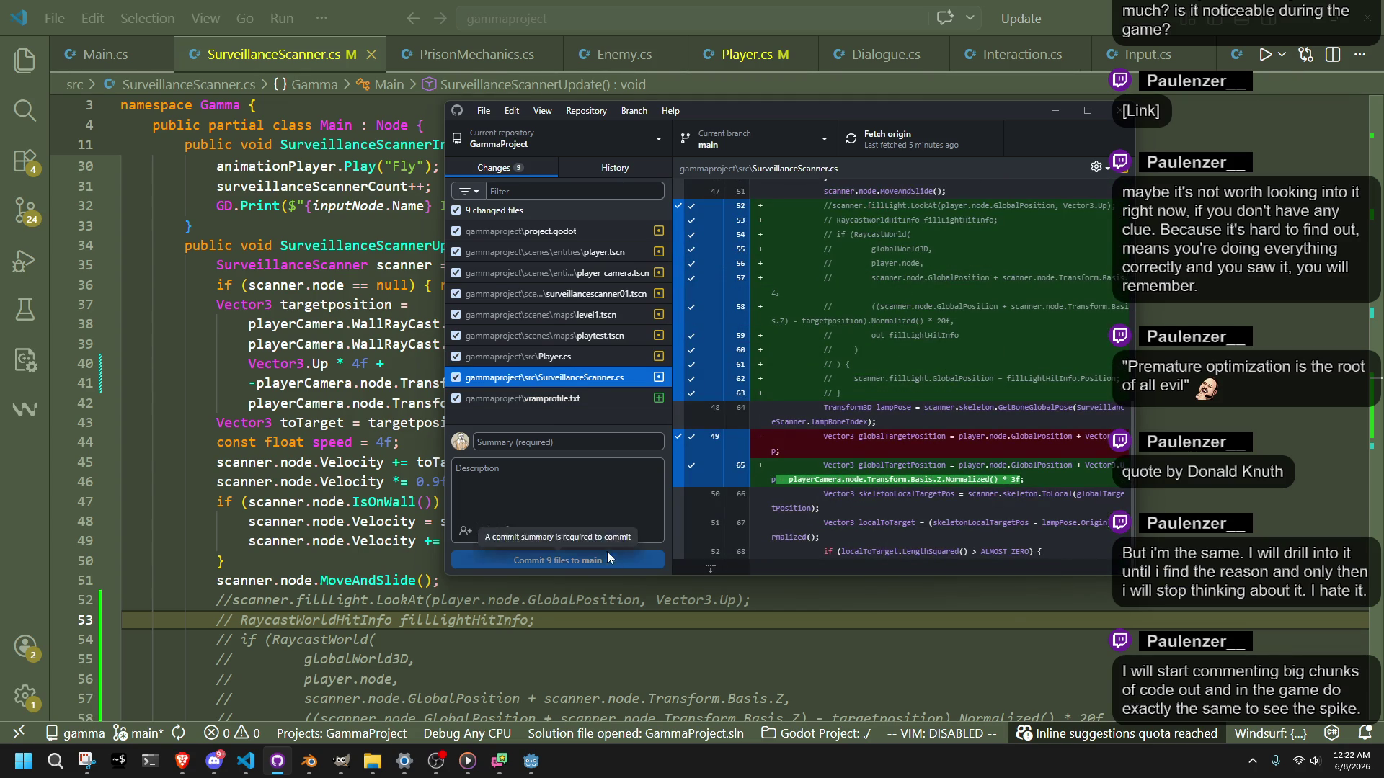
Step: Commit the 9 files to main with summary 'qol' and push to origin
click(514, 445)
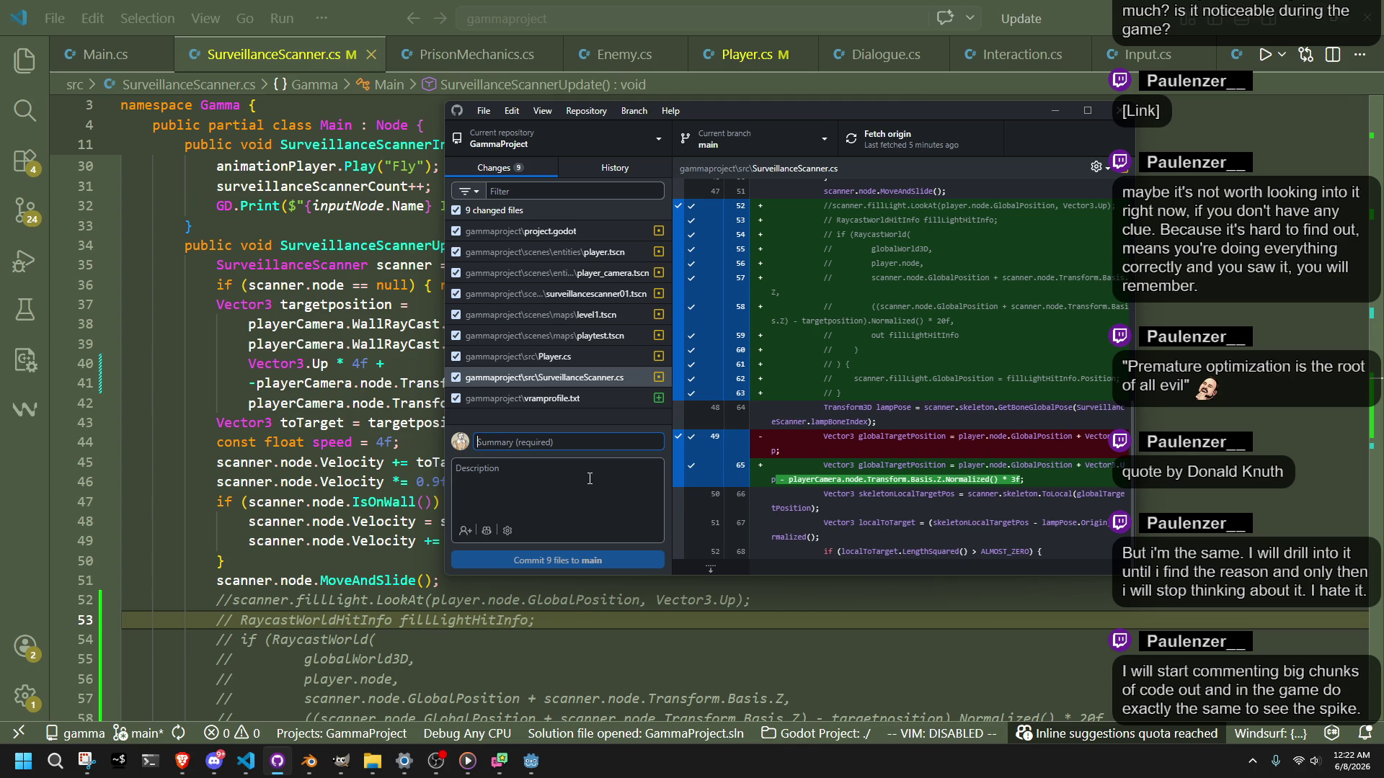
text(qol)
click(630, 560)
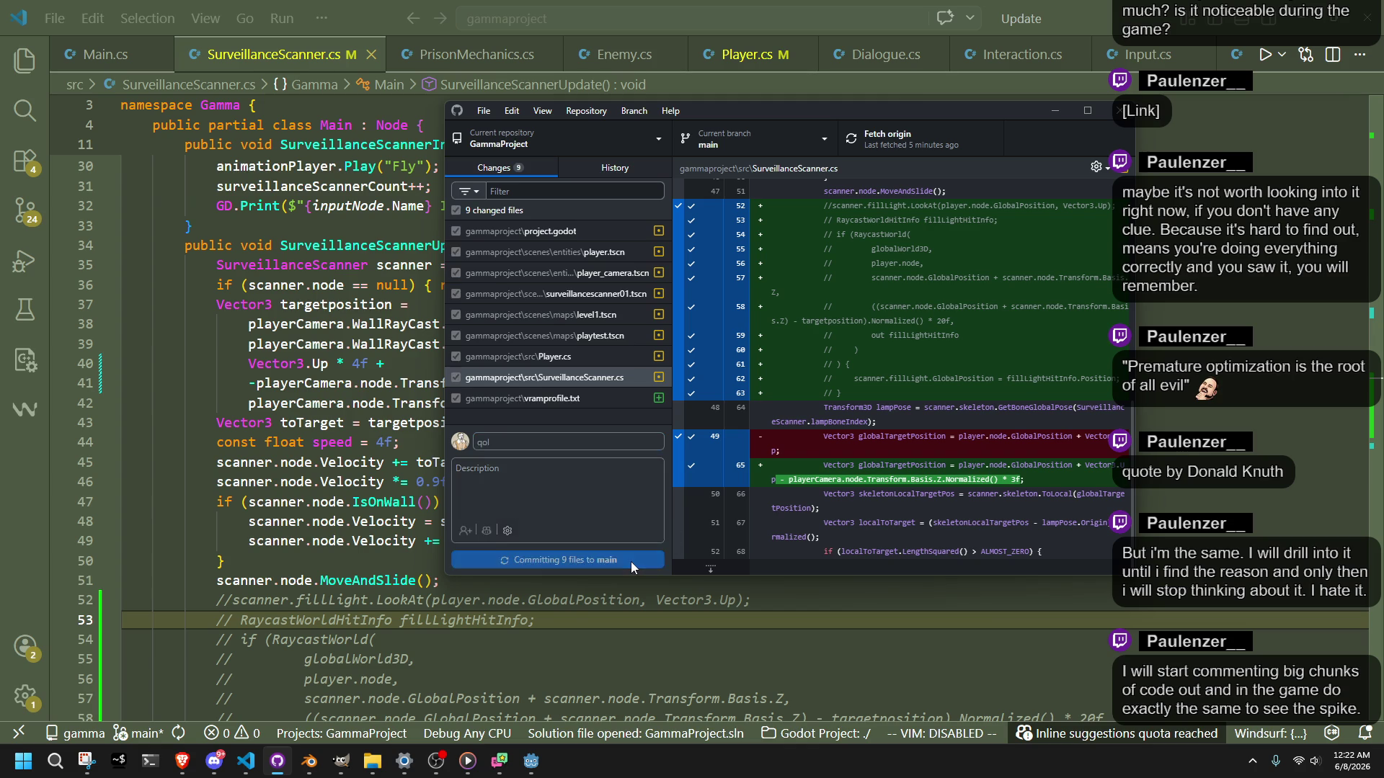
click(1057, 303)
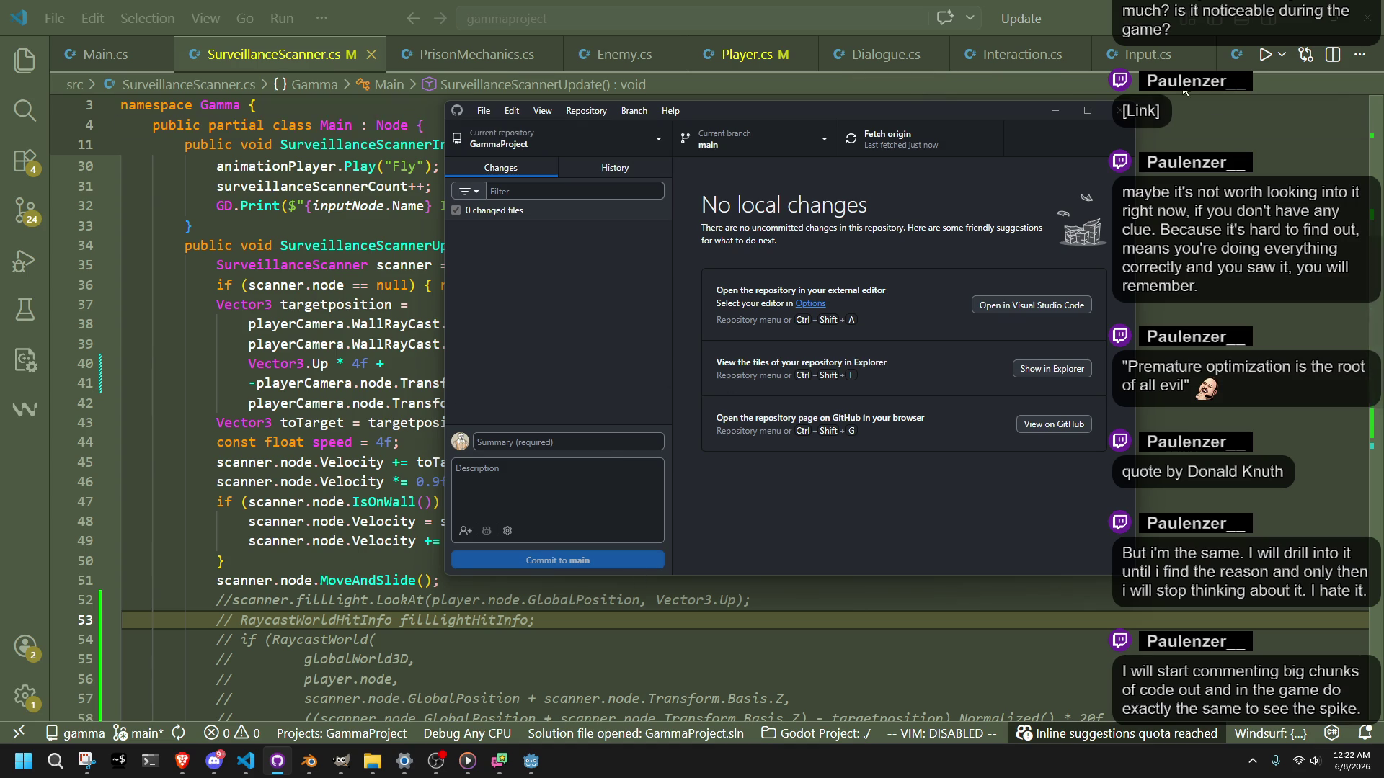
click(1121, 110)
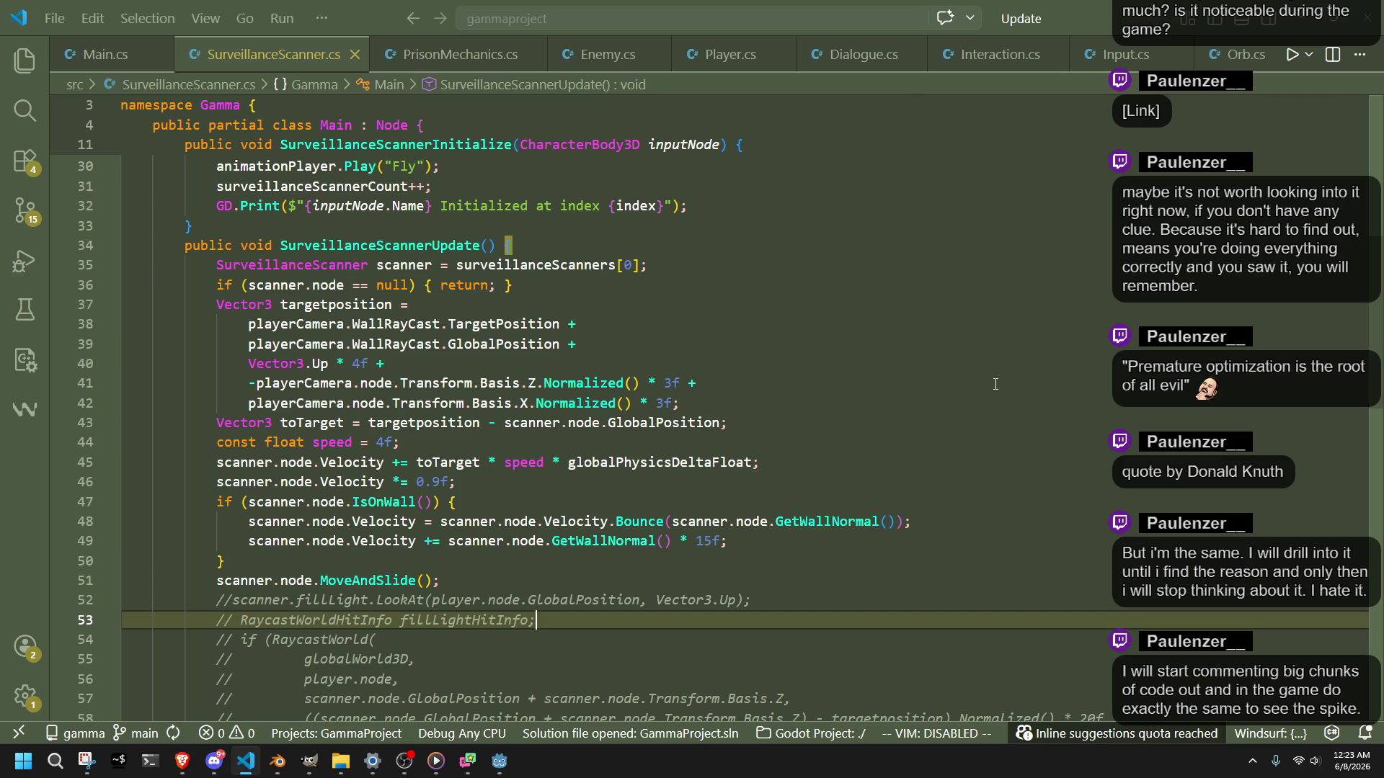
Step: Review the target position on line 41 and the velocity damping on line 46, then glance at Orb.cs
click(1004, 389)
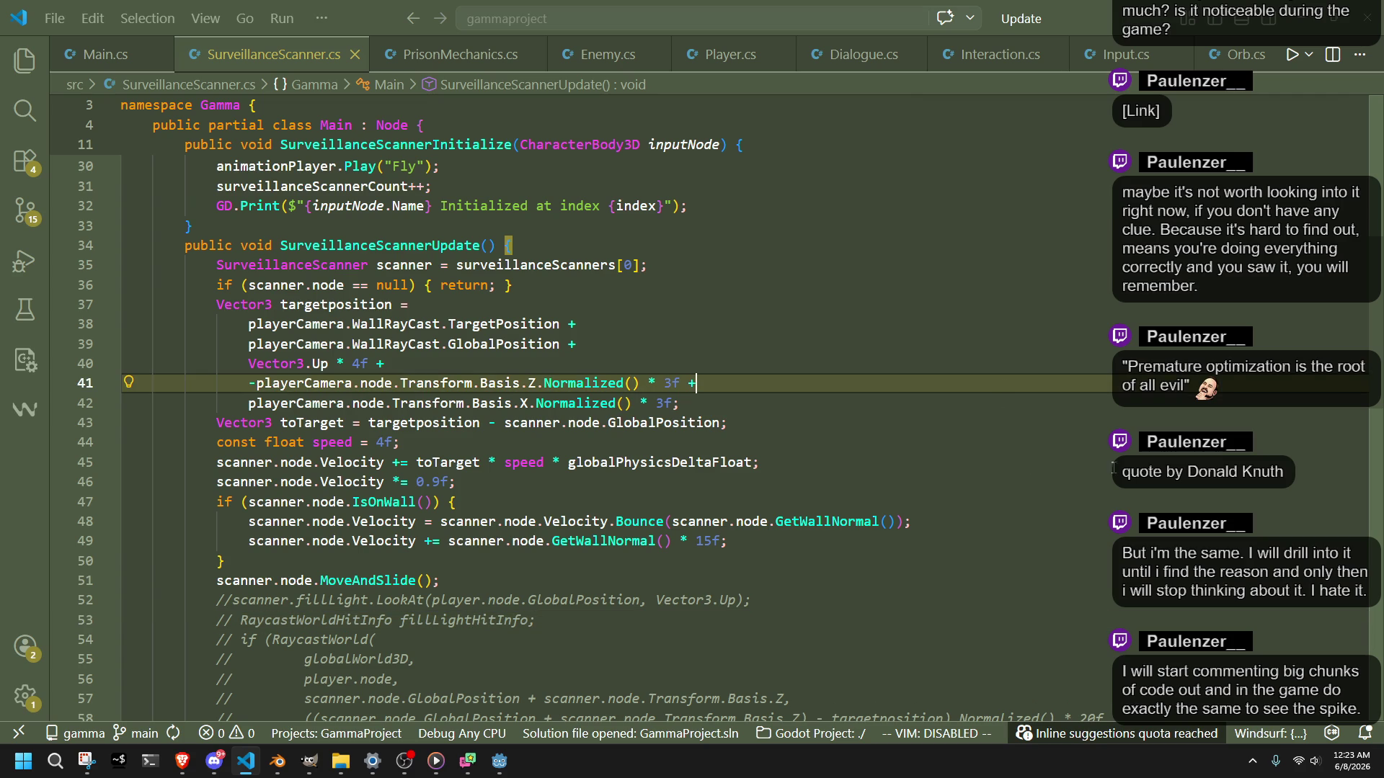
click(767, 461)
click(768, 490)
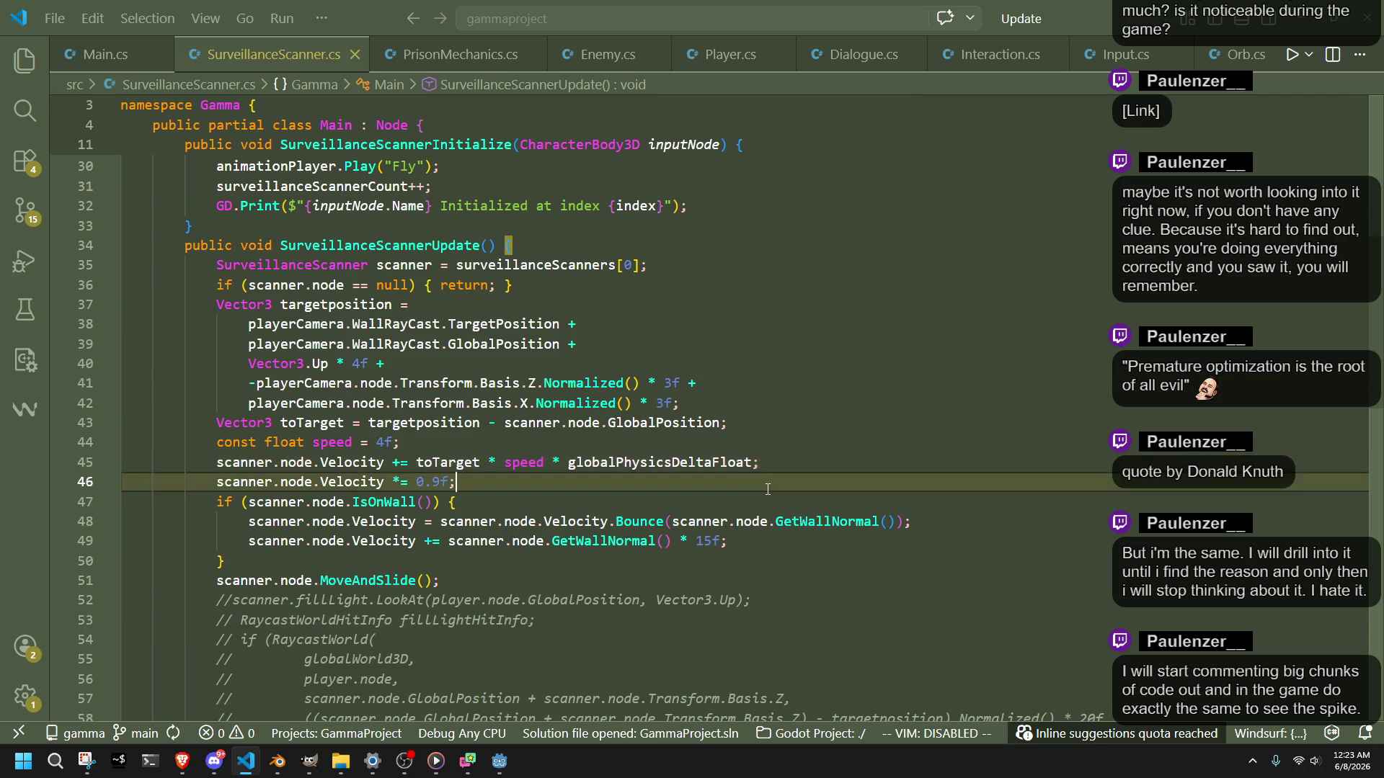
click(1236, 63)
key(ctrl+Tab)
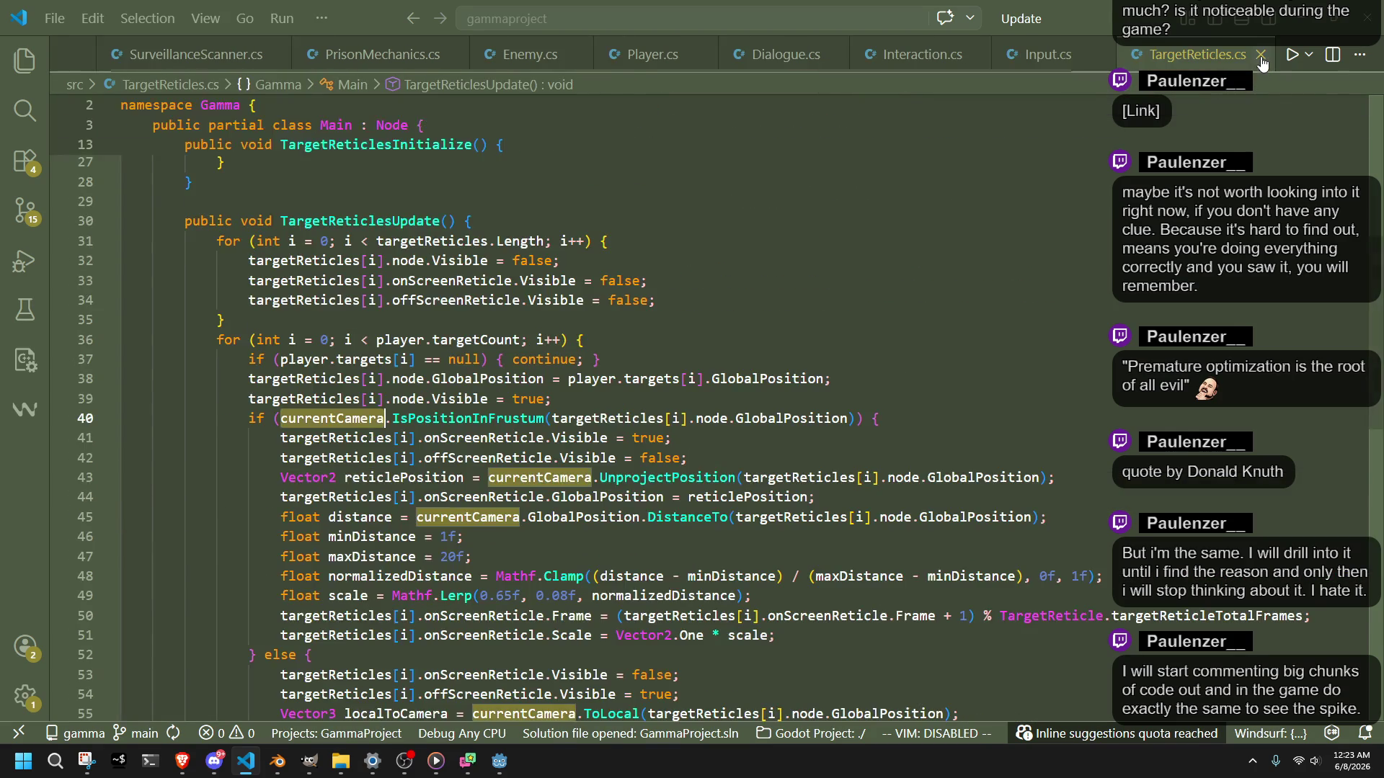
Step: Close the extra script tabs, including Input.cs, Interaction.cs and Dialogue.cs
click(1154, 55)
key(ctrl+Tab)
click(1236, 55)
key(ctrl+Tab)
click(1180, 55)
click(1056, 55)
click(914, 54)
Step: Close PrisonMechanics.cs, Enemy.cs and SurveillanceScanner.cs, leaving only Main.cs and Player.cs
click(463, 55)
click(530, 55)
click(479, 56)
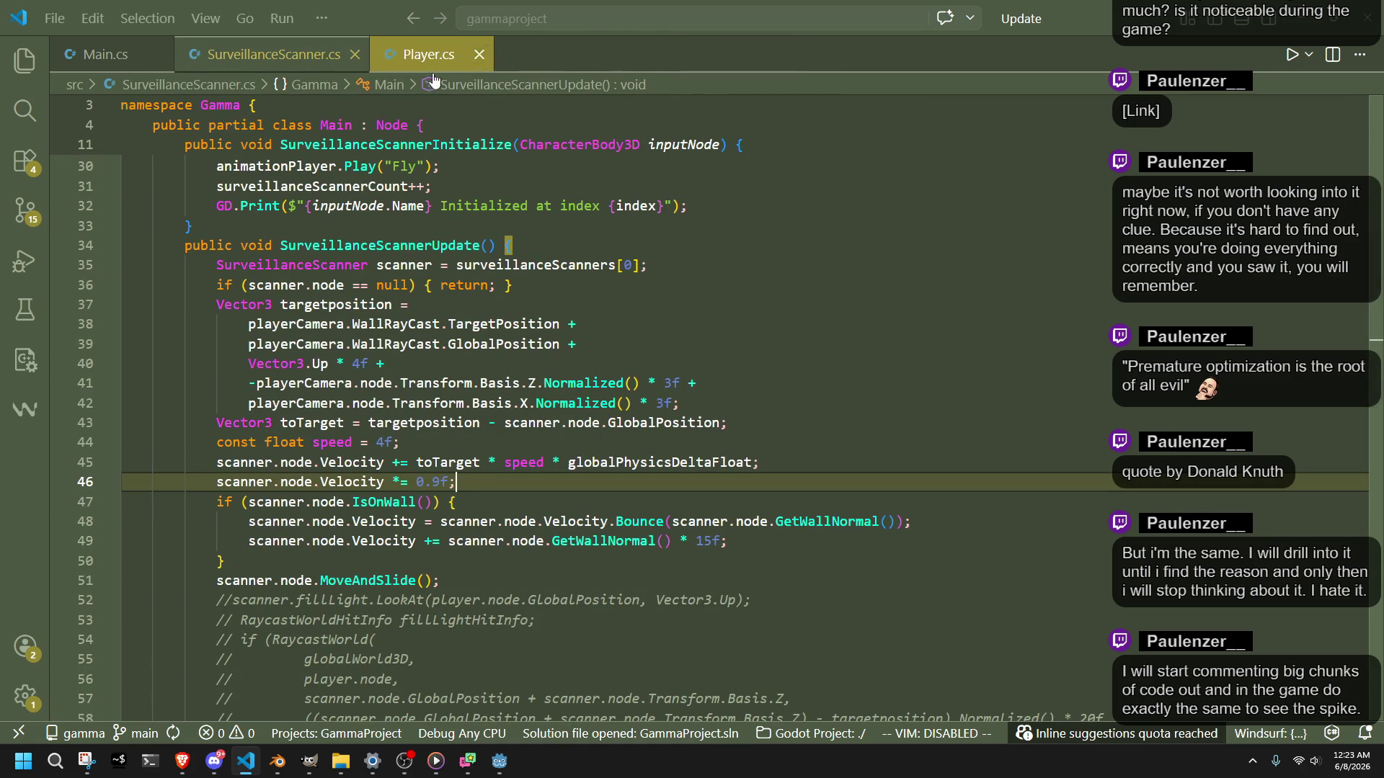
click(354, 54)
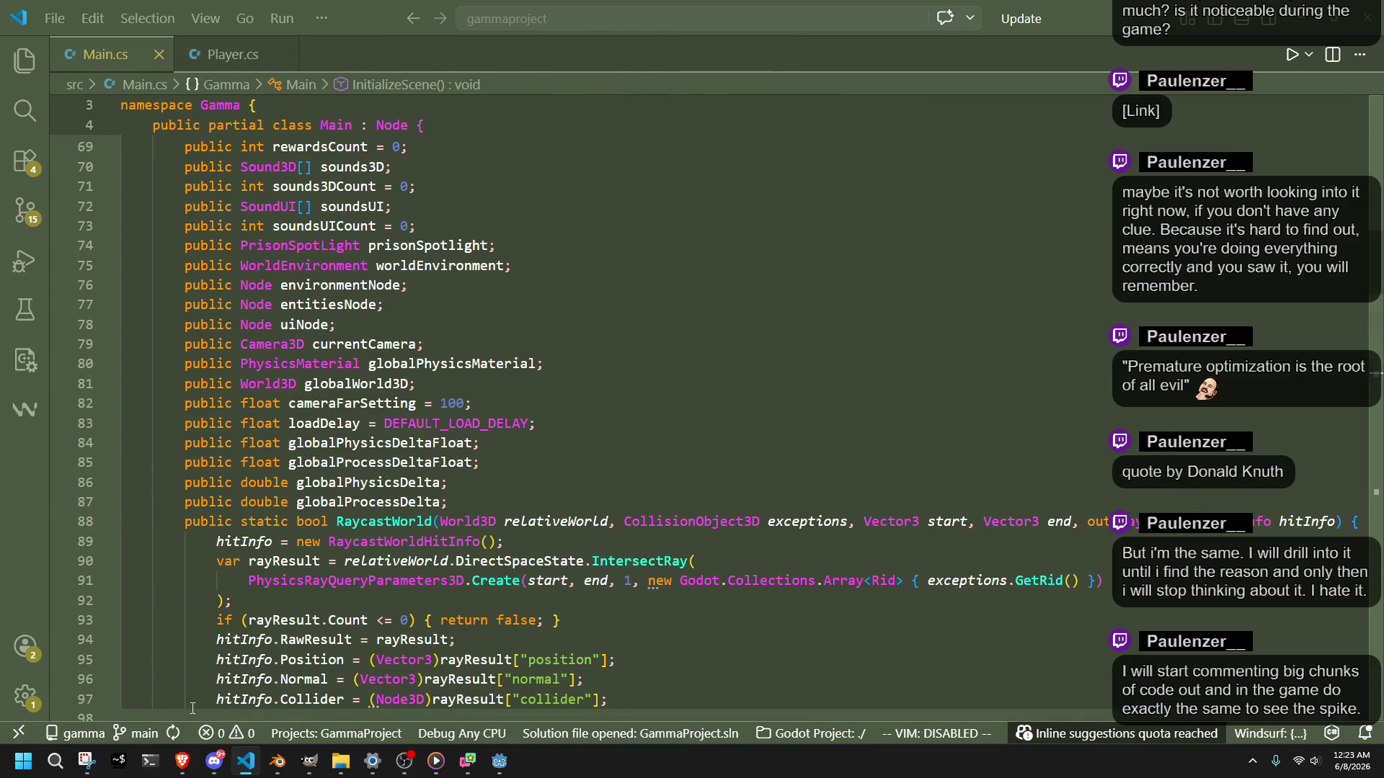
Step: In Godot's FileSystem dock, locate Debug.cs under res://src and open it in VS Code
mouse_move(500, 762)
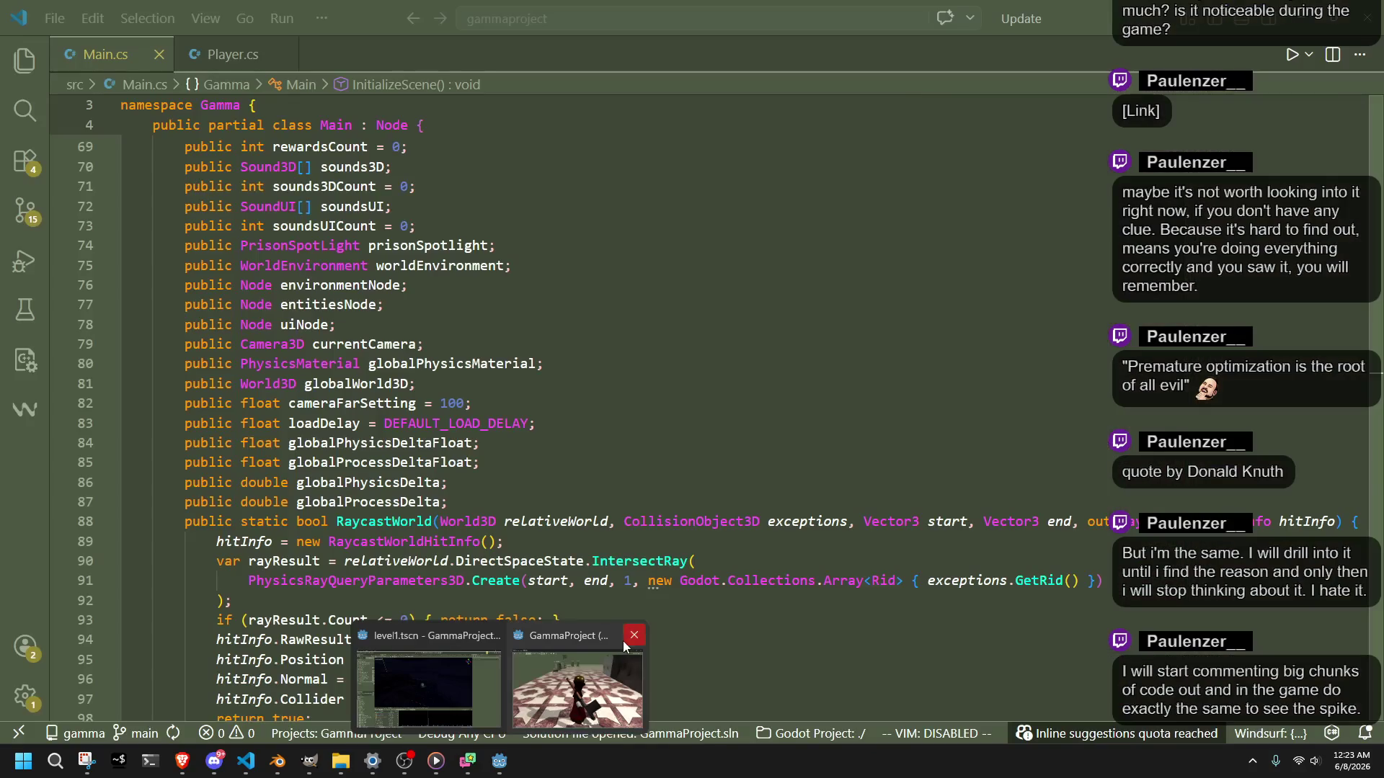
click(624, 640)
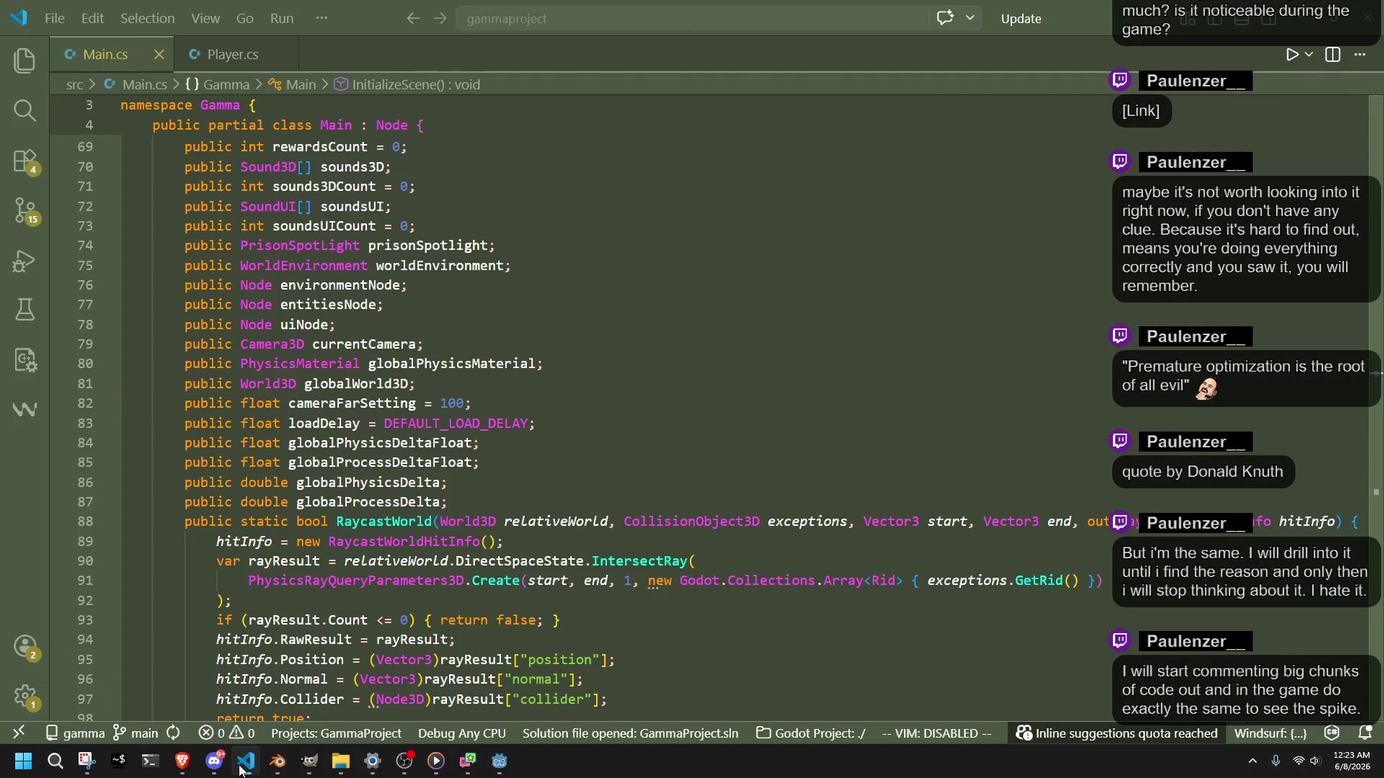
scroll(60, 664, down, 10)
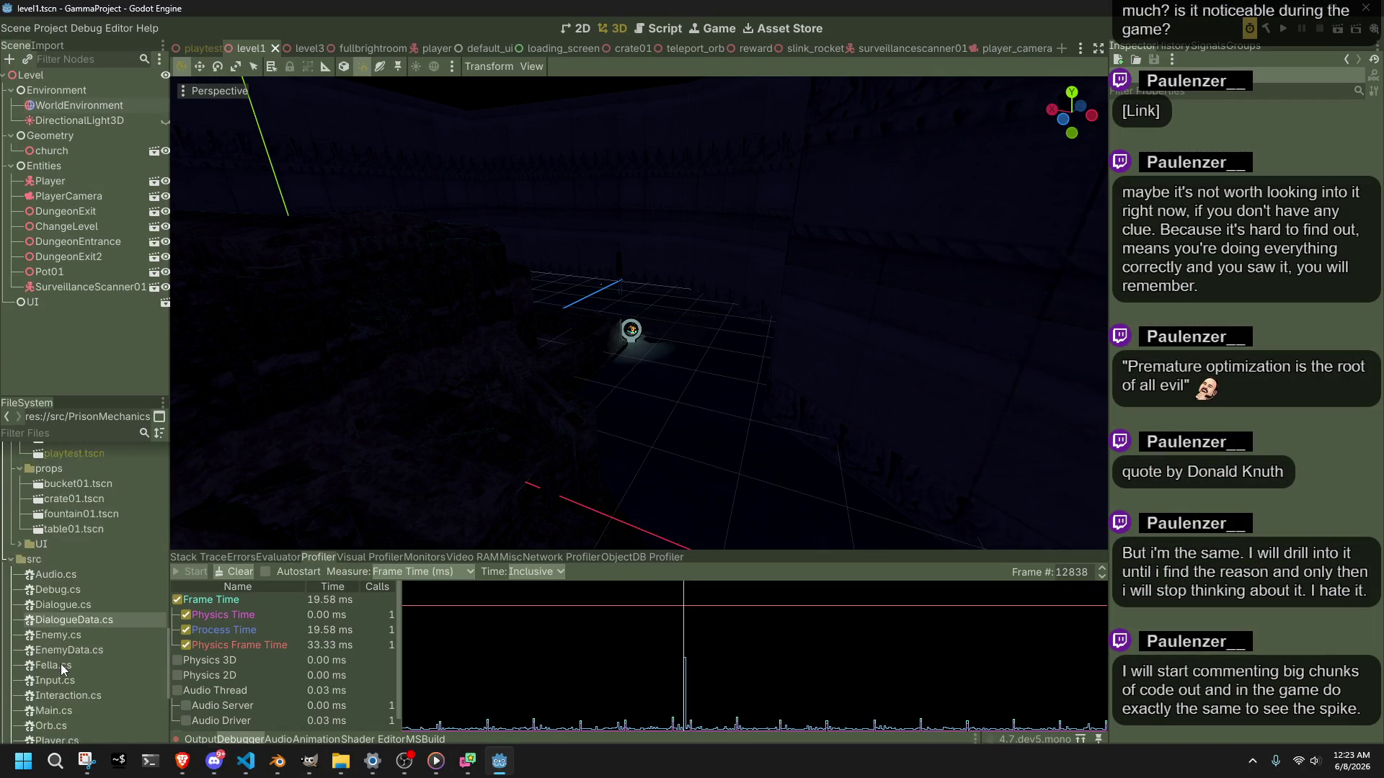
click(64, 466)
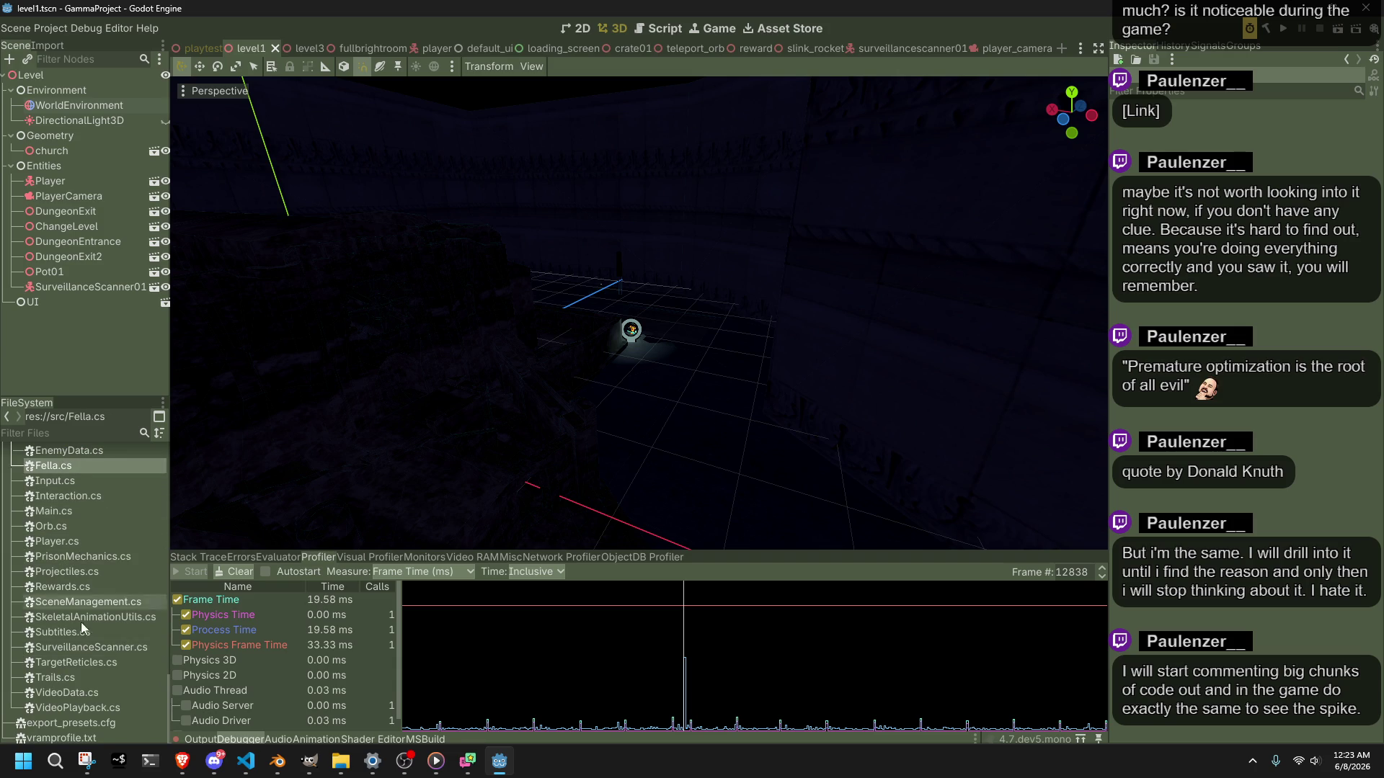
scroll(75, 669, up, 1)
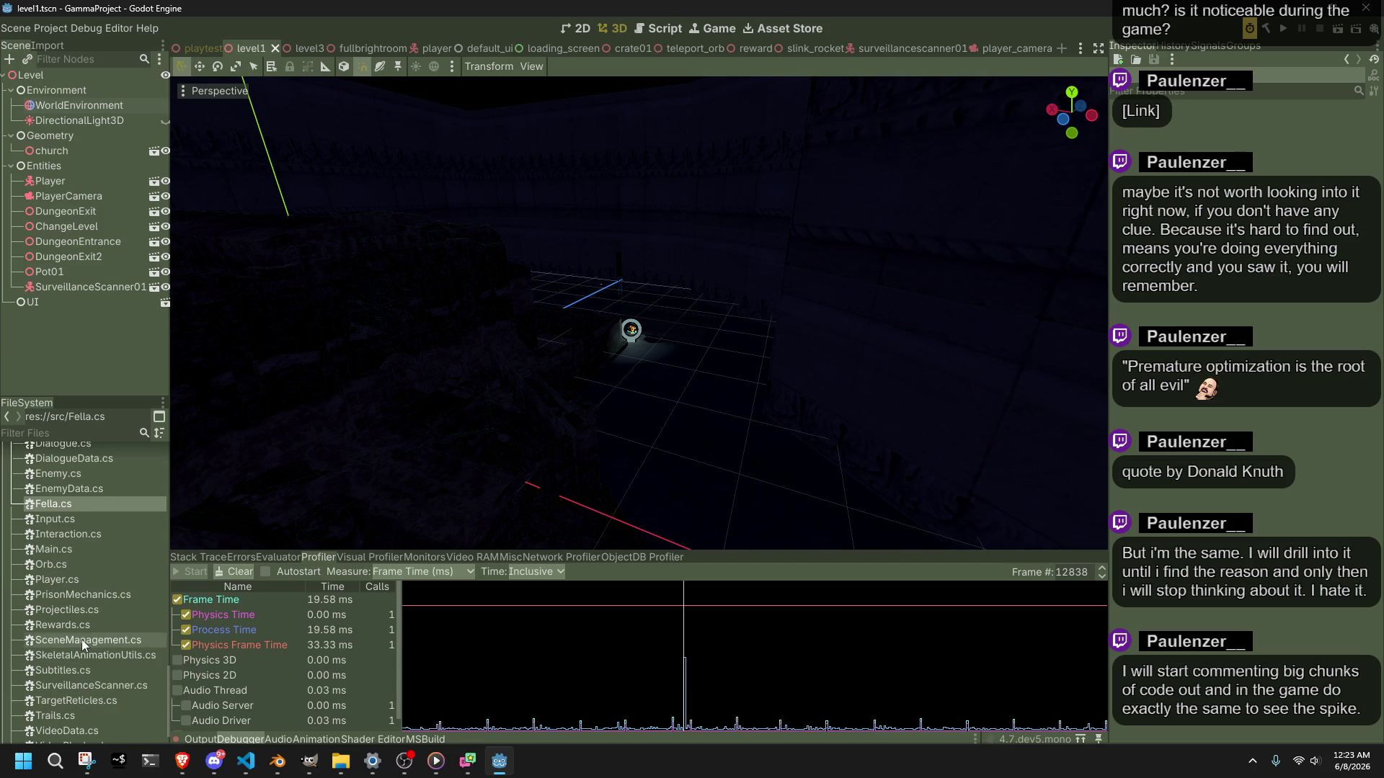
scroll(90, 620, up, 2)
double_click(63, 506)
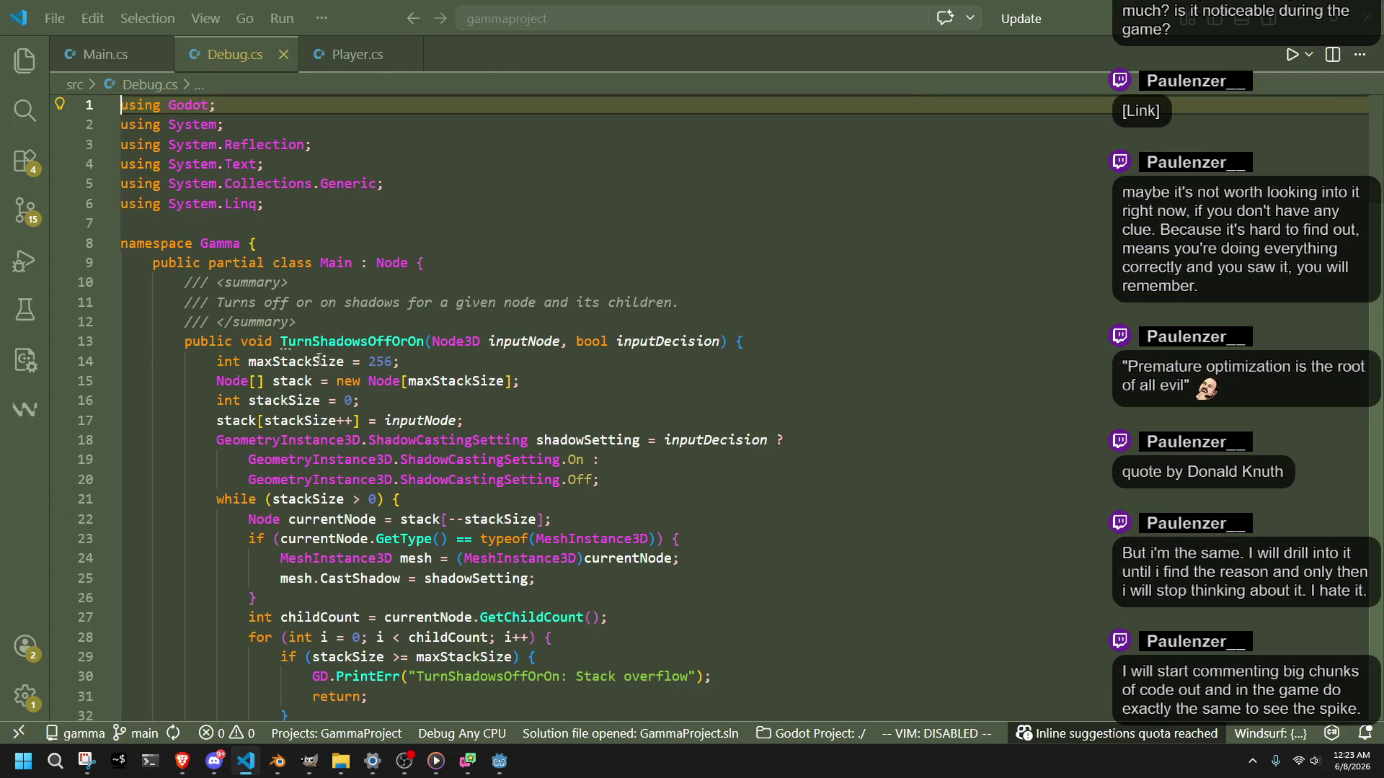
click(339, 341)
scroll(364, 426, down, 7)
scroll(364, 426, down, 12)
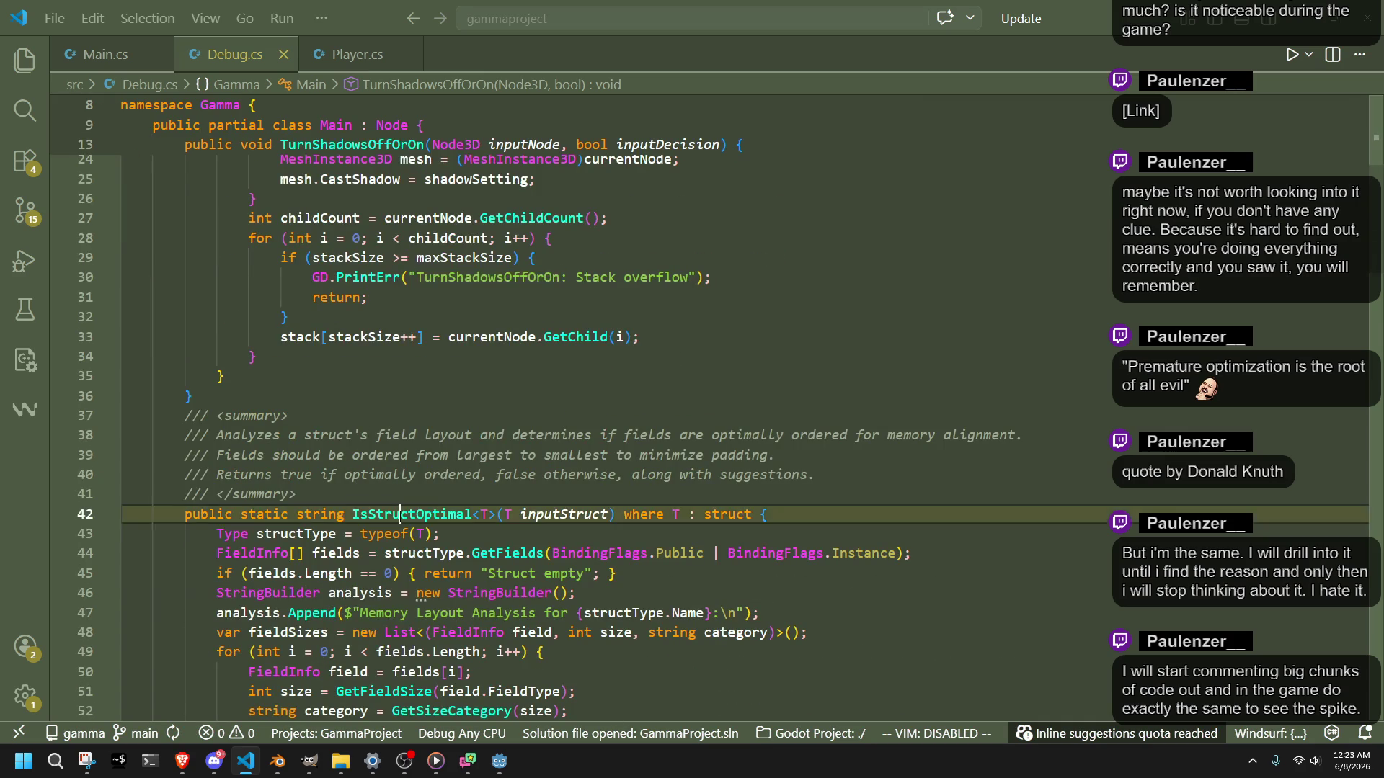
scroll(402, 517, down, 2)
click(393, 444)
scroll(389, 447, down, 9)
scroll(388, 449, down, 12)
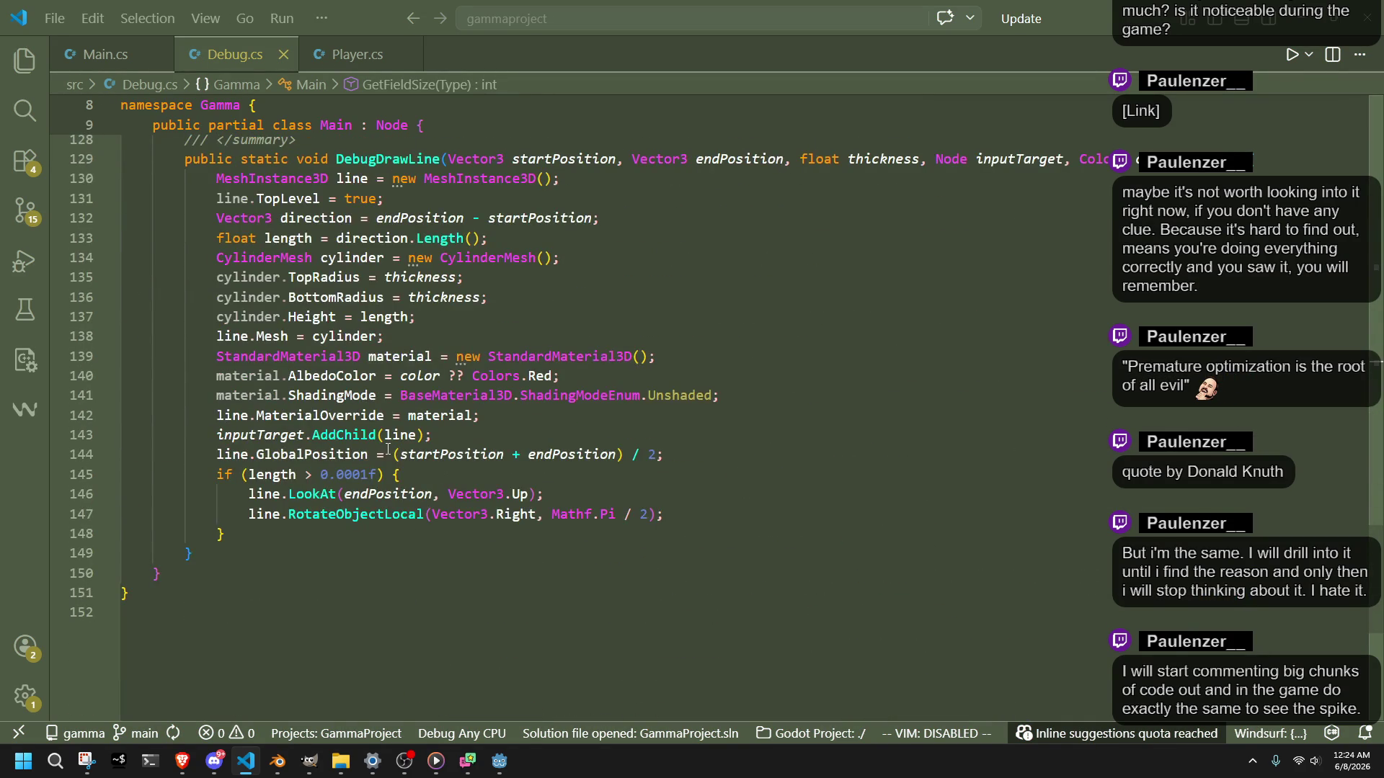
scroll(387, 450, up, 8)
scroll(384, 468, down, 7)
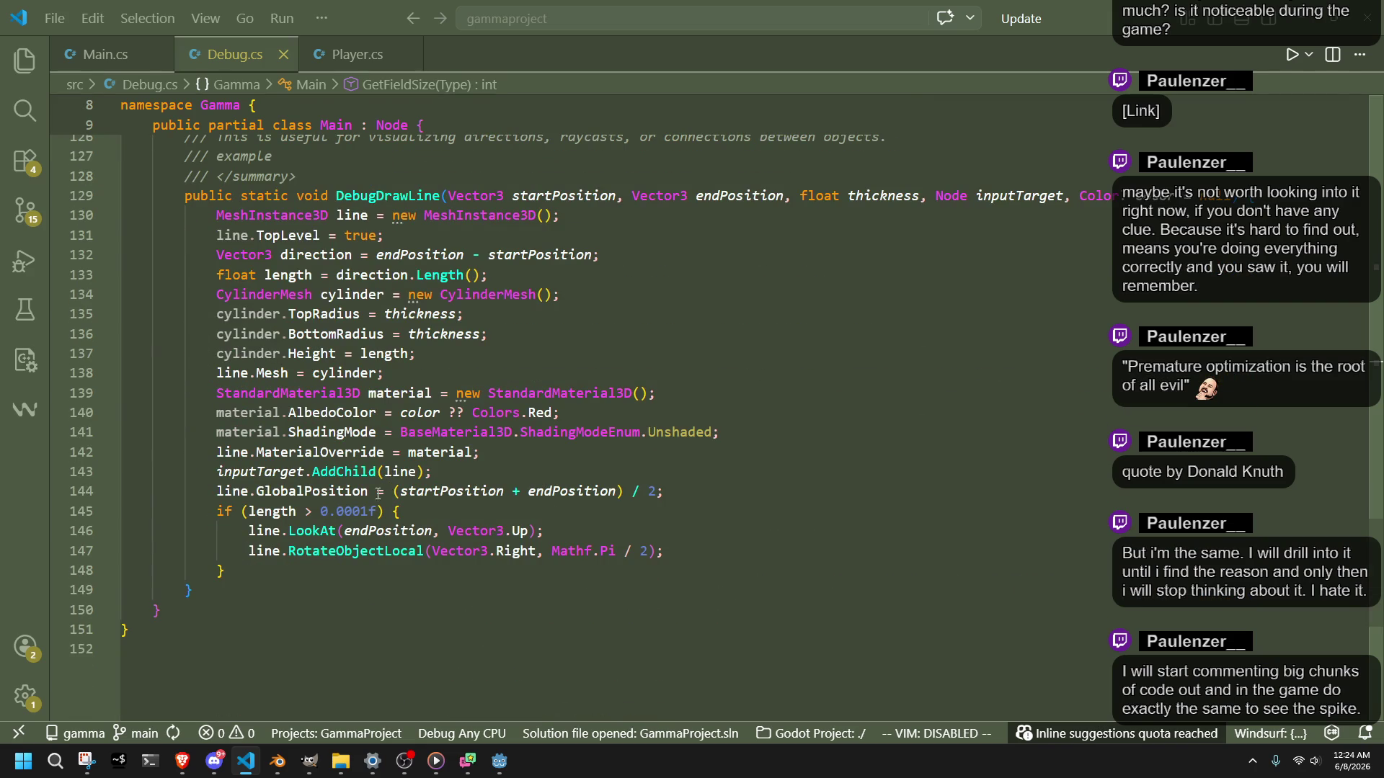
scroll(299, 614, up, 1)
mouse_move(296, 626)
mouse_down()
mouse_move(213, 273)
mouse_move(94, 235)
mouse_up()
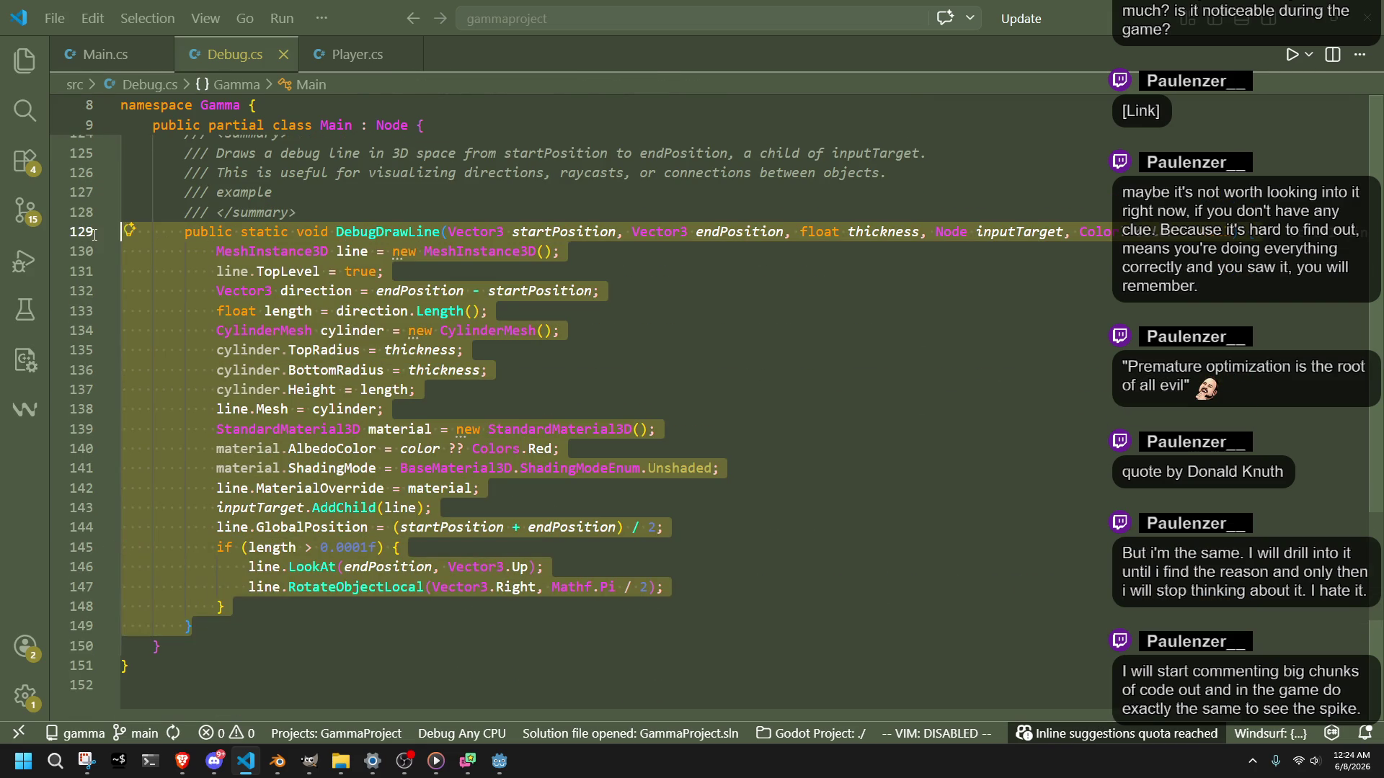
click(771, 346)
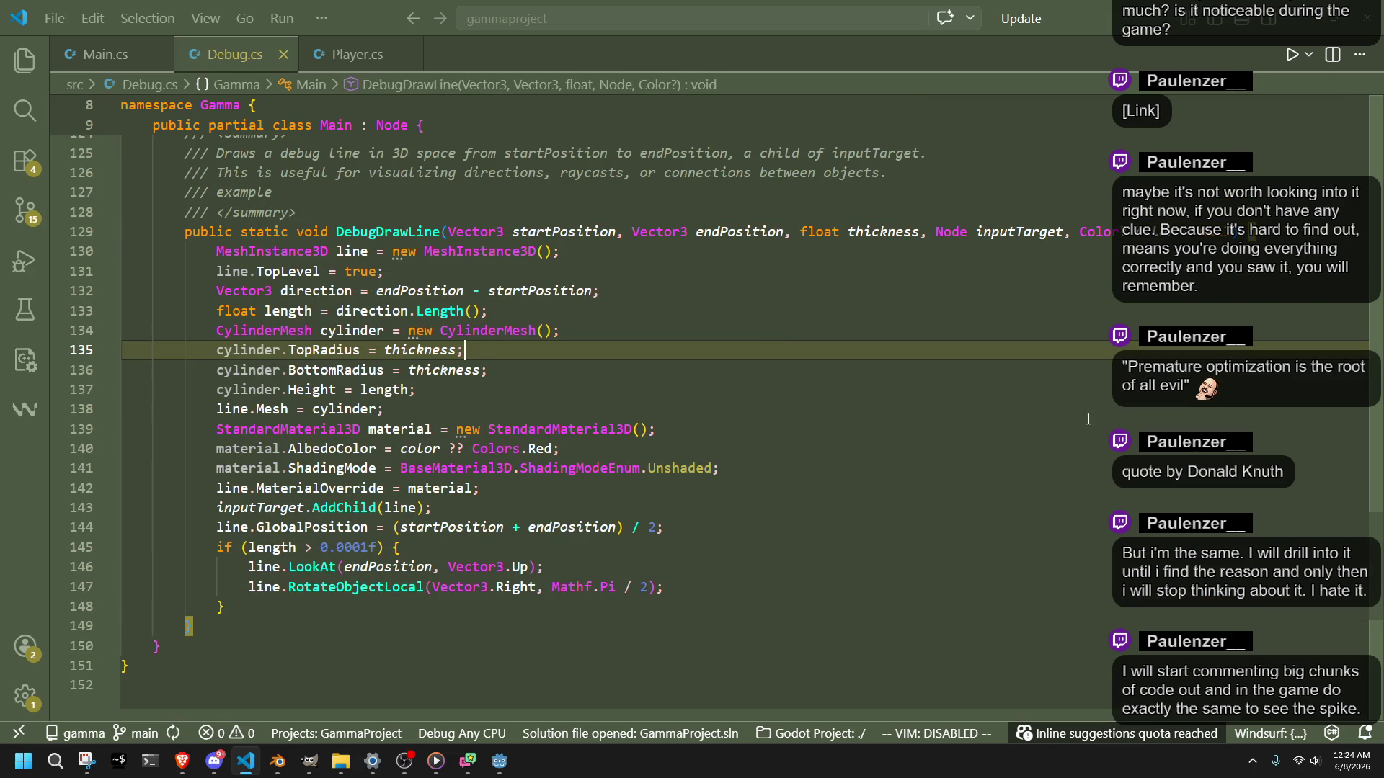